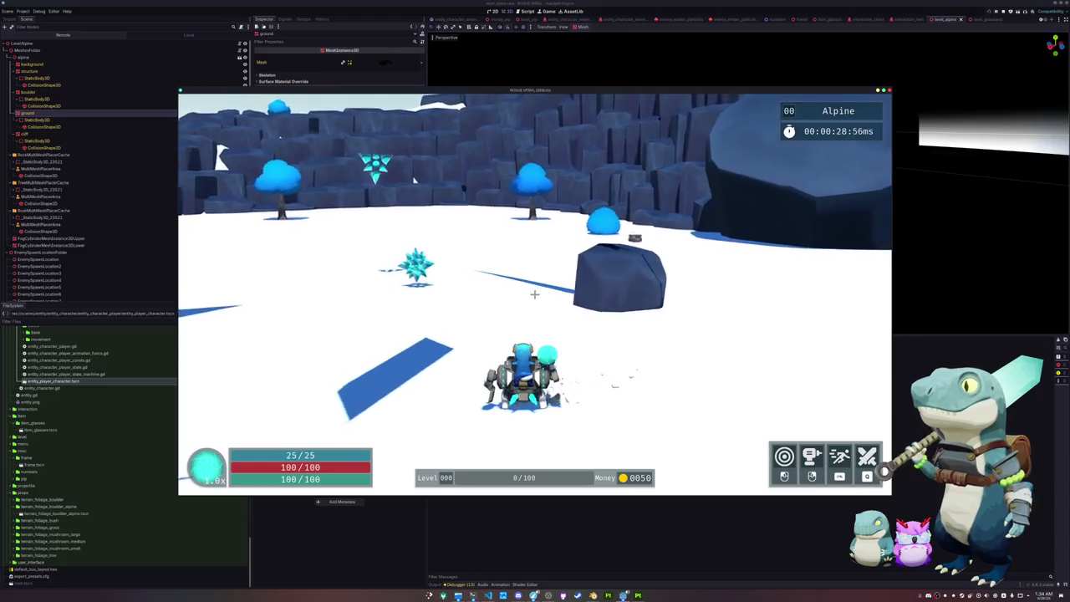
Run the character forward across the snowfield, past the blue trees and boulders.
key("w")
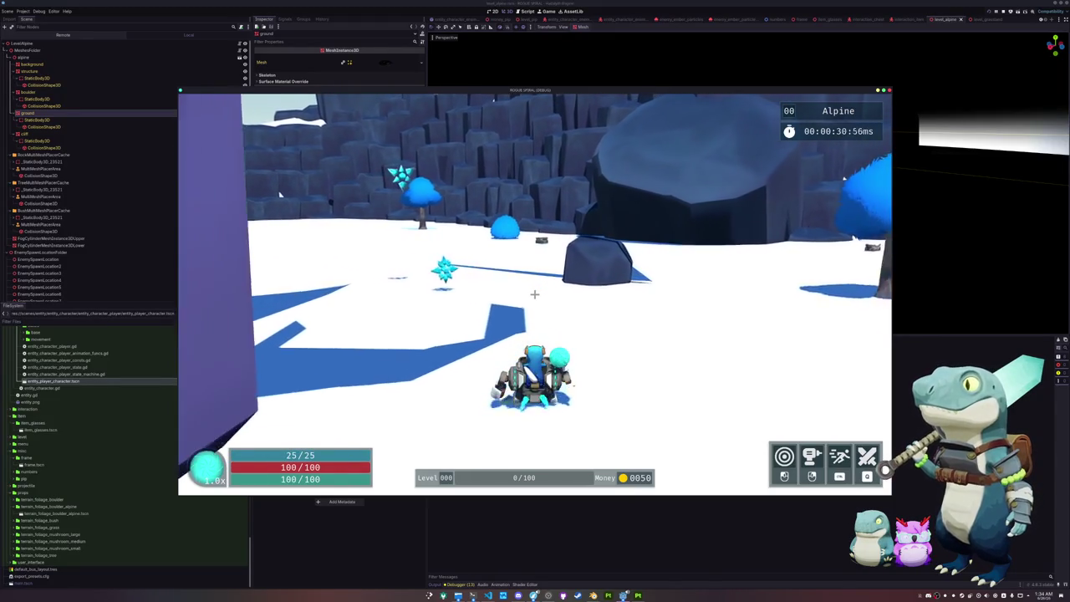
key("w")
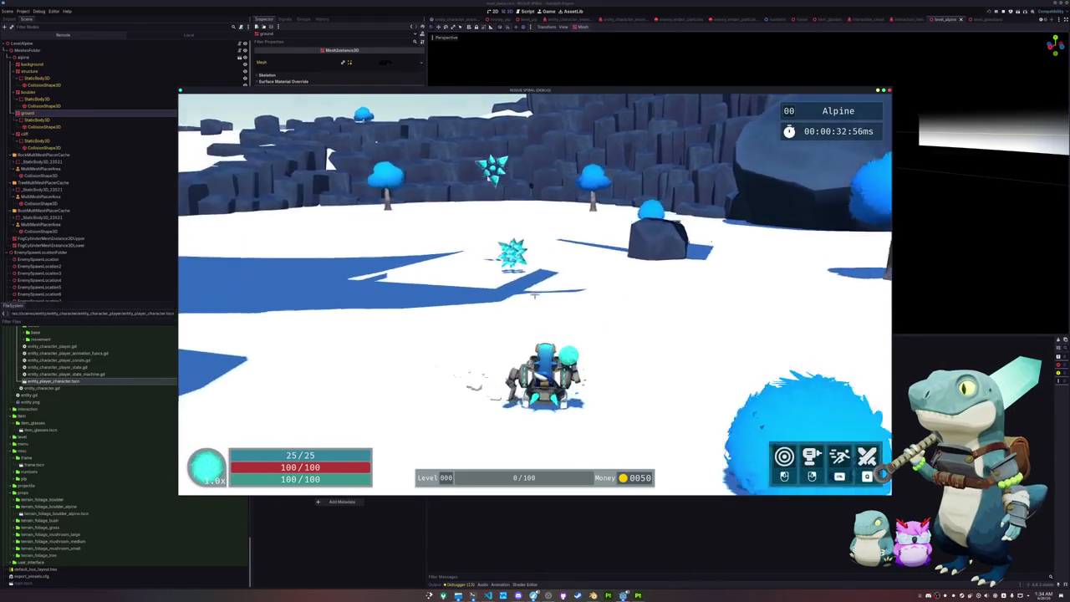
key("w")
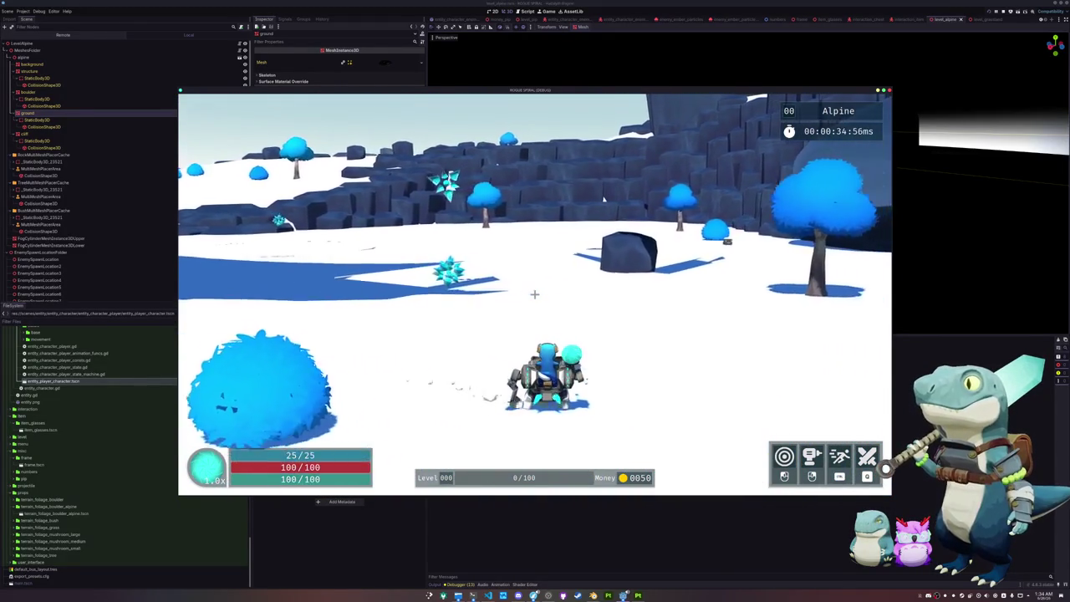
key("w")
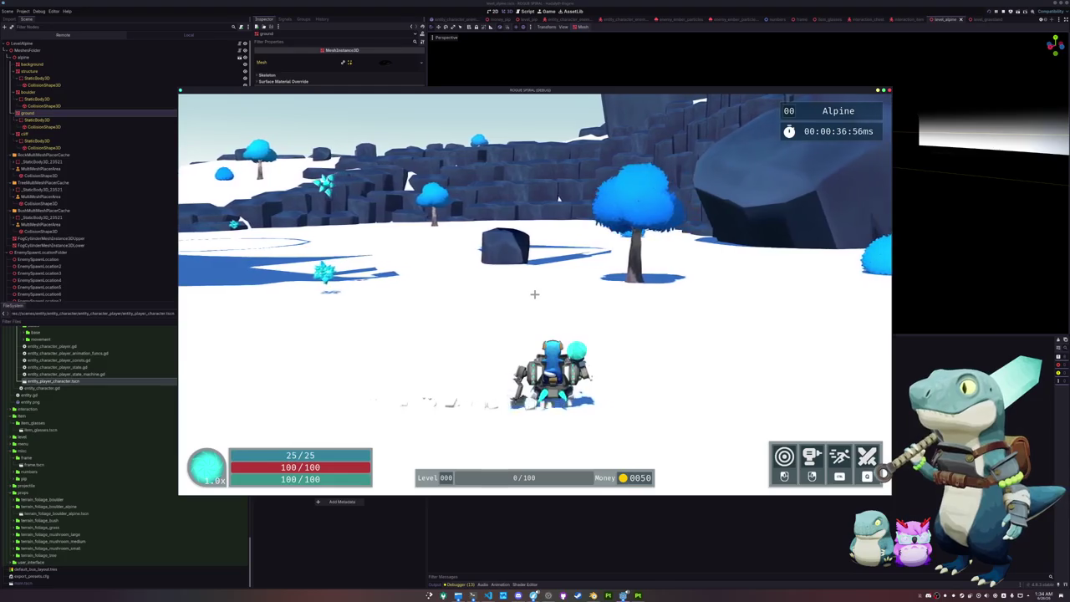
key("w")
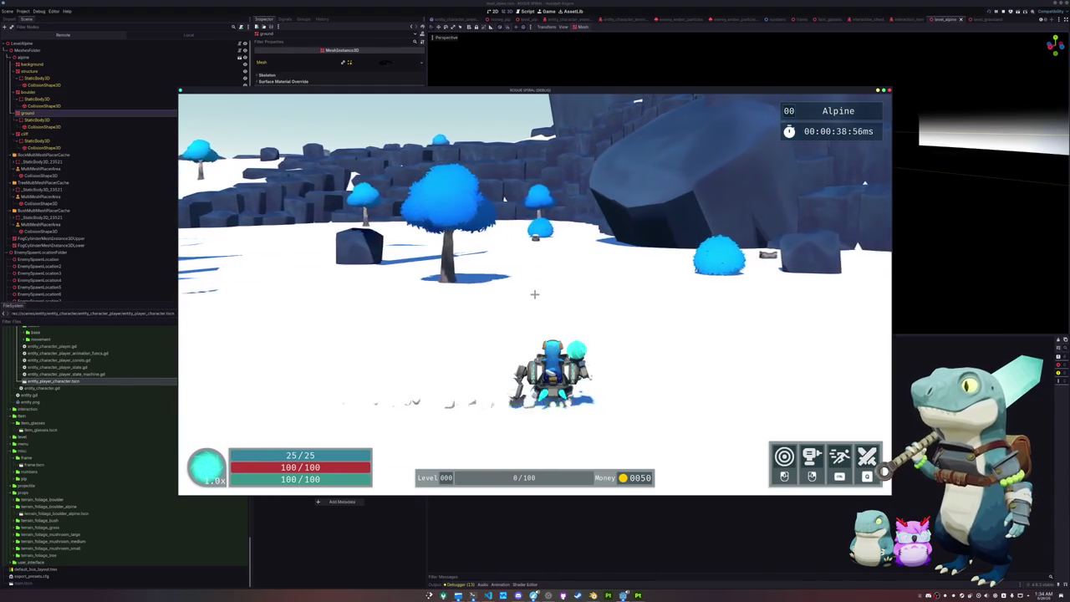
key("w")
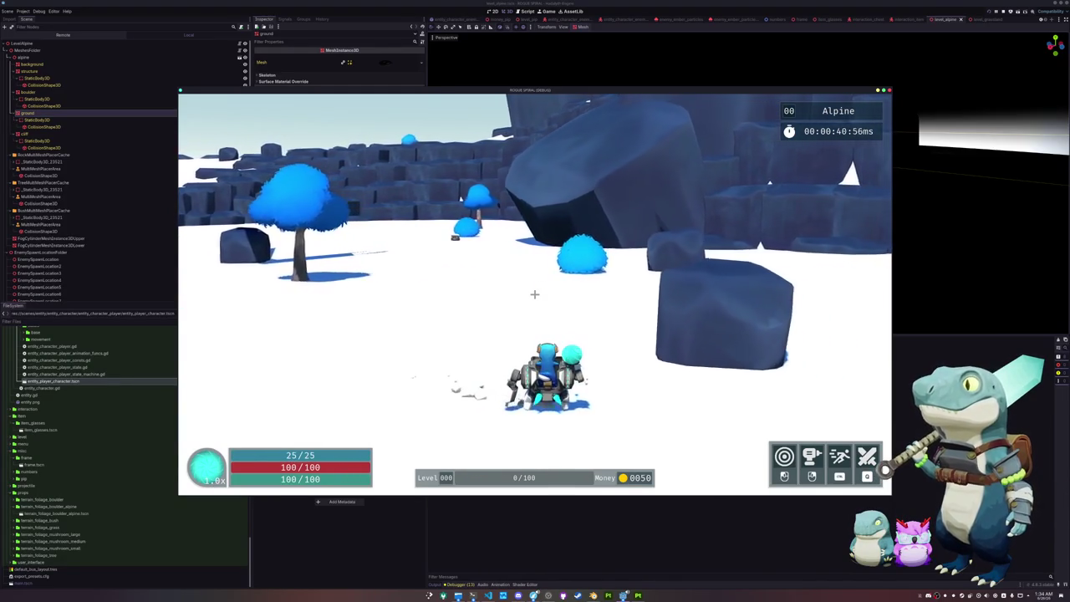
key("w")
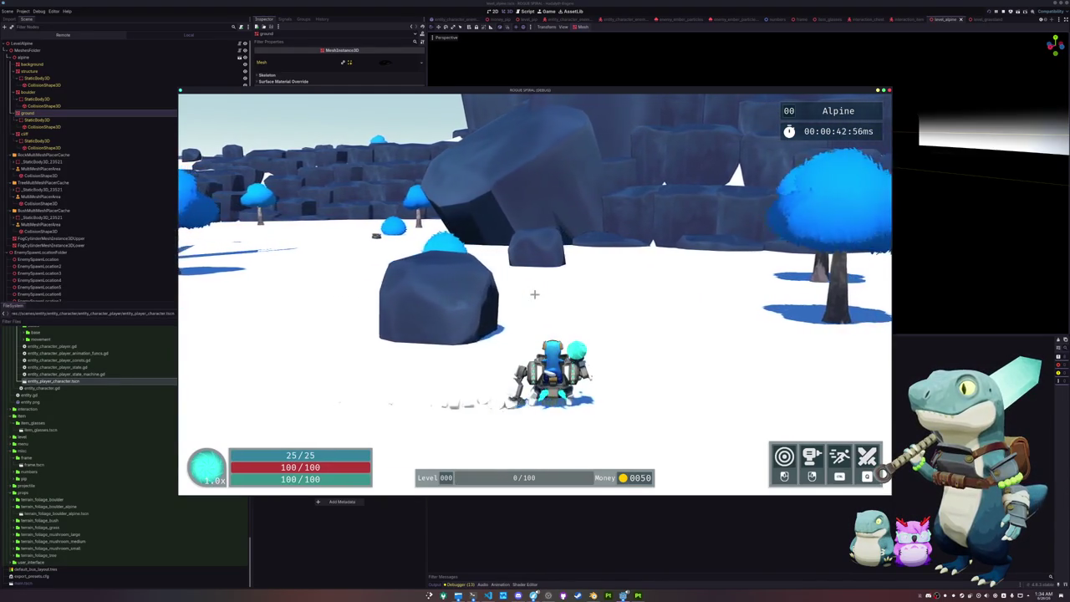
key("w")
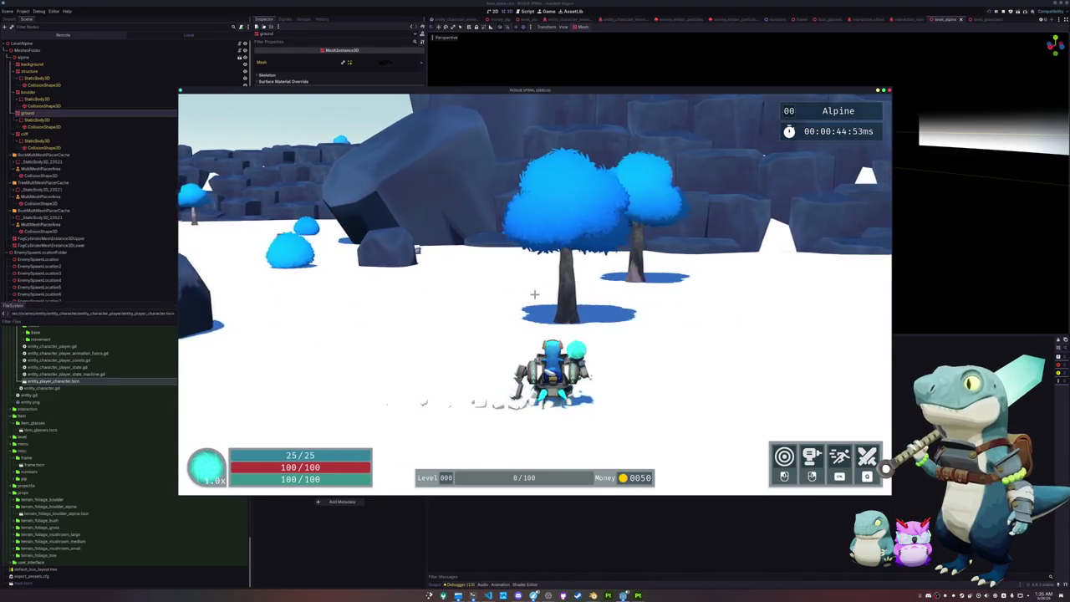
key("w")
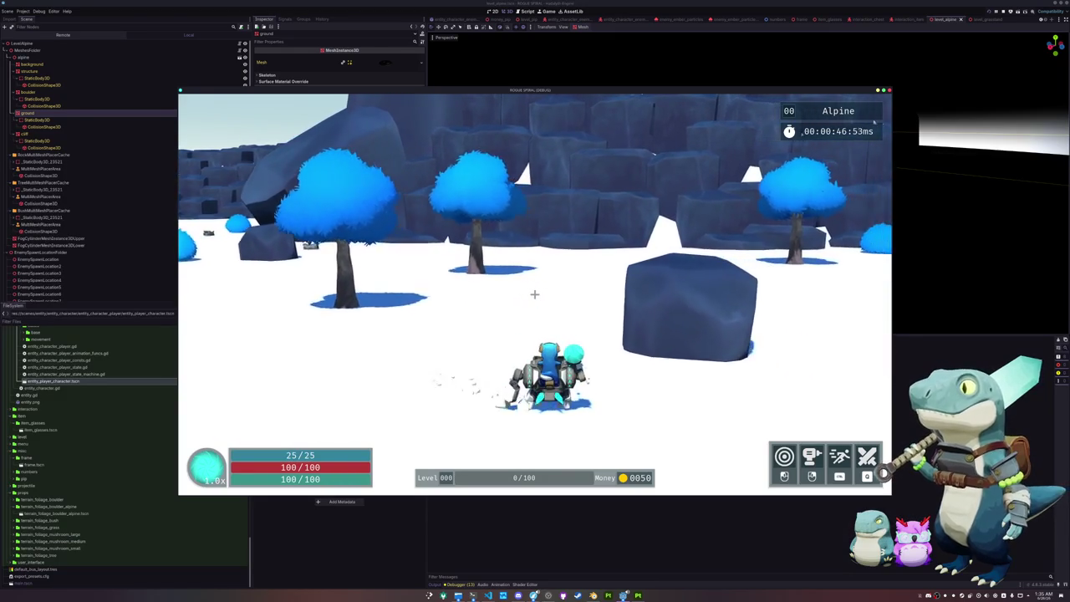
key("w")
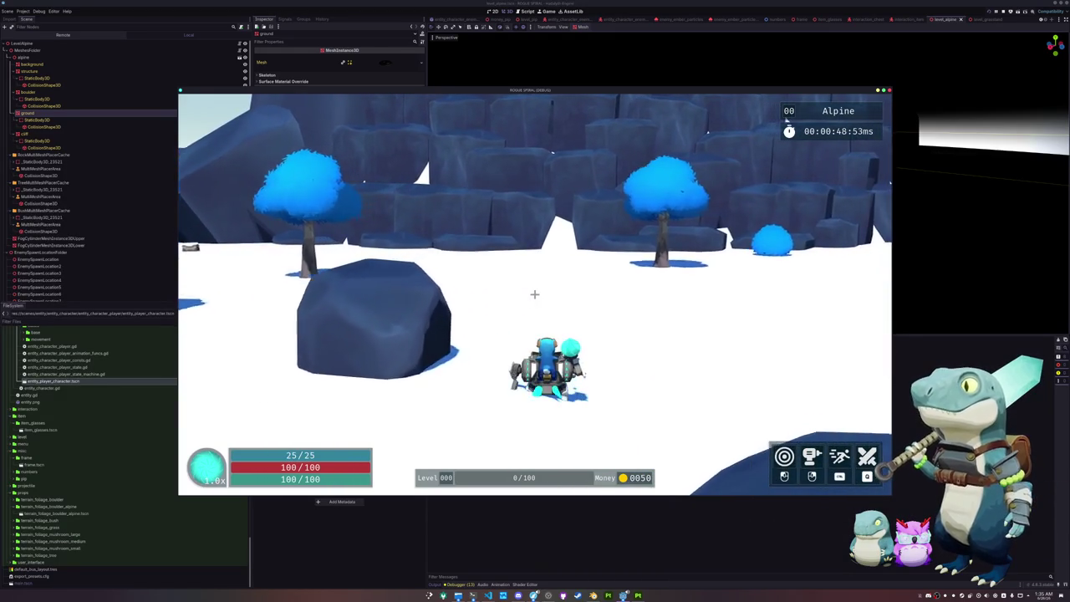
key("w")
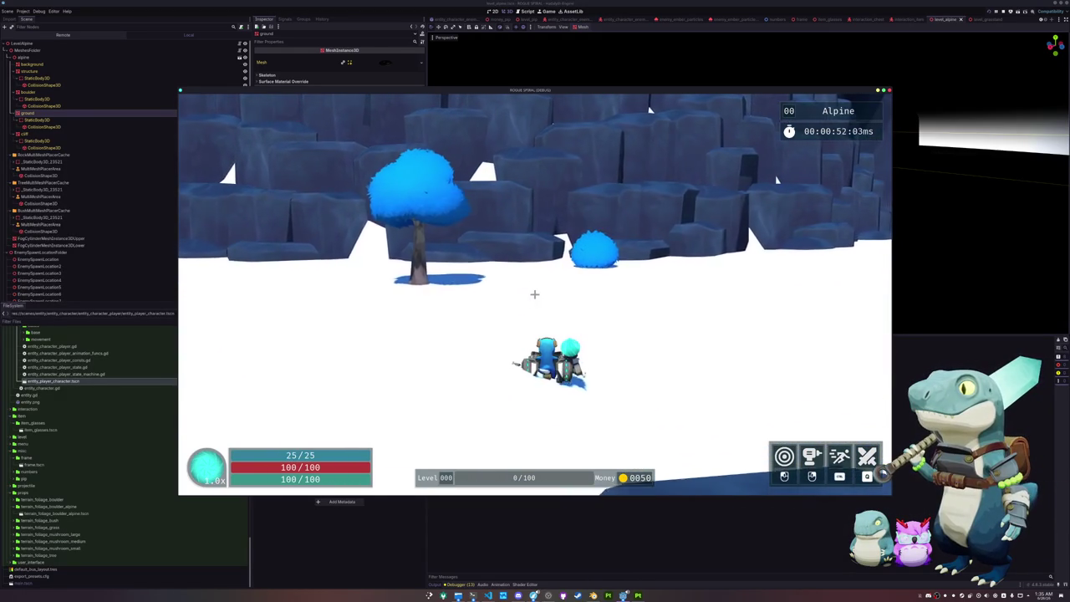
key("w")
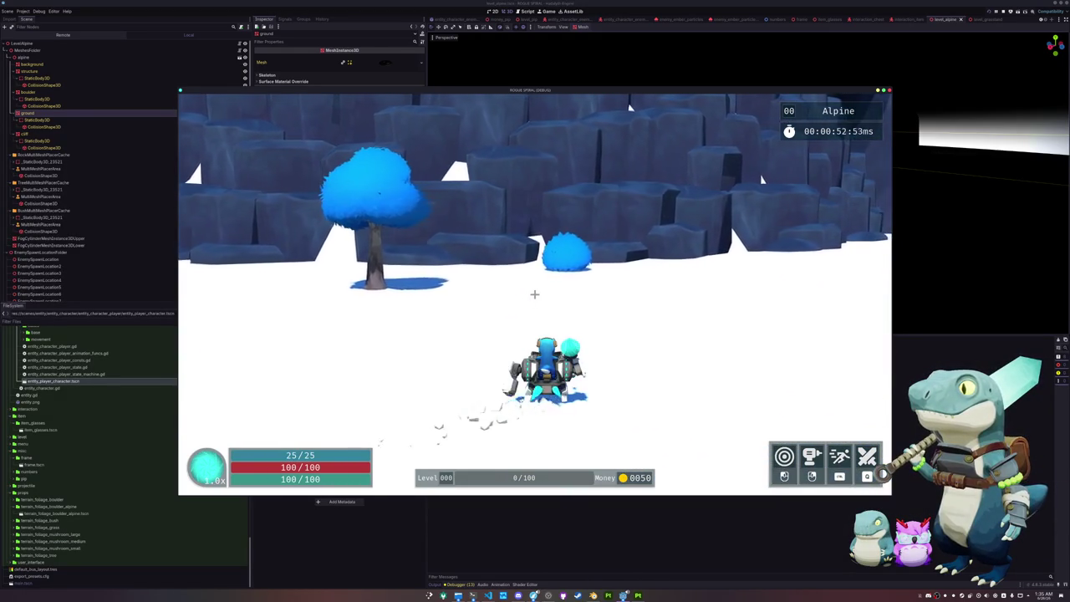
Turn the character around, roll, and weave left and right through the snow.
key("s")
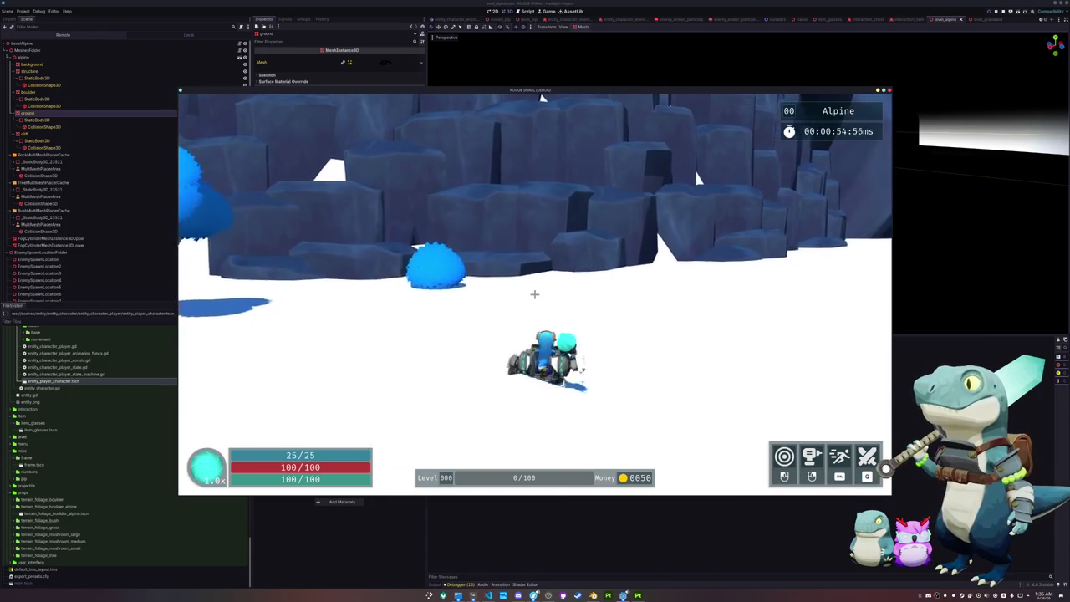
key("space")
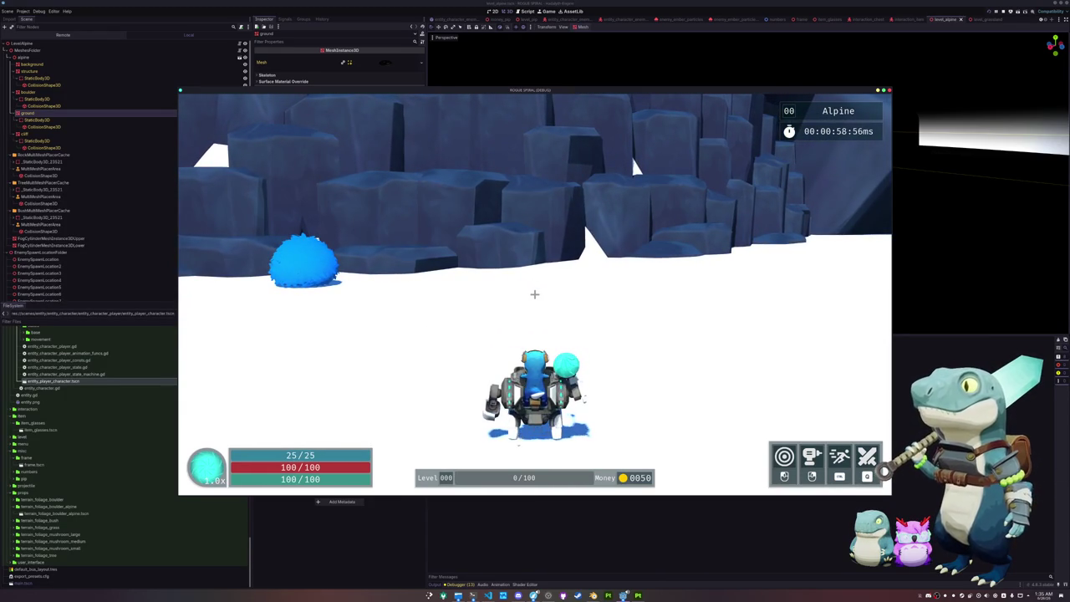
key("s")
key("w")
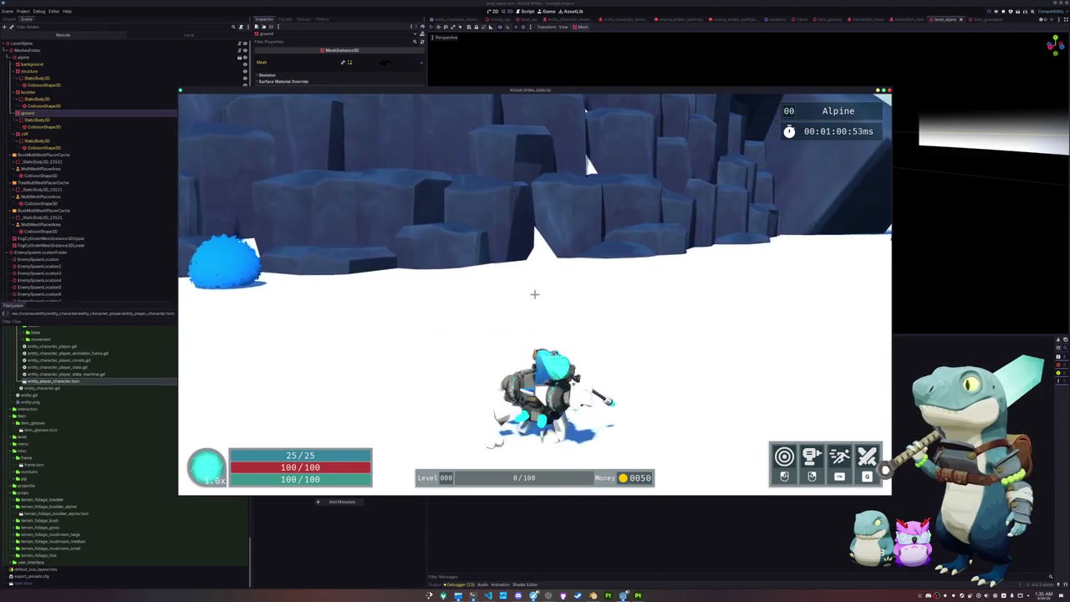
key("a")
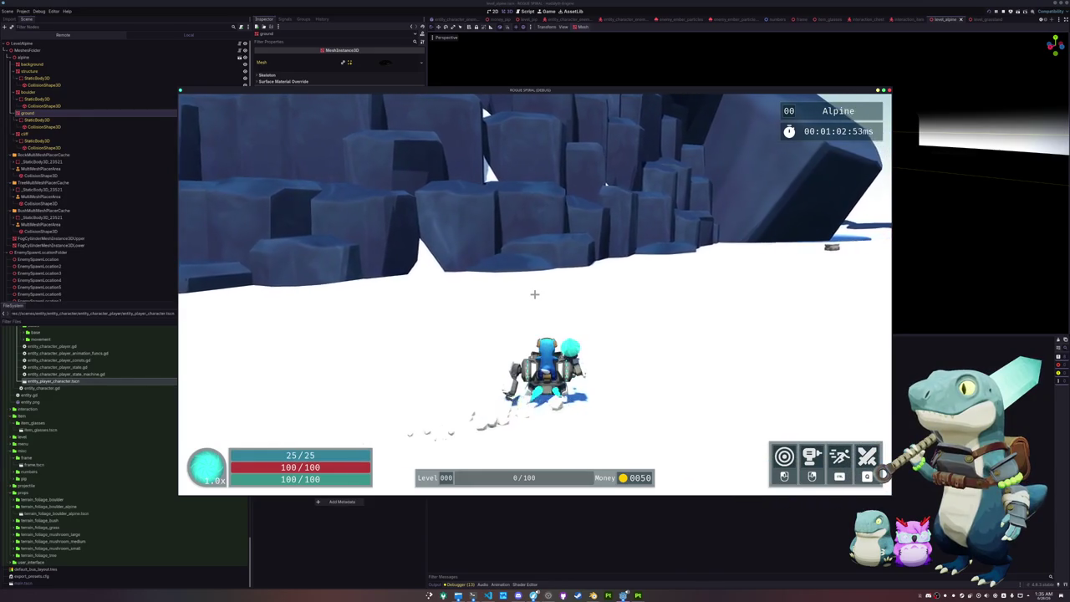
key("w")
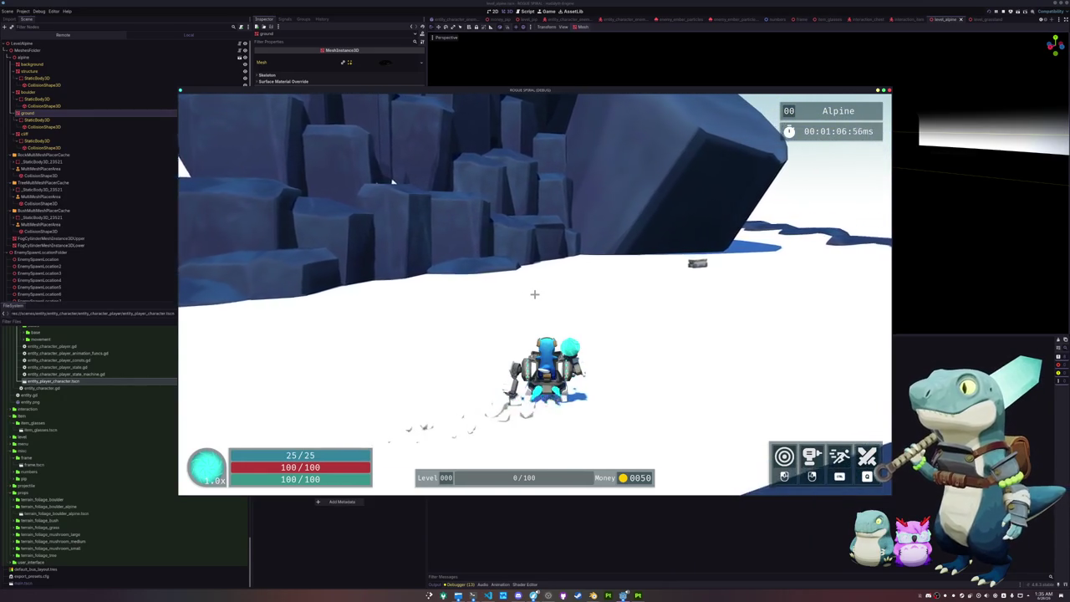
key("a")
key("w")
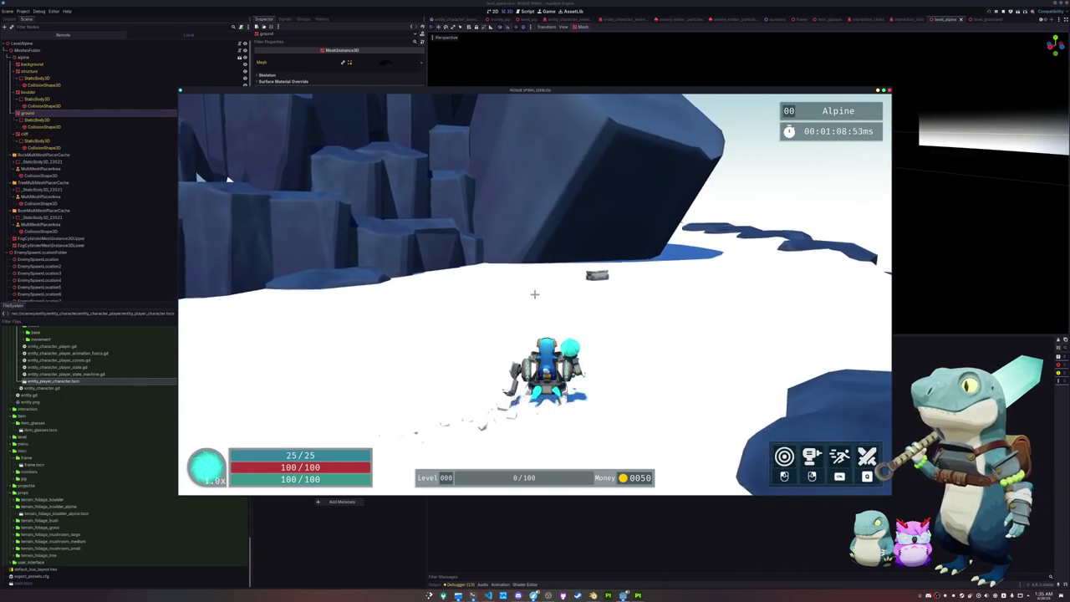
key("d")
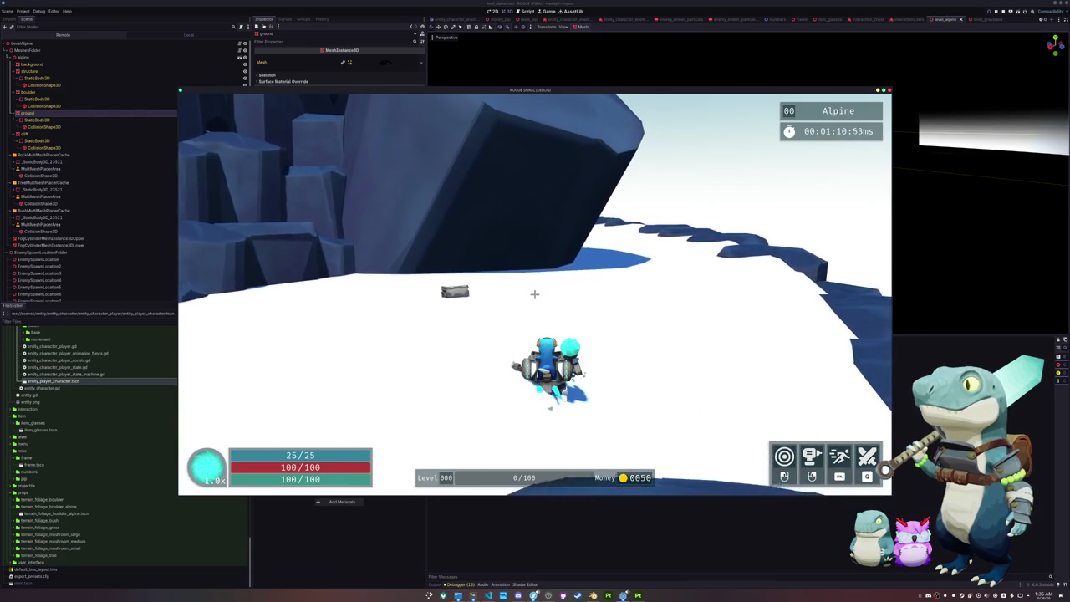
key("w")
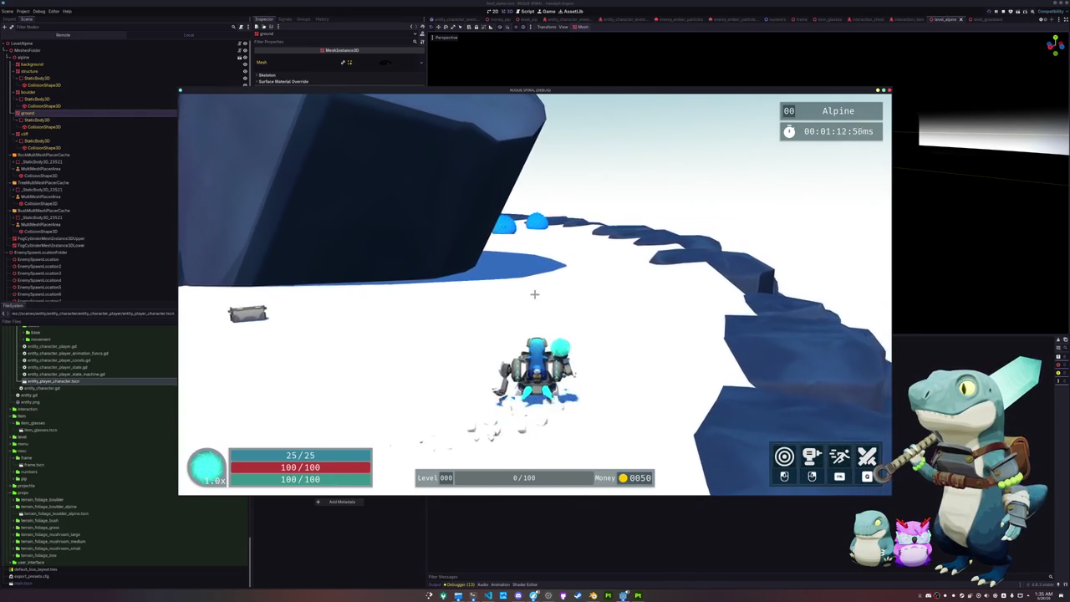
Run and dash the character along the cliff wall to the blue bushes.
key("d")
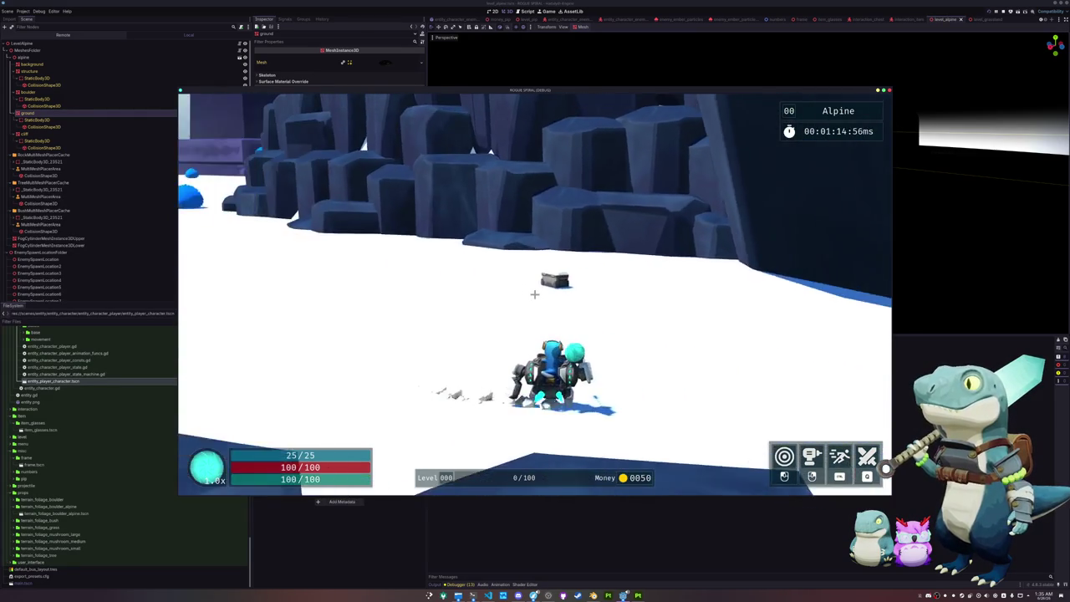
key("w")
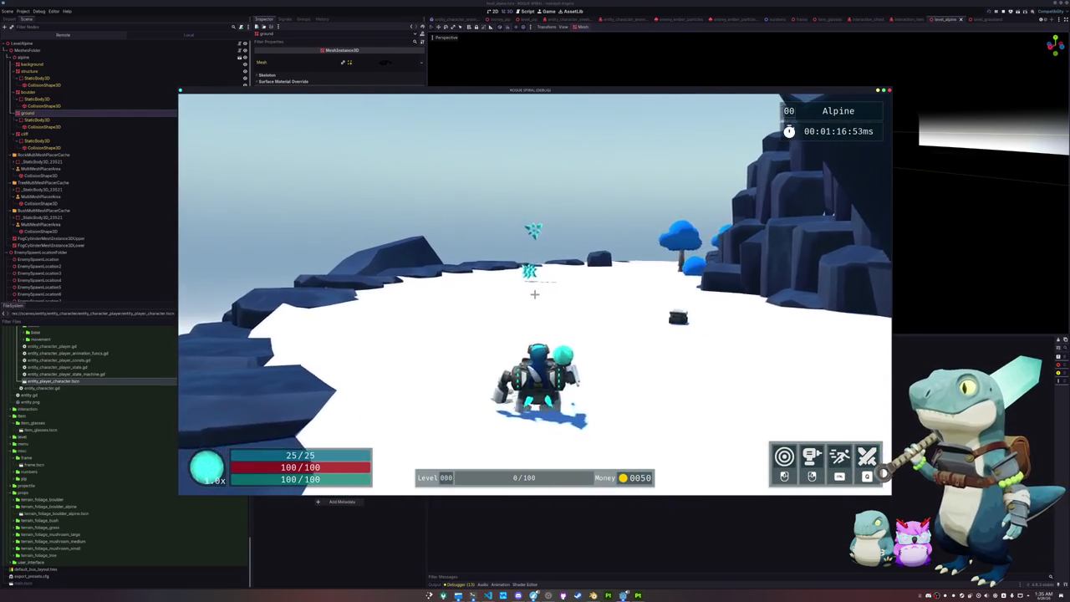
key("d")
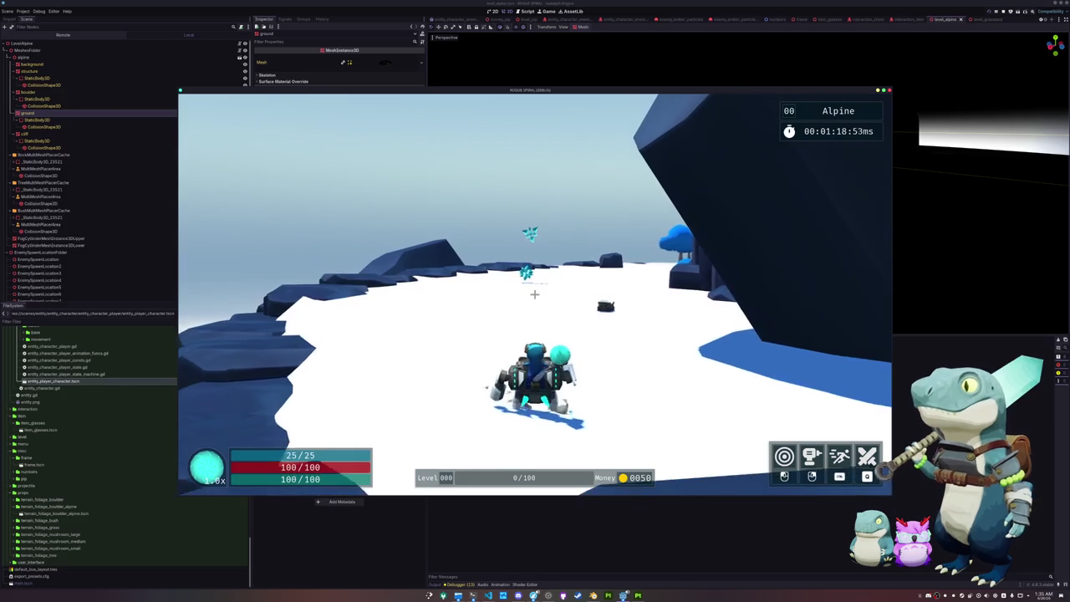
key("d")
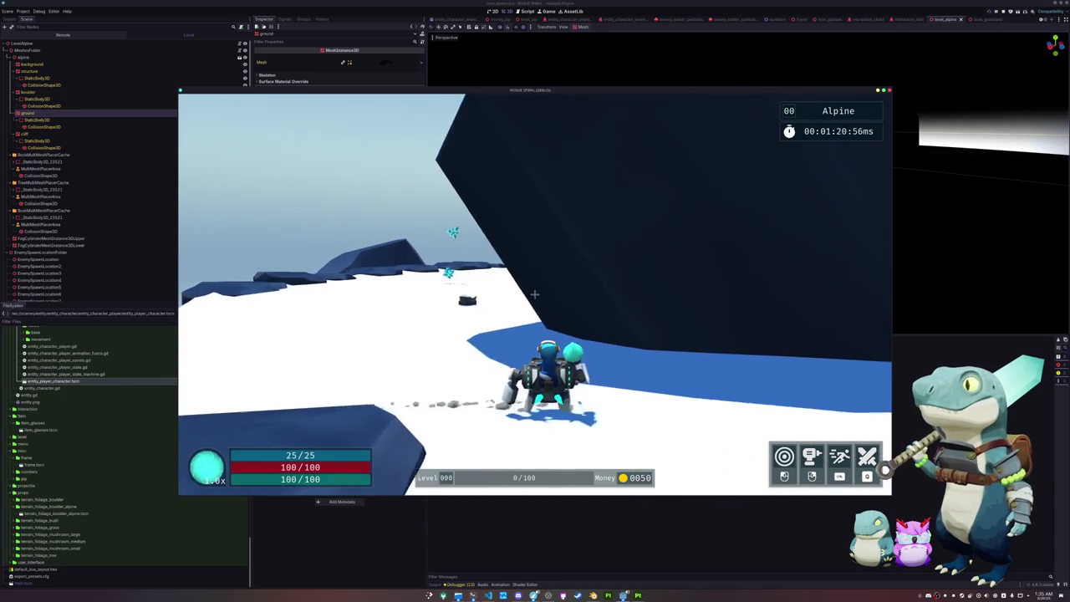
key("d")
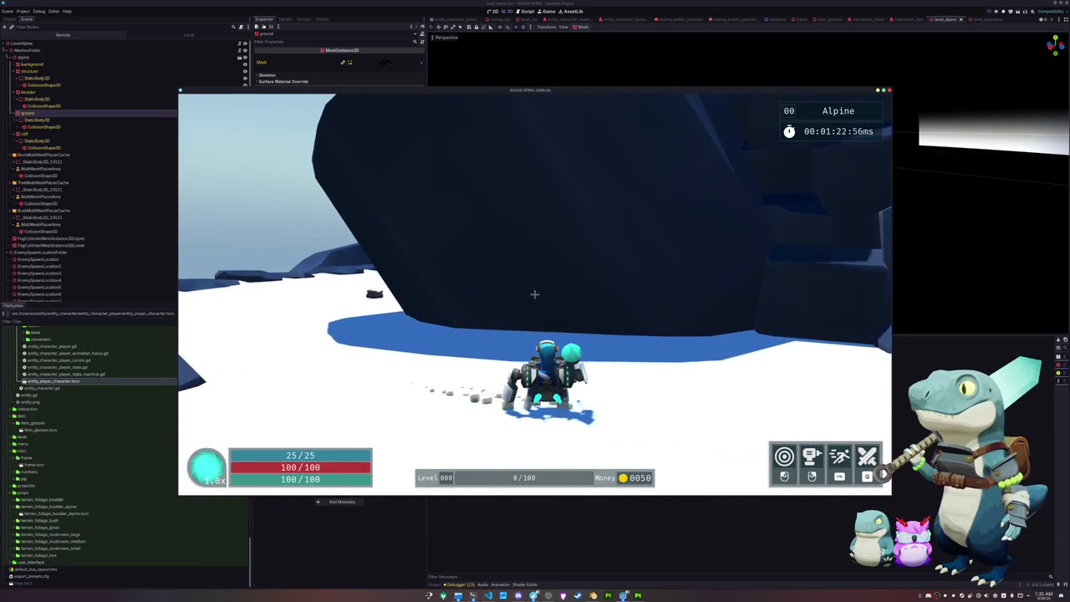
key("d")
key("shift")
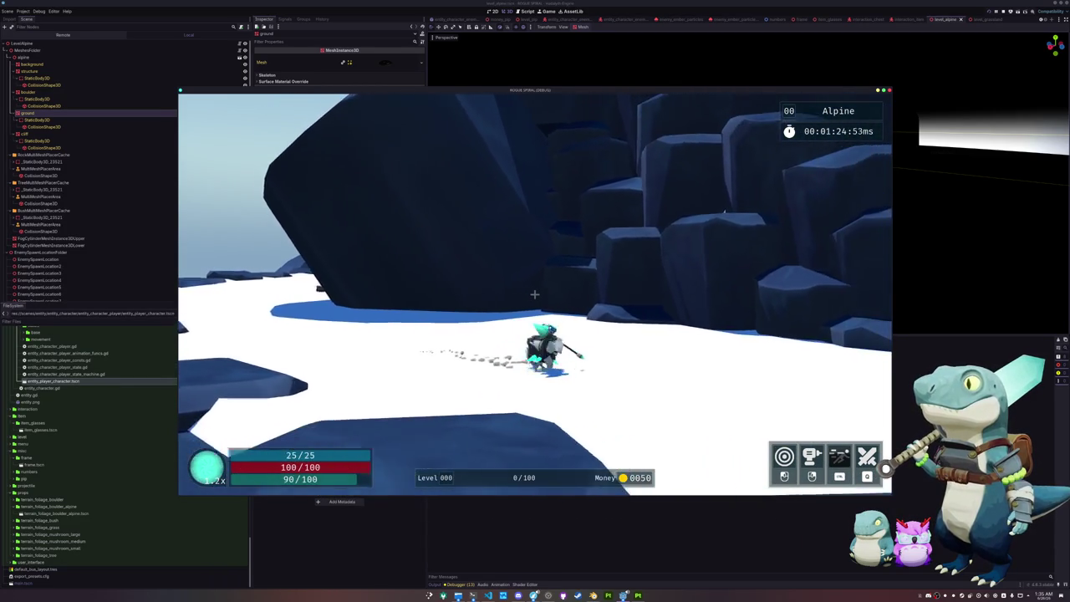
key("d")
key("shift")
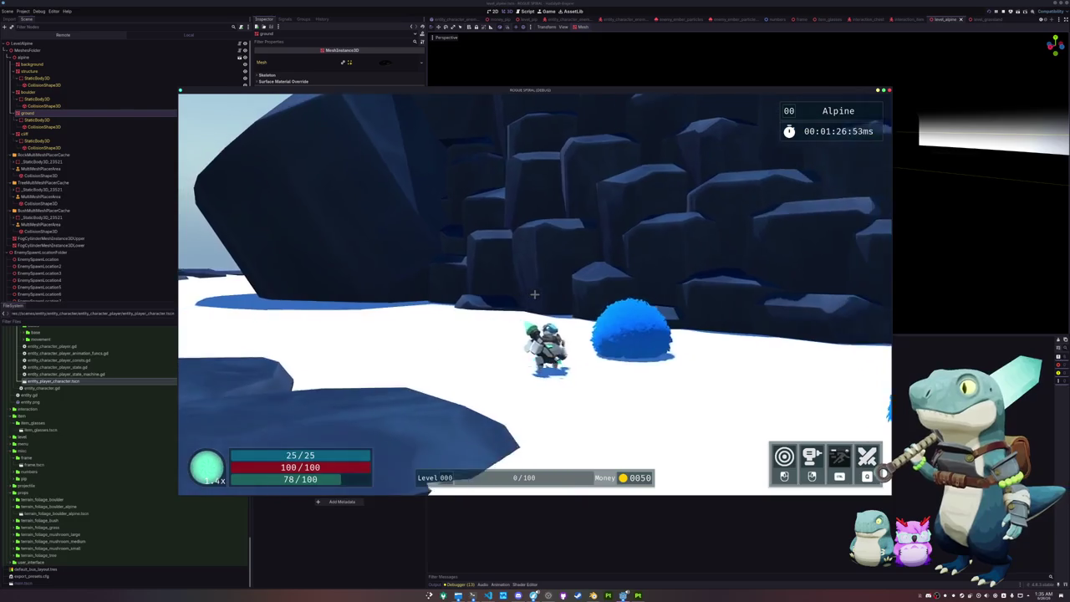
key("w")
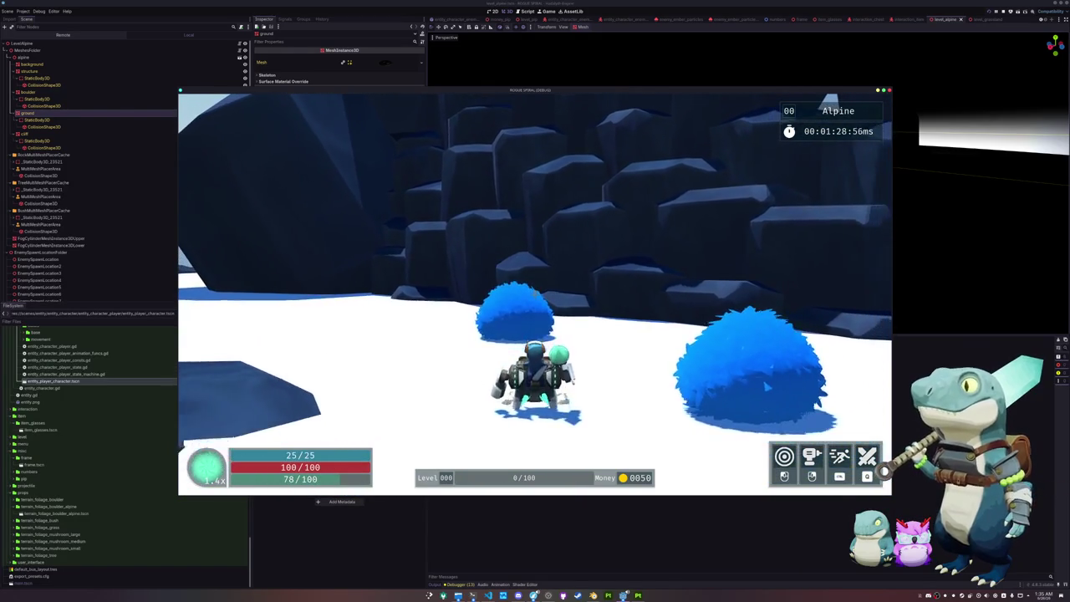
key("w")
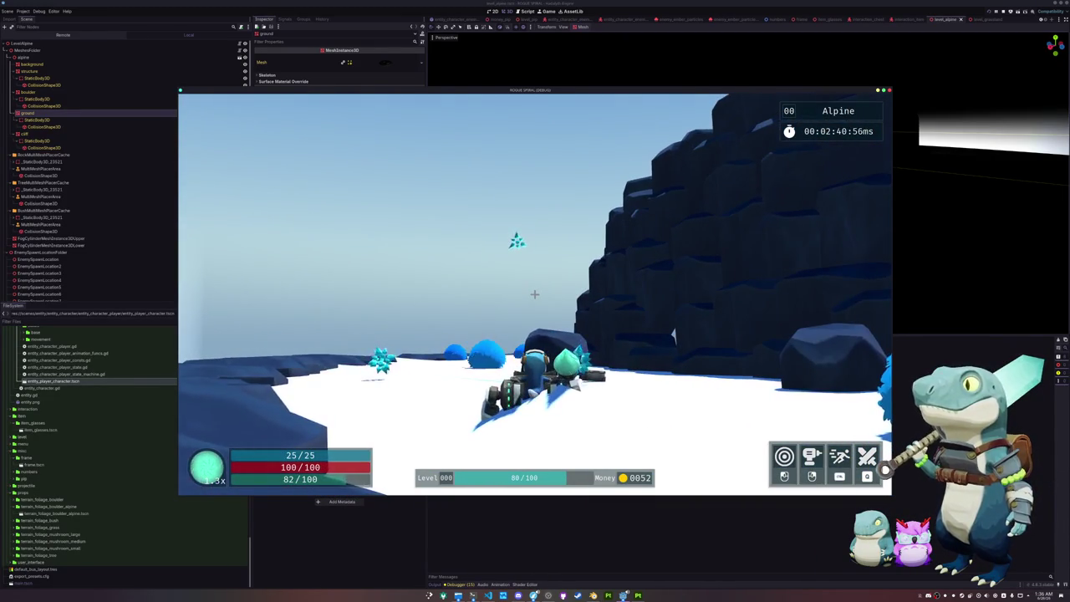
Pause the game and return to the terrain snow shader code in the editor.
key("Escape")
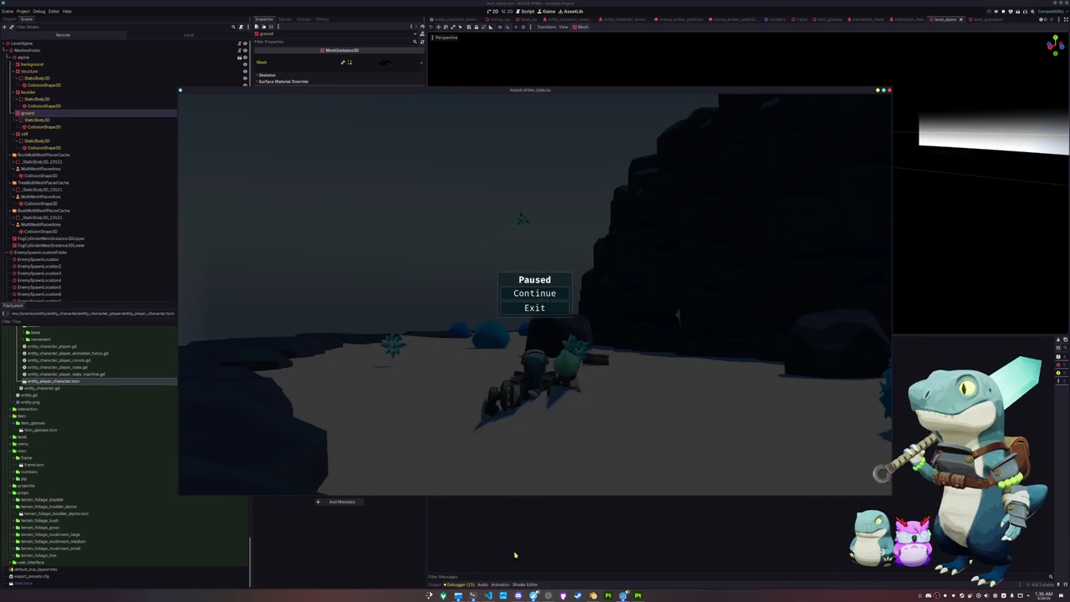
key("alt+Tab")
left_click(565, 593)
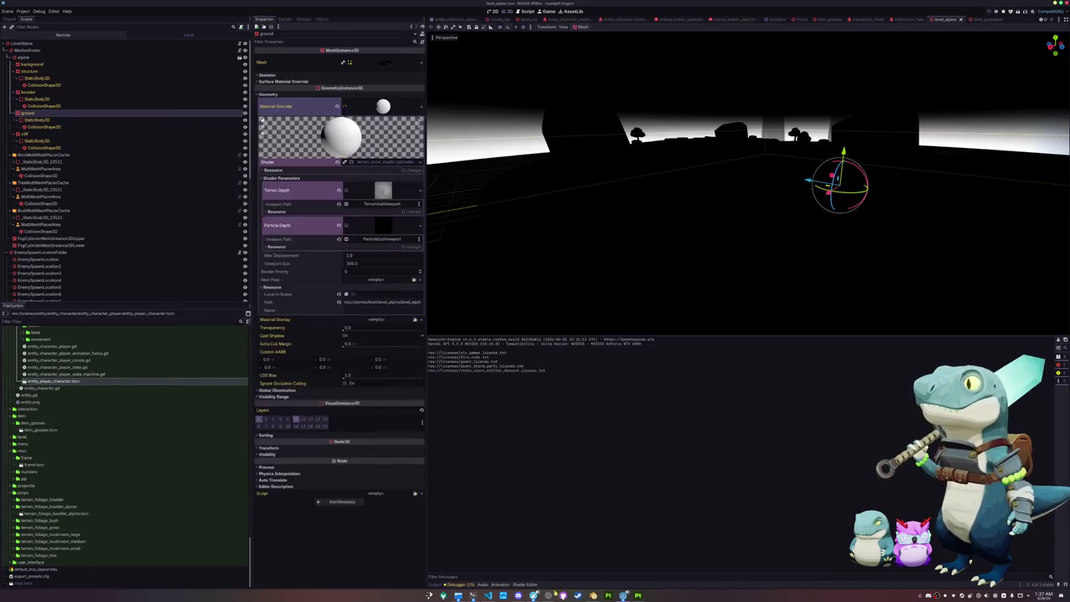
left_click(525, 584)
Change step on line 20 to smoothstep(terrain_depth_value, particle_depth_value).
scroll(633, 464, "down", 3)
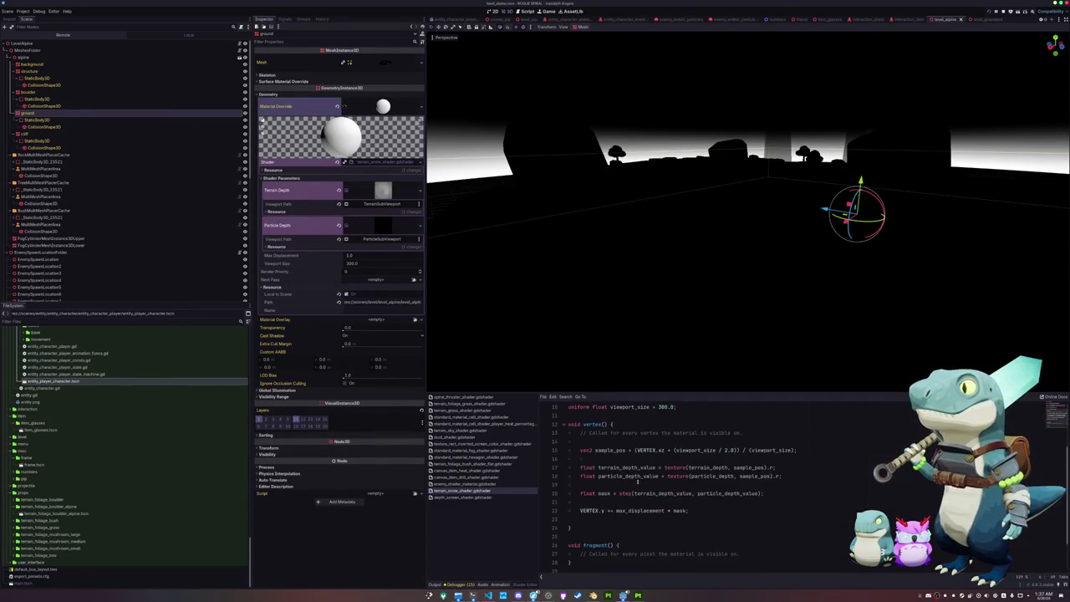
left_click_drag(633, 494, 675, 493)
type("smooth")
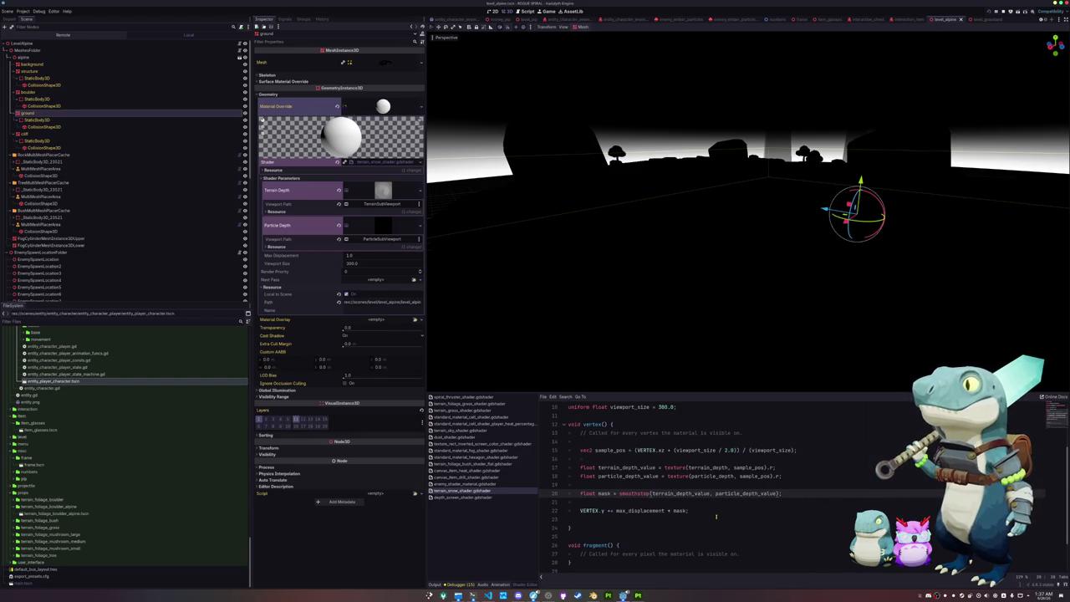
type(",")
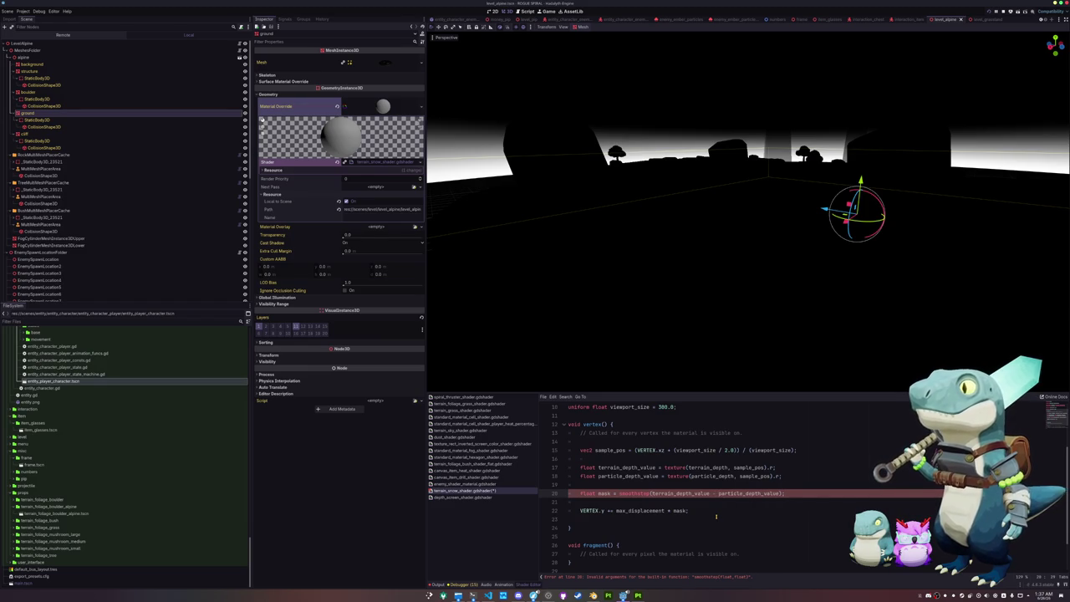
Rewrite the mask as 1.0 - smoothstep(0.0, 0.1, abs(terrain_depth_value - particle_depth_value)).
key("End")
key("Left")
key("Left")
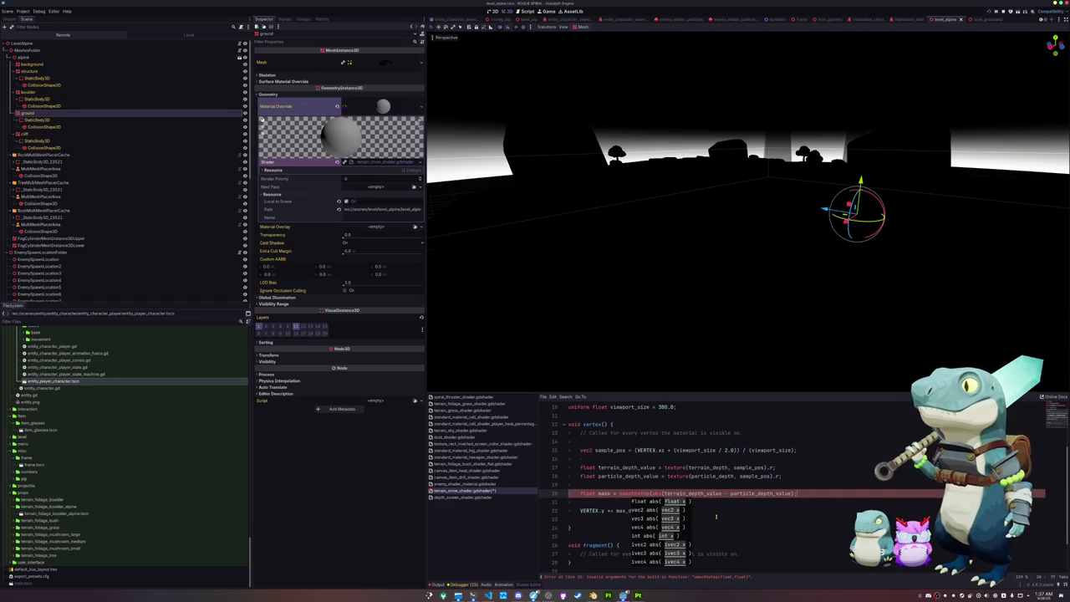
key("Right")
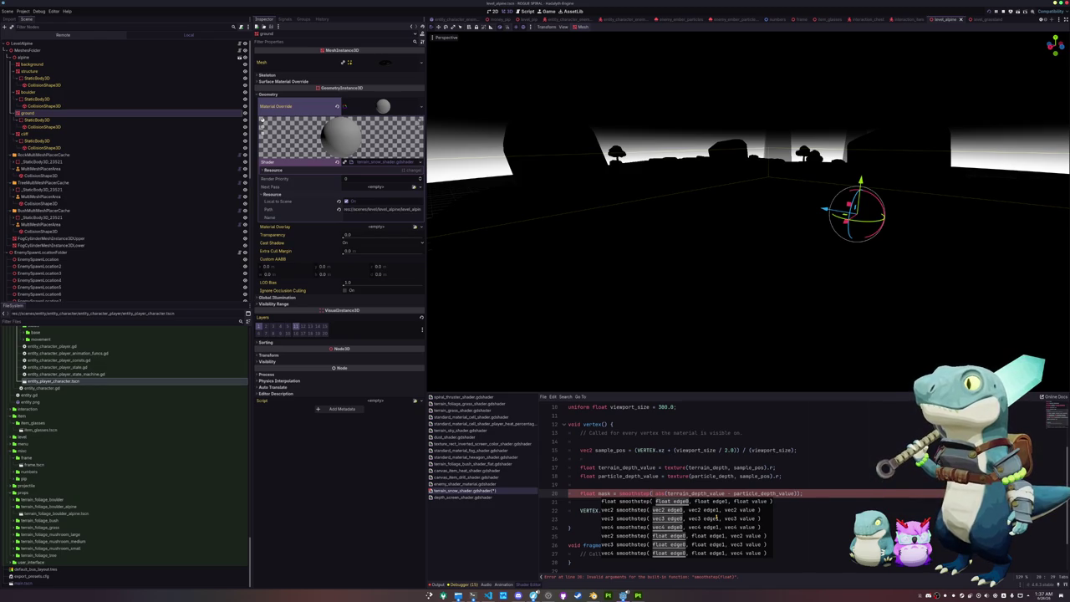
type("0.")
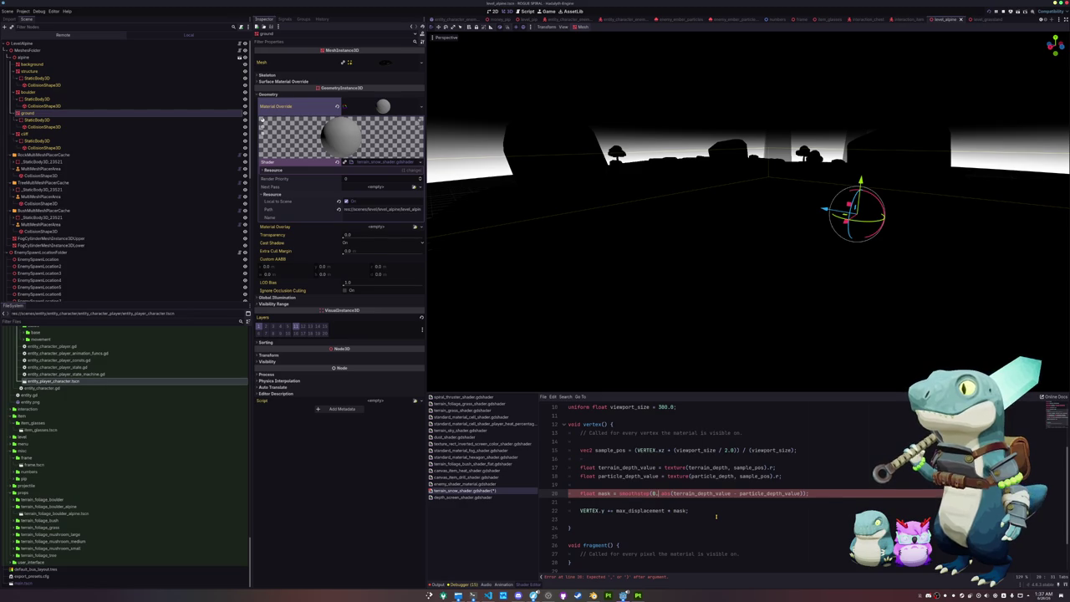
type(",0.0")
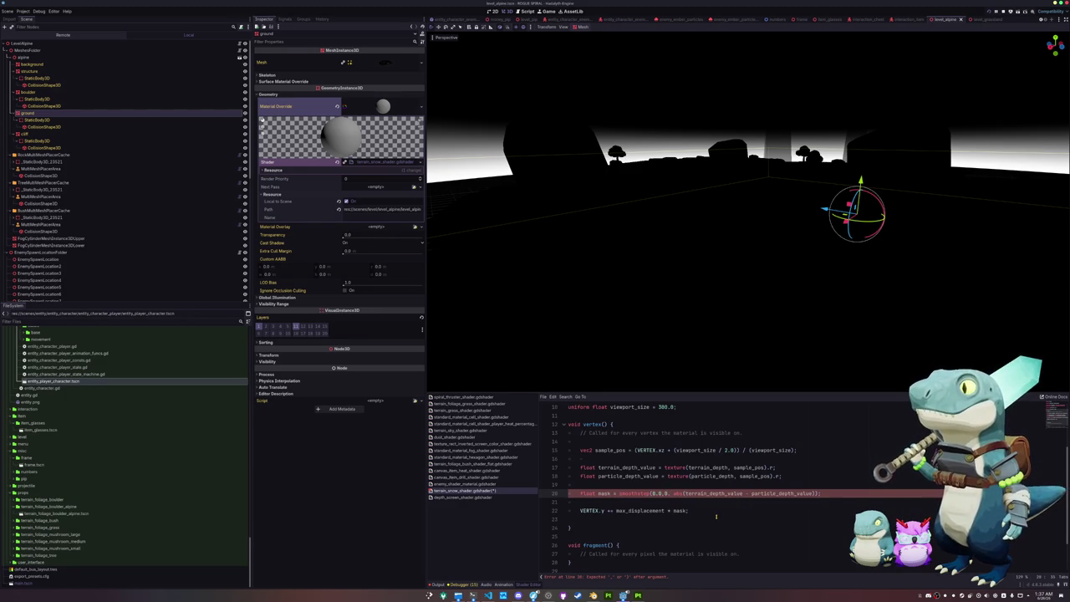
type(",")
type("1.-")
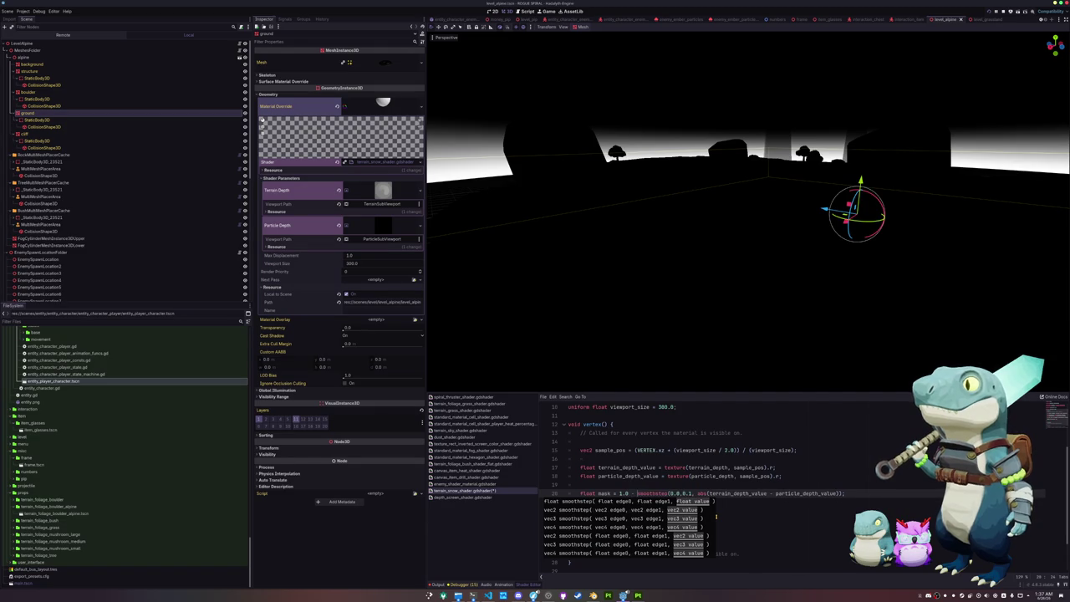
key("Right")
key("Right")
key("Right")
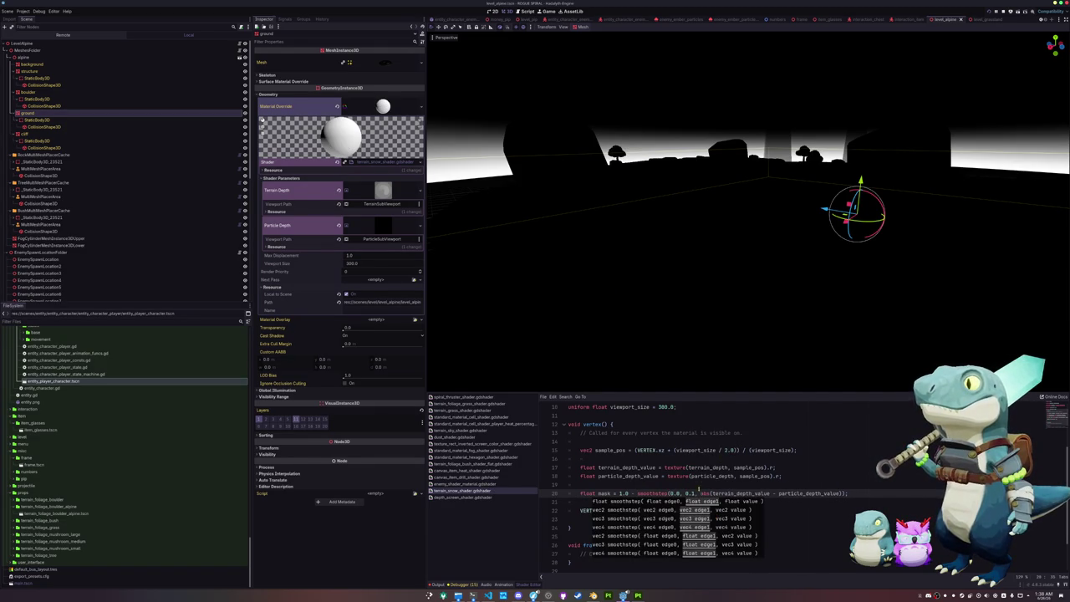
left_click(700, 484)
scroll(614, 441, "up", 3)
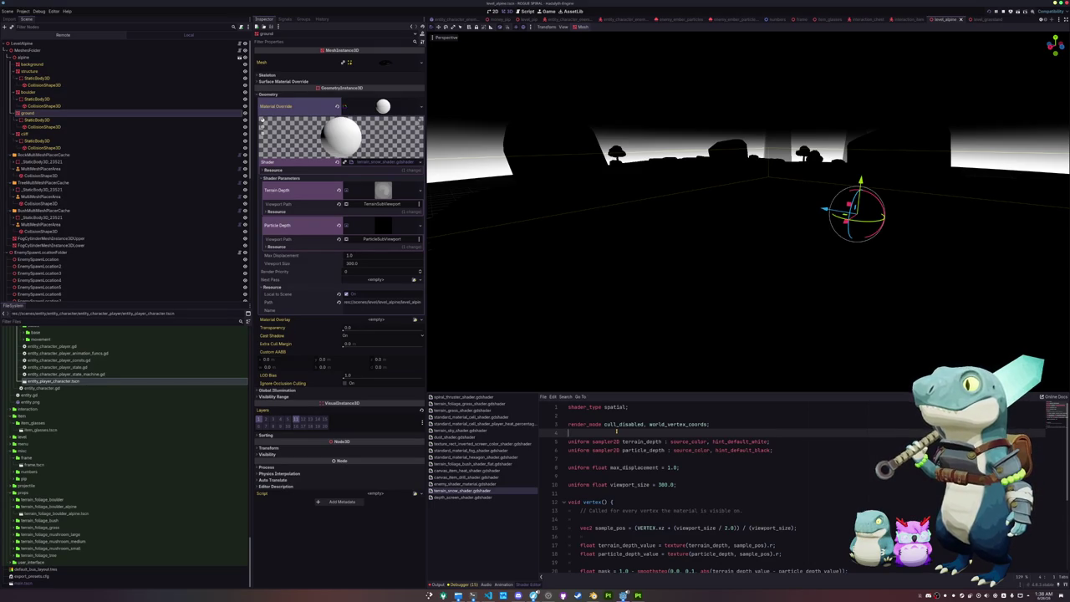
Add ALBEDO = vec3(0.7); inside fragment() and run the project with F5.
key("Down")
key("Down")
key("Down")
key("Up")
key("Up")
key("Up")
key("End")
key("Return")
key("Return")
key("Return")
key("Up")
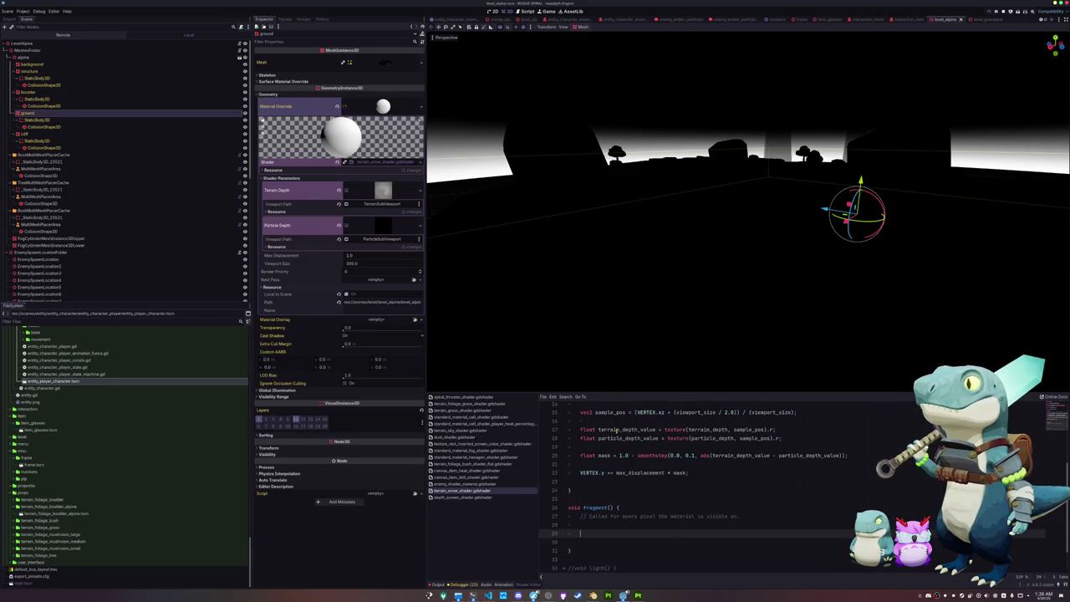
type("ALBEDO = ")
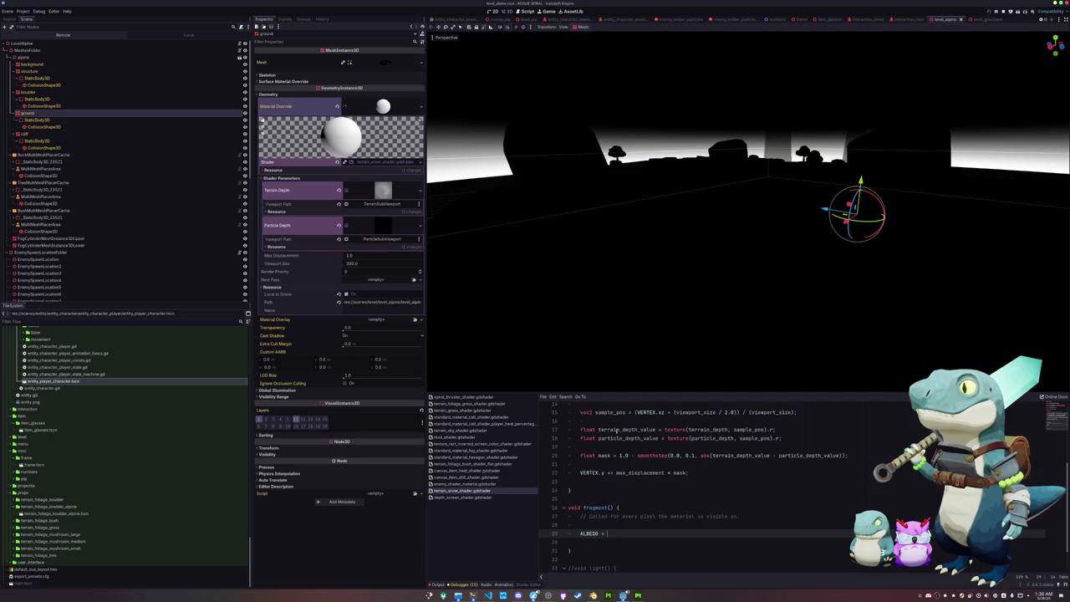
type("vec3")
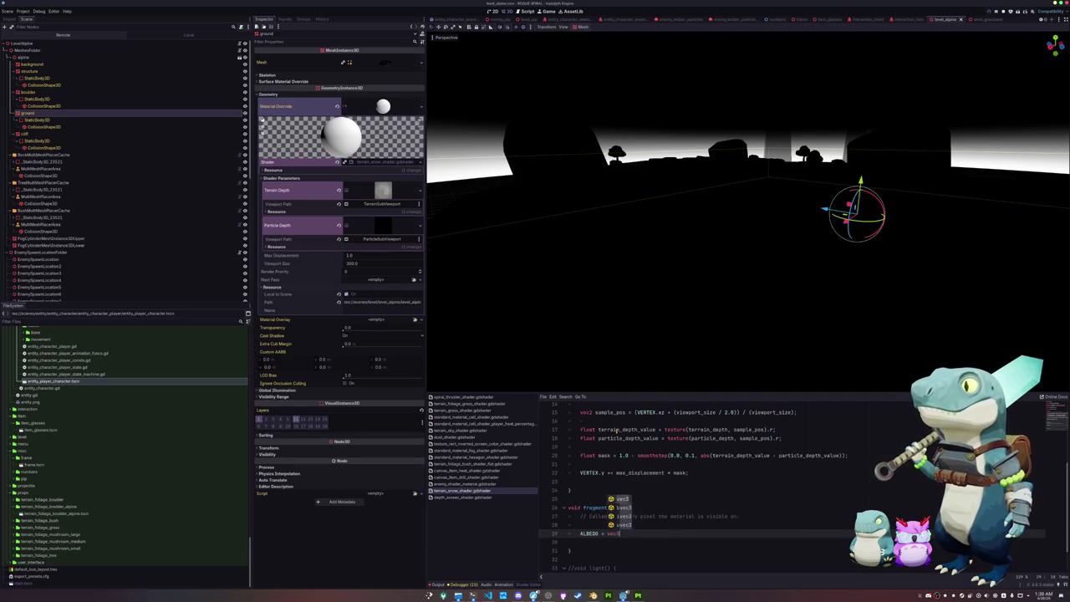
type("(0.7);")
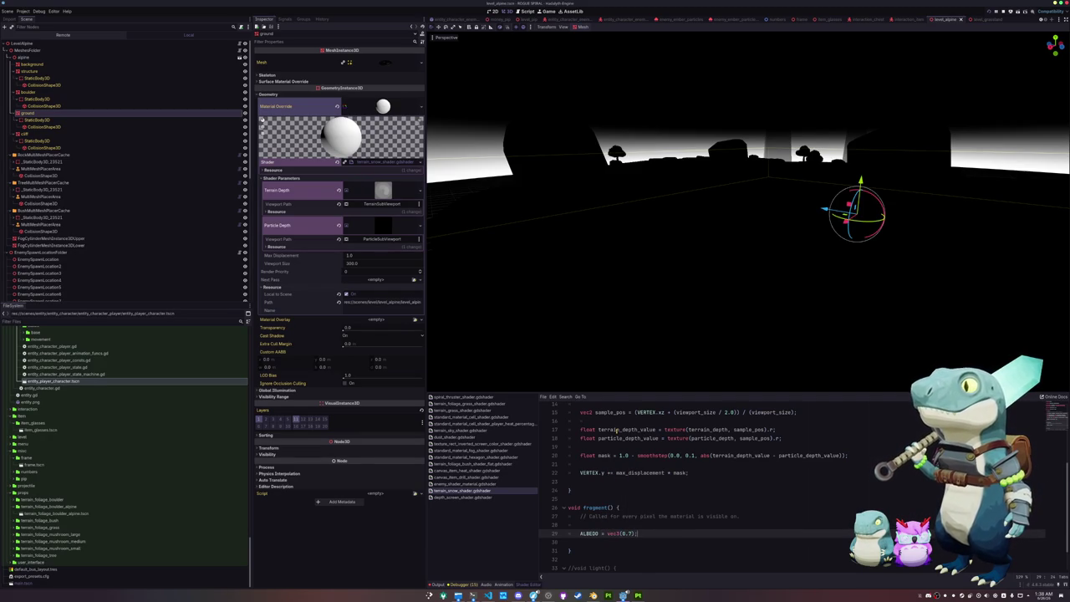
key("F5")
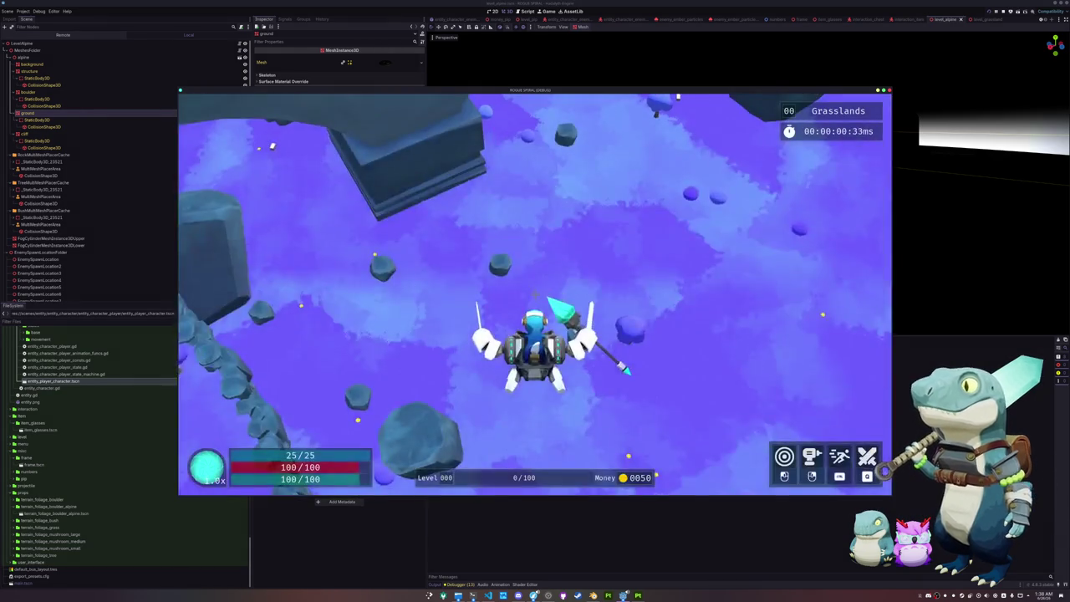
Pause the test run, exit to the title menu, and return to the editor.
key("Escape")
left_click(530, 308)
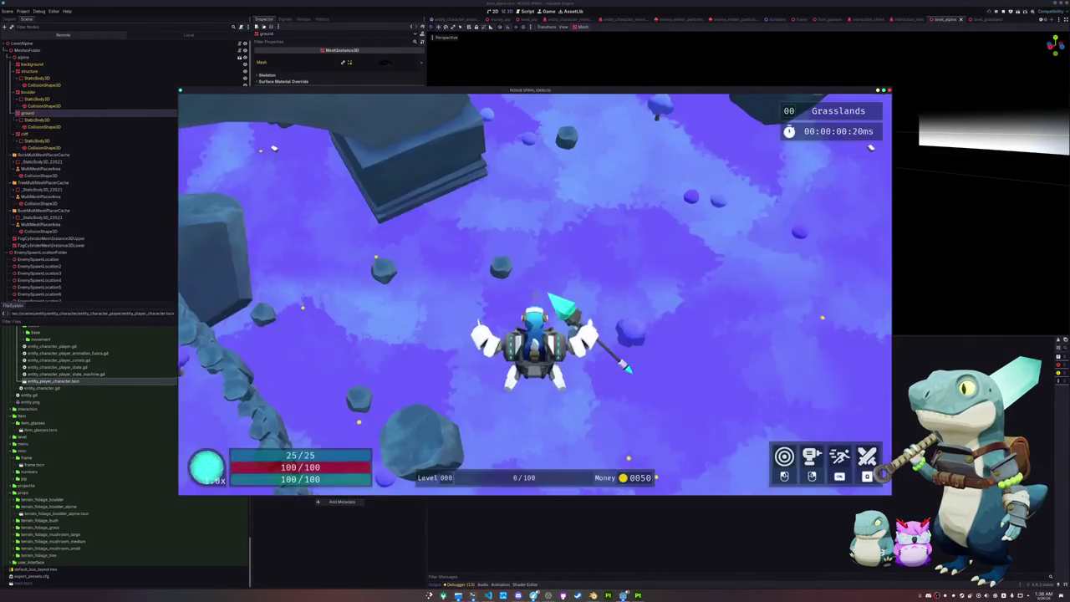
key("Escape")
left_click(515, 308)
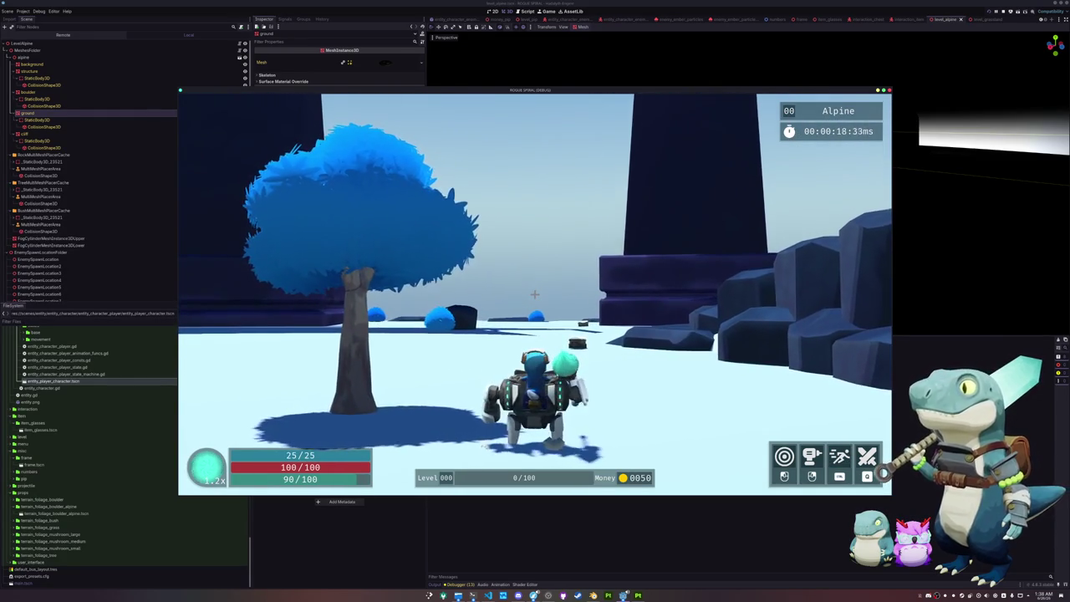
key("alt+Tab")
key("alt+Tab")
key("Escape")
key("alt+Tab")
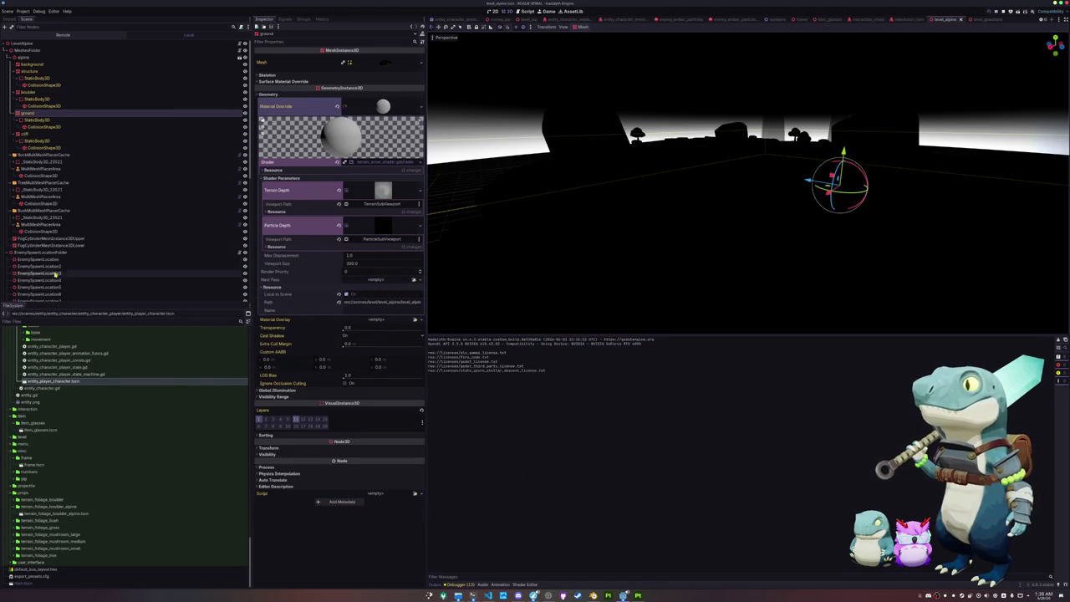
Set TerrainSubViewport's Update Mode to Always and save the scene.
scroll(49, 275, "down", 10)
left_click(37, 262)
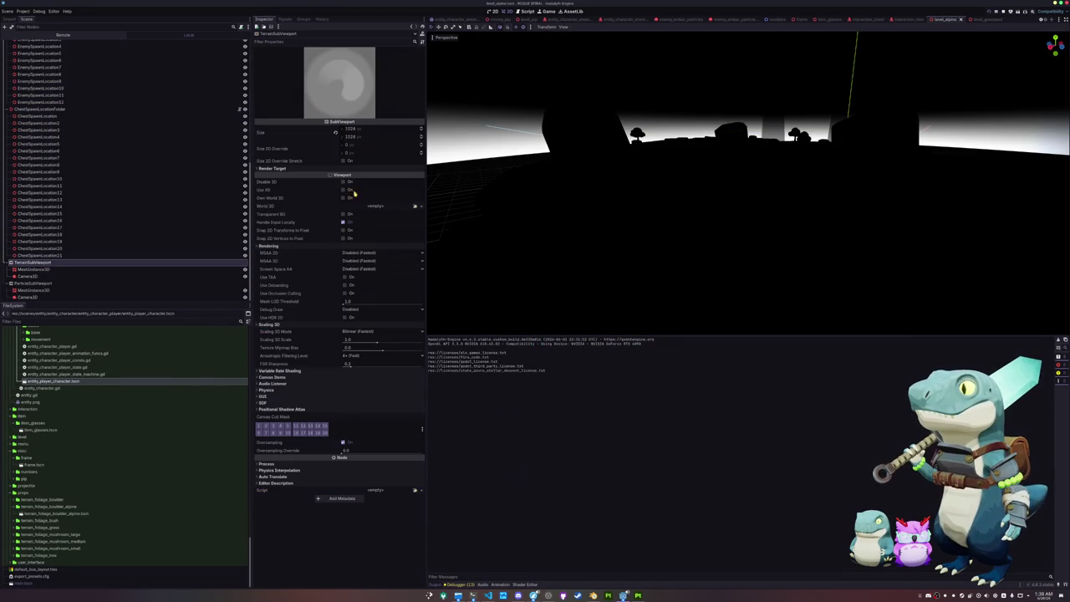
left_click(335, 168)
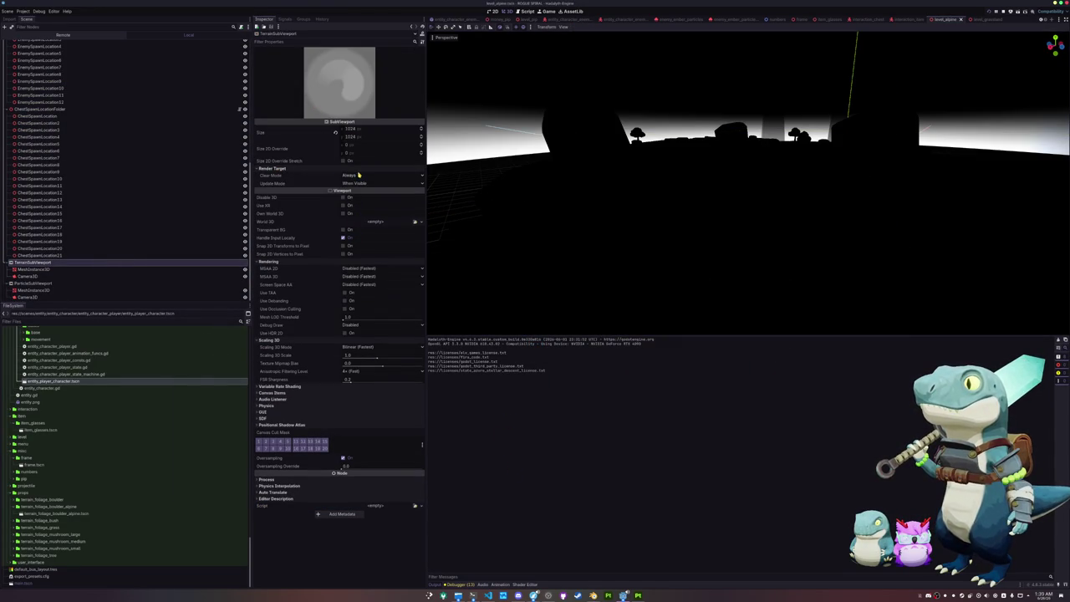
left_click(356, 183)
left_click(354, 217)
key("ctrl+s")
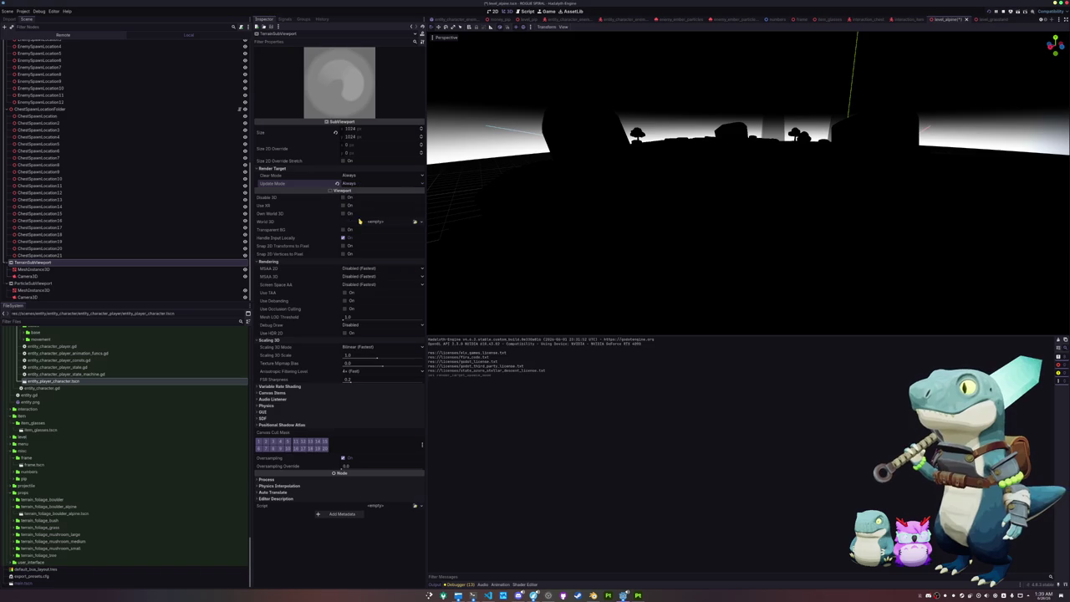
Set ParticleSubViewport's Update Mode to Always and relaunch the game.
left_click(67, 282)
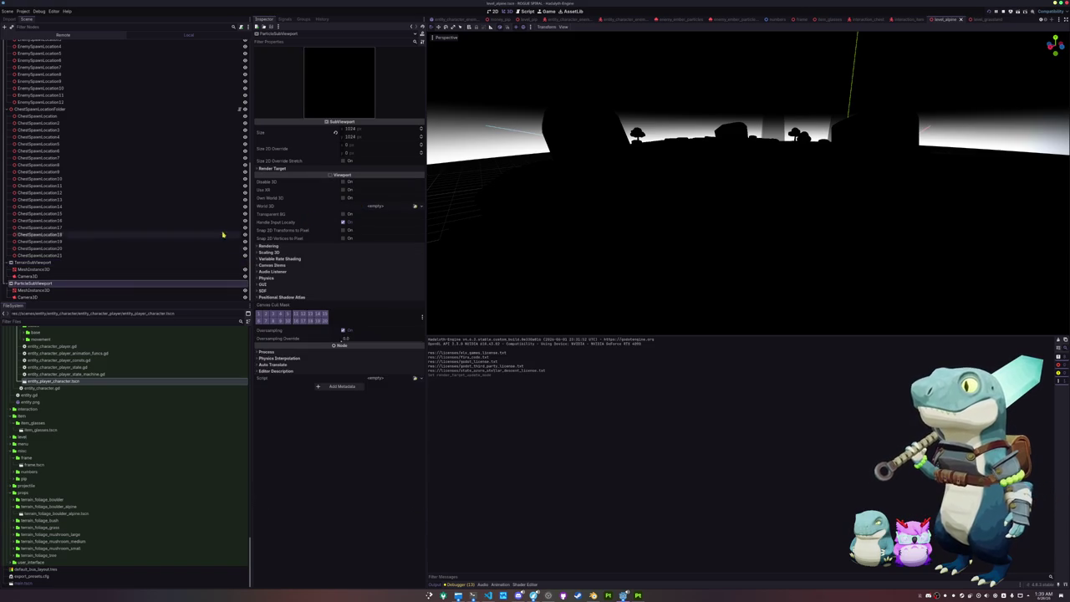
left_click(335, 170)
left_click(356, 183)
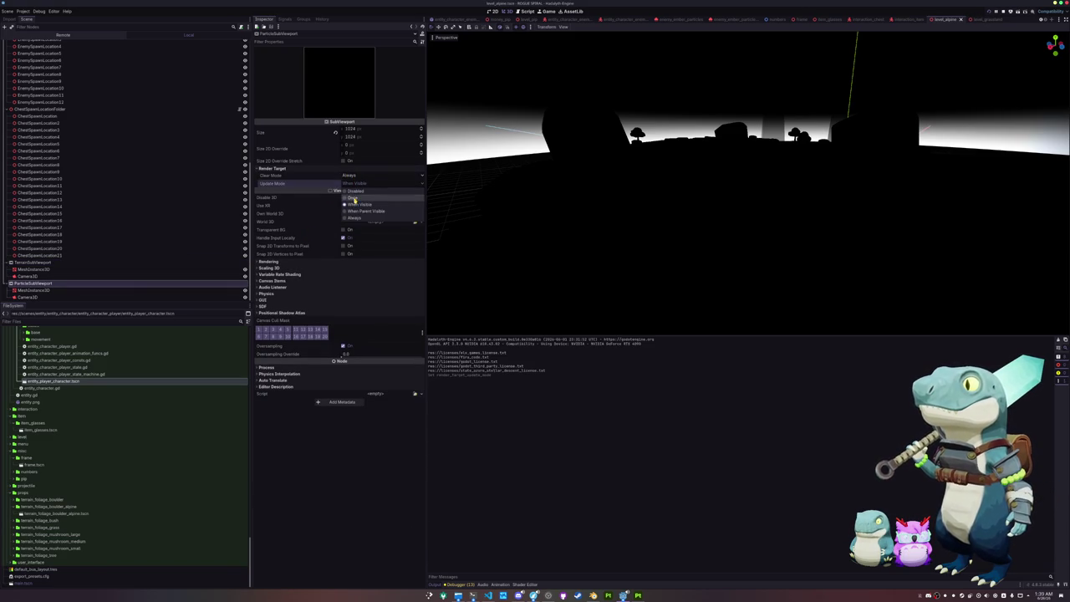
left_click(354, 218)
key("F5")
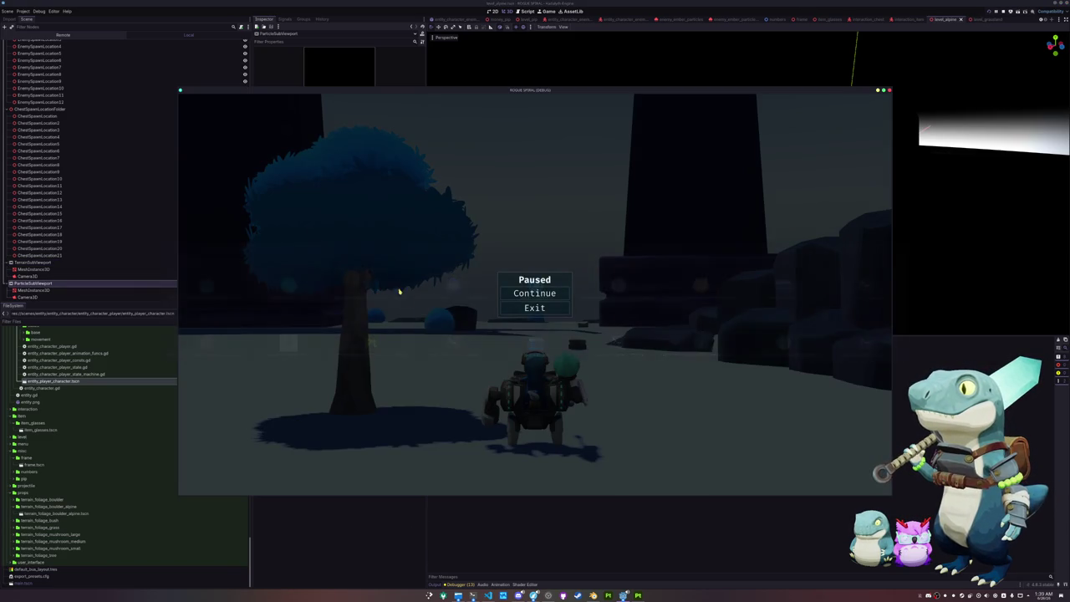
left_click(529, 297)
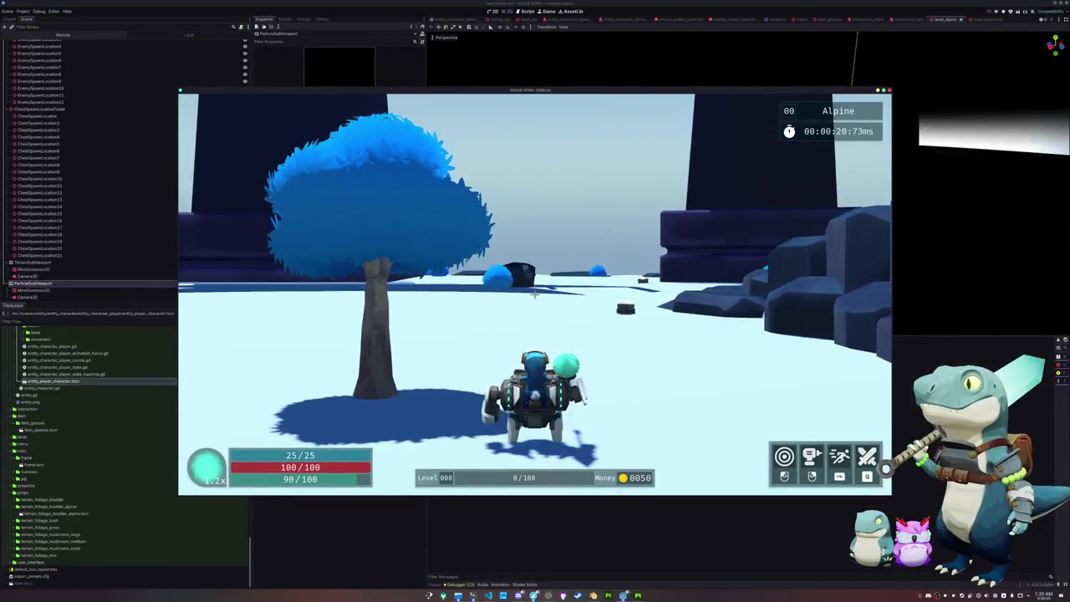
key("w")
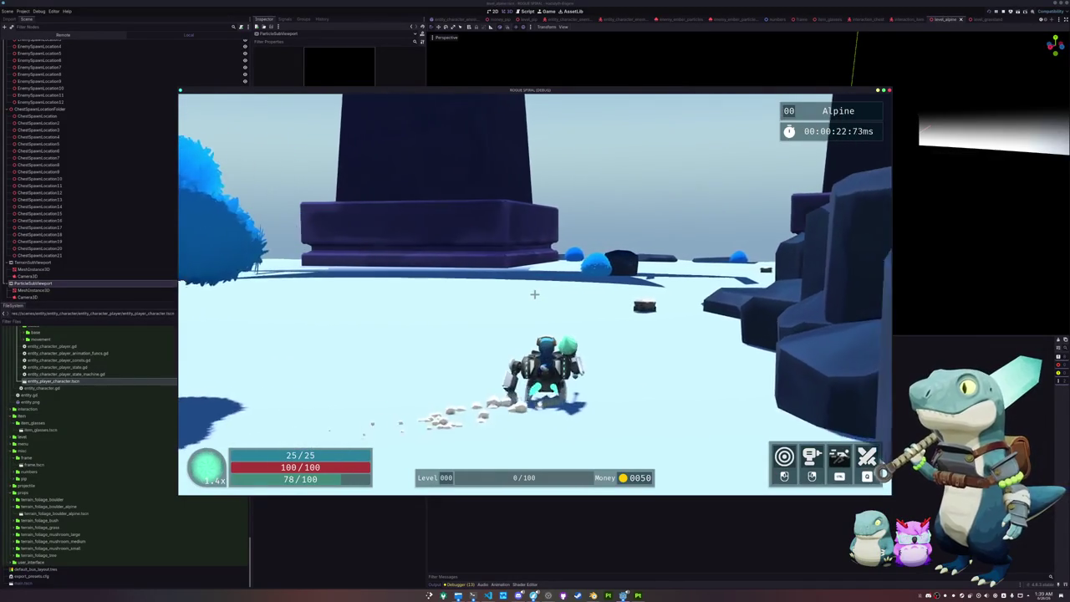
key("w")
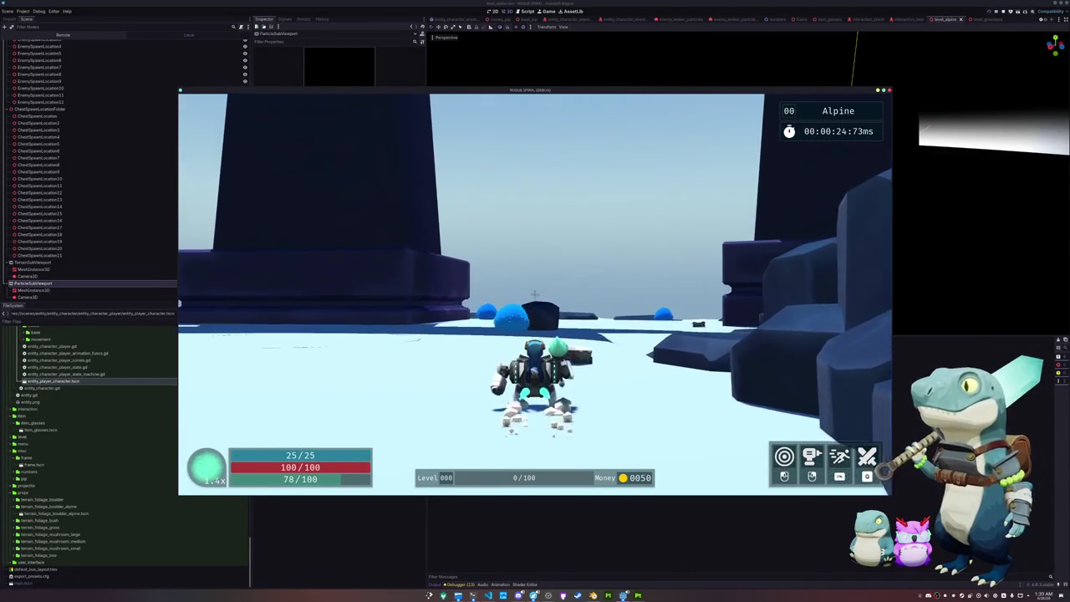
key("Escape")
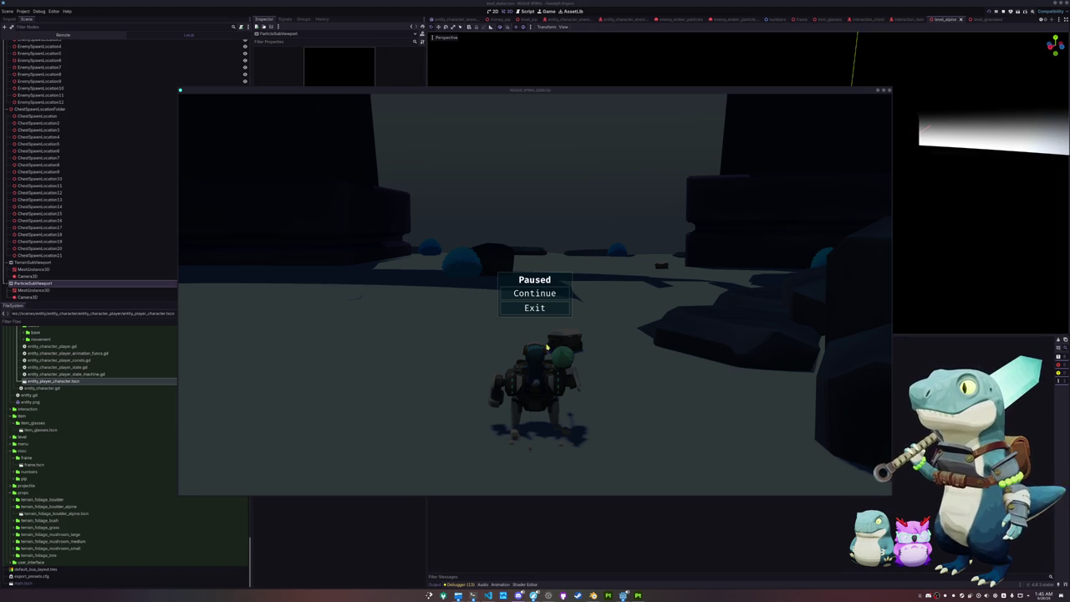
Resume the game, run, attack and dash across the Alpine snow, then exit.
left_click(533, 298)
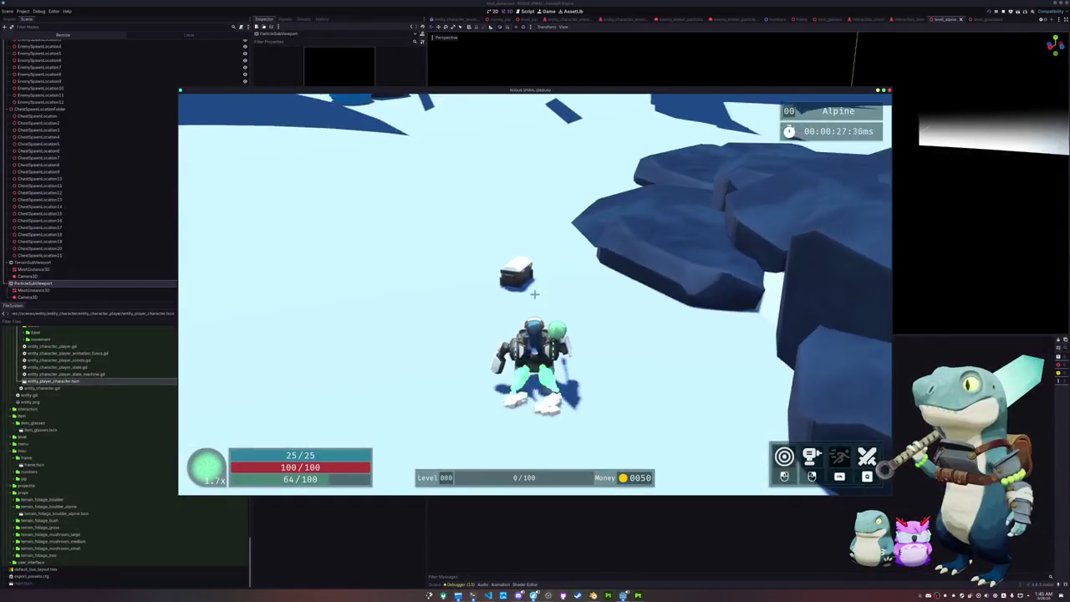
key("w")
key("w")
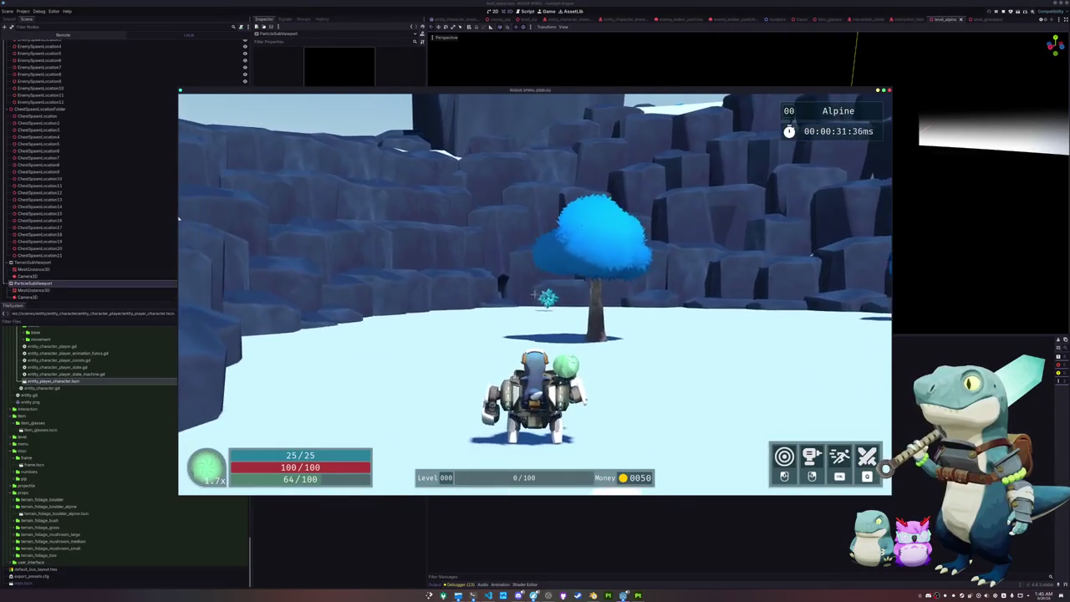
left_click(534, 294)
left_click(533, 298)
left_click(534, 298)
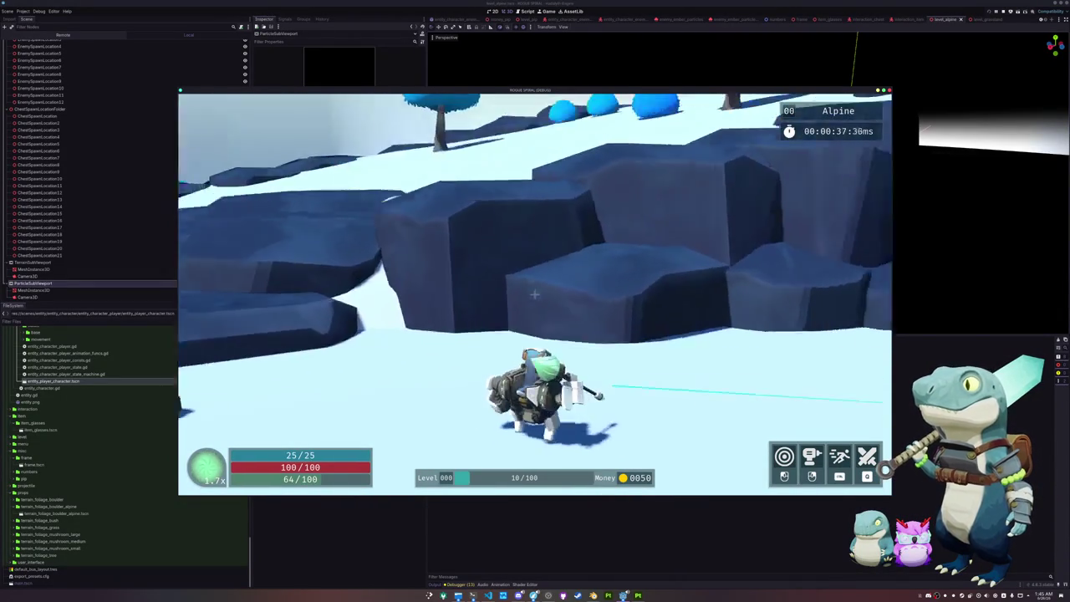
key("shift")
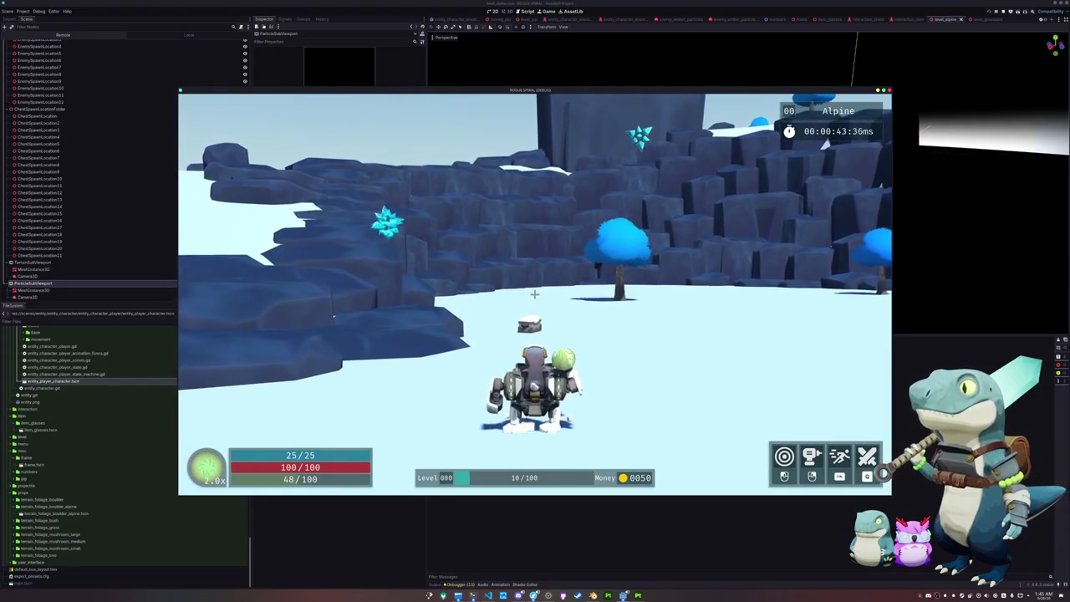
key("Escape")
left_click(535, 306)
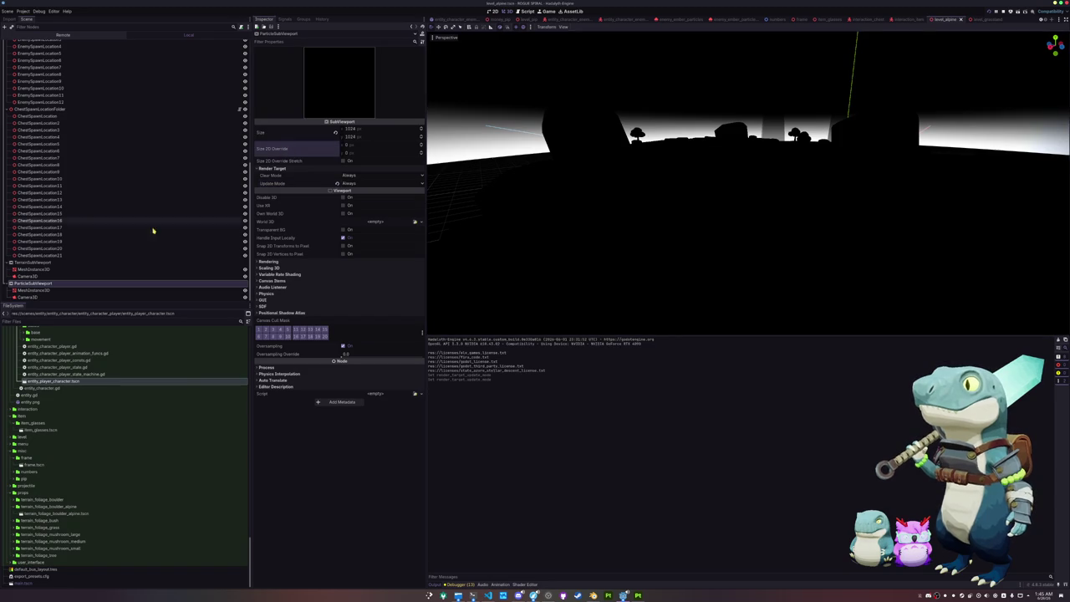
Inspect both sub-viewports' Camera3D Transform and Environment, then collapse the Environment.
left_click(42, 262)
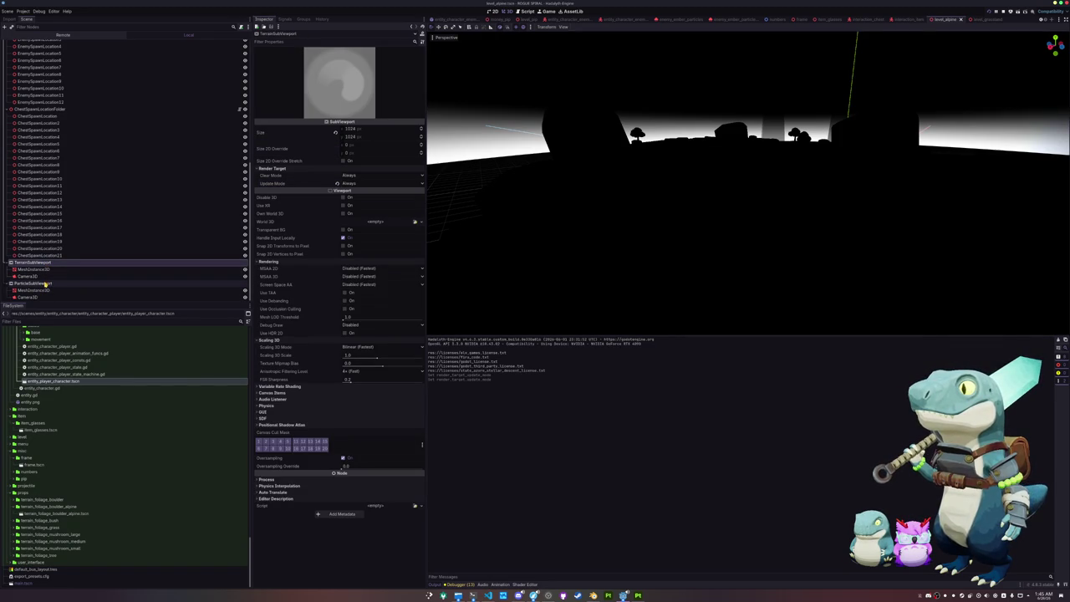
left_click(32, 276)
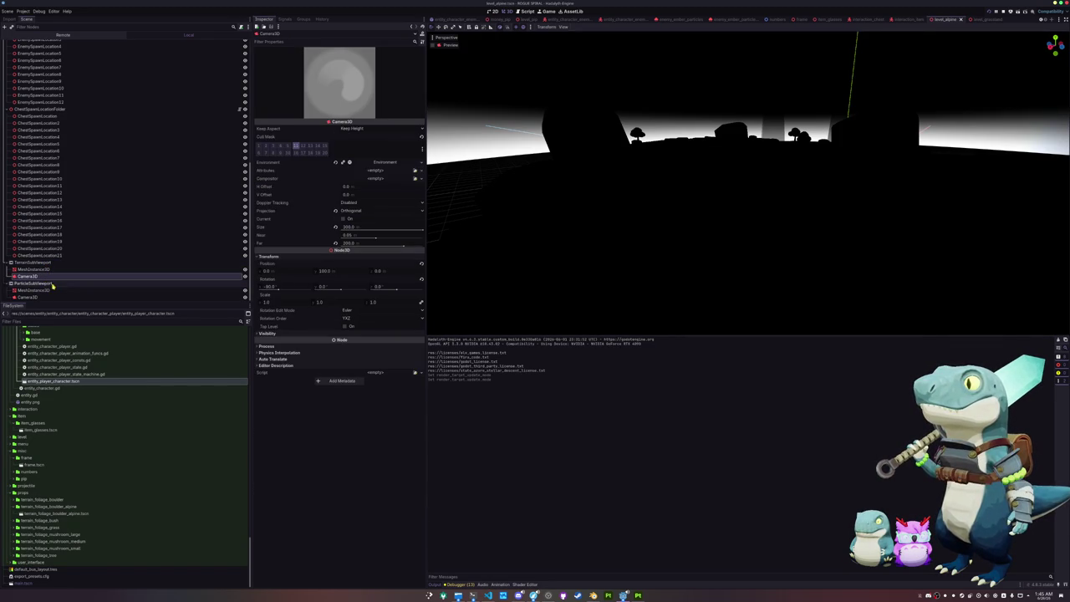
left_click(46, 297)
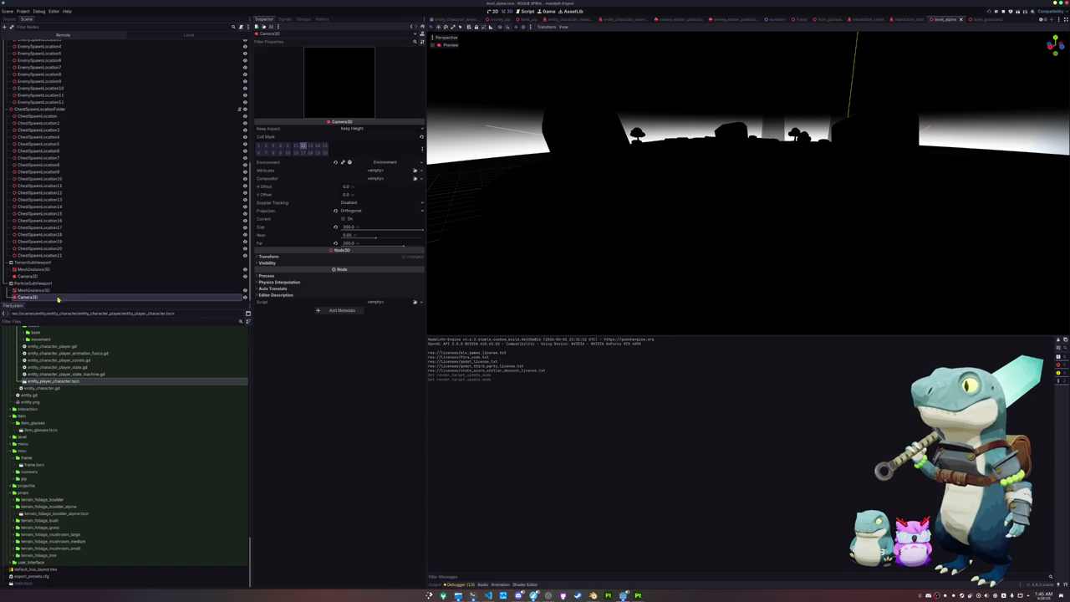
left_click(285, 258)
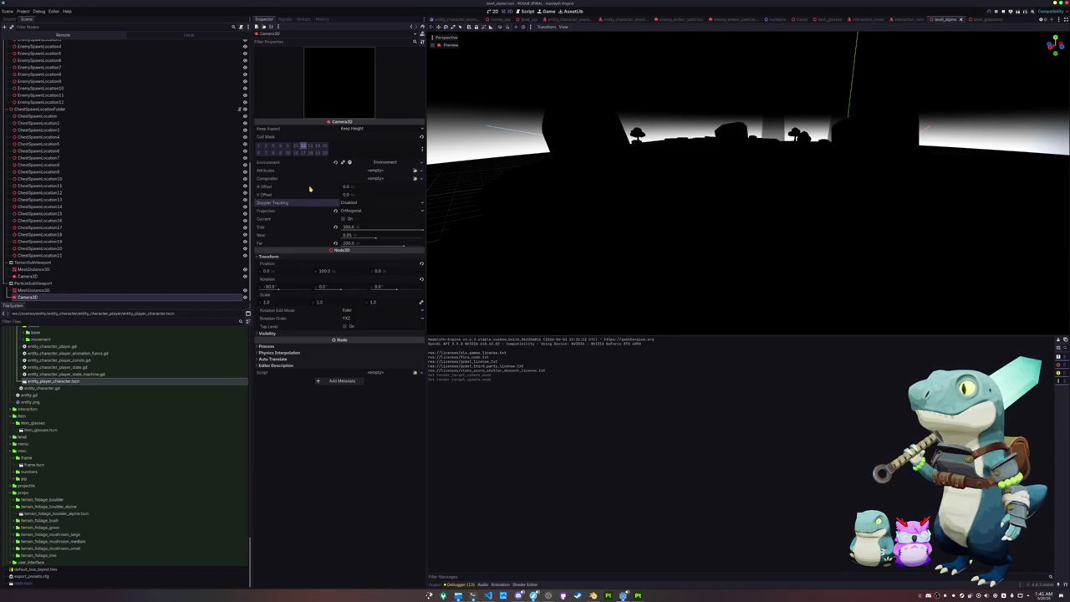
left_click(380, 164)
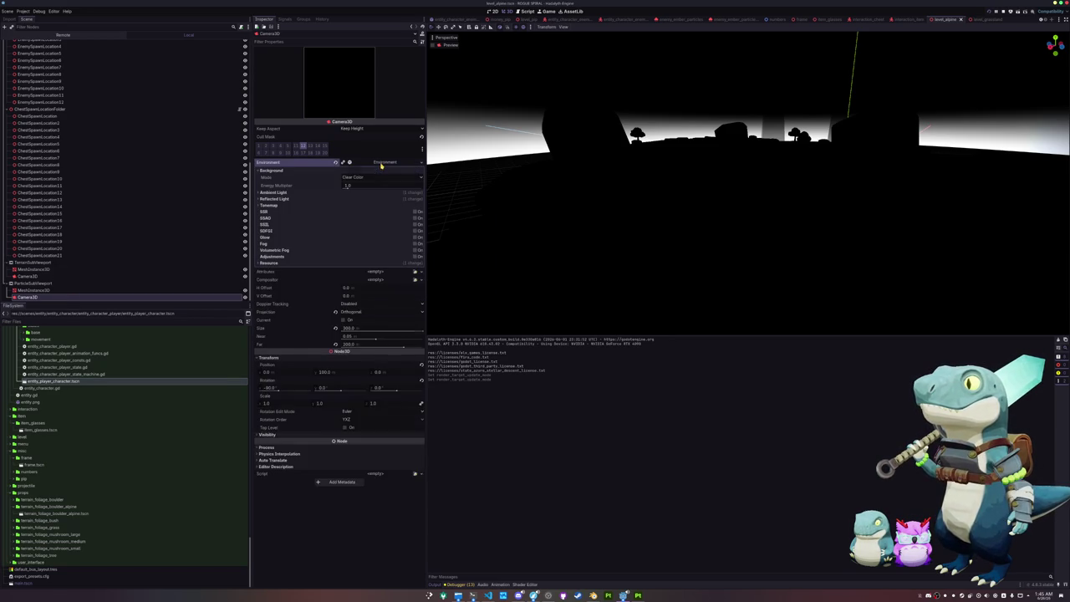
left_click(34, 276)
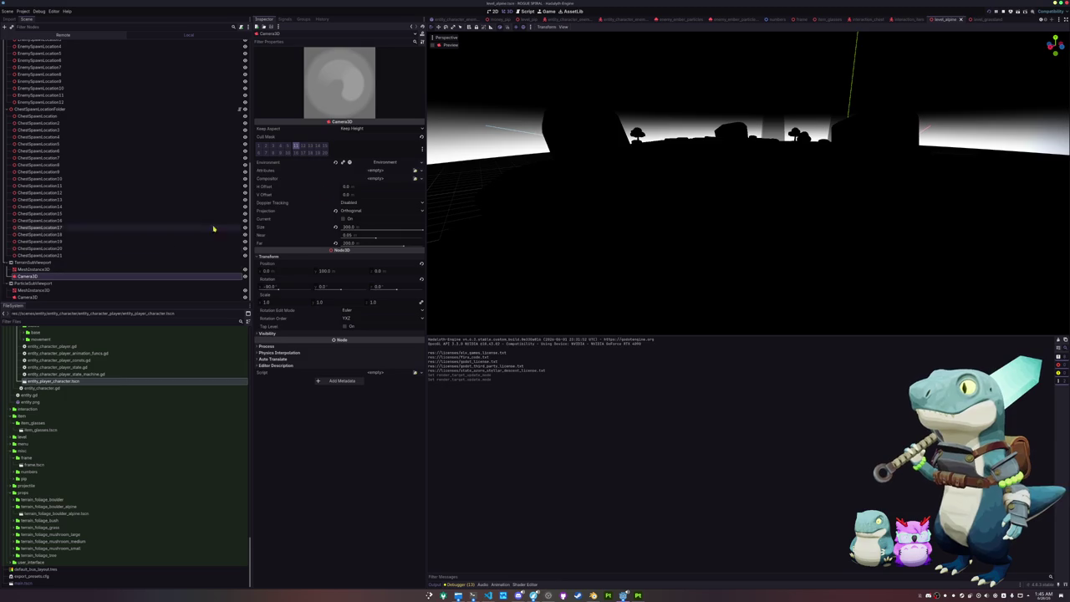
left_click(398, 162)
left_click(397, 162)
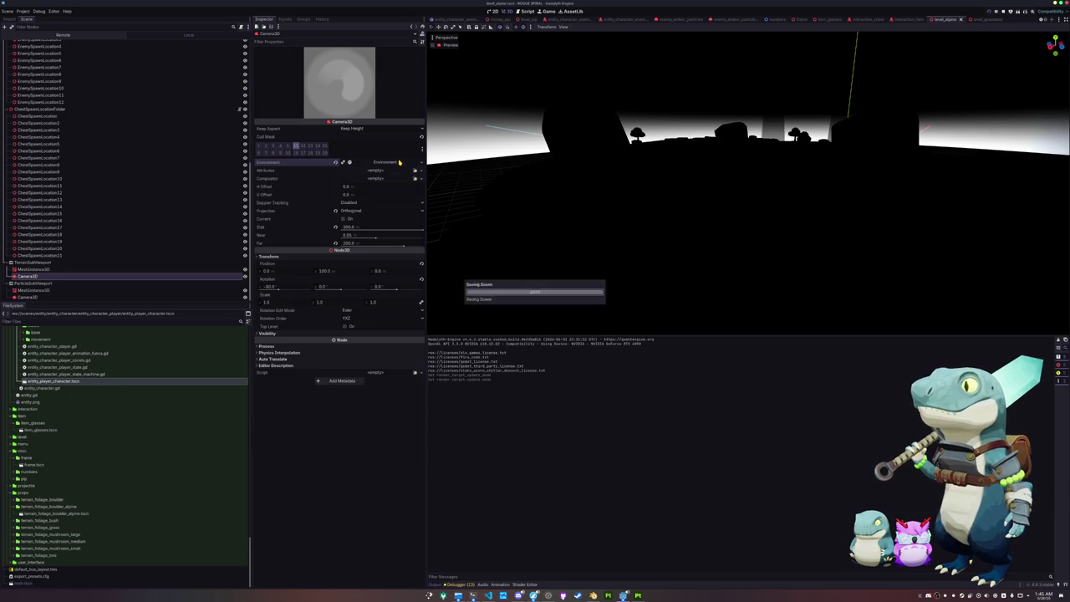
Uncheck Handle Input Locally on ParticleSubViewport and TerrainSubViewport.
left_click(34, 262)
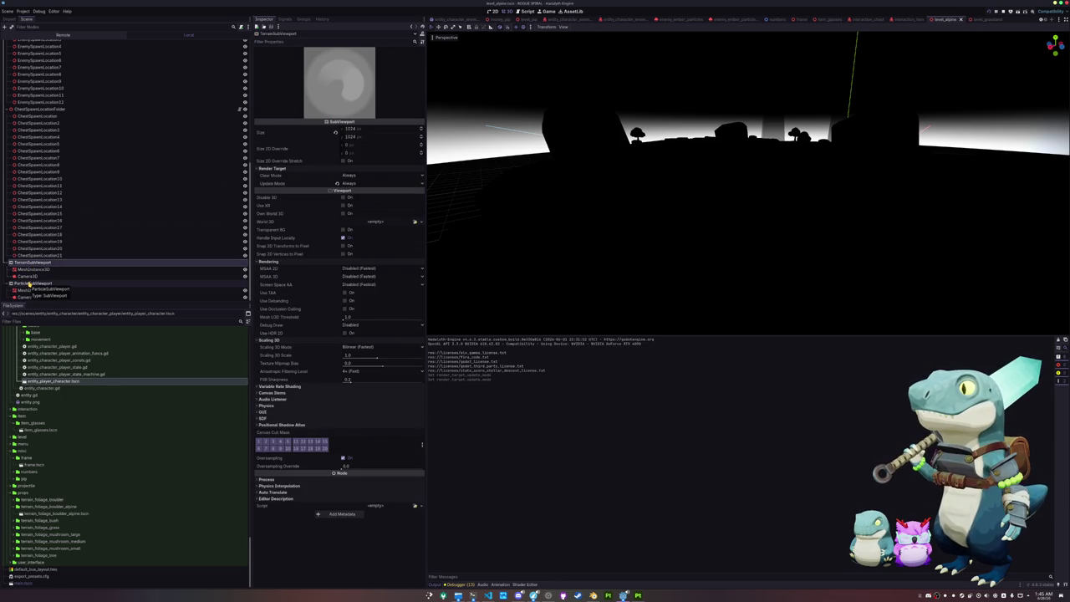
left_click(29, 283)
left_click(343, 238)
left_click(33, 262)
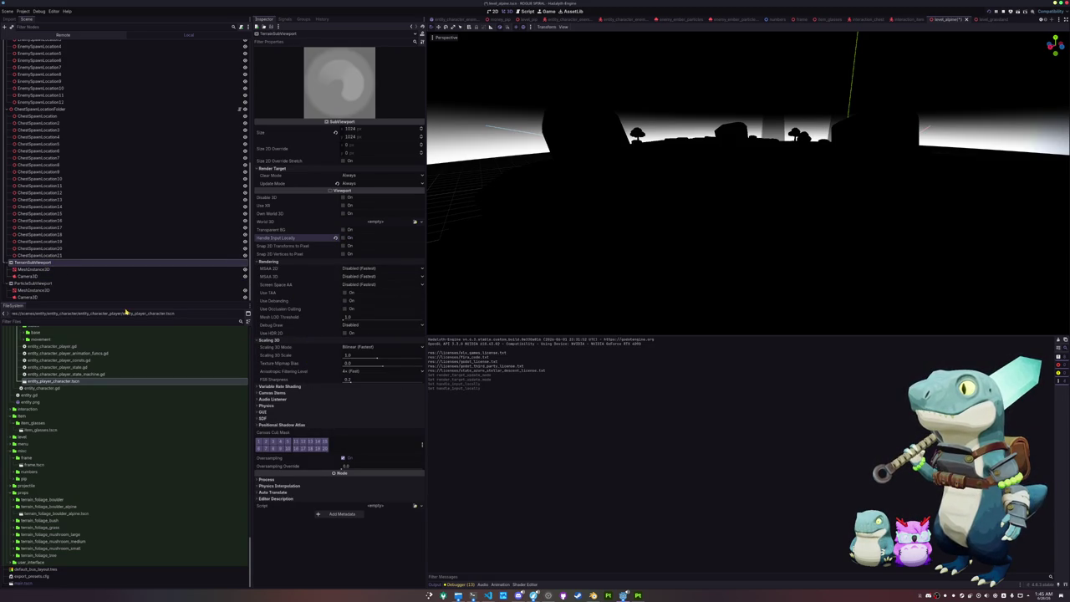
left_click(43, 285)
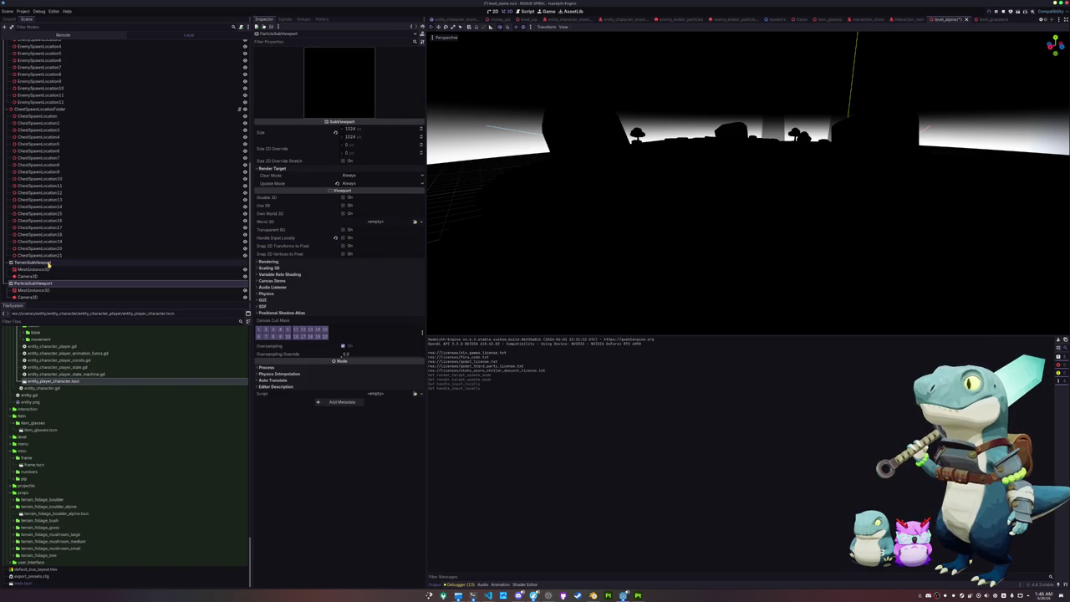
left_click(49, 264)
left_click(36, 284)
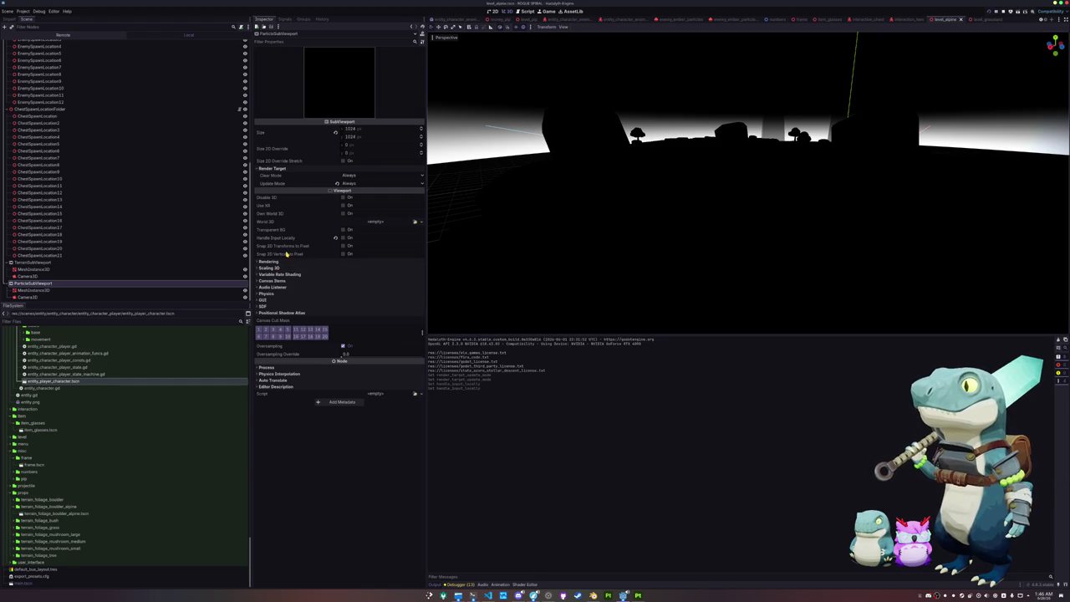
Expand all of ParticleSubViewport's Inspector property groups, including SDF, GUI, Physics and Rendering.
left_click(269, 261)
left_click(269, 260)
left_click(271, 268)
left_click(272, 267)
left_click(281, 307)
left_click(282, 300)
left_click(284, 293)
left_click(287, 287)
left_click(285, 281)
left_click(283, 274)
left_click(280, 267)
left_click(276, 261)
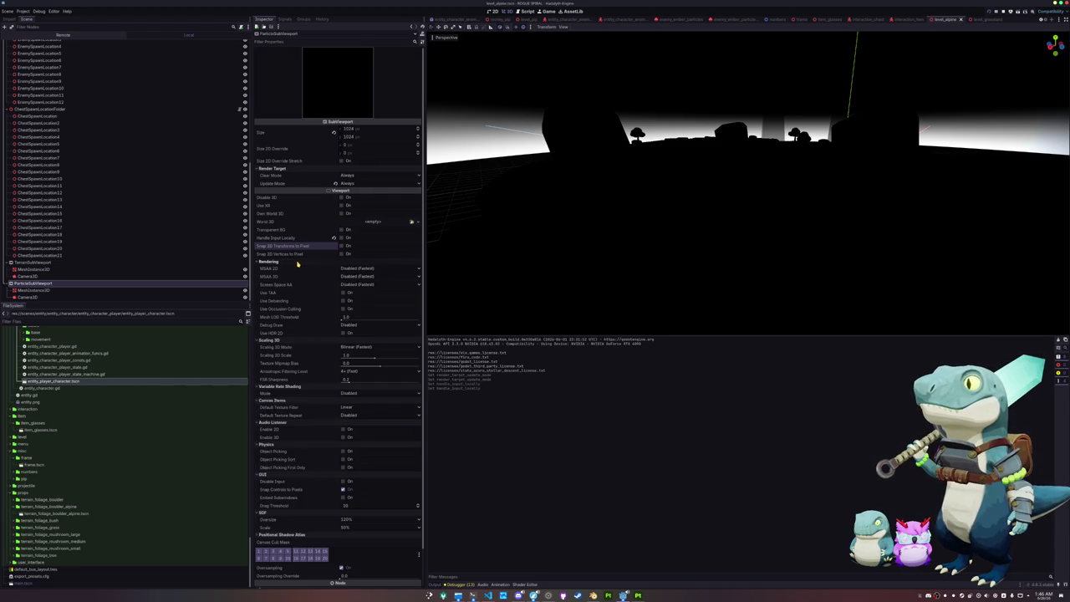
Expand TerrainSubViewport's property groups for comparison, then reselect ParticleSubViewport and run the game.
left_click(151, 263)
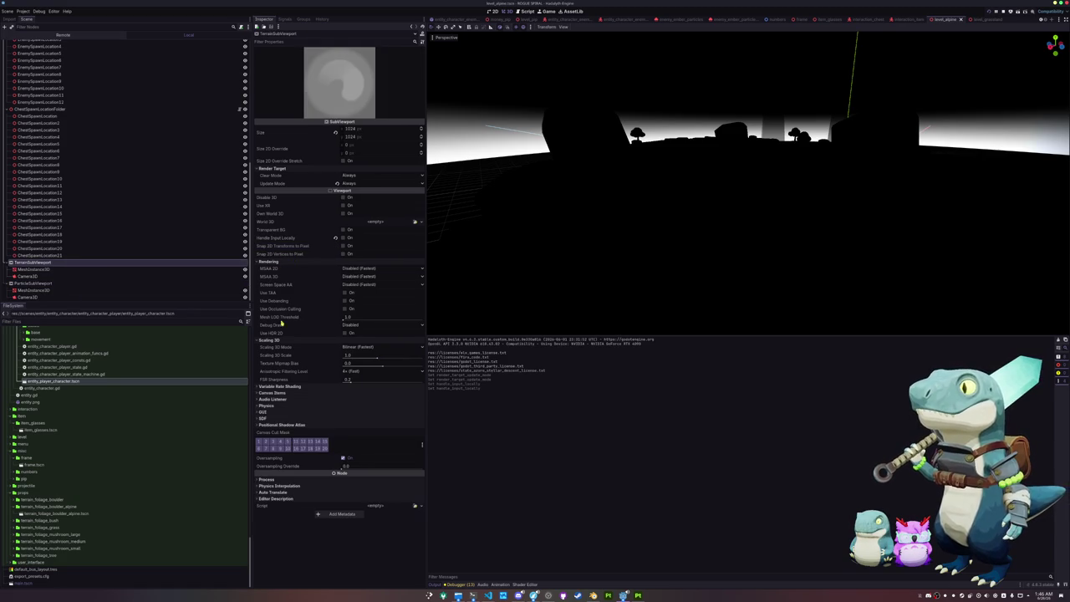
left_click(280, 386)
left_click(278, 399)
left_click(278, 422)
left_click(281, 444)
left_click(283, 488)
left_click(282, 480)
left_click(284, 473)
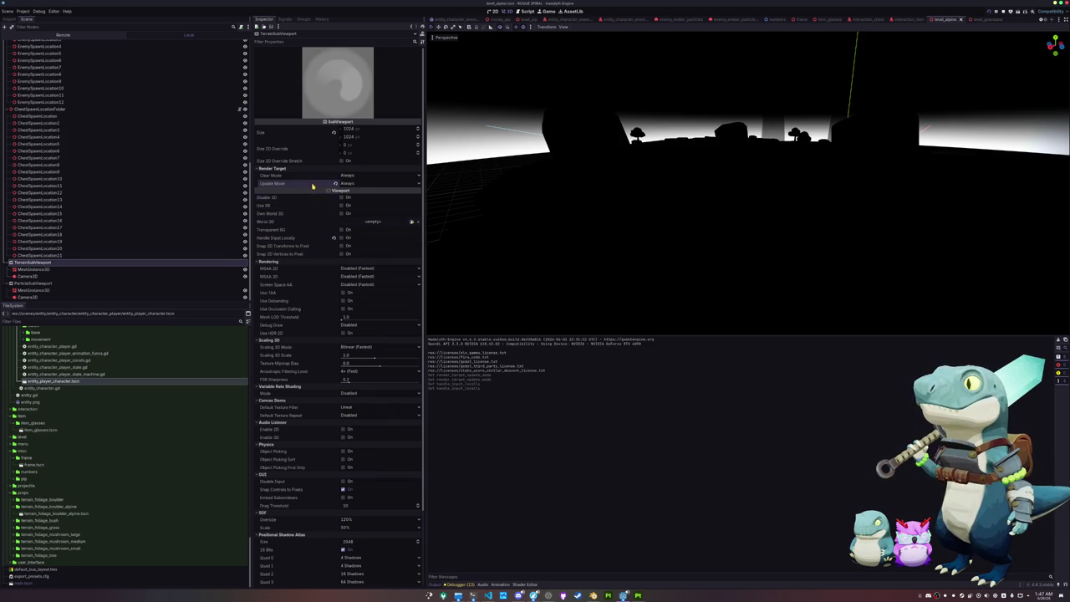
left_click(67, 283)
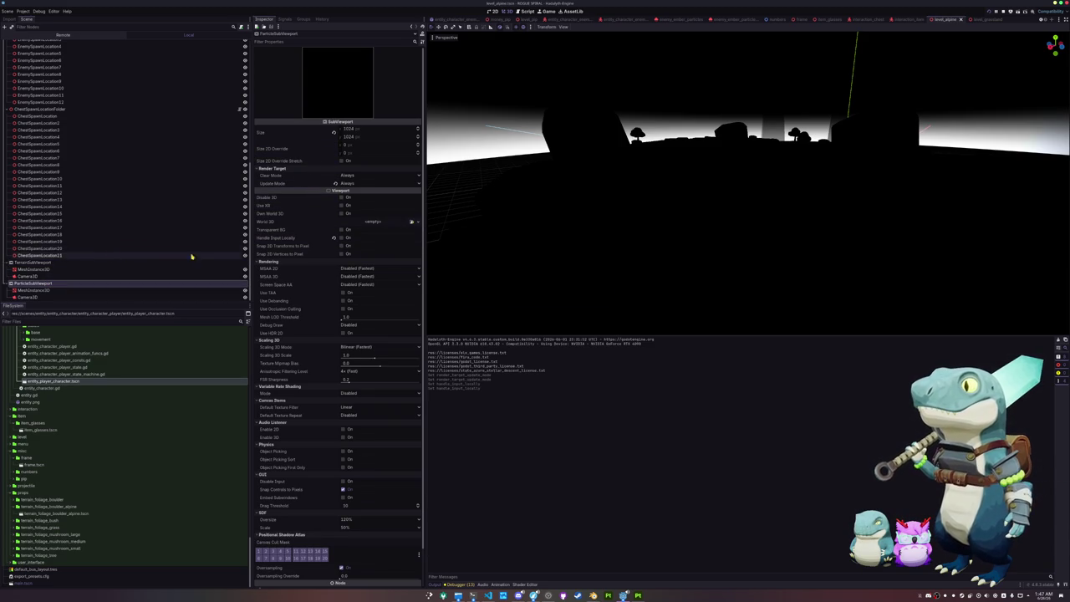
key("F5")
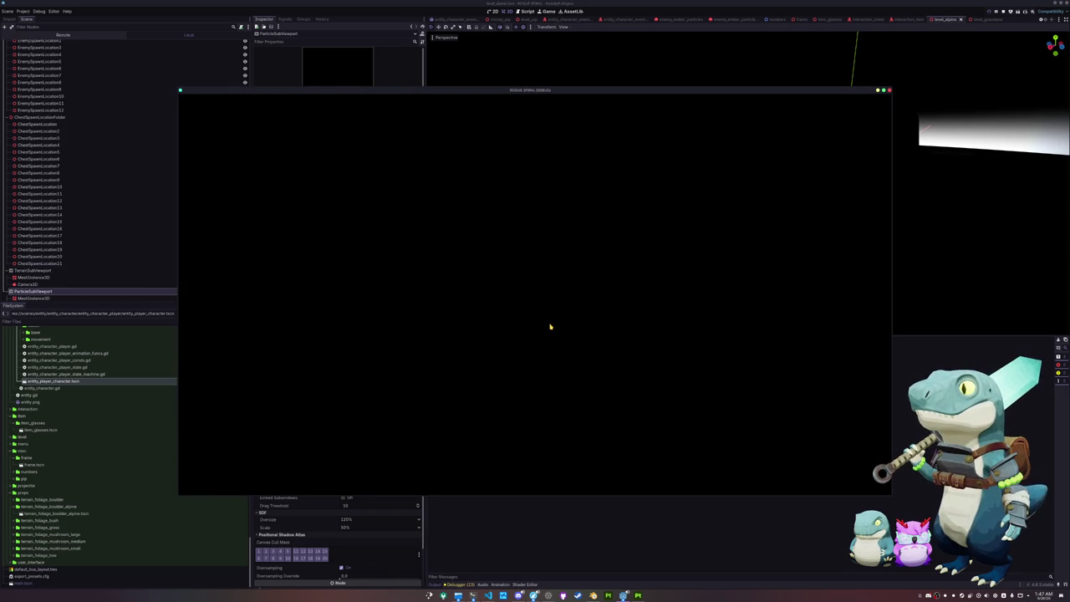
Start a run, exit back to the title menu, and restart the game.
key("Return")
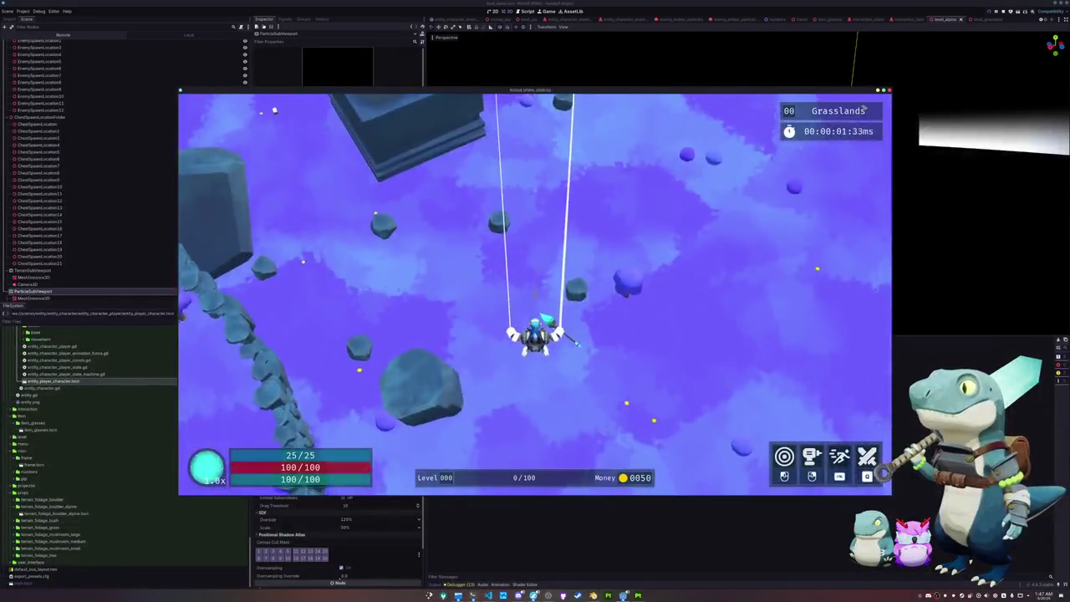
key("Escape")
left_click(540, 314)
key("Return")
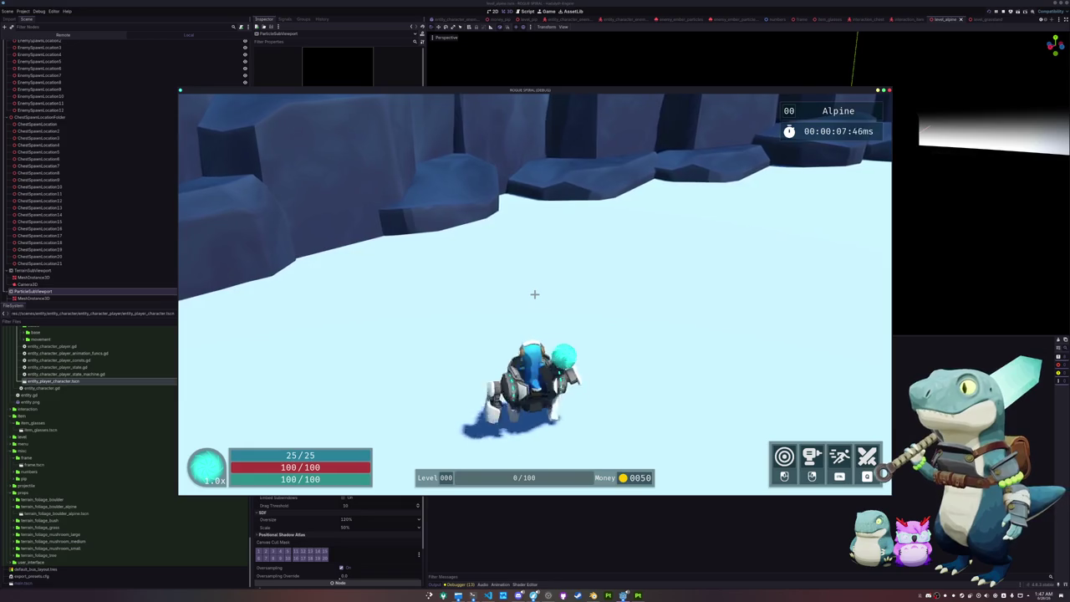
Run across the Alpine snowfield past the dark tower, blue tree and stone block.
key("a")
key("a")
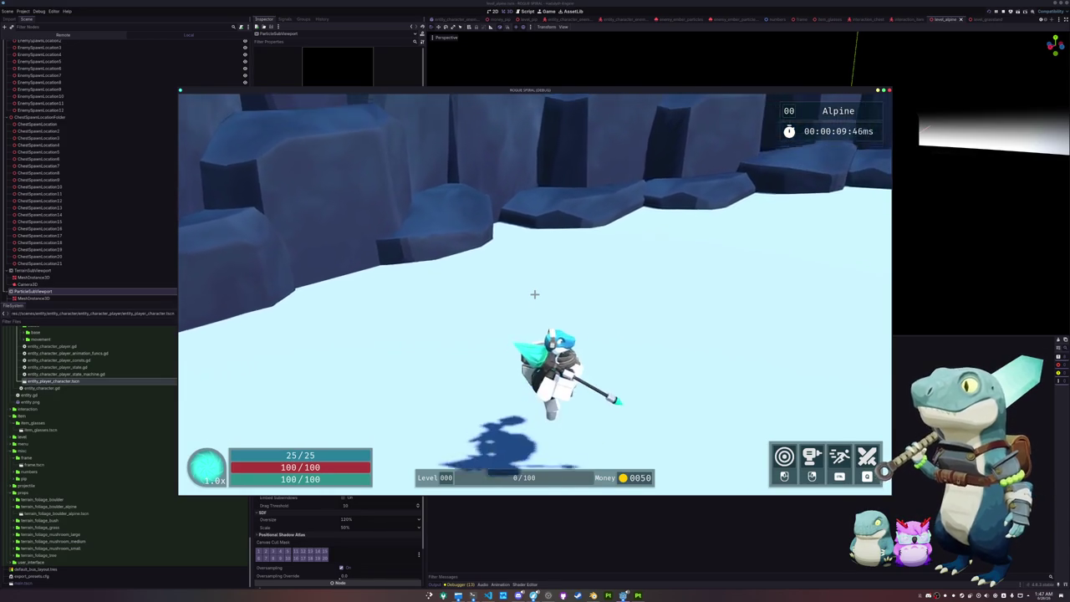
key("w")
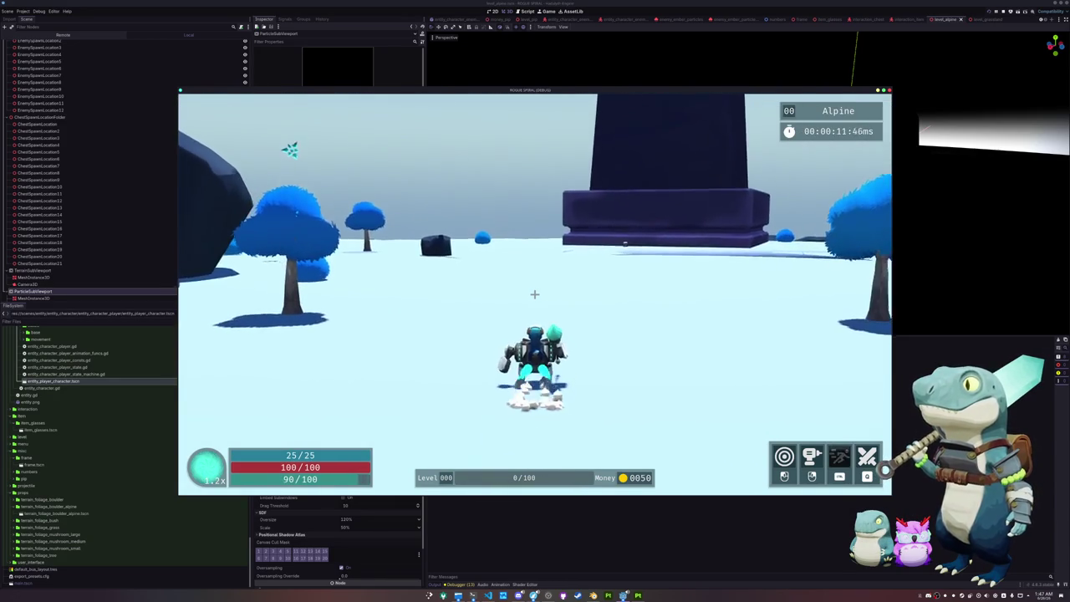
key("d")
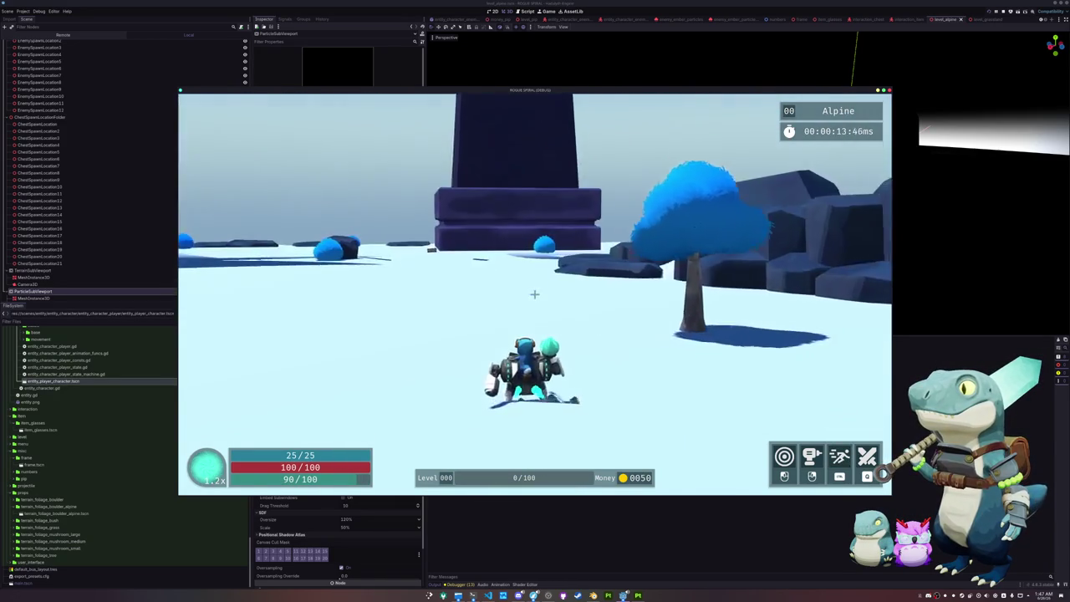
key("a")
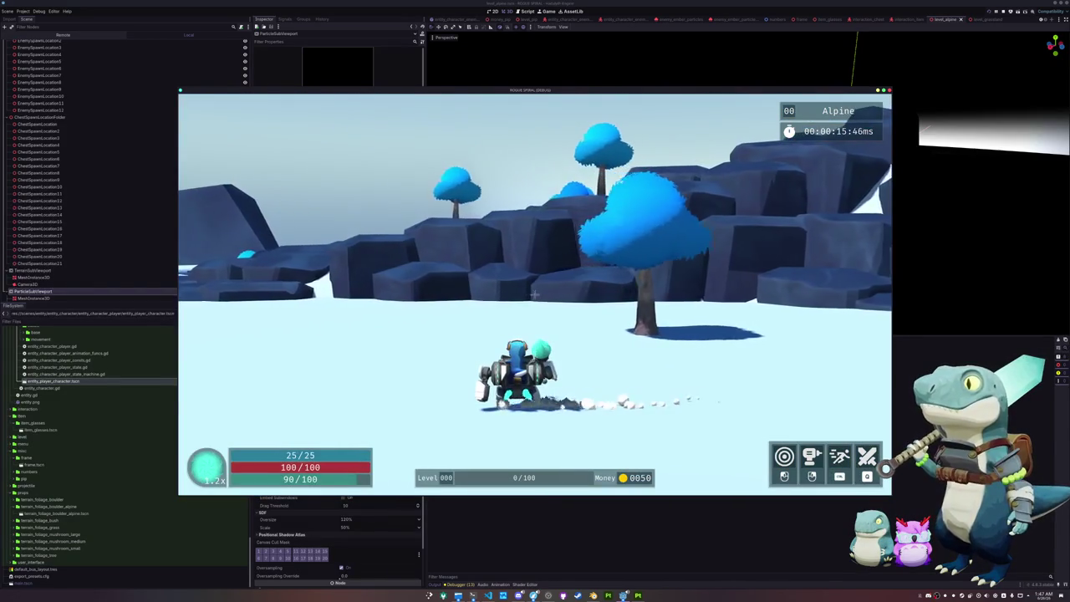
key("a")
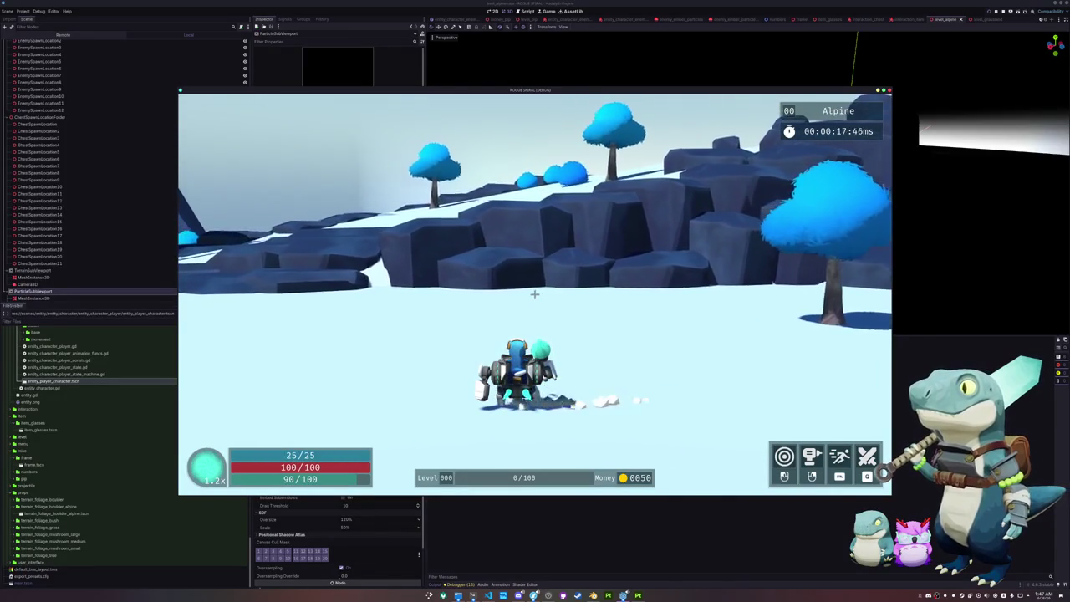
key("w")
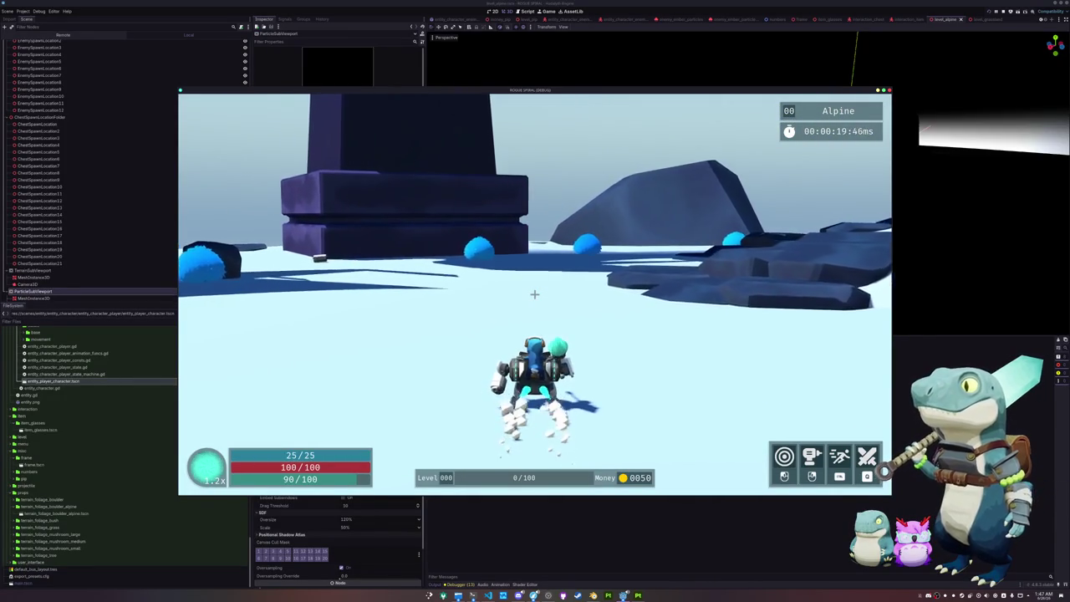
key("d")
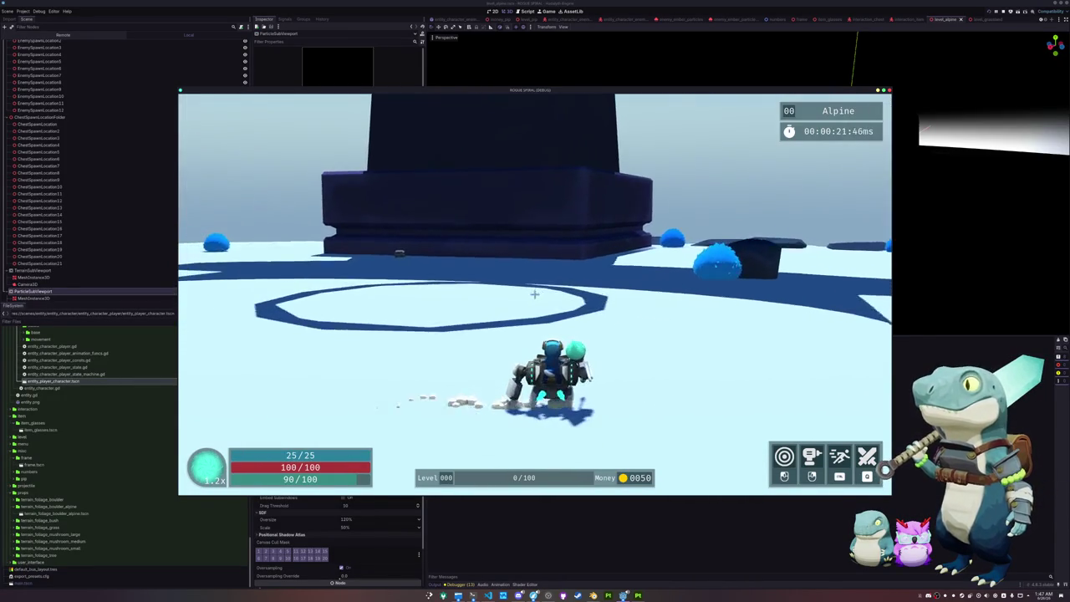
Run over the open snow and slope toward the rock pillar, then close the game.
key("a")
key("w")
key("d")
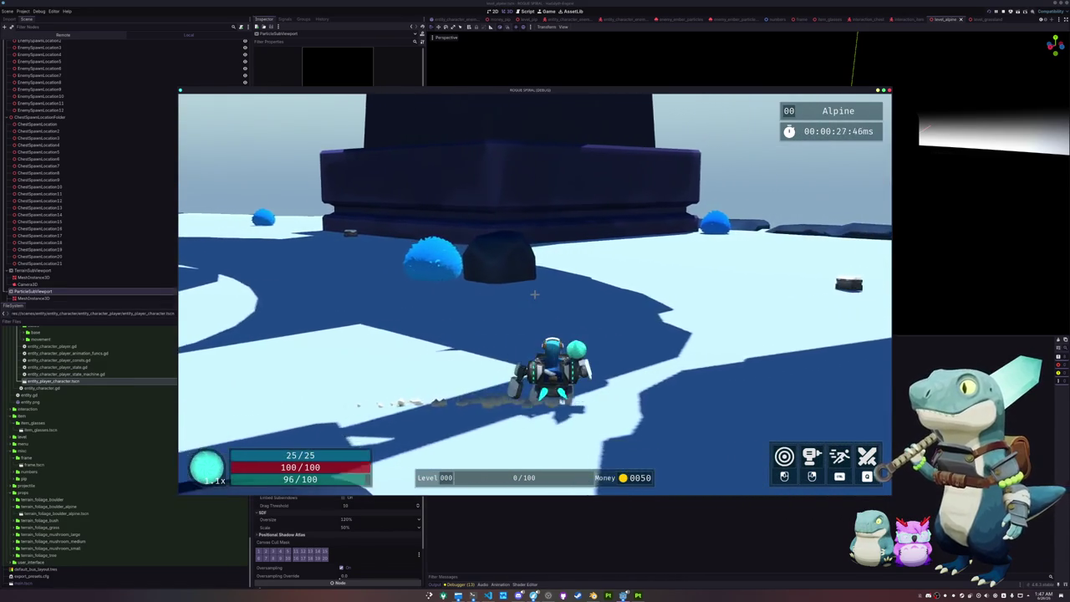
key("w")
key("w")
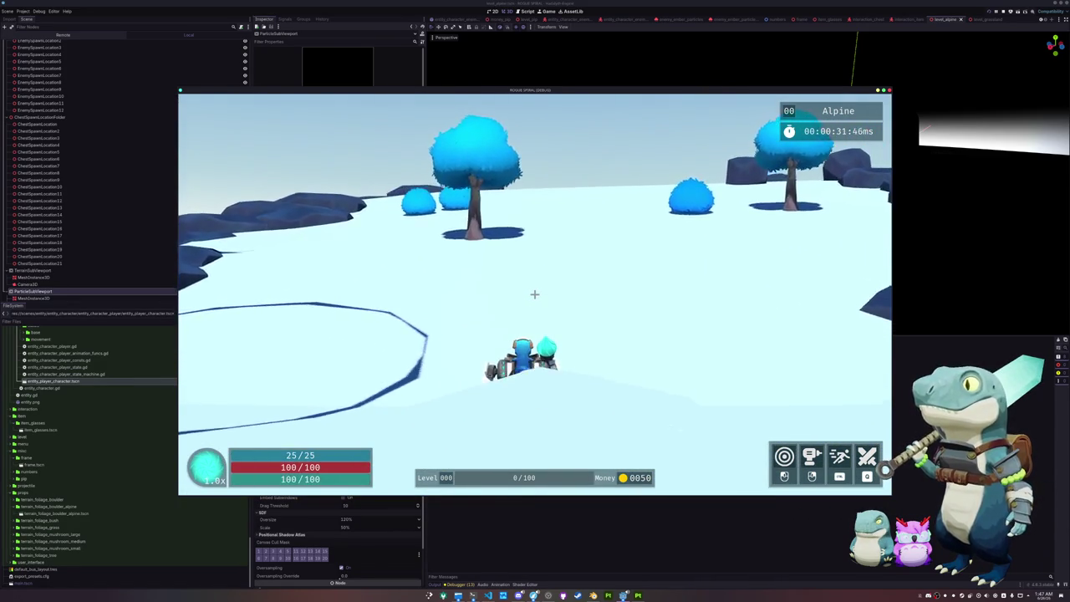
key("w")
key("w")
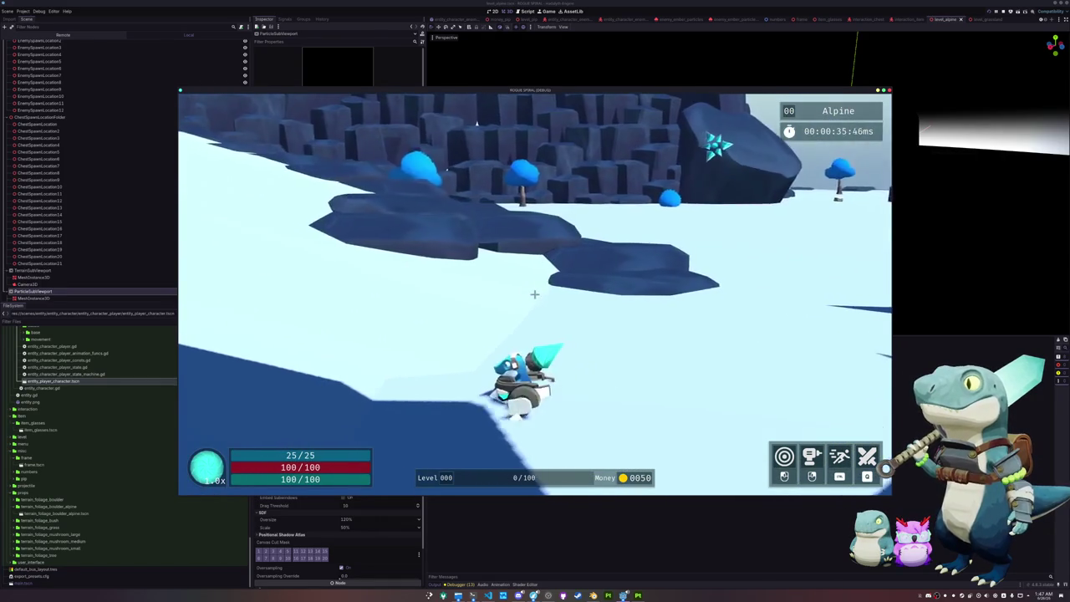
key("w")
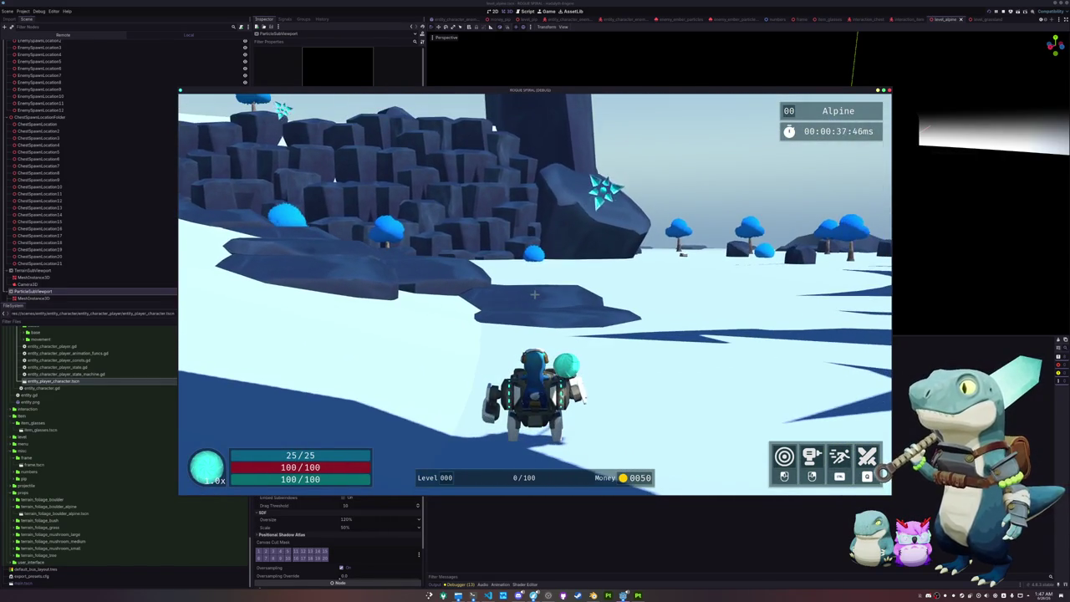
key("Escape")
key("F8")
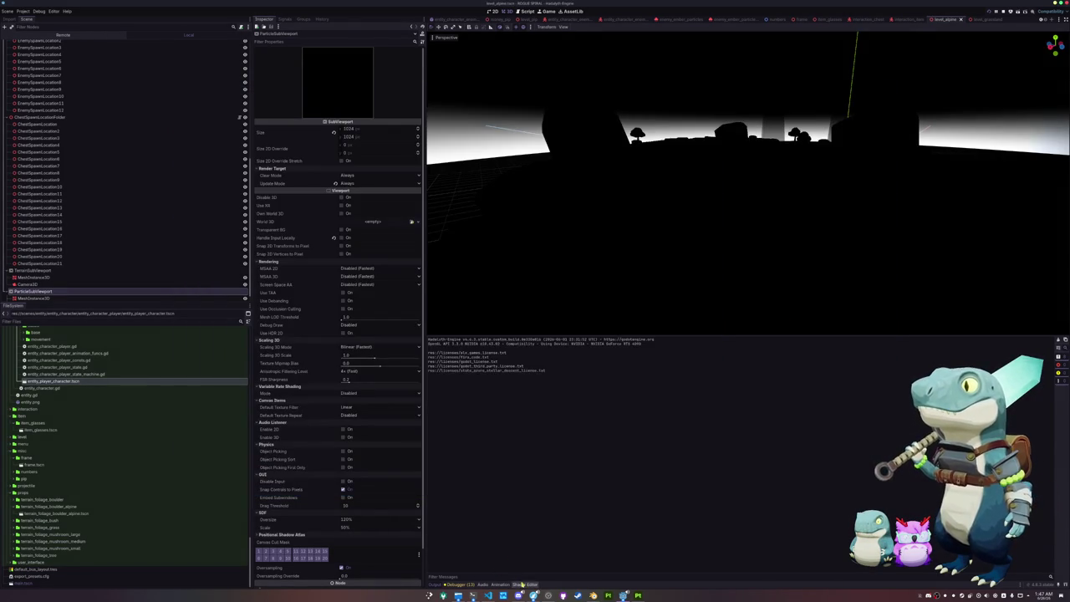
Remove the '1.0 -' inversion from the snow mask line and start a new test game.
left_click_drag(634, 459, 615, 459)
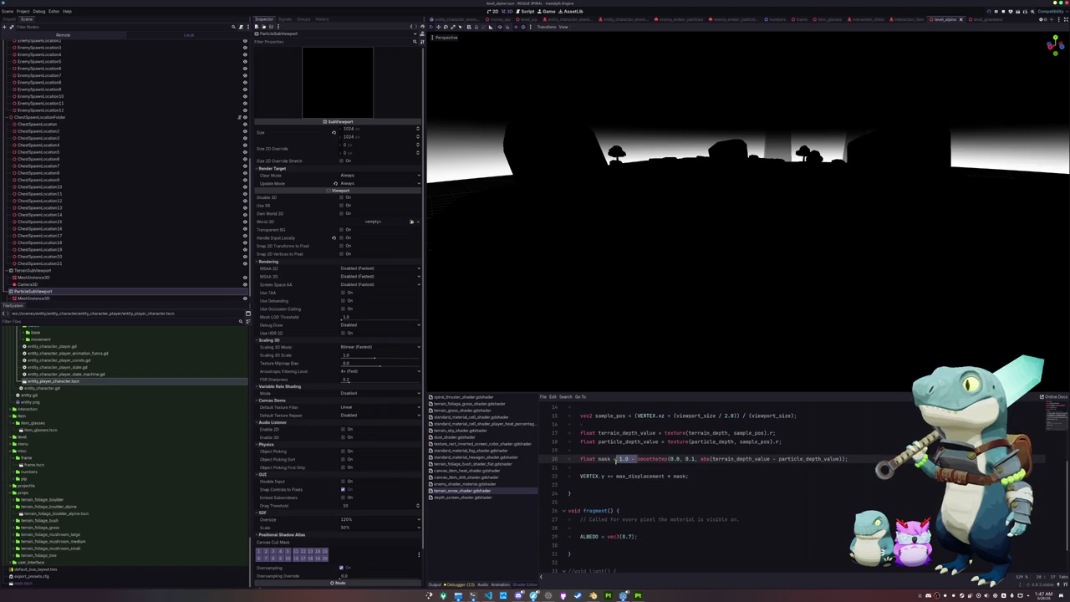
key("BackSpace")
left_click(608, 467)
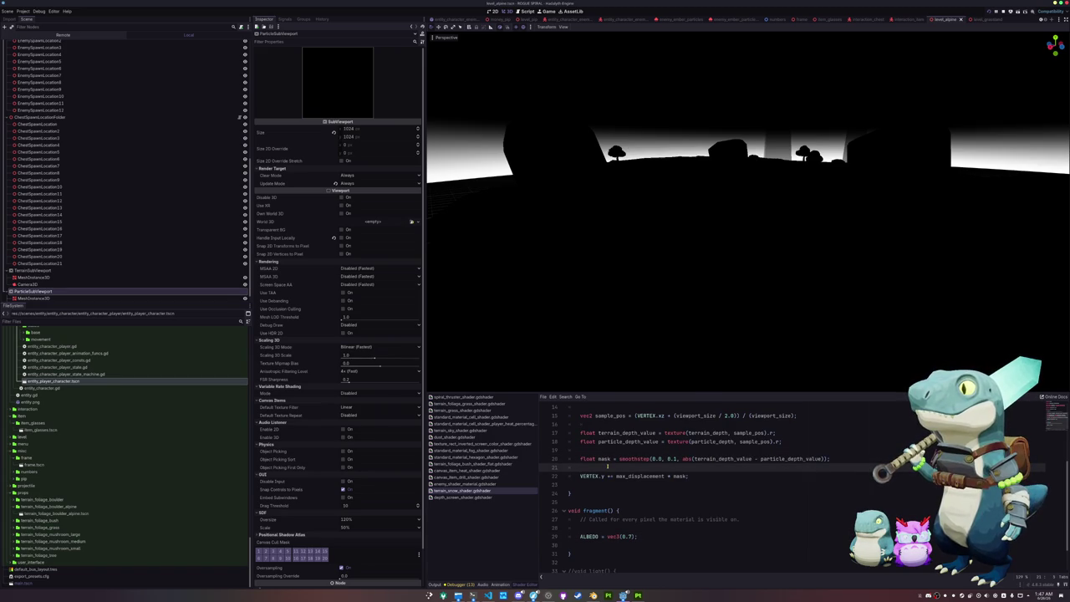
key("F5")
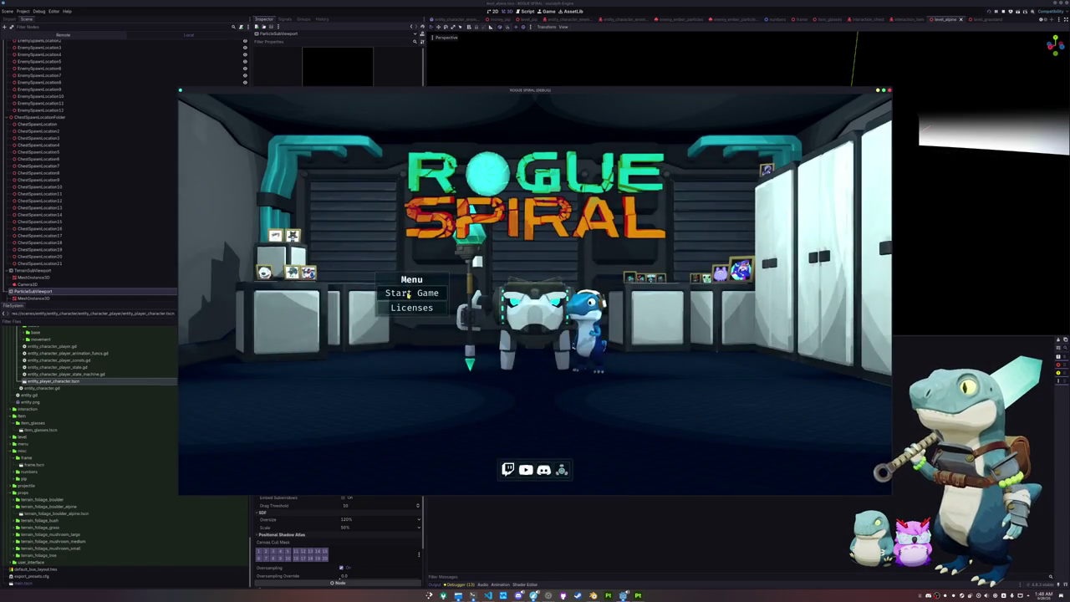
left_click(408, 294)
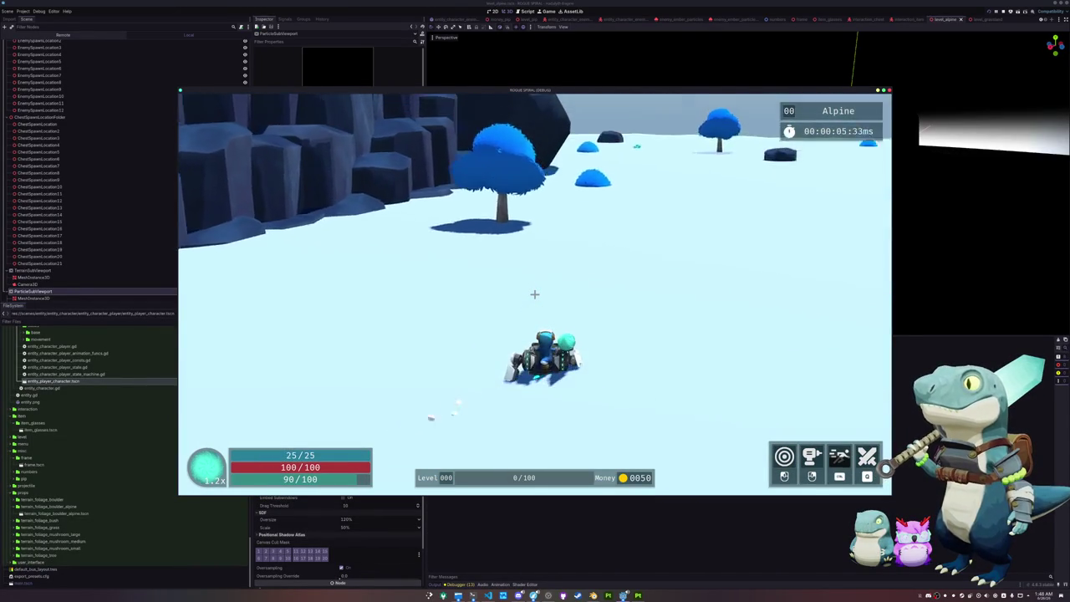
Run right across the snowfield past the blue tree toward the rock wall.
key("d")
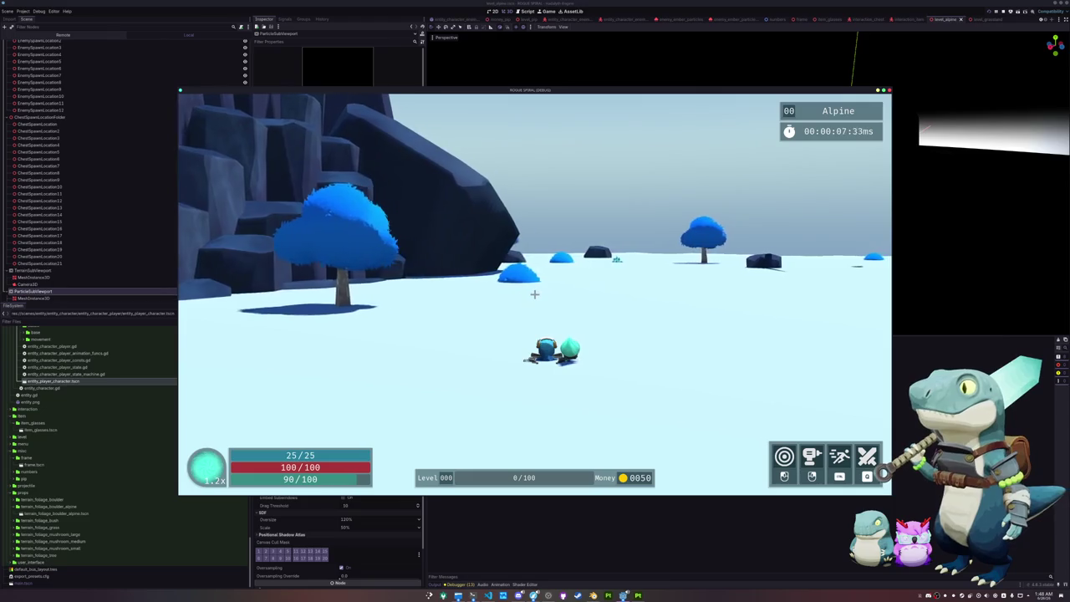
key("d")
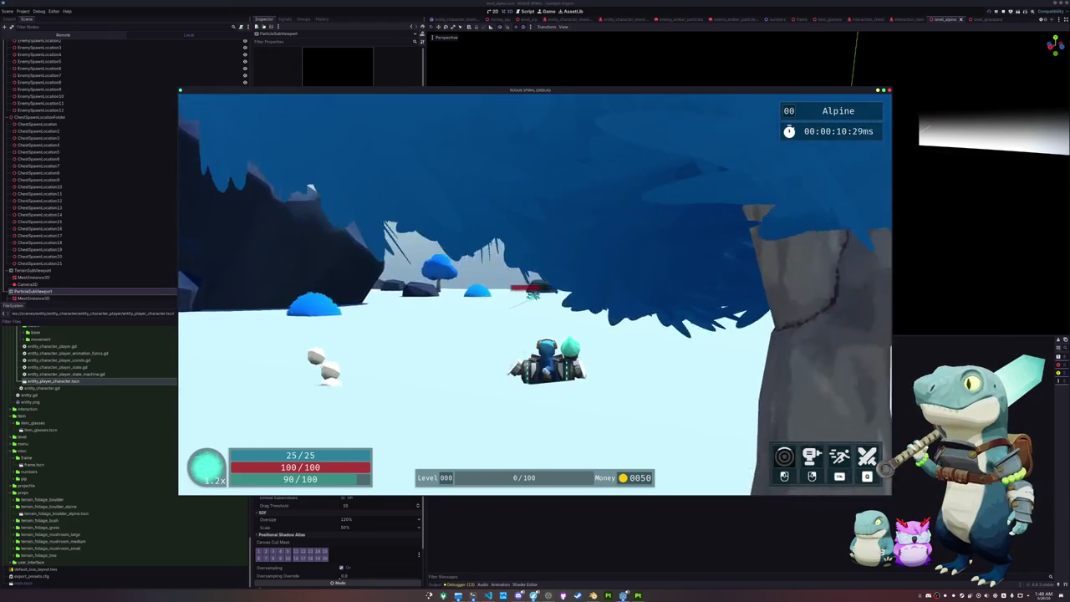
key("d")
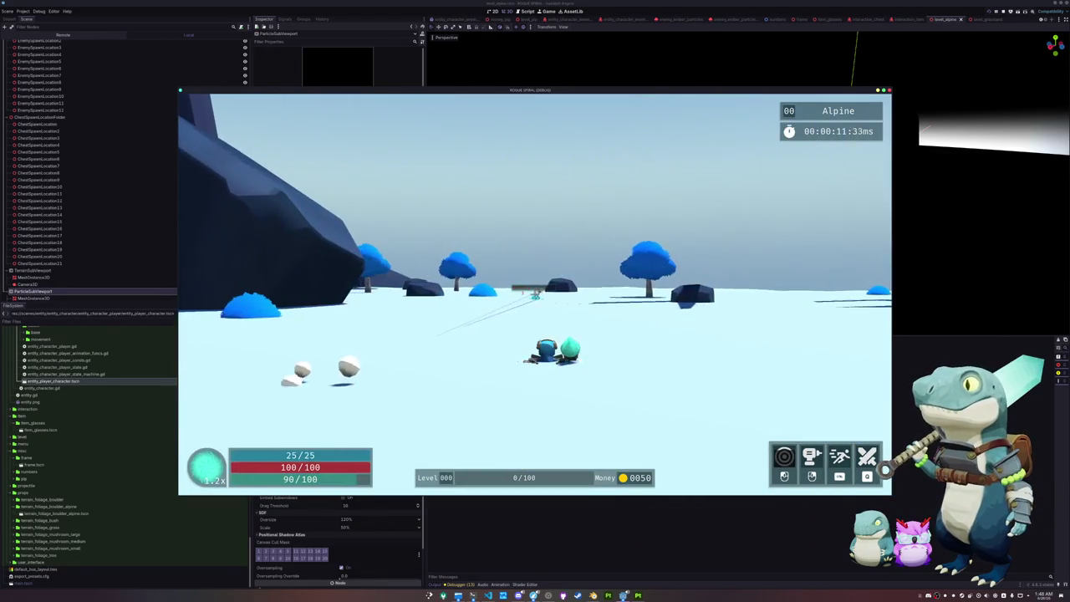
key("d")
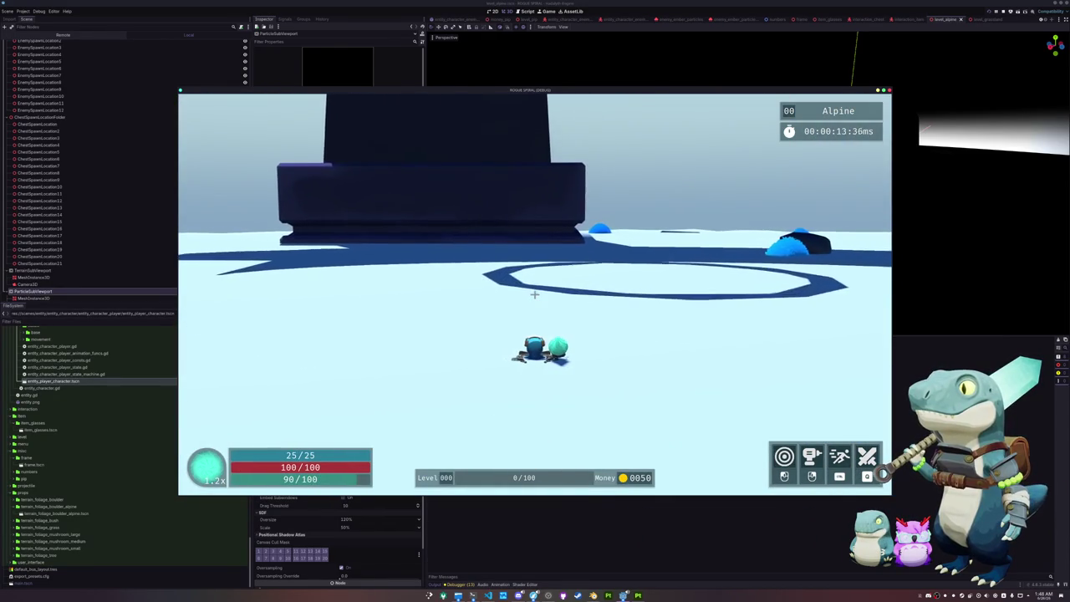
key("d")
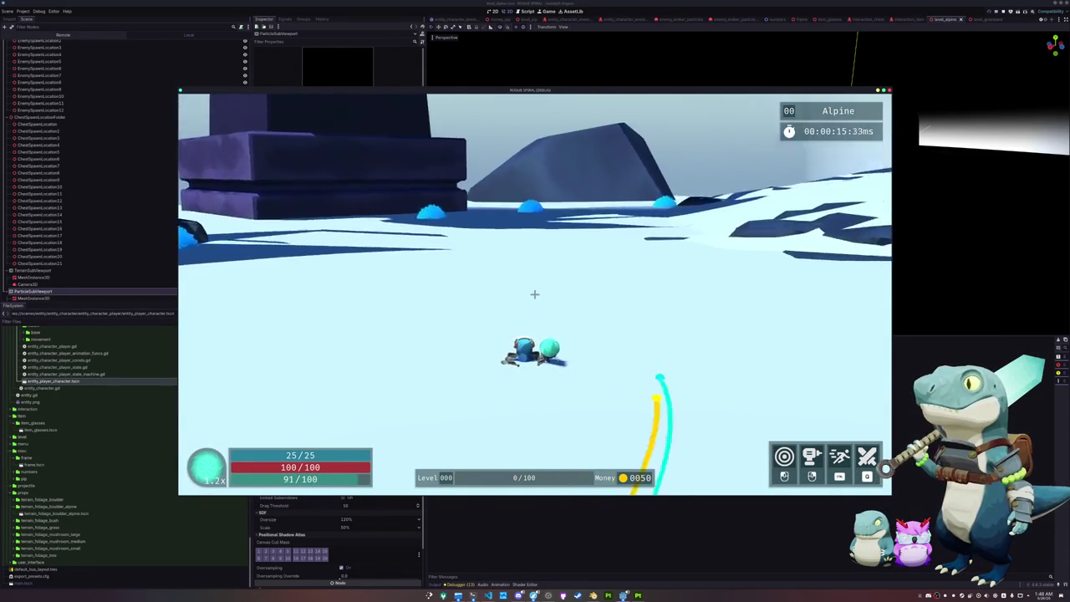
key("d")
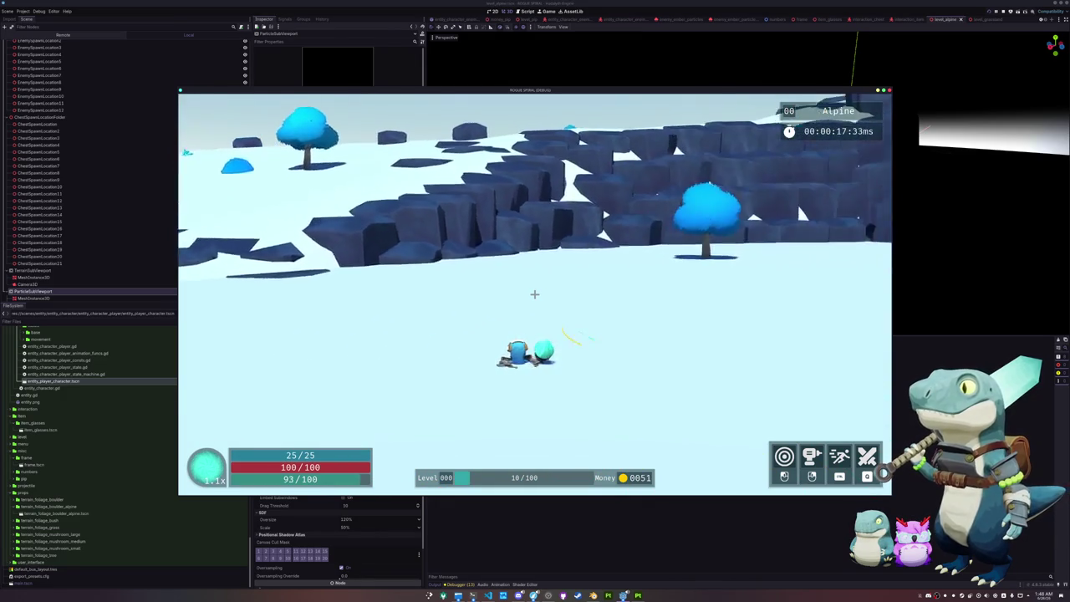
Run along the rock wall, swing the sword once, then exit to the main menu.
key("d")
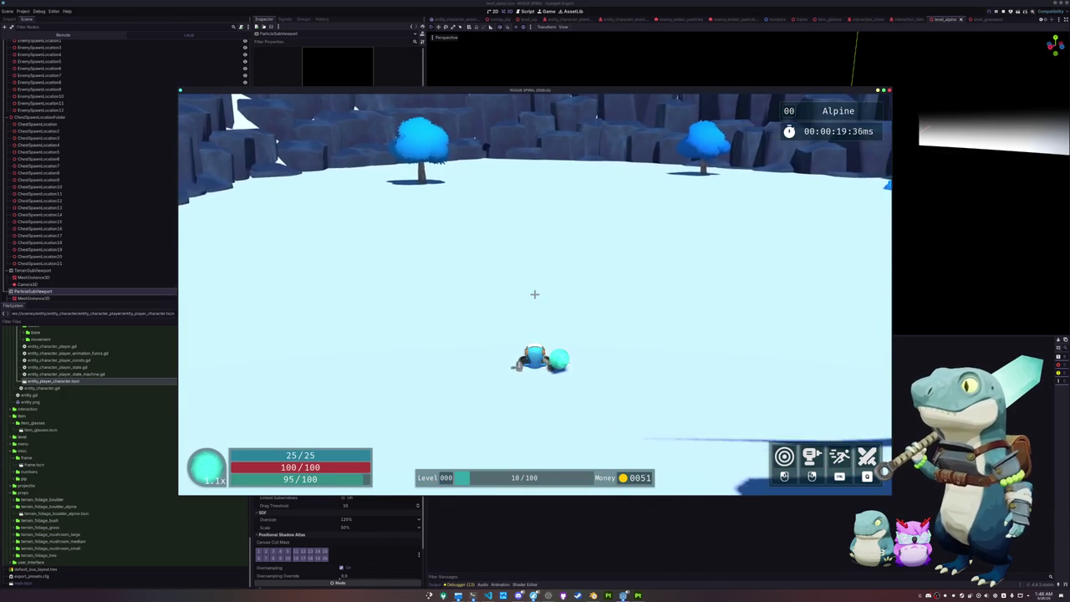
key("d")
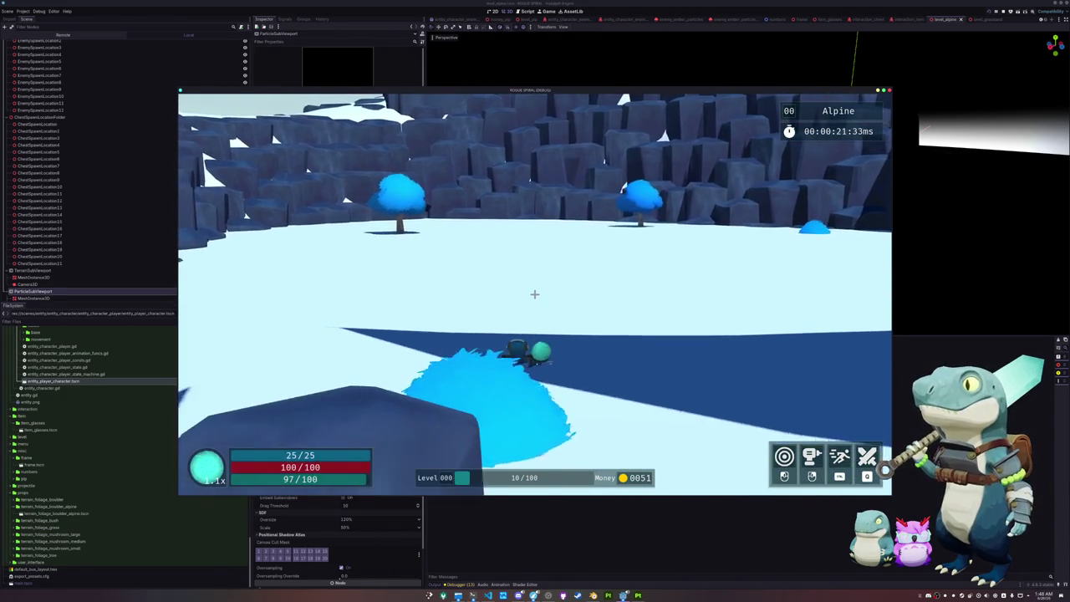
key("d")
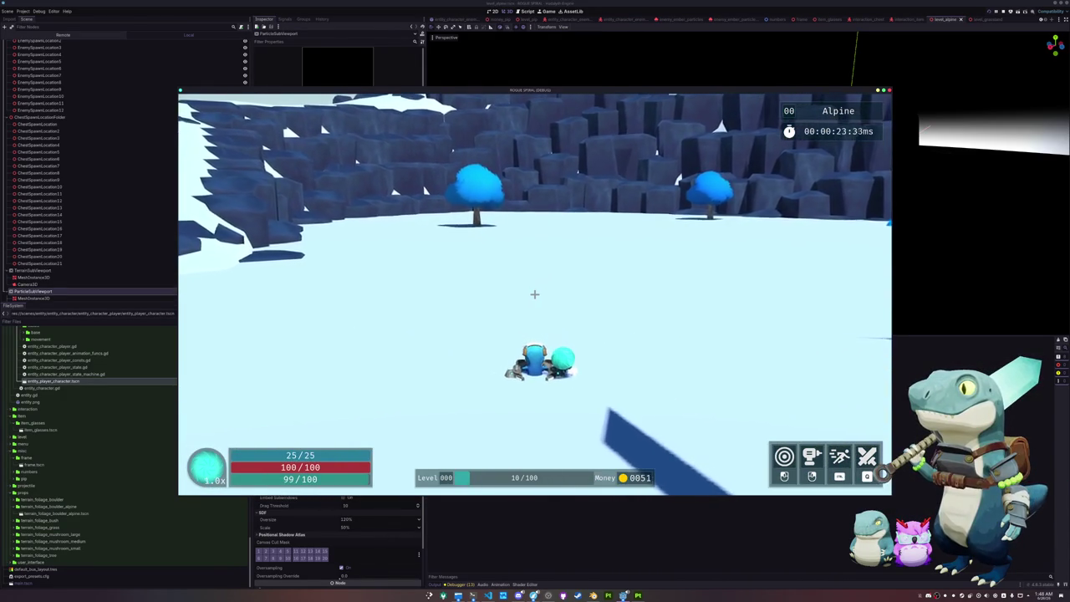
key("d")
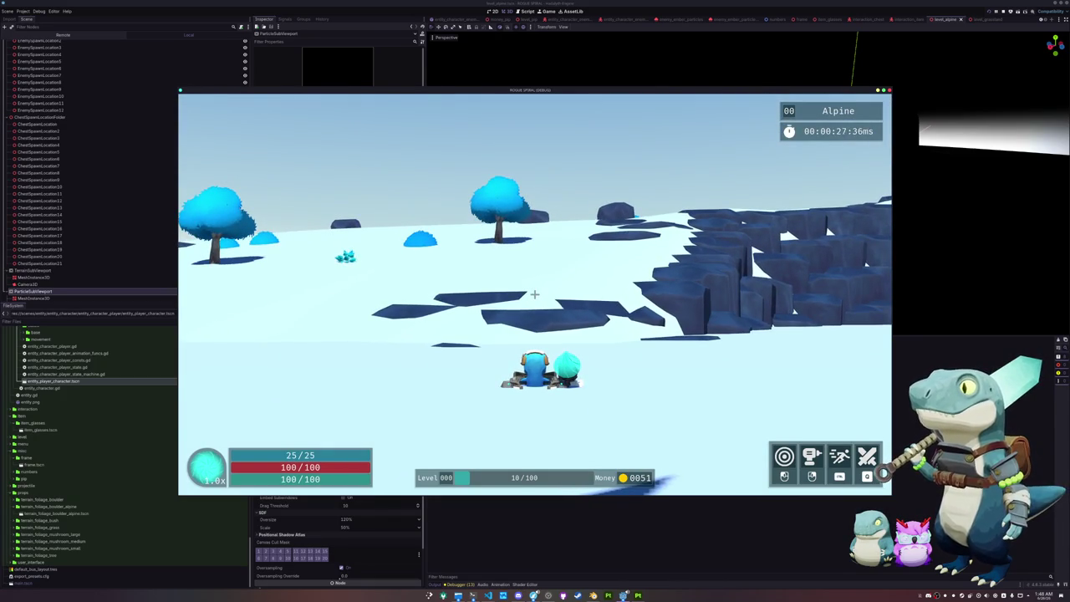
left_click(534, 294)
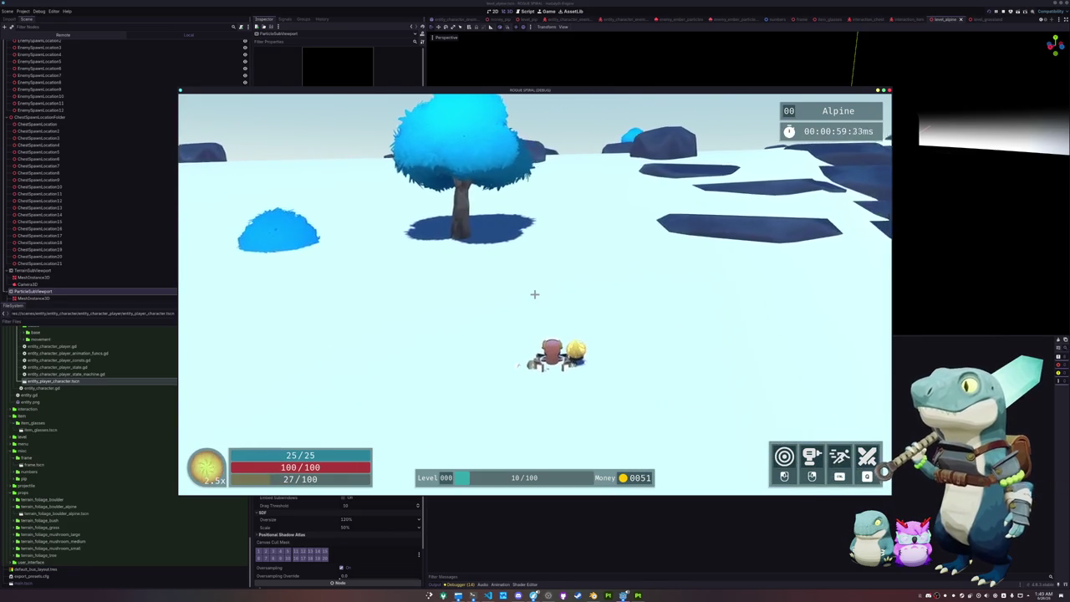
key("Escape")
left_click(535, 307)
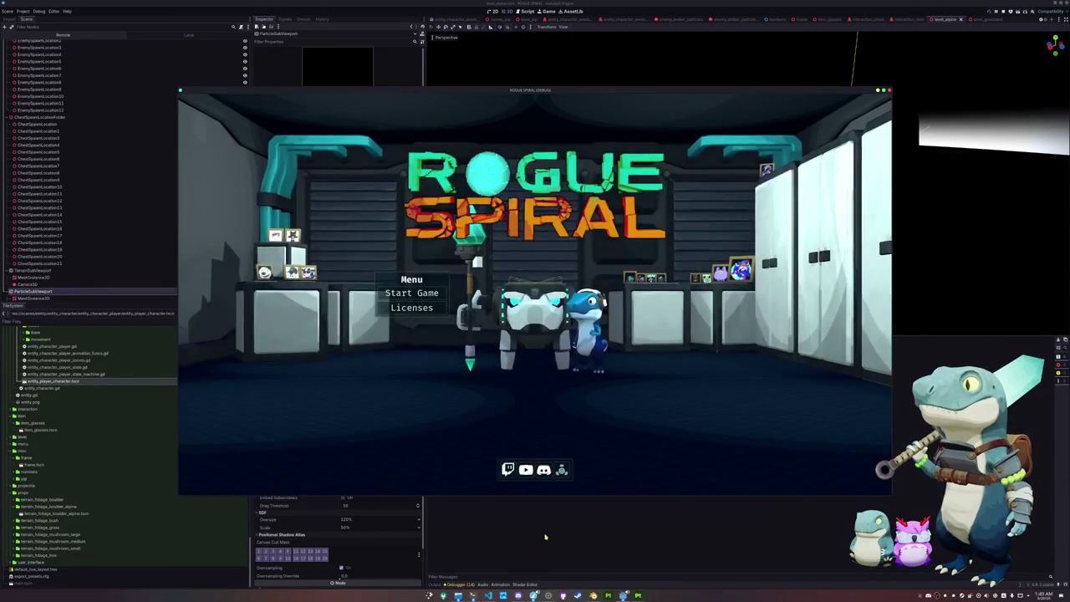
Close the running game and select the ground mesh node in the scene tree.
key("F8")
scroll(104, 201, "up", 5)
scroll(103, 171, "up", 2)
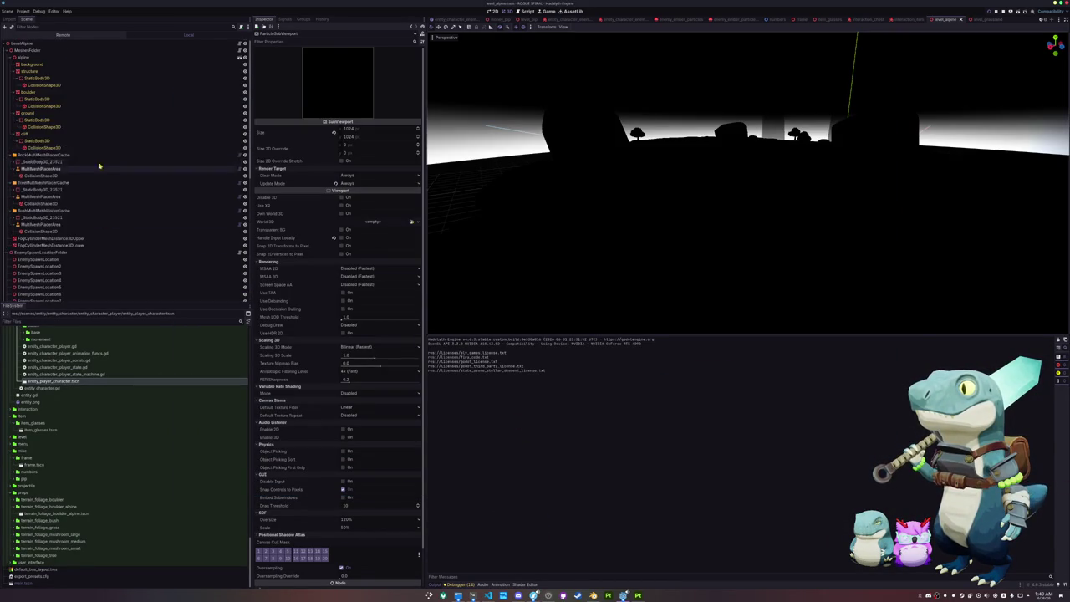
left_click(33, 71)
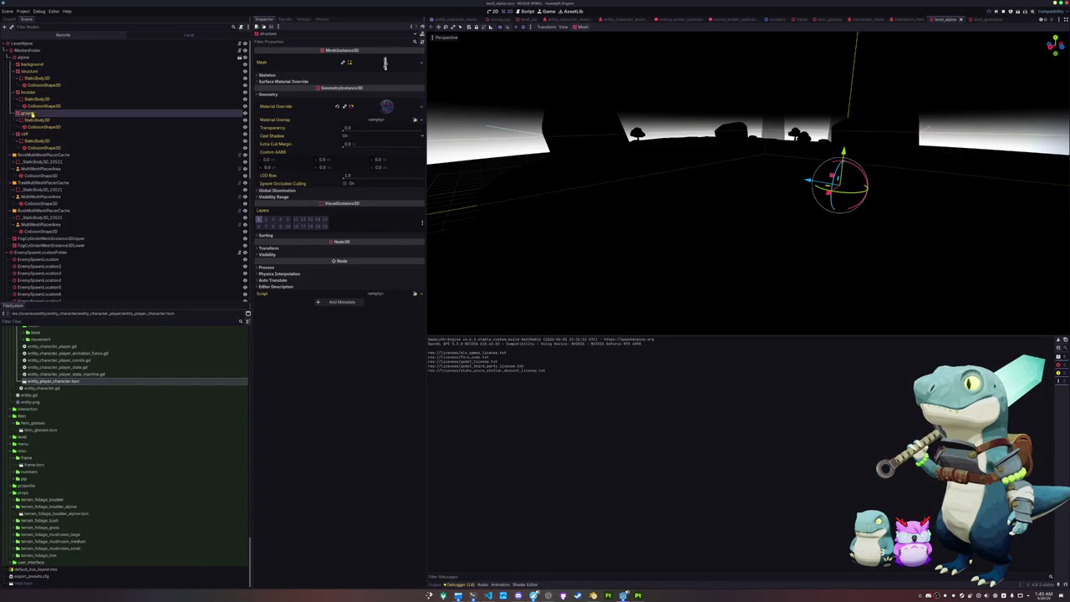
left_click(32, 114)
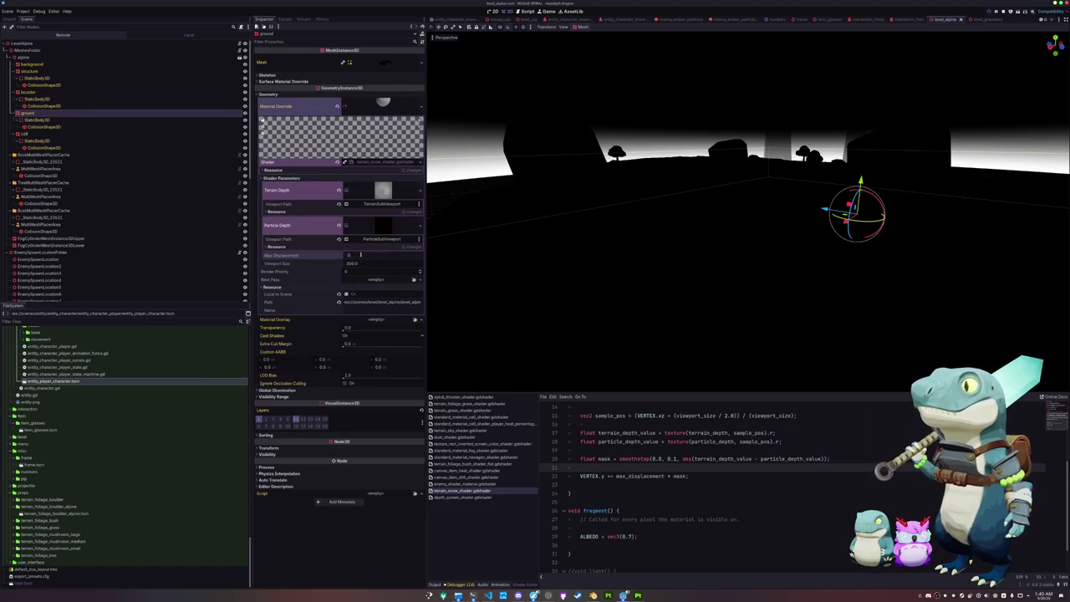
Set the ground shader's Max Displacement to 0.1 and relaunch the game.
type("0.1")
key("Return")
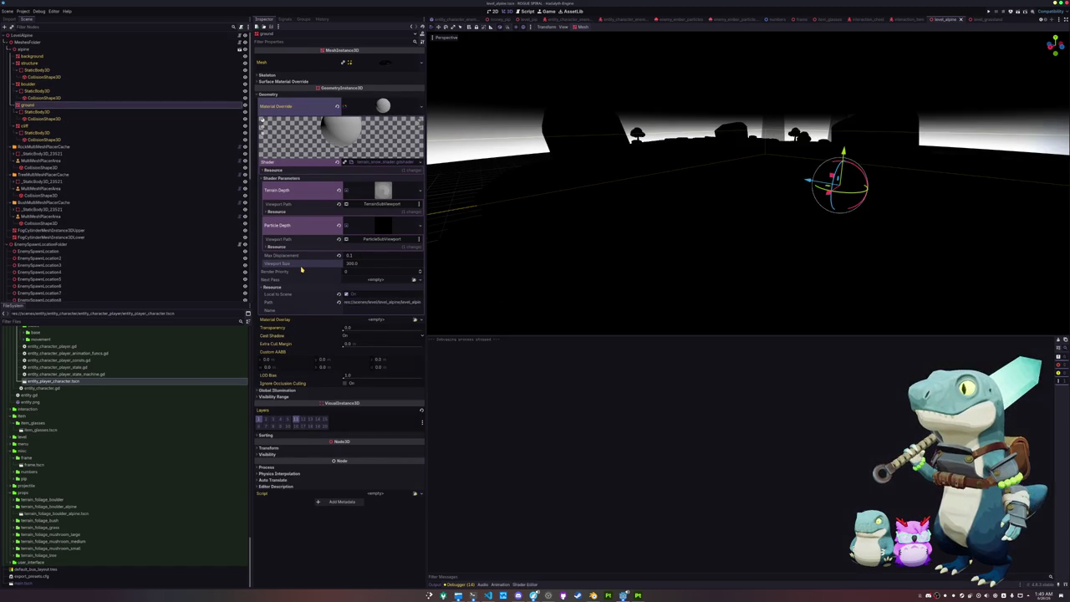
key("F5")
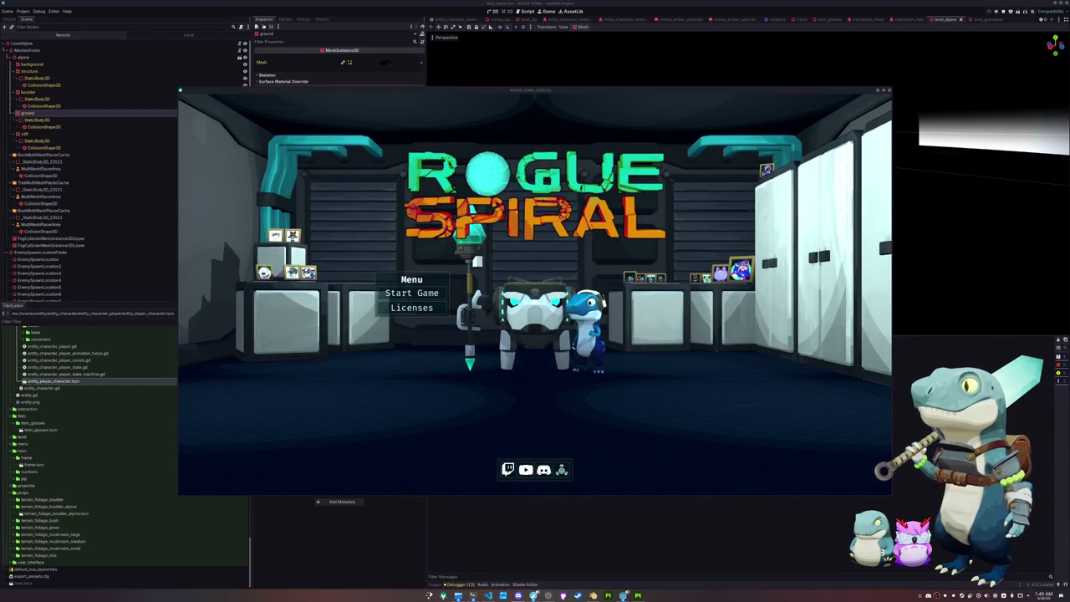
Start and exit runs repeatedly until a new game lands in the Alpine level.
left_click(431, 293)
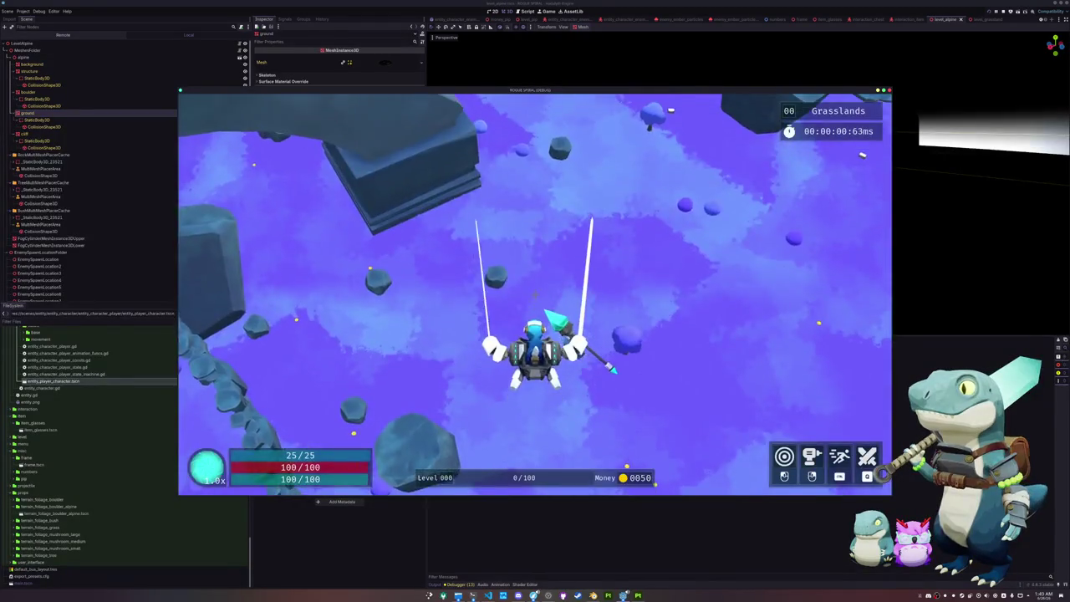
key("Escape")
left_click(535, 308)
left_click(416, 294)
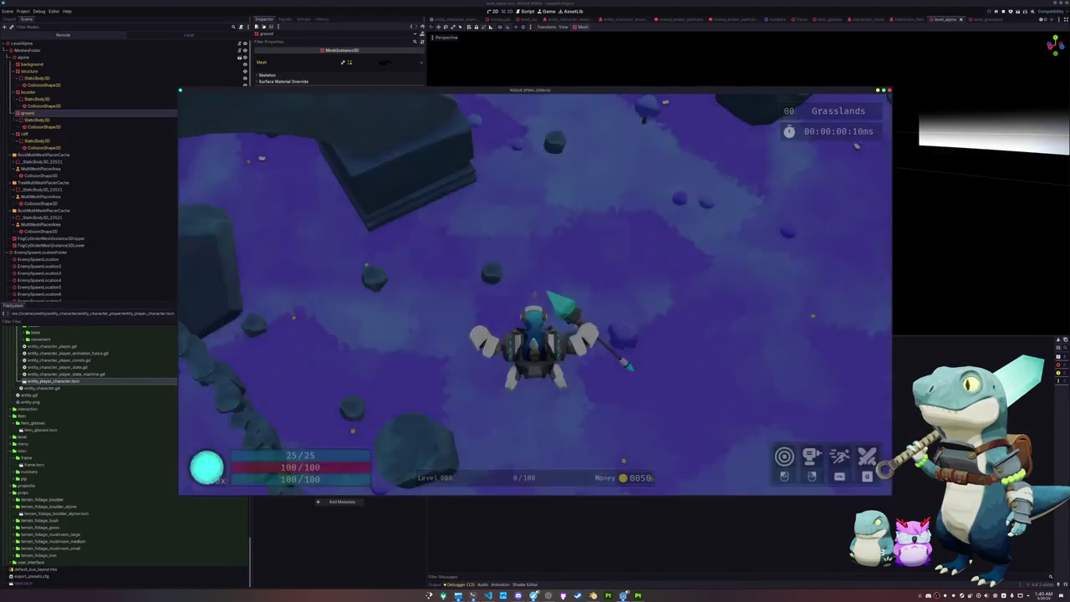
key("Escape")
left_click(535, 309)
left_click(411, 292)
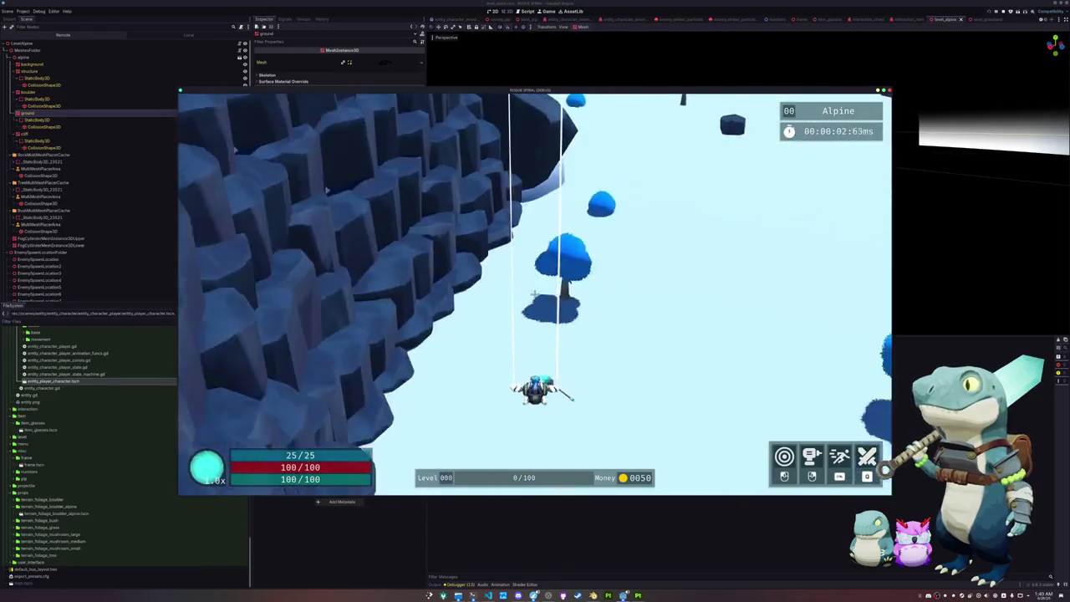
Run and dash across the Alpine level, then exit and close the game.
key("w")
key("shift")
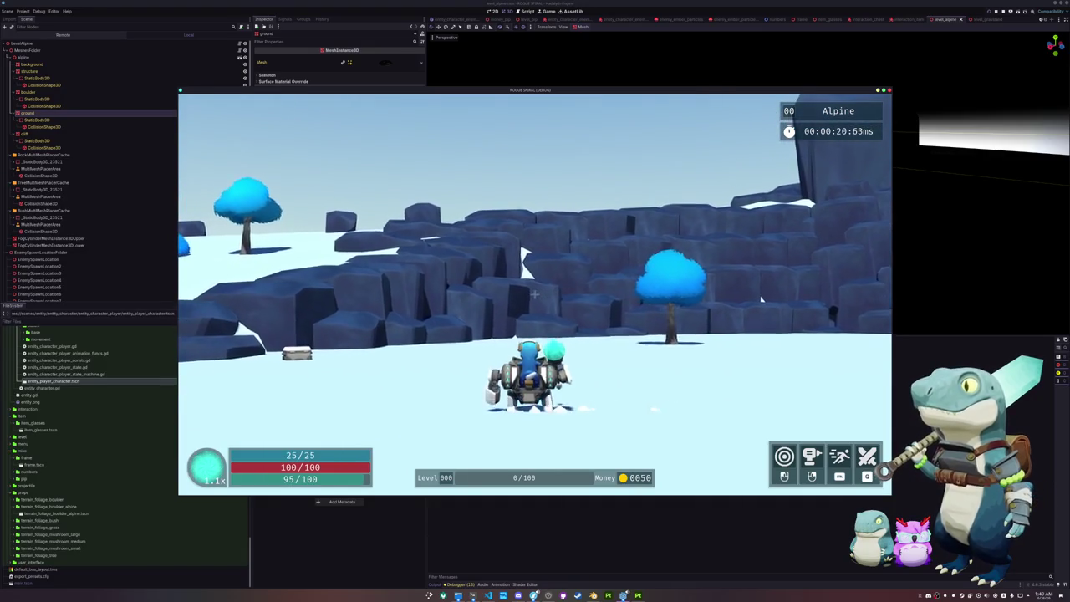
key("Escape")
left_click(535, 306)
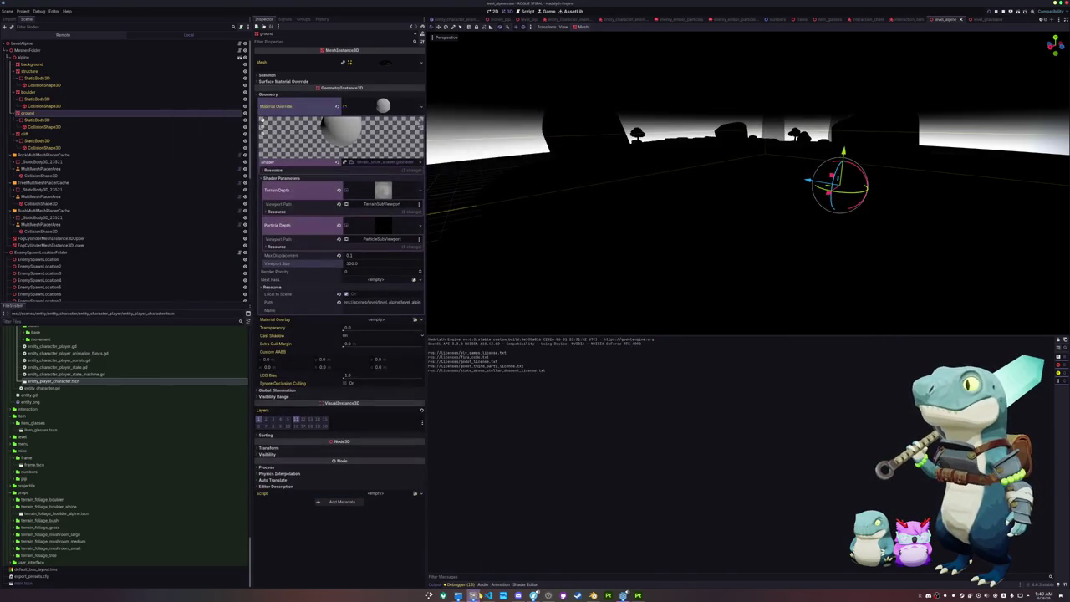
Return to the snow shader code and insert blank lines between the uniforms and void vertex().
left_click(524, 585)
left_click(583, 484)
scroll(583, 501, "up", 1)
left_click(586, 494)
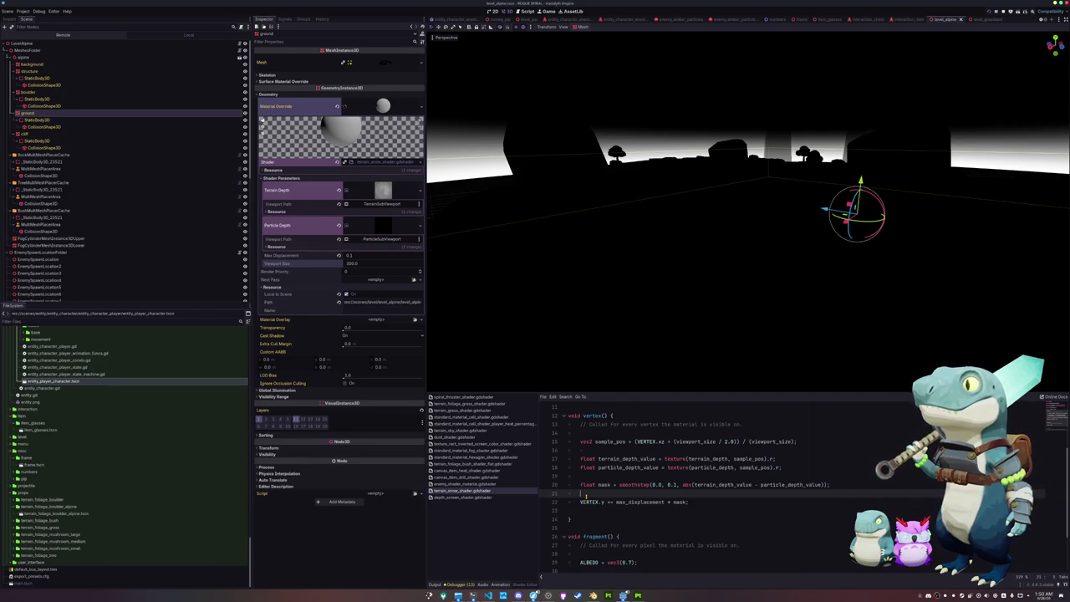
scroll(573, 479, "up", 1)
left_click(582, 436)
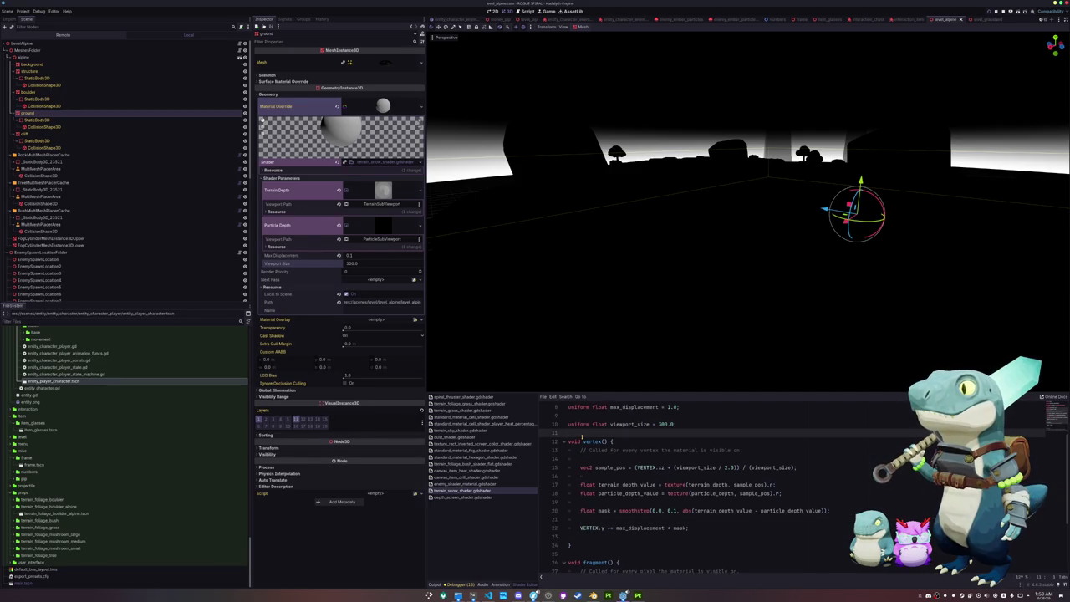
key("Return")
key("Return")
key("Up")
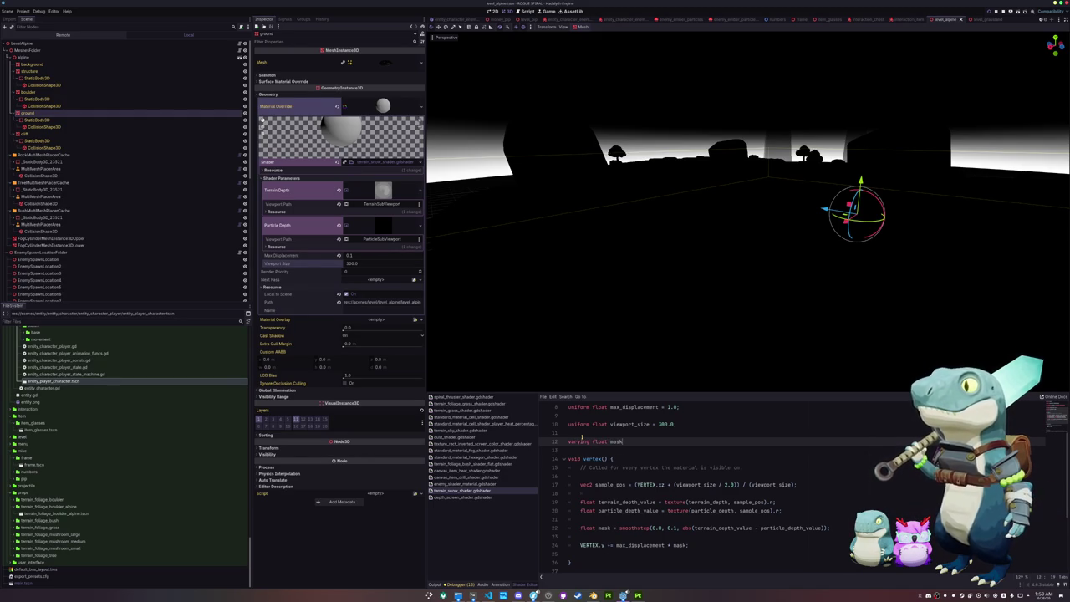
Remove the duplicate float type from the mask line and open a line below sample_pos.
key("Down")
key("Down")
key("Down")
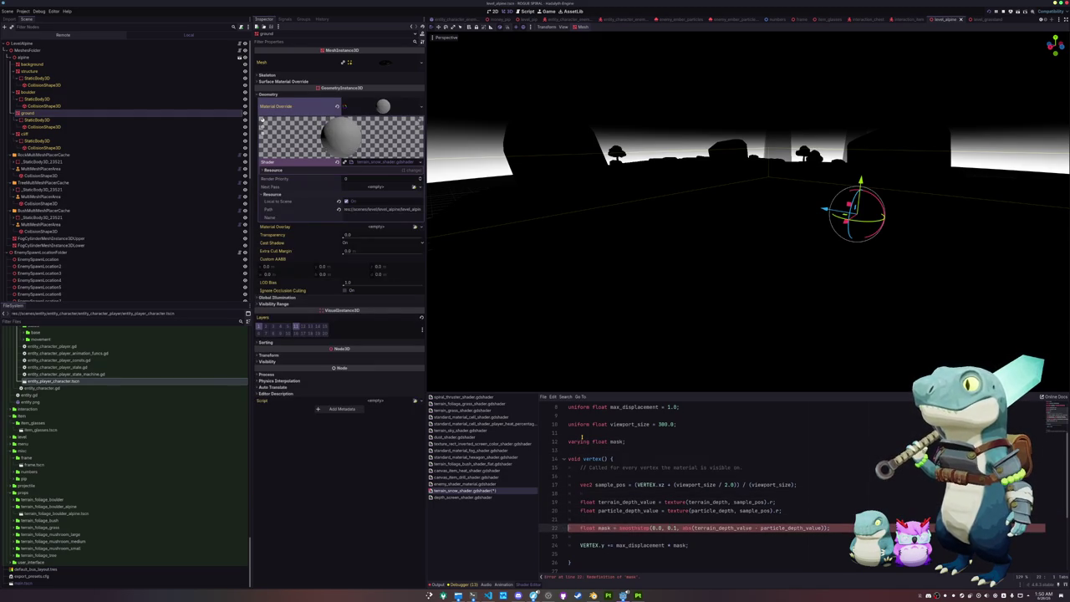
key("BackSpace")
key("BackSpace")
key("BackSpace")
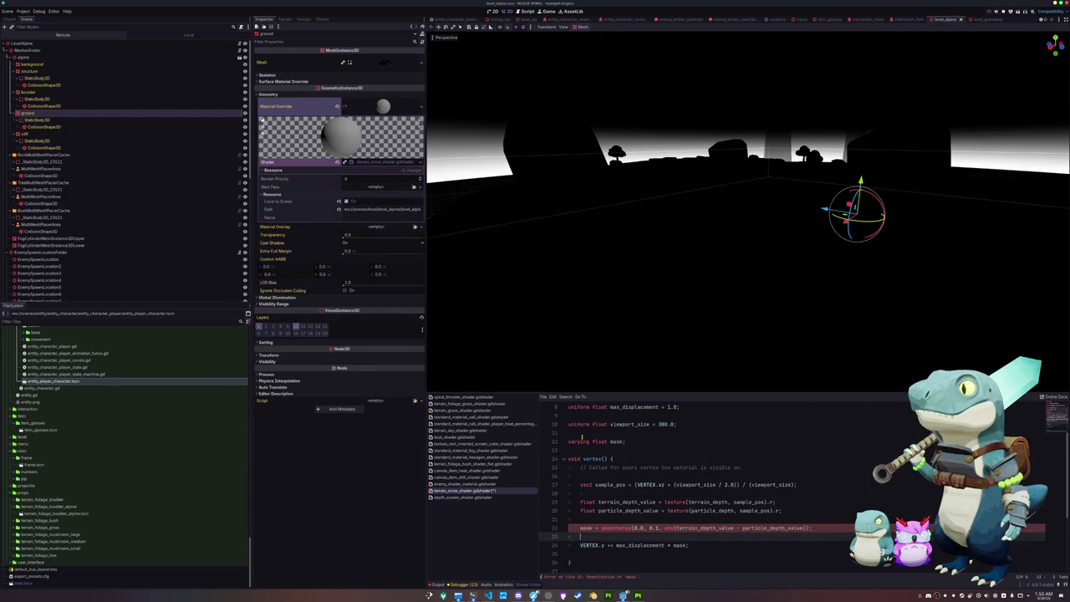
key("Down")
key("Down")
key("Down")
key("Up")
key("Up")
key("Up")
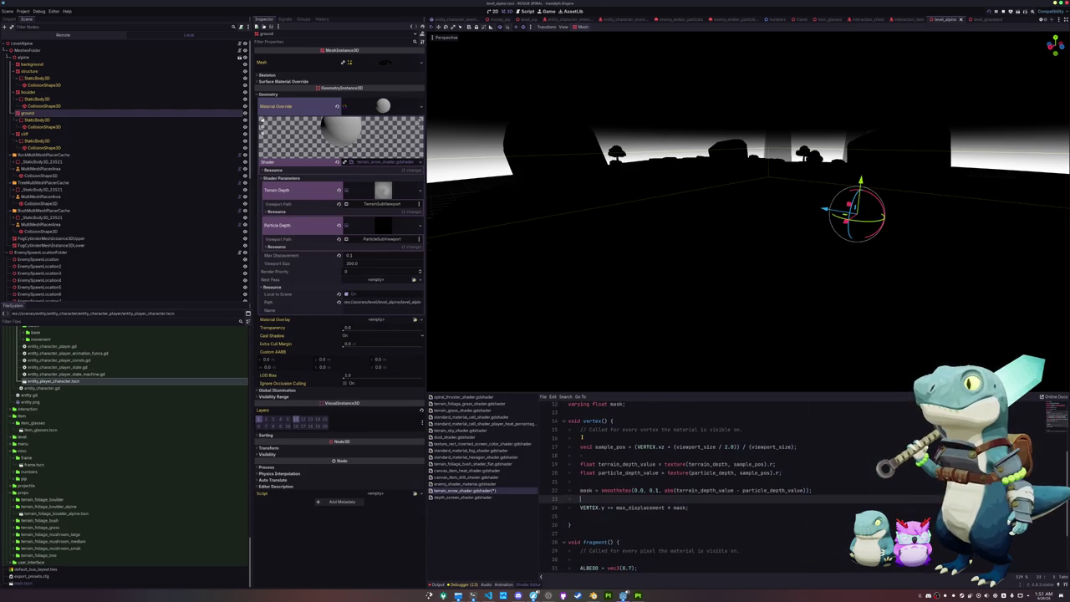
key("shift+Up")
key("shift+Up")
key("shift+Up")
key("shift+Down")
key("shift+Down")
key("ctrl+c")
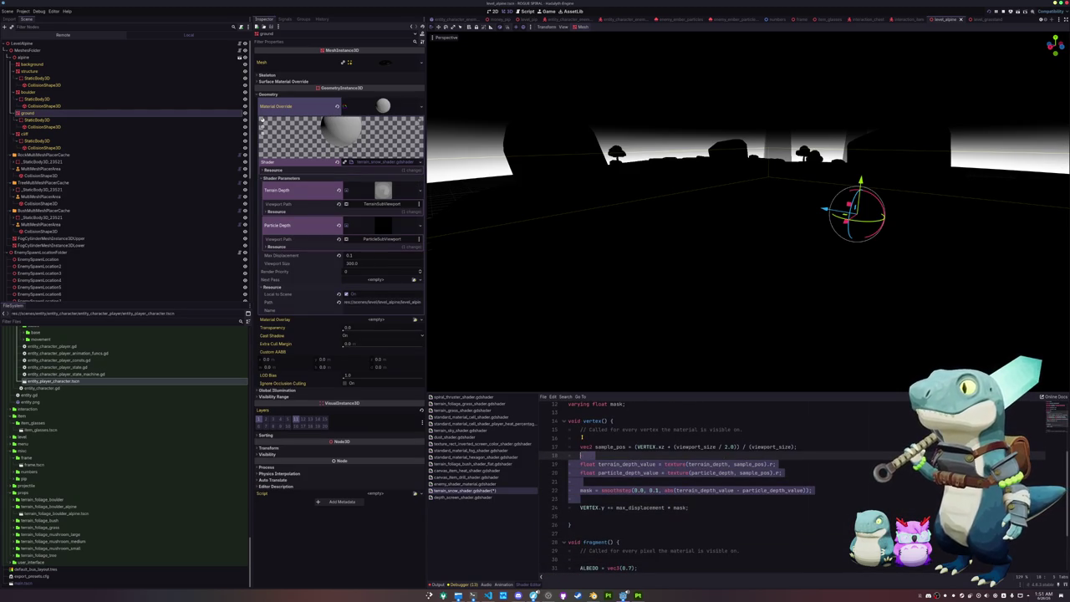
key("shift+Up")
key("shift+Up")
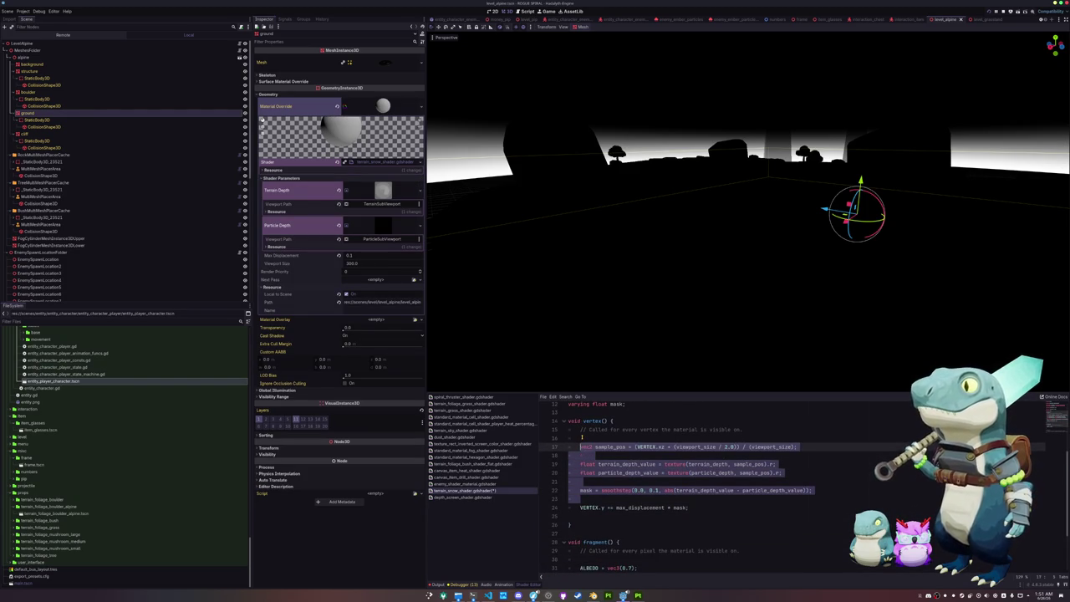
key("Left")
key("End")
key("Return")
Declare sample_pos as a varying above the vertex function.
key("Up")
key("Up")
key("Up")
key("Return")
key("Return")
key("Up")
type("v")
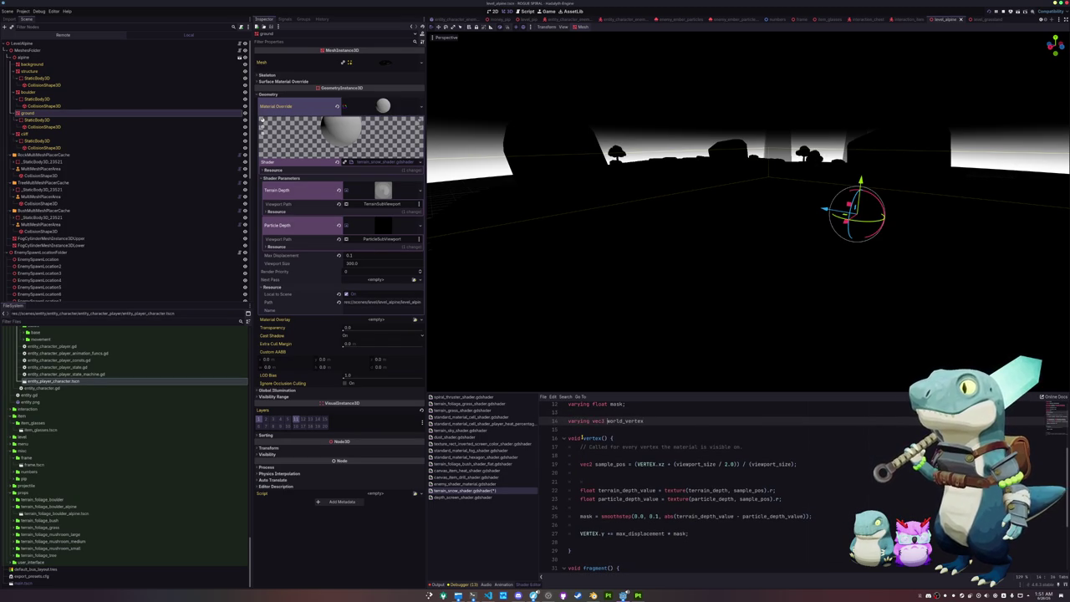
key("Down")
key("Down")
key("Down")
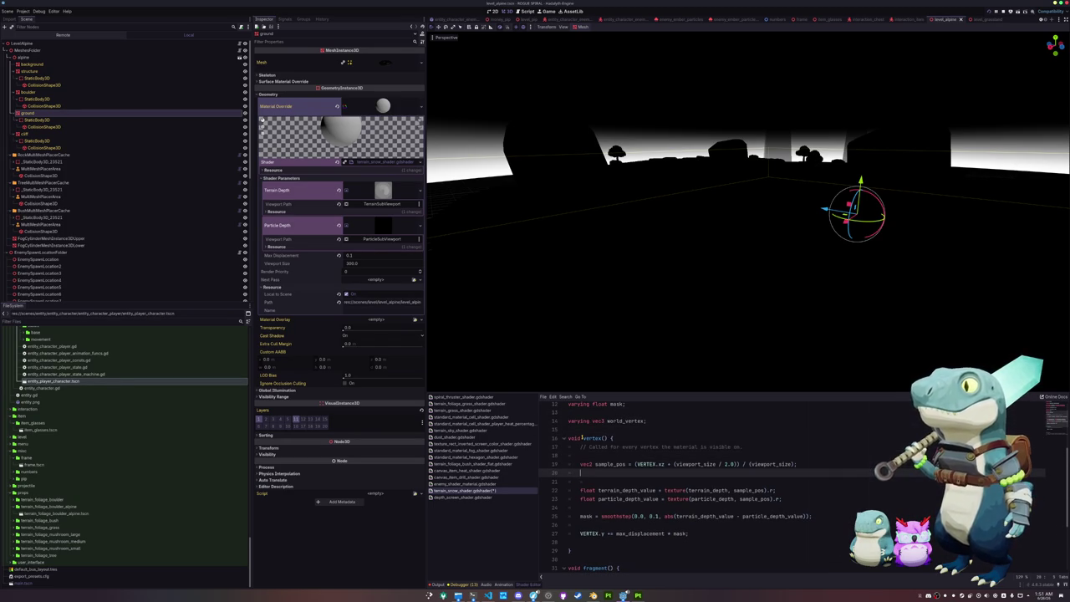
key("Up")
key("Up")
key("Up")
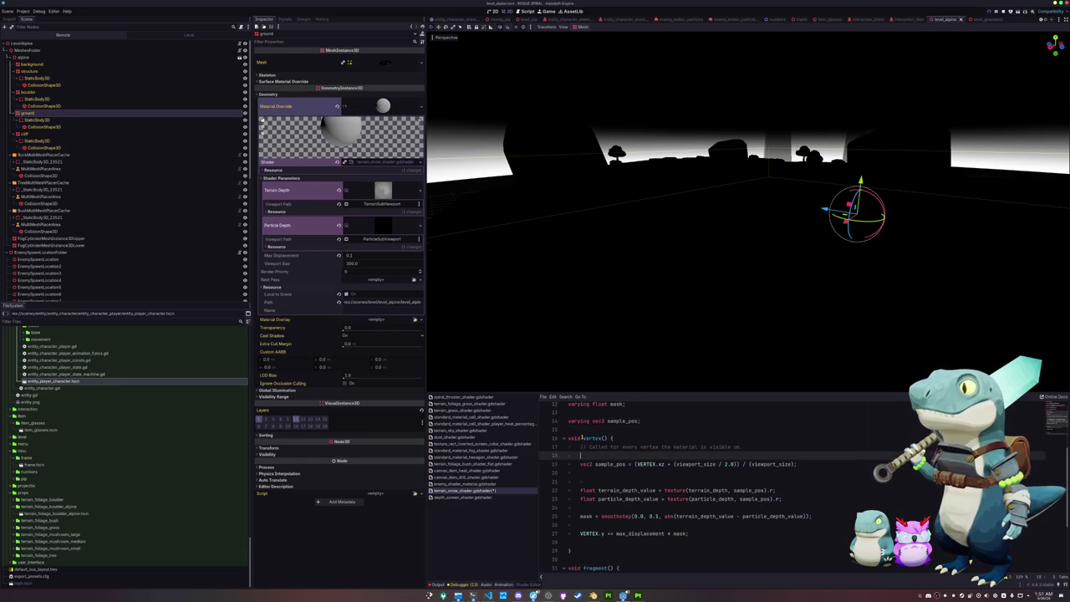
Drop vec2 from the sample_pos assignment and move the depth and mask lines into fragment().
key("BackSpace")
key("Down")
key("Down")
key("Down")
key("Up")
key("Up")
key("Up")
key("Down")
key("Down")
key("shift+Up")
key("shift+Up")
key("shift+Up")
key("BackSpace")
key("Down")
key("Down")
key("Down")
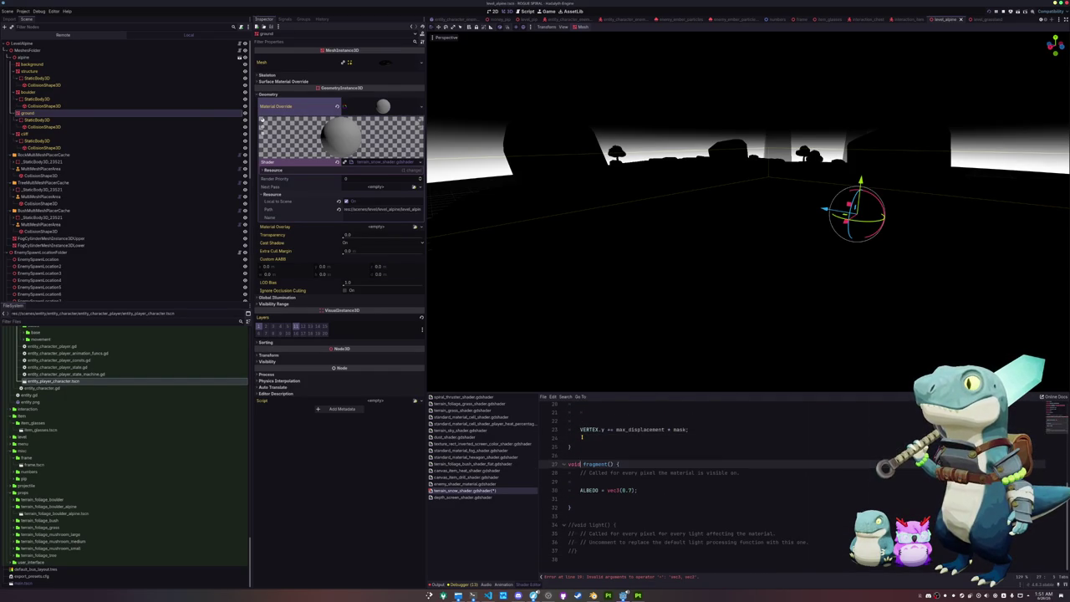
key("ctrl+v")
key("Up")
key("Up")
key("Up")
key("Tab")
Fix the indentation of the pasted depth-sampling lines in fragment().
key("Up")
key("Tab")
key("Return")
key("Up")
key("Up")
key("Up")
key("Up")
key("Up")
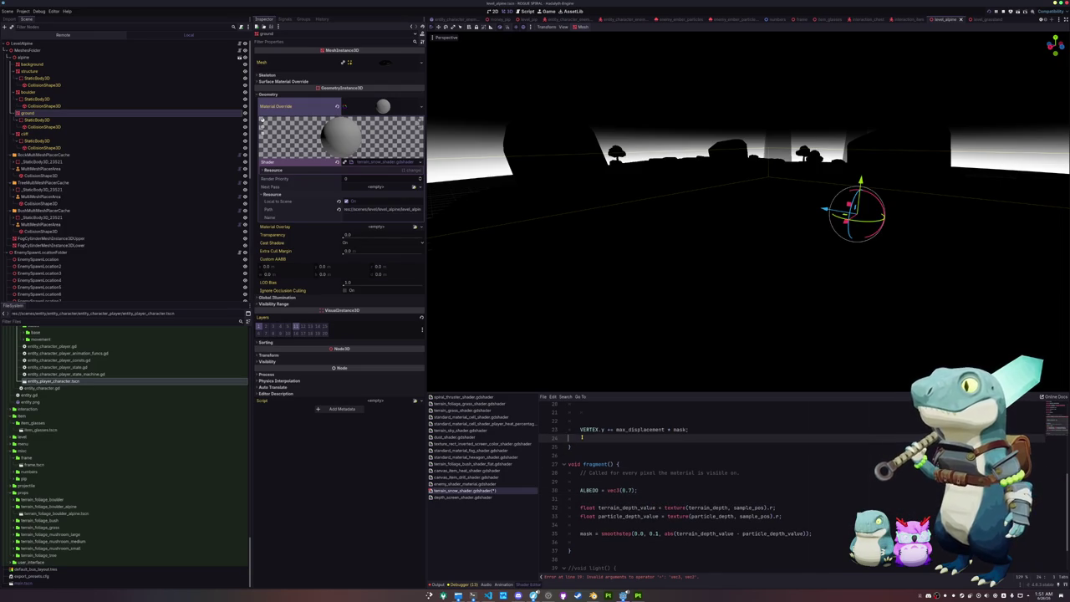
Fix the VERTEX.y line's indentation and delete the blank lines around it.
key("Up")
key("Home")
key("BackSpace")
key("shift+Tab")
key("Up")
key("ctrl+shift+k")
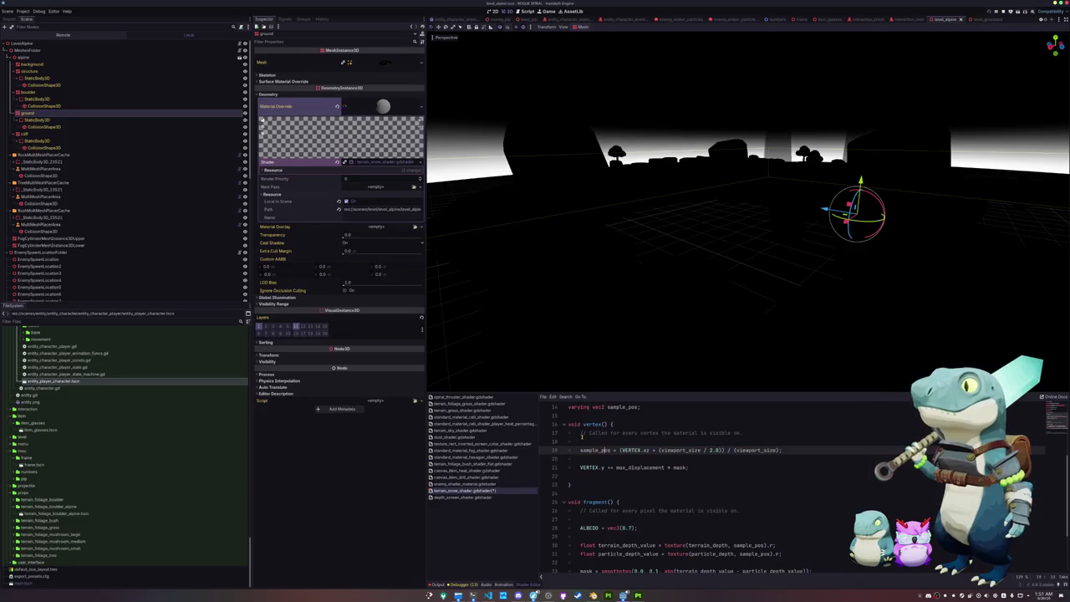
key("Down")
key("ctrl+shift+k")
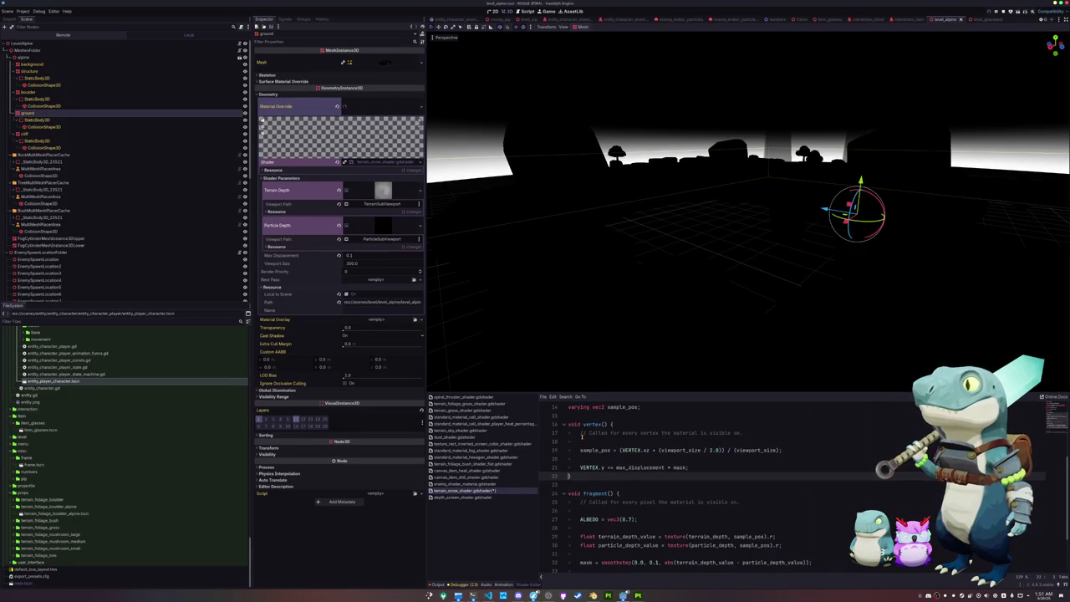
key("Up")
key("Up")
Delete the remaining blank line and template comment in vertex(), then save.
key("ctrl+shift+k")
key("Up")
key("Up")
key("ctrl+shift+k")
key("Up")
key("ctrl+shift+k")
key("ctrl+s")
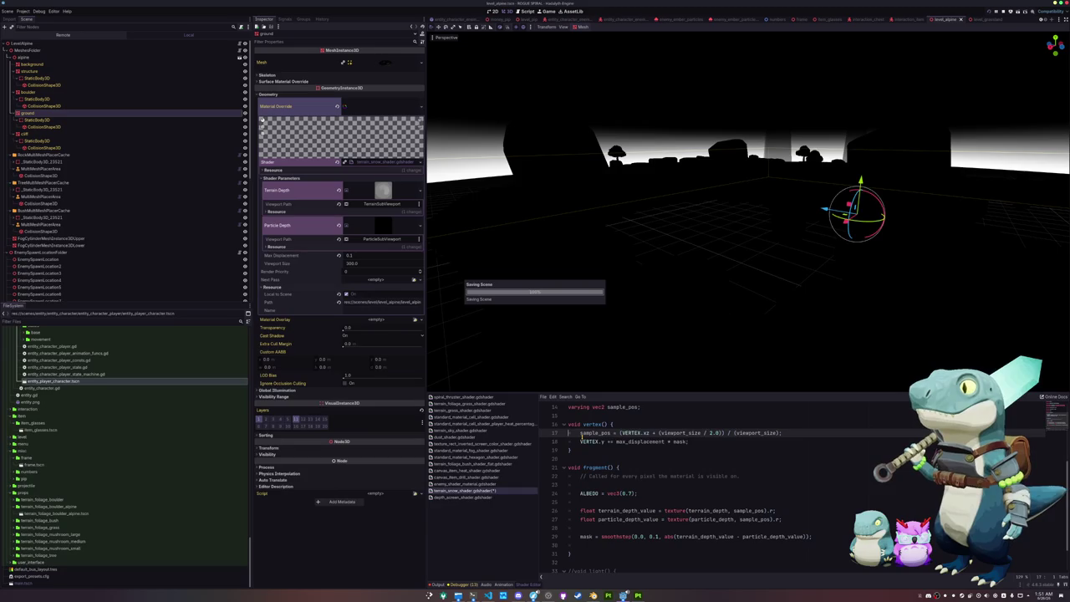
Delete the commented-out light() block.
key("Down")
key("Down")
key("Down")
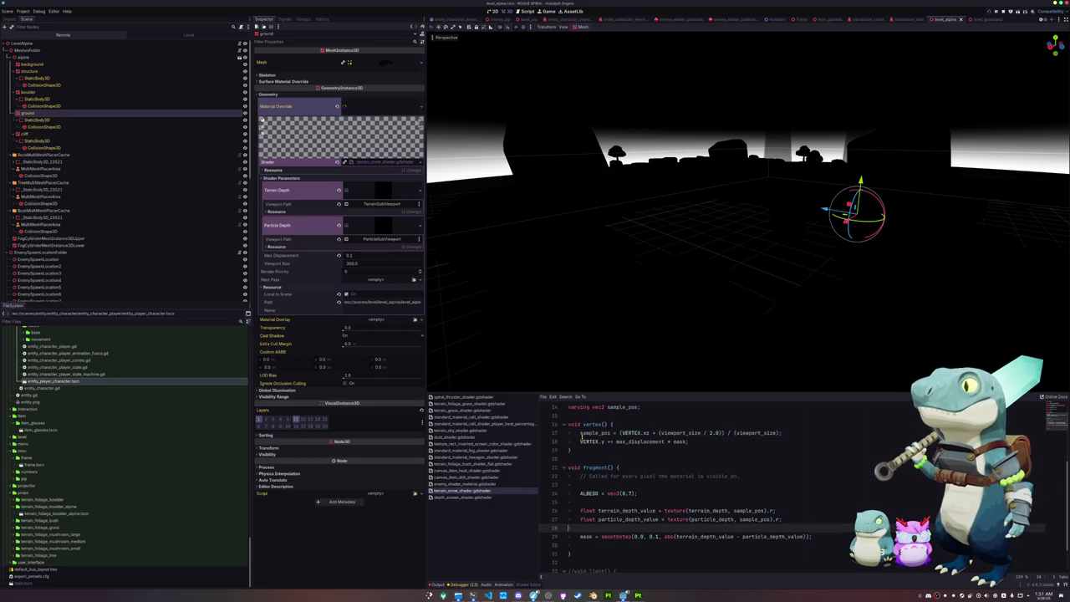
key("Down")
key("Down")
key("Down")
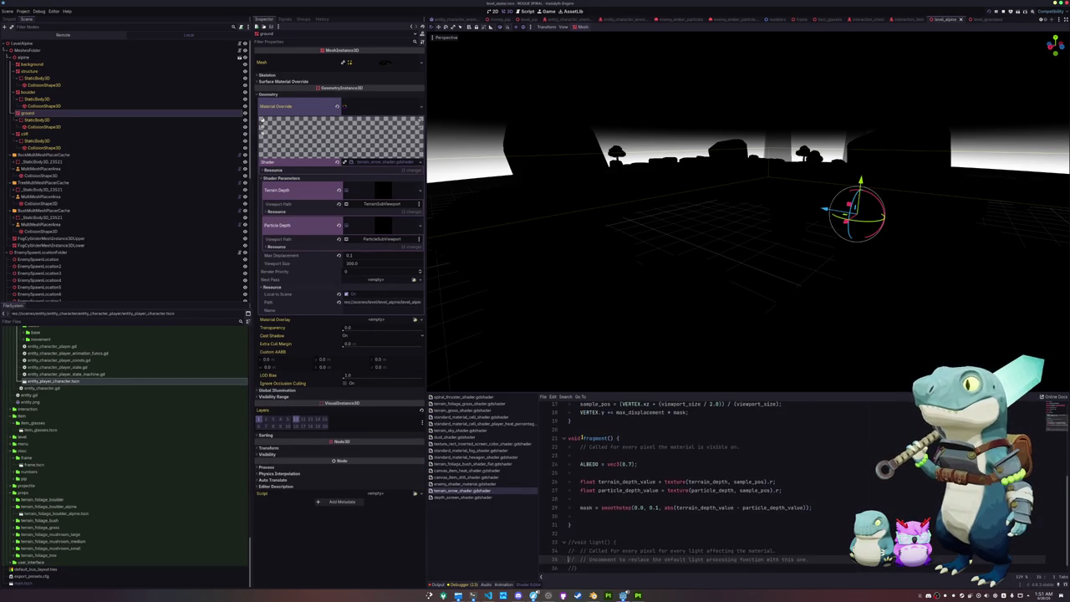
key("shift+Down")
key("shift+Down")
key("shift+Down")
key("BackSpace")
key("BackSpace")
key("Up")
key("Up")
key("Up")
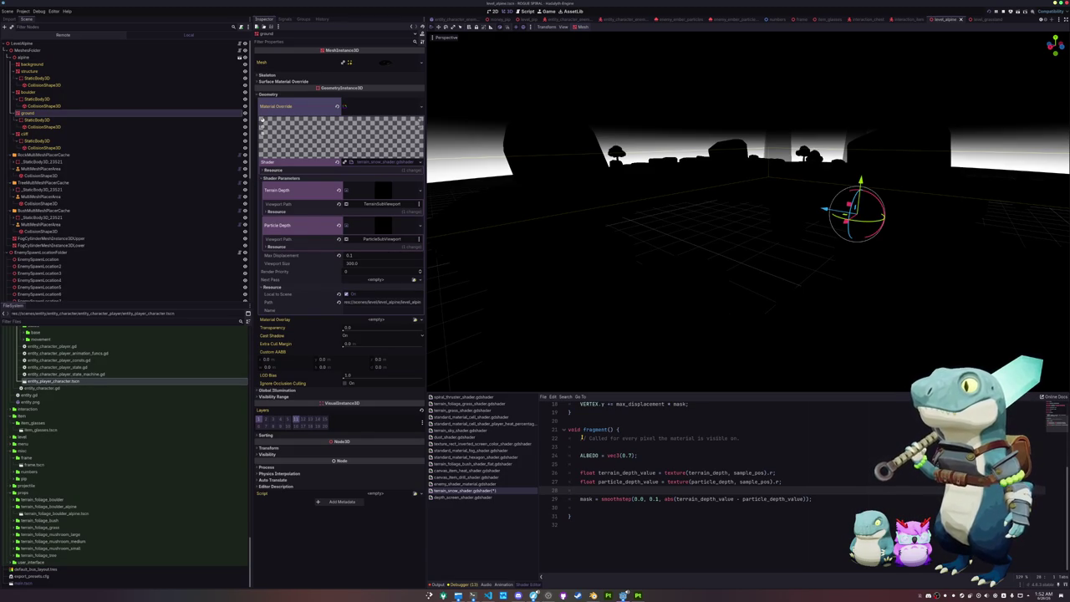
Group the depth-sampling and mask lines into one block below ALBEDO and save.
key("Return")
key("Return")
key("Up")
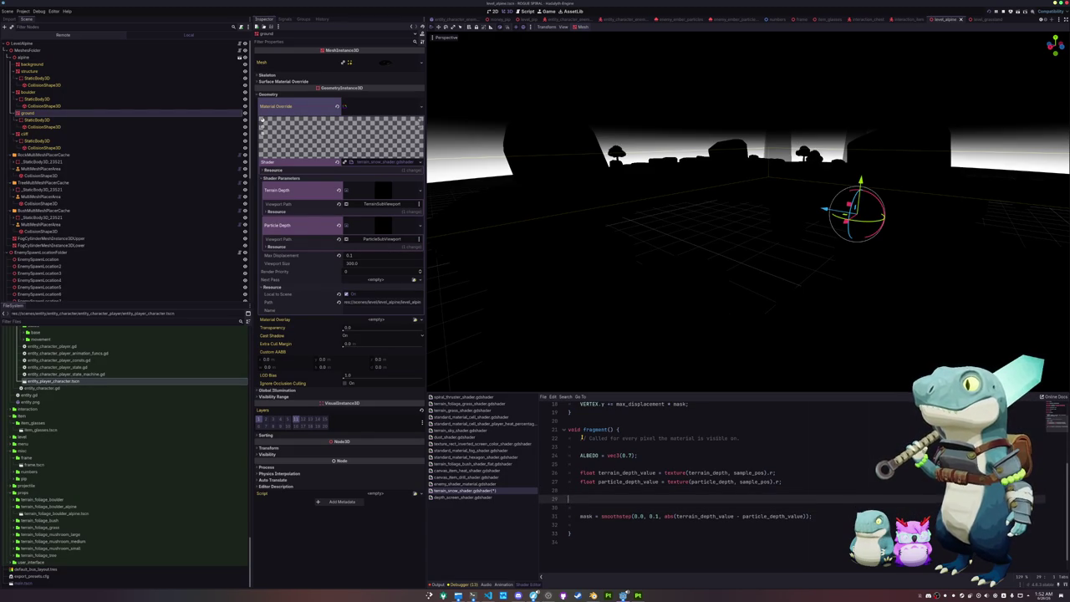
key("ctrl+z")
key("alt+Up")
key("alt+Up")
key("Return")
key("Up")
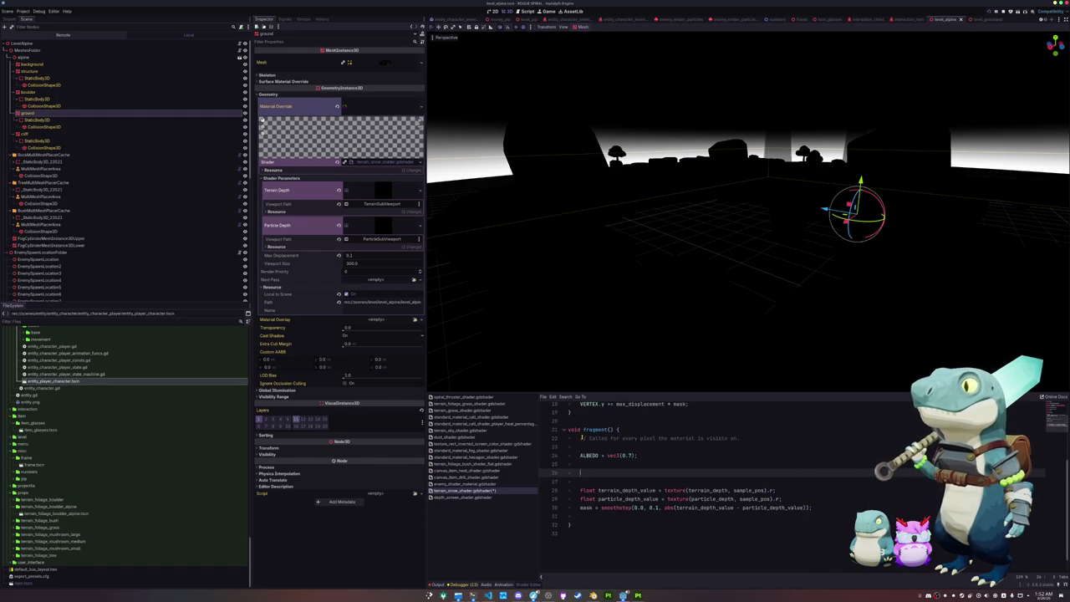
key("ctrl+s")
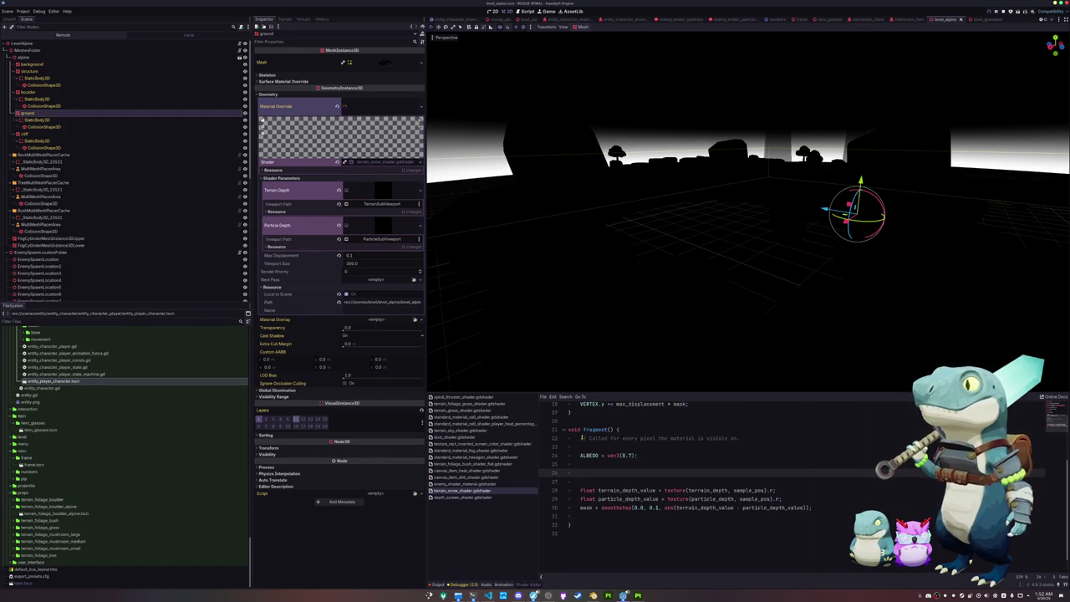
Write the outer loop header 'for (int i = 0; i < 3' and open its body.
type("fo")
type("(int i")
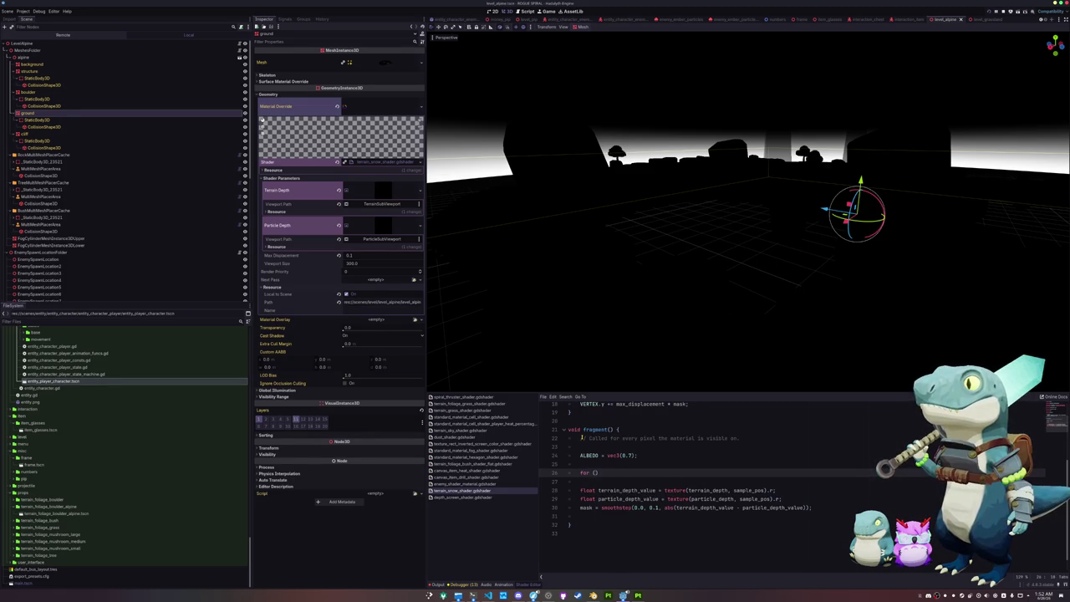
type(" = 0; i ")
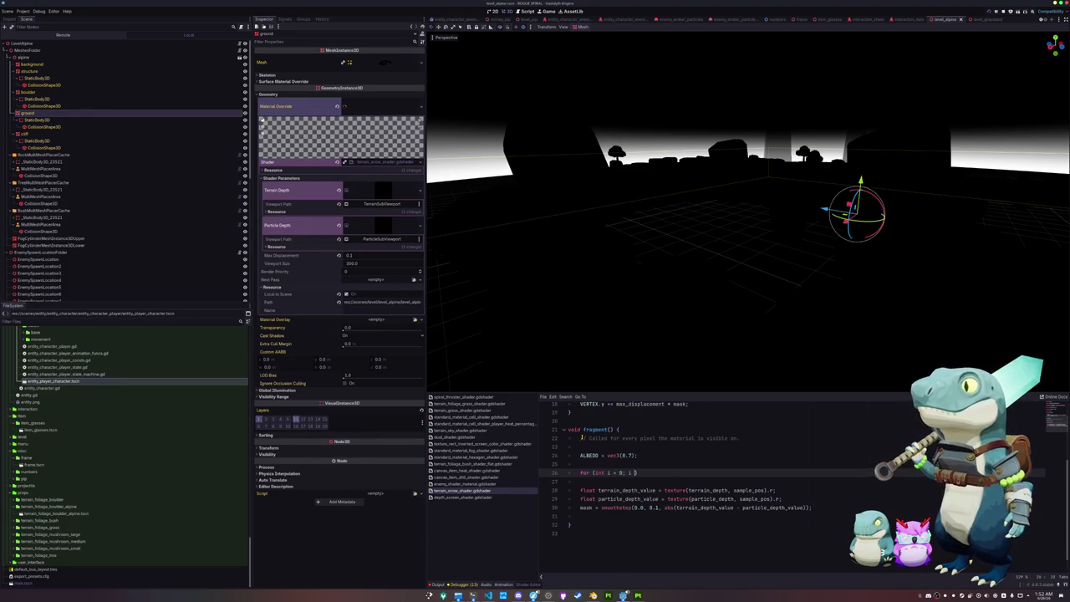
type("=")
type("i < ")
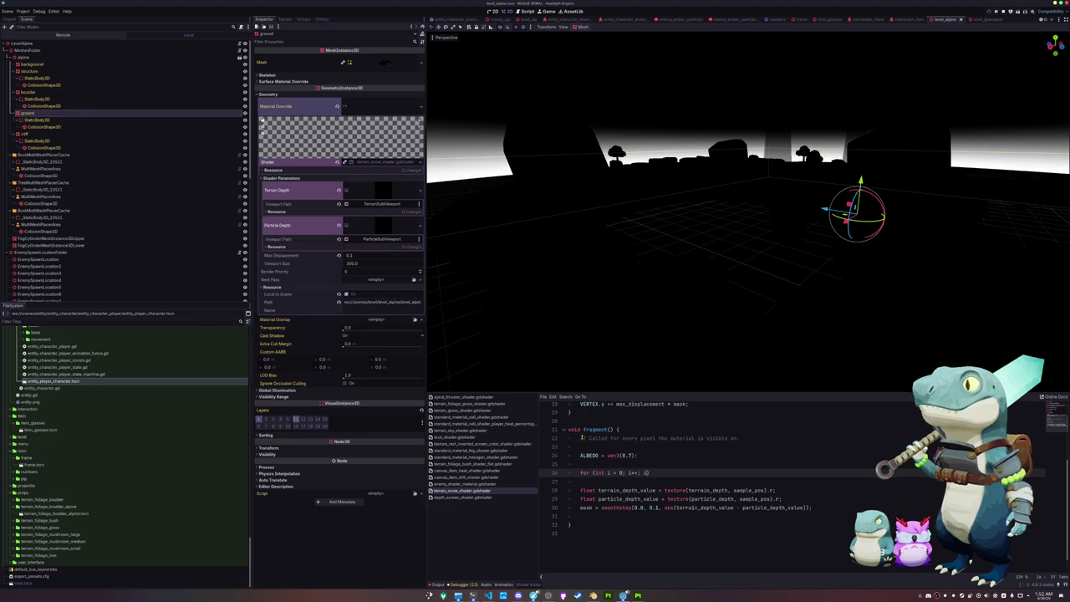
type("3")
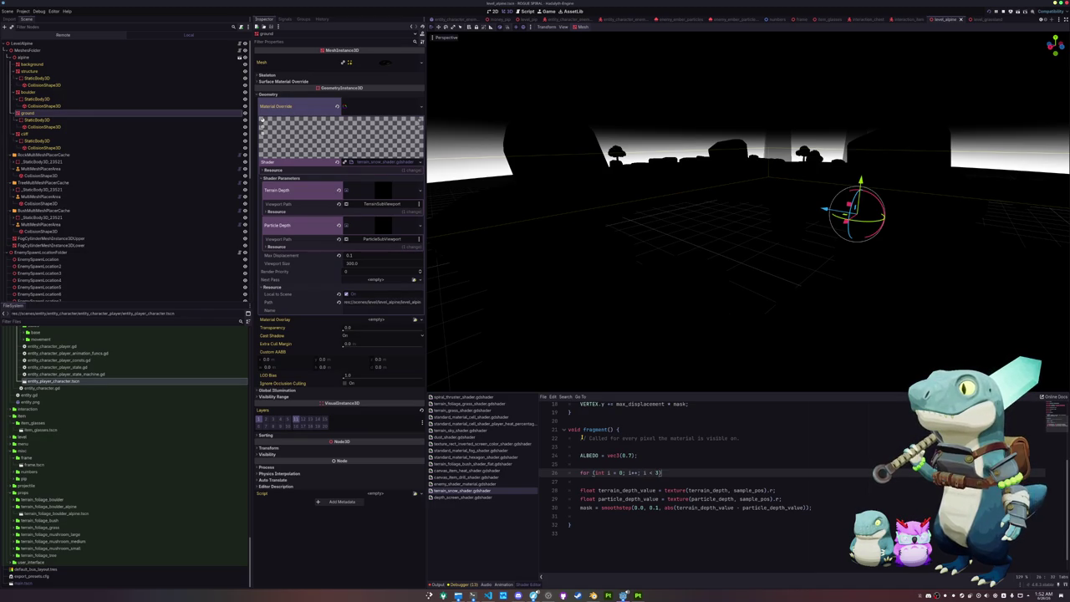
type("{")
key("Return")
key("Down")
key("End")
key("Return")
type("for ")
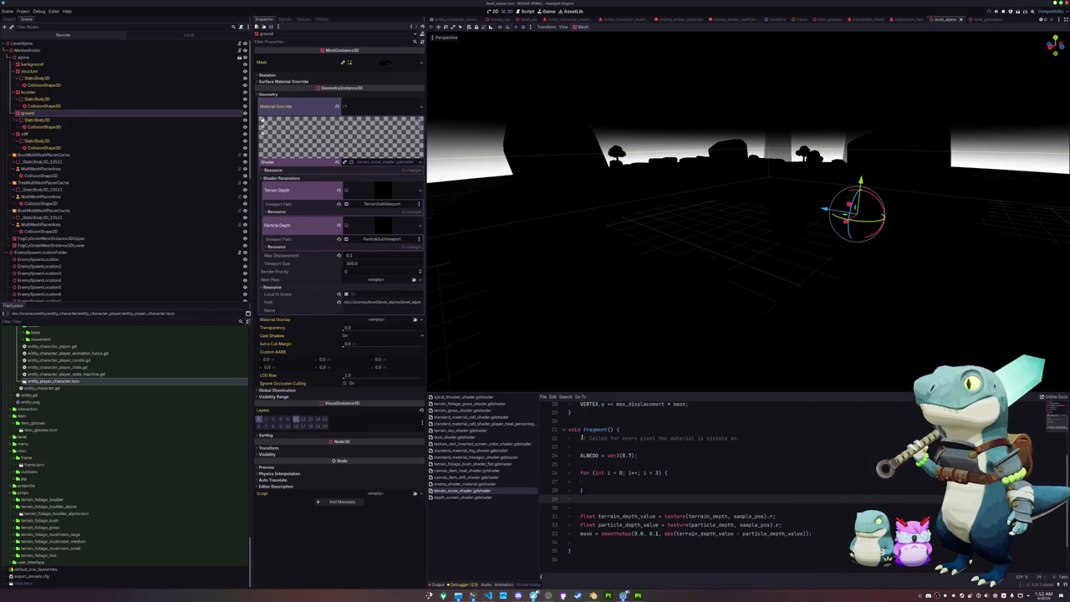
type("(int")
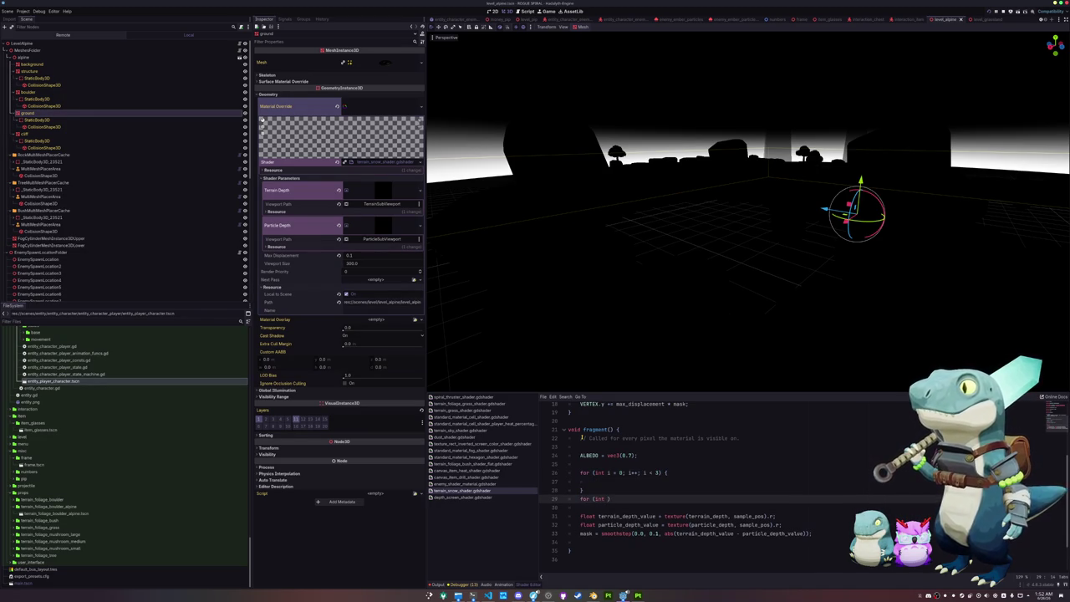
key("BackSpace")
key("ctrl+z")
key("ctrl+z")
key("ctrl+z")
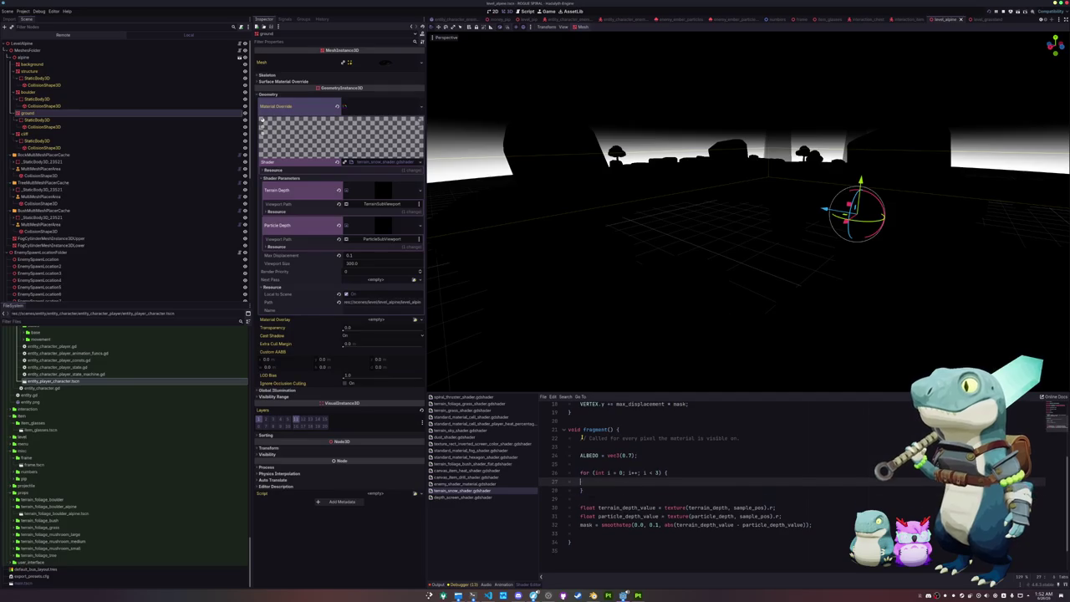
Add an inner loop over j and move the depth sampling and mask lines inside it.
type("for (j =")
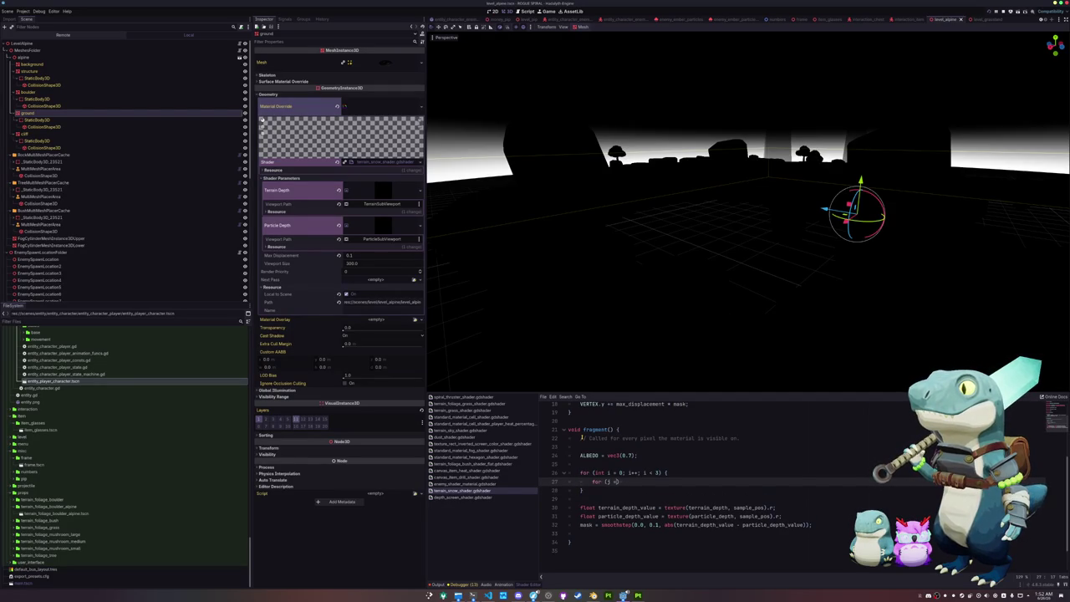
key("BackSpace")
key("BackSpace")
key("BackSpace")
type("int j")
type(" = 0;")
type(" j++")
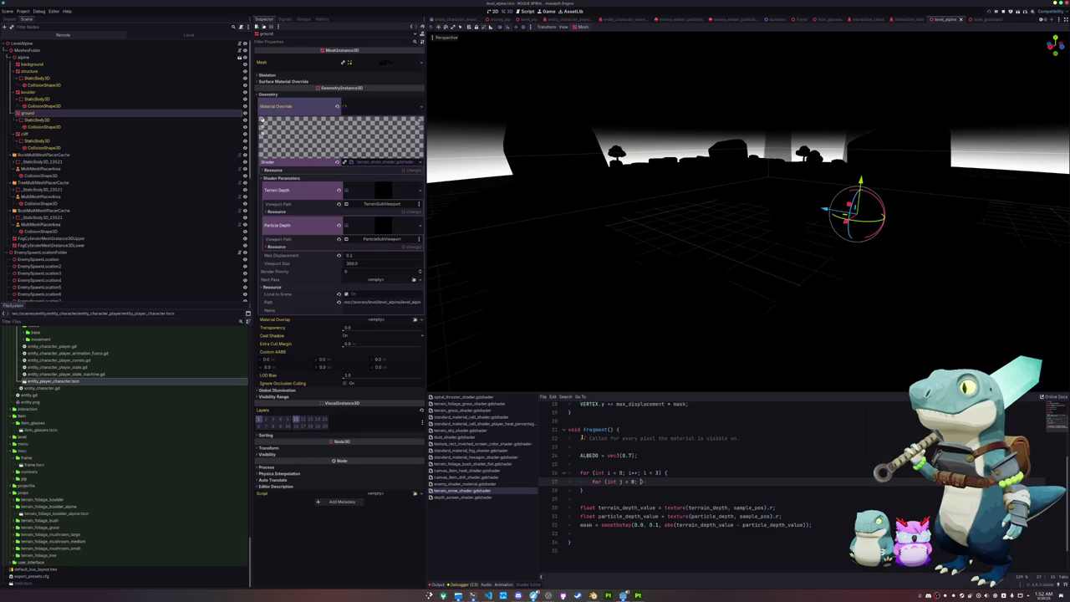
type("; ")
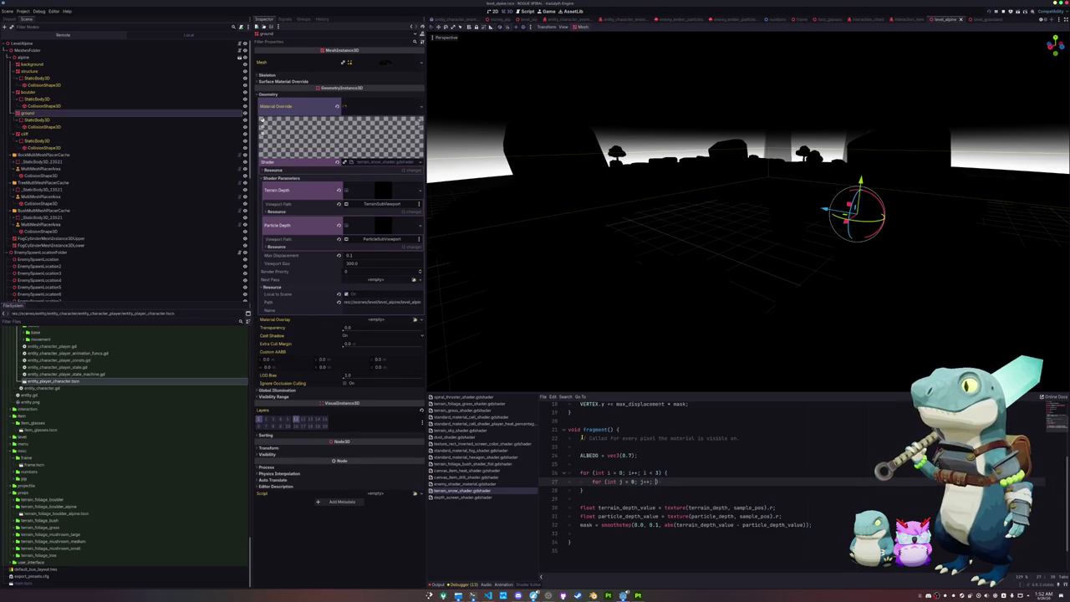
type("j < 3)")
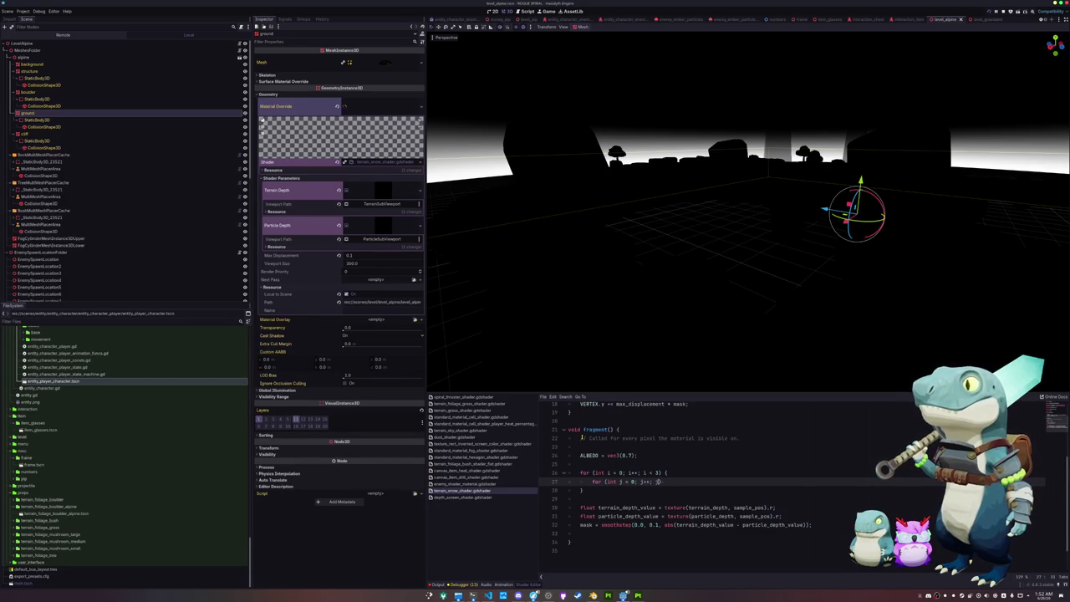
type(" {")
key("Return")
key("Down")
key("Down")
key("Down")
key("shift+Up")
key("shift+Up")
key("shift+Up")
key("BackSpace")
key("Up")
key("Up")
key("Up")
key("Delete")
key("Down")
key("ctrl+v")
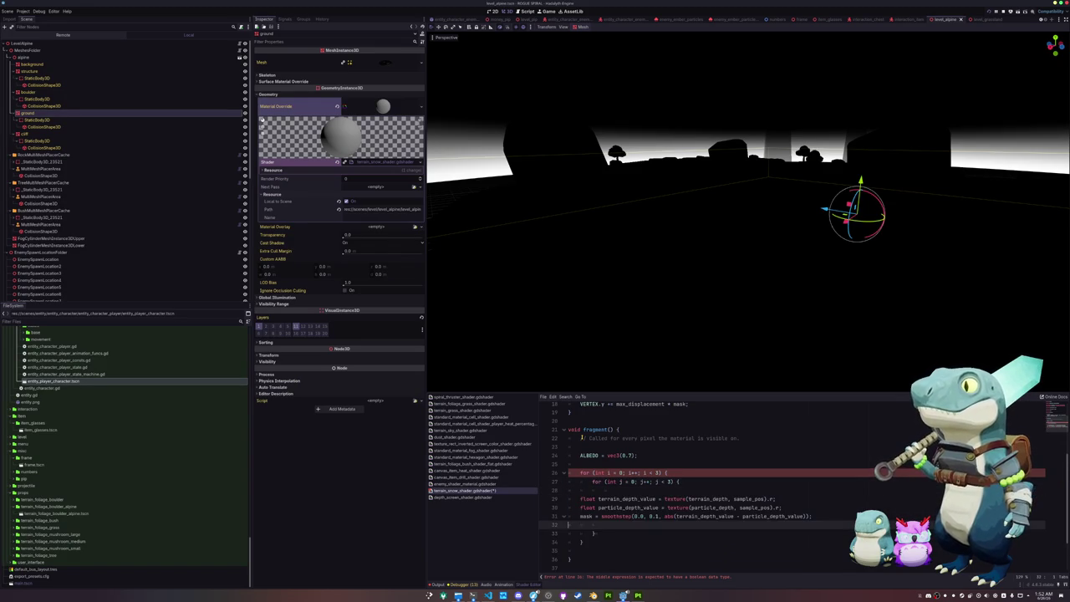
Indent the pasted depth lines and remove the blank lines around the loop body.
key("shift+Down")
key("shift+Down")
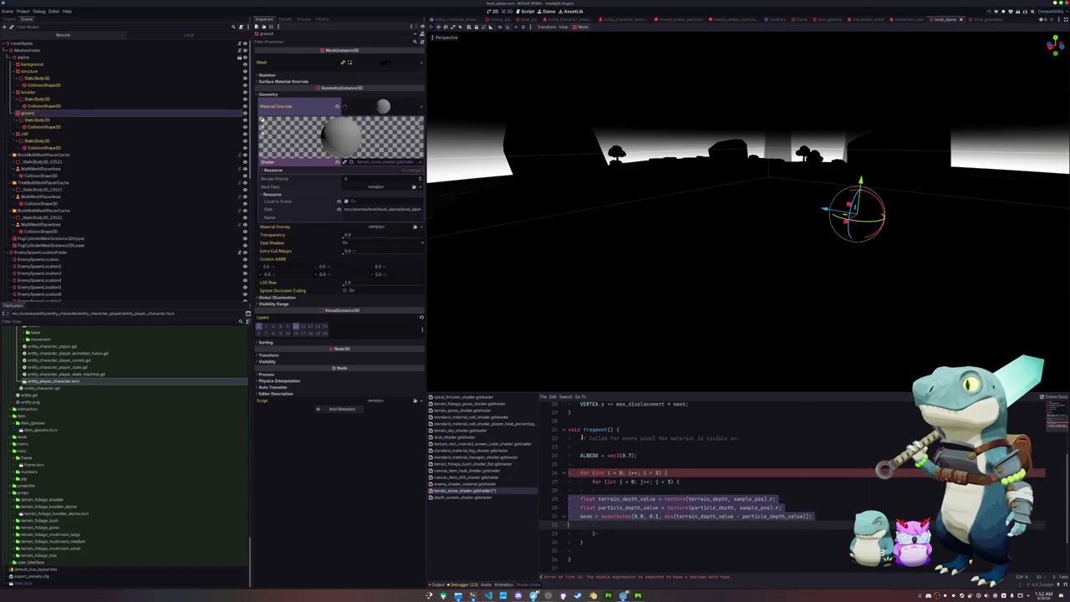
key("Tab")
key("Tab")
key("Up")
key("Up")
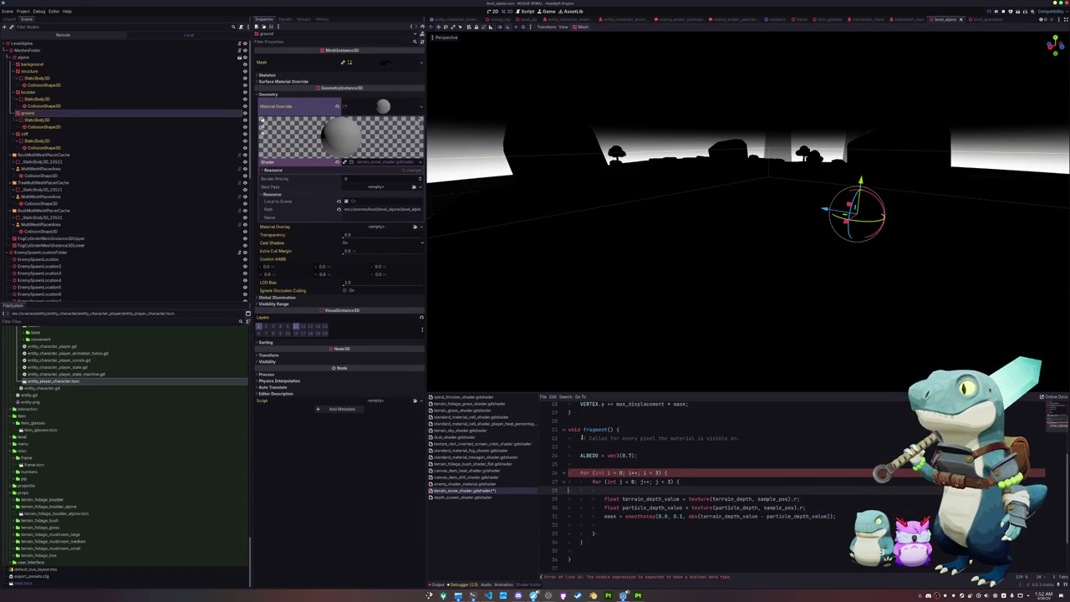
key("ctrl+shift+k")
key("Down")
key("Down")
key("Down")
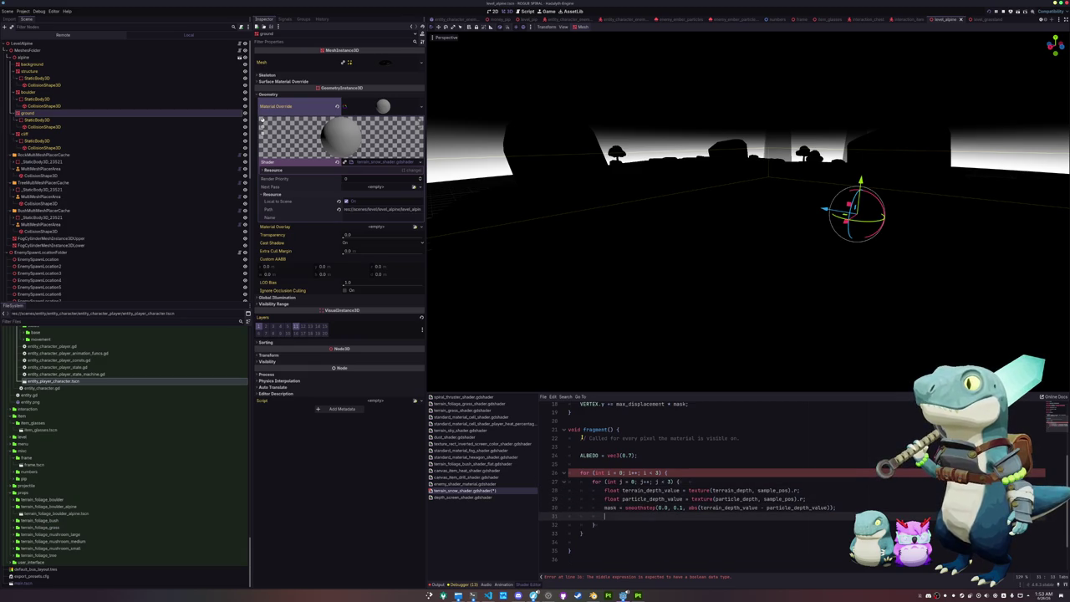
key("BackSpace")
type("/ 9")
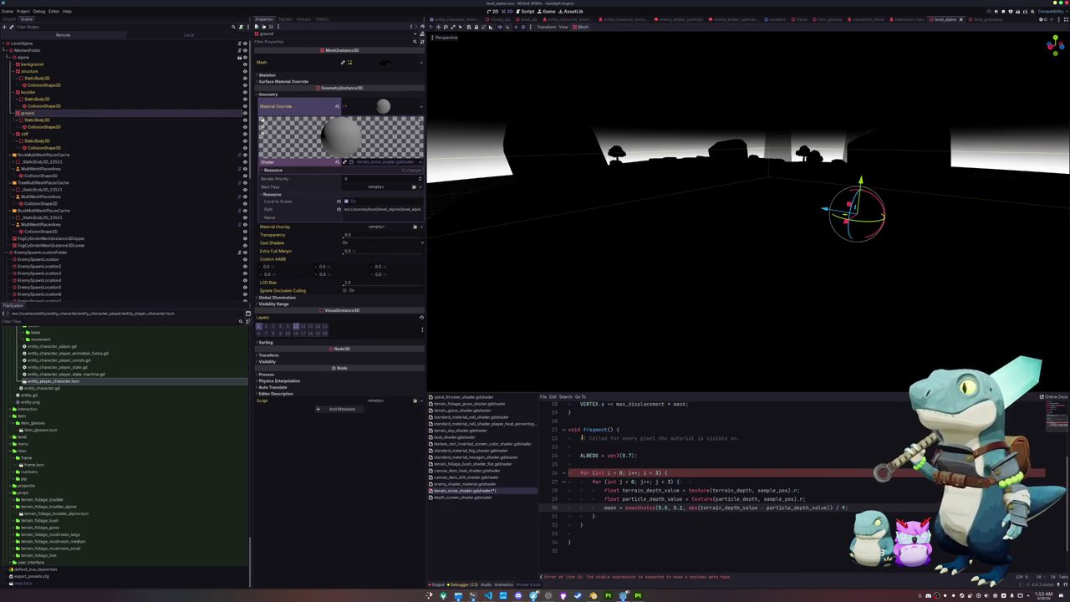
Make mask accumulate with += and add 'mask = 0.0;' above the loops.
type("+")
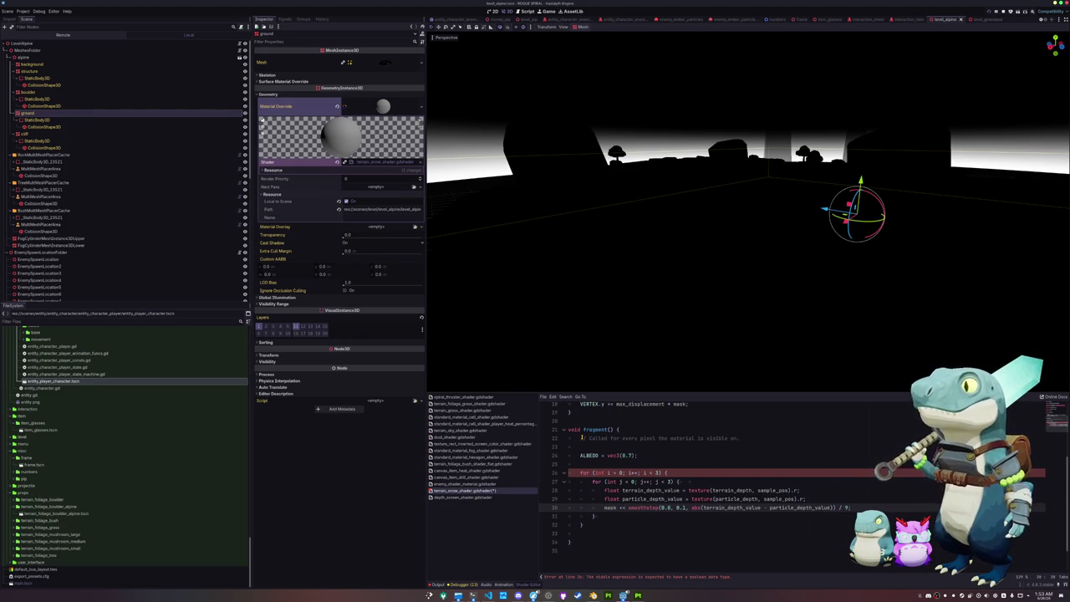
key("Up")
key("Up")
key("Up")
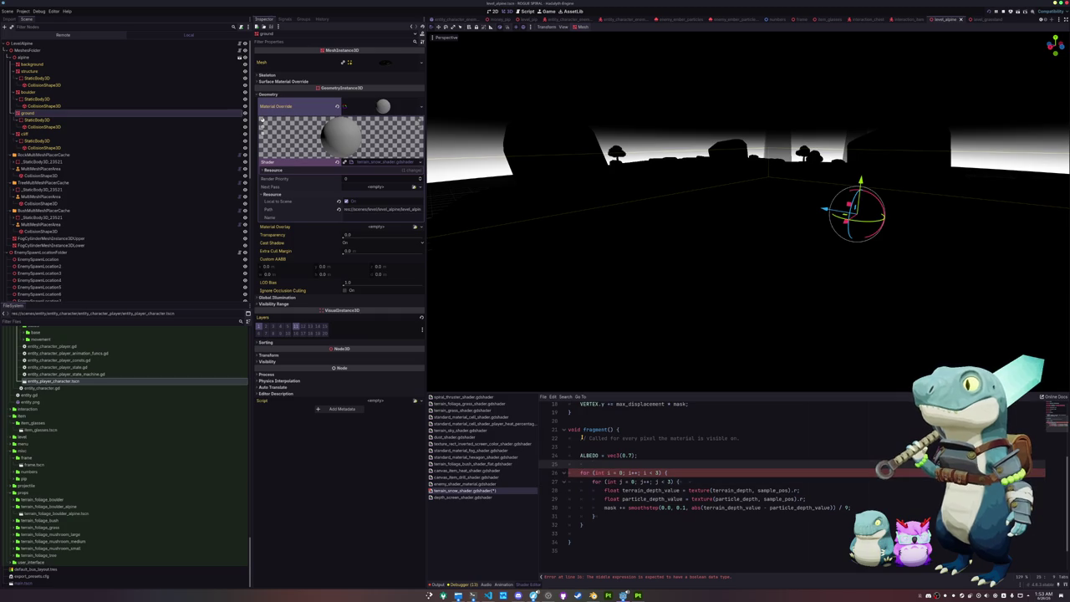
key("Return")
type("mask = 0.")
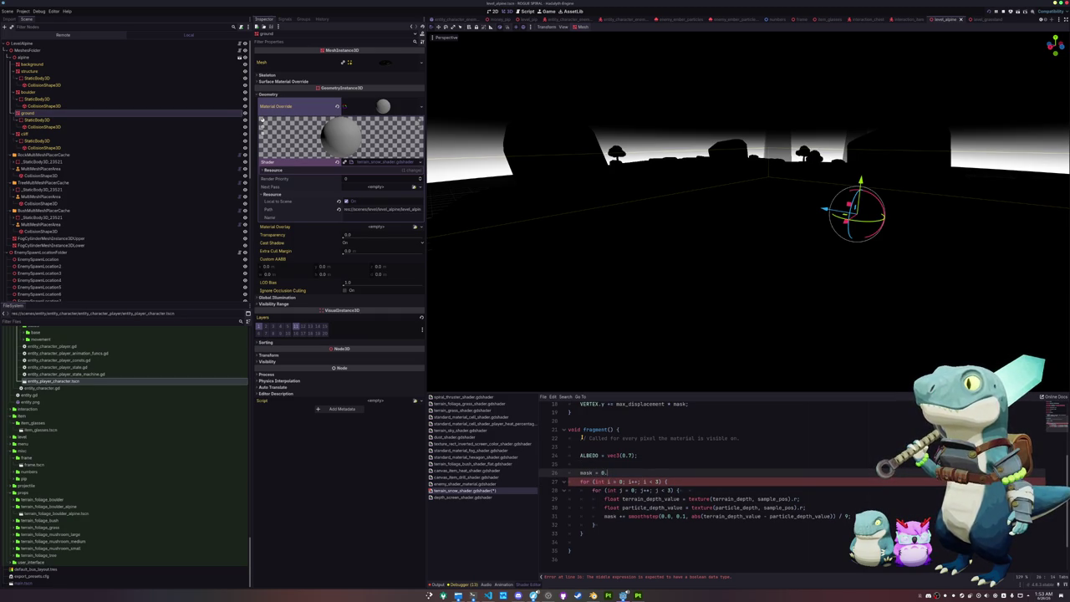
type(";")
key("Down")
key("Down")
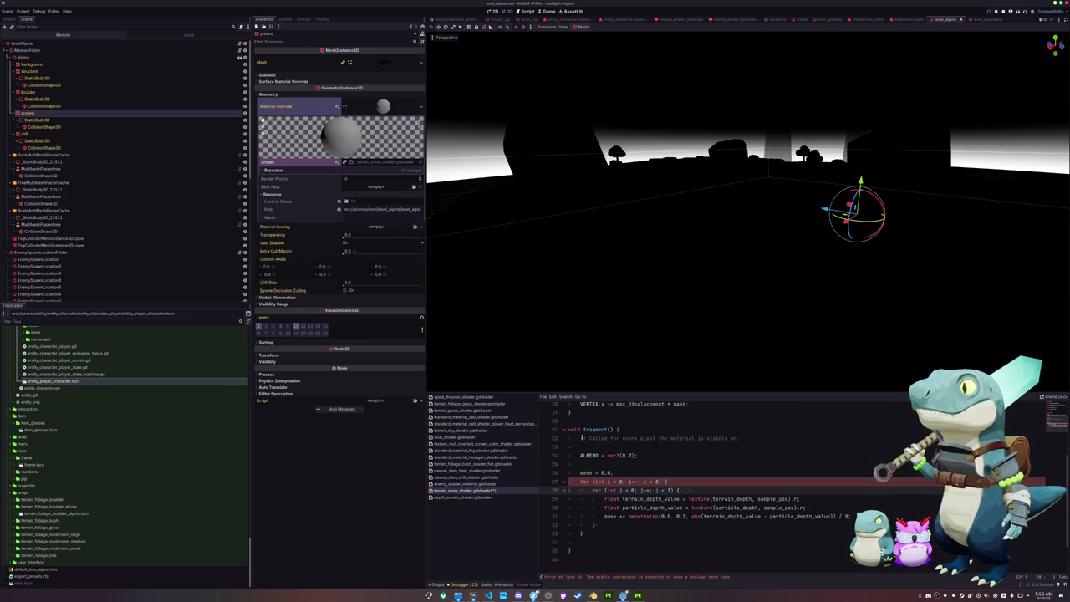
left_click(592, 473)
key("Down")
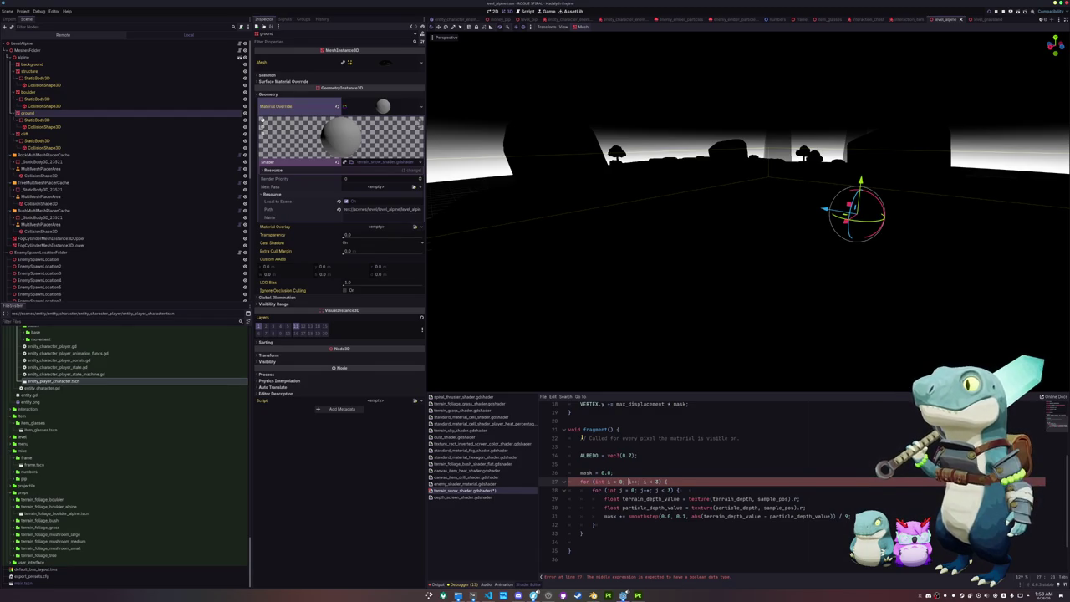
Correct the loop headers to 'i < 3; i++' and 'j < 3; j++', clearing the line 31 error.
key("shift+Right")
key("shift+Right")
key("shift+Right")
key("Delete")
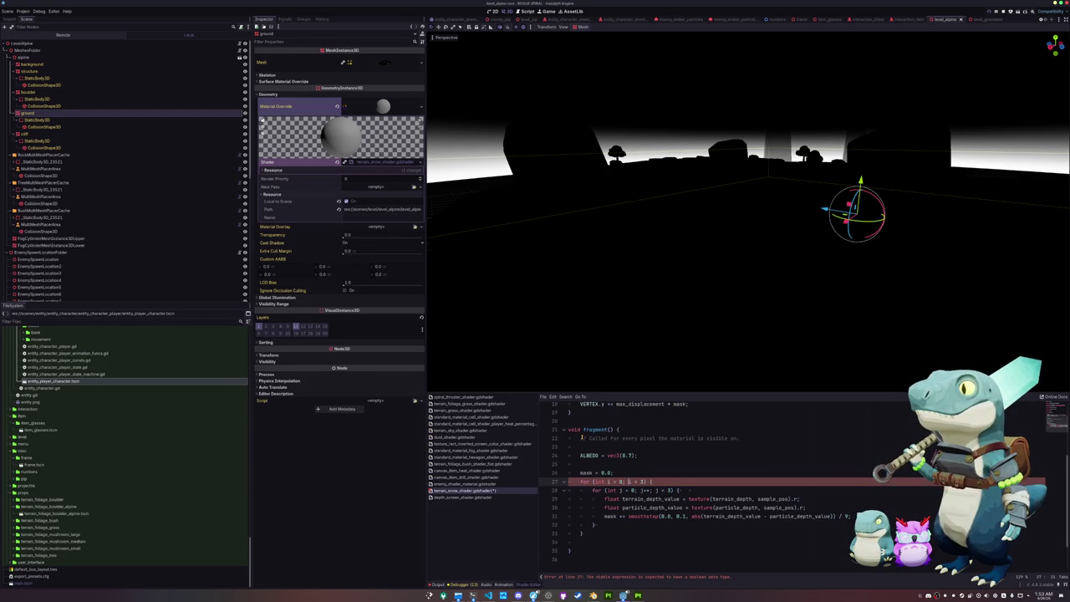
type("; i++")
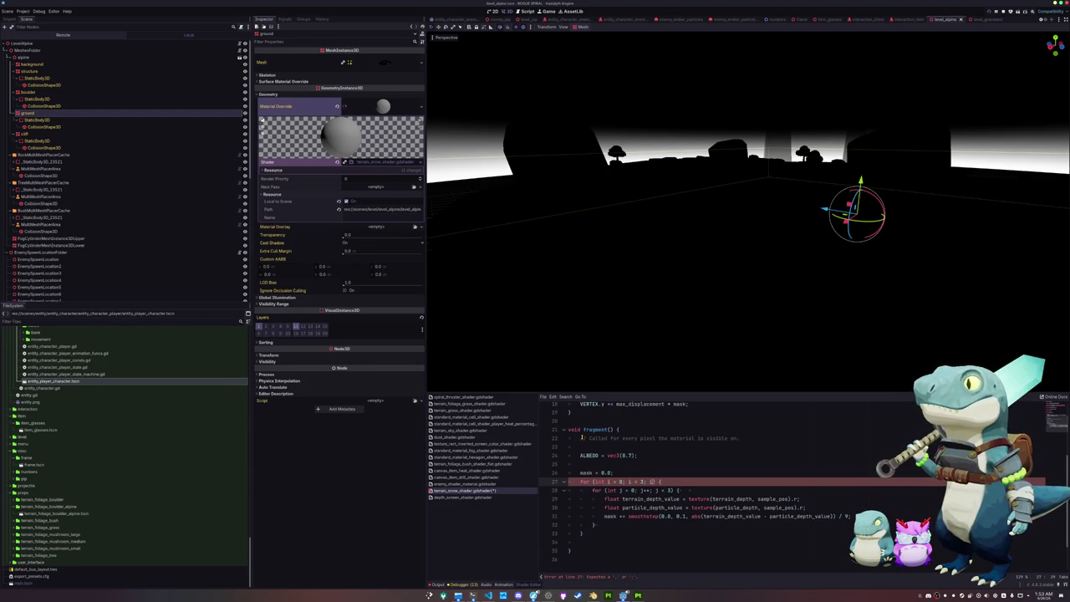
key("Down")
key("shift+Right")
key("shift+Right")
key("shift+Right")
key("Delete")
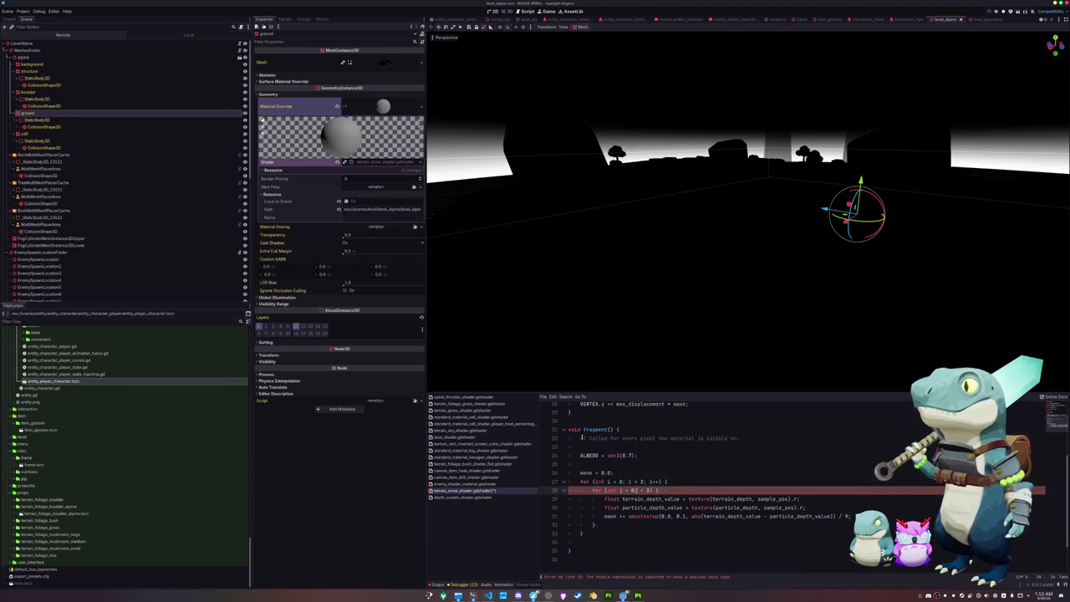
type("j ")
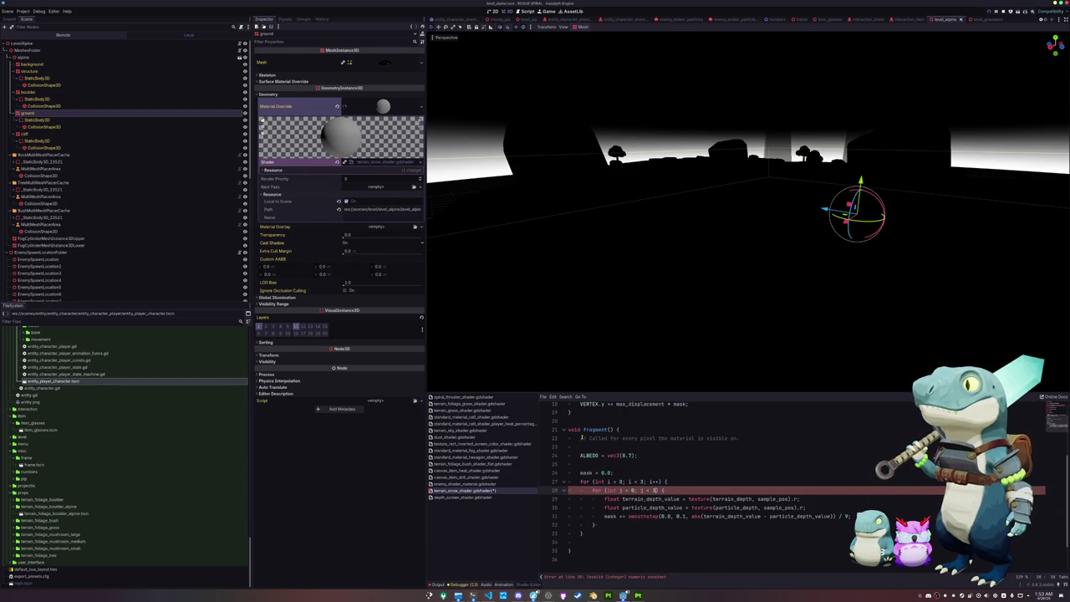
type("j++")
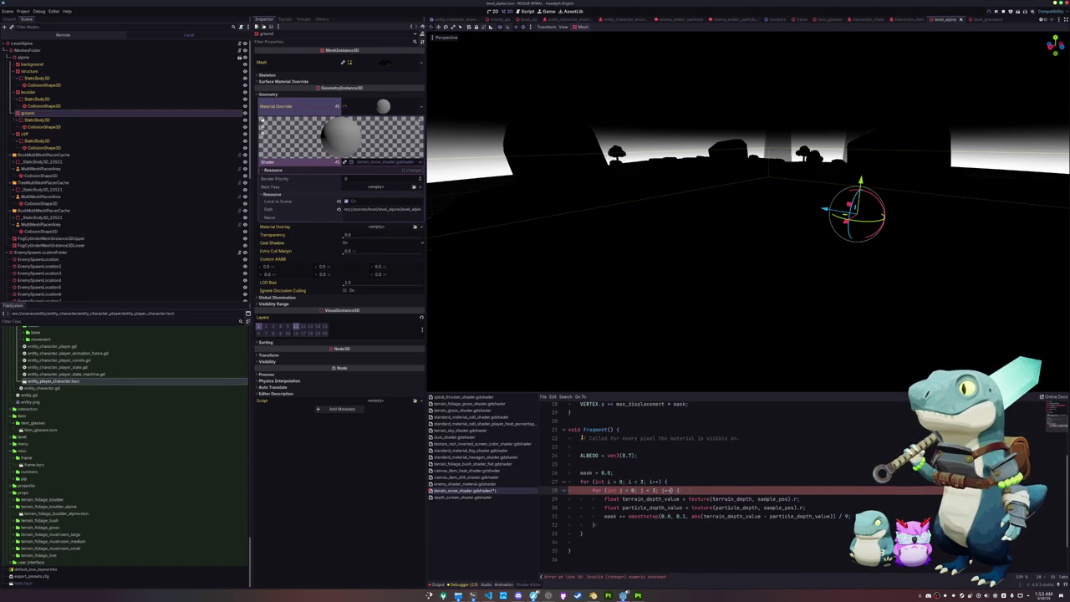
left_click(658, 516)
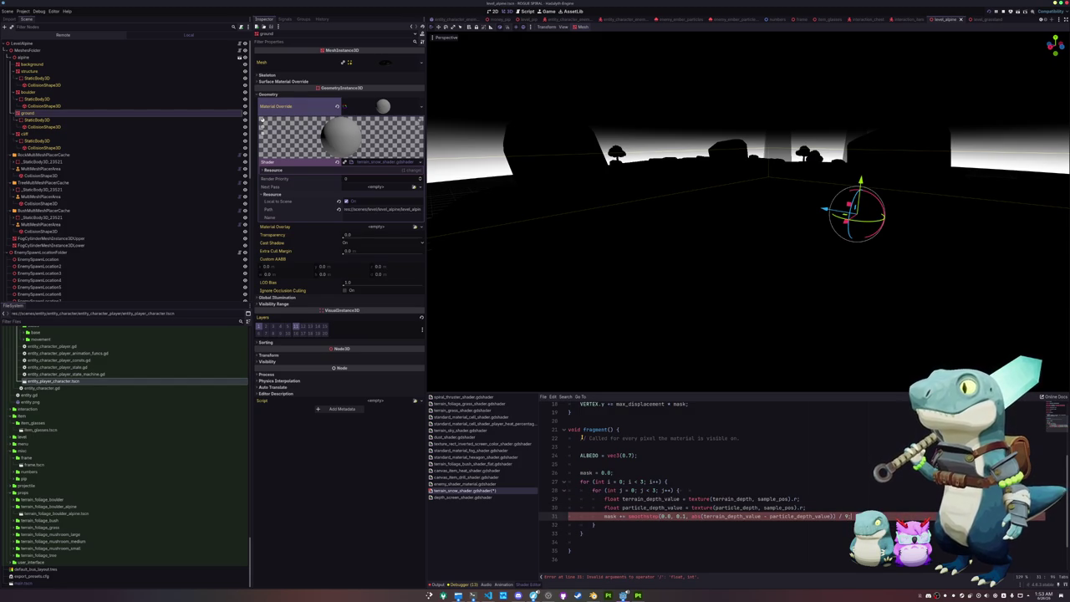
key("Down")
key("Down")
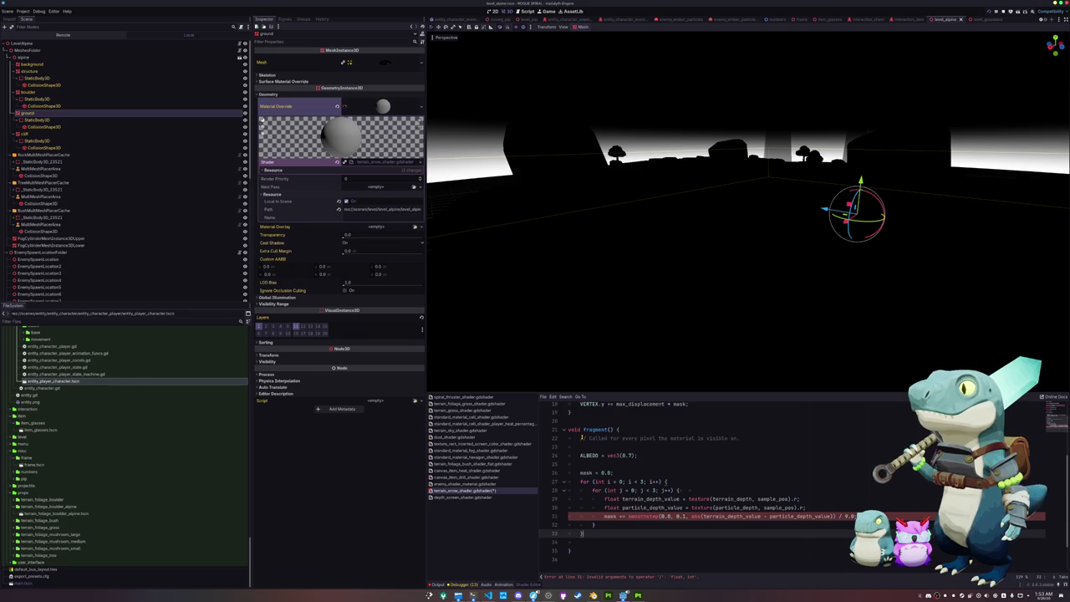
left_click(807, 507)
key("Down")
key("Down")
scroll(637, 540, "up", 1)
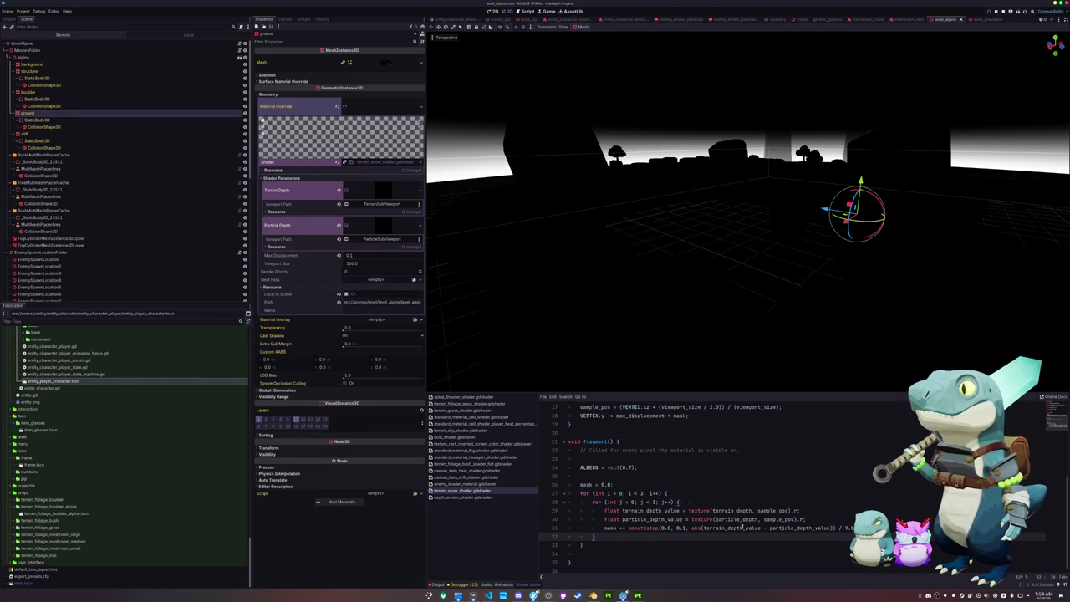
Make both loops run from -1 to 1: 'int i = -1; i < 2' and 'int j = -1; j < 2'.
double_click(621, 493)
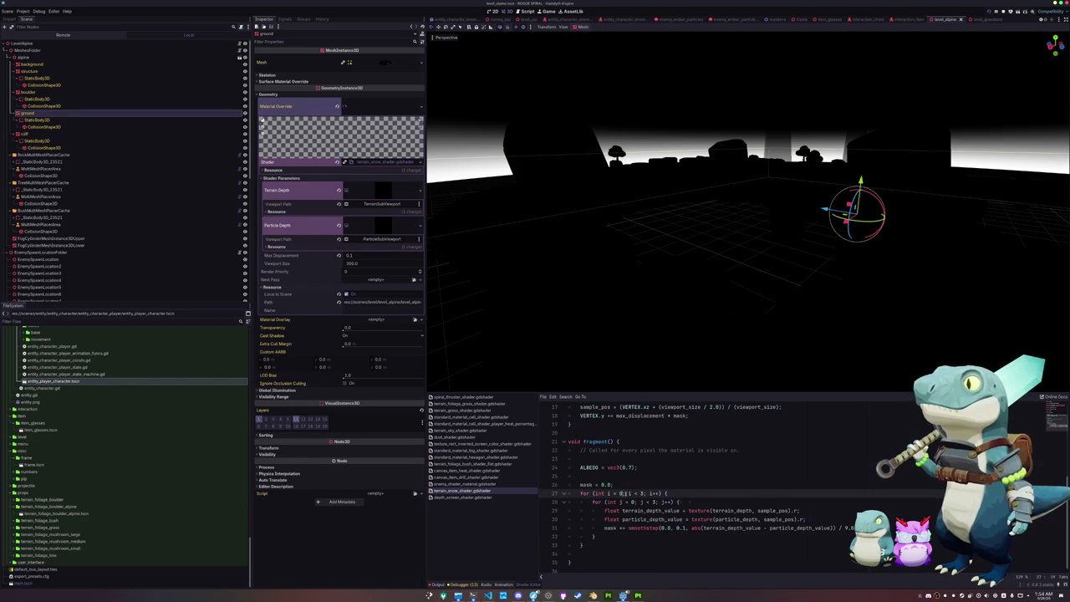
type("1")
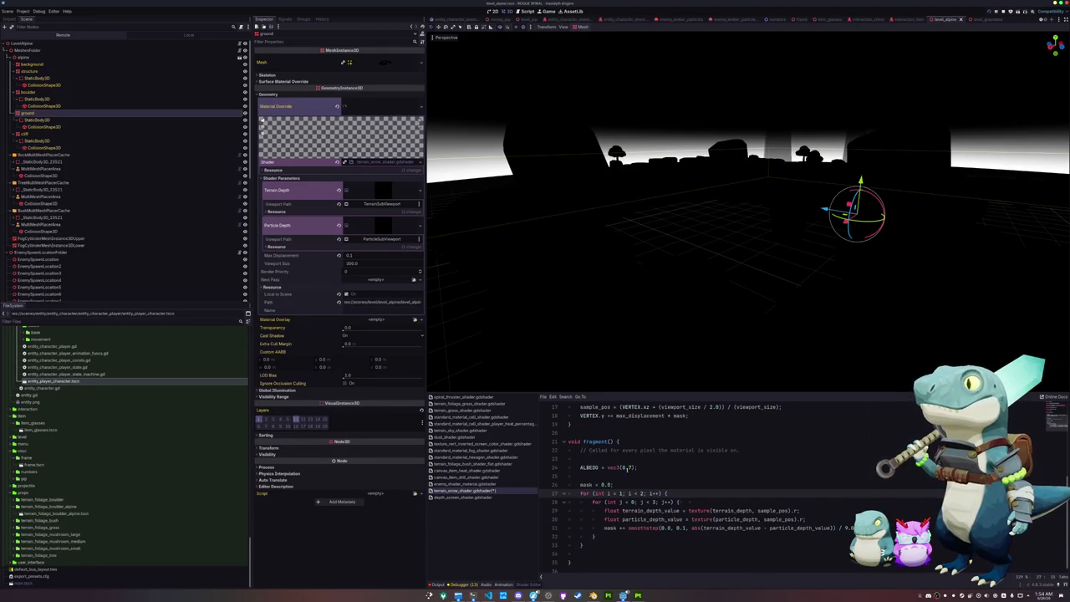
type("-1")
left_click(633, 501)
type("-1")
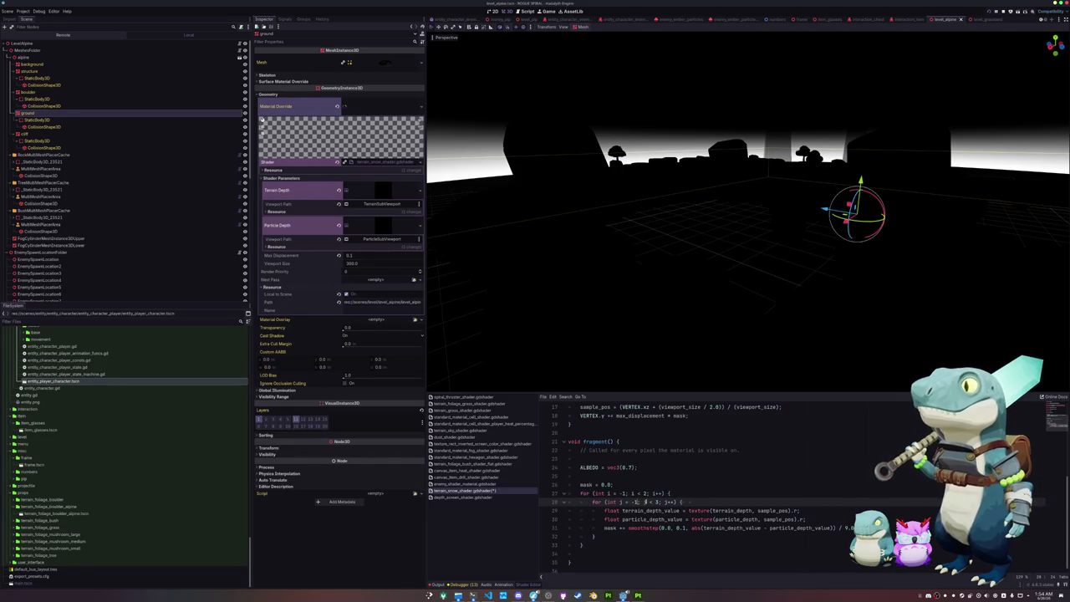
double_click(657, 502)
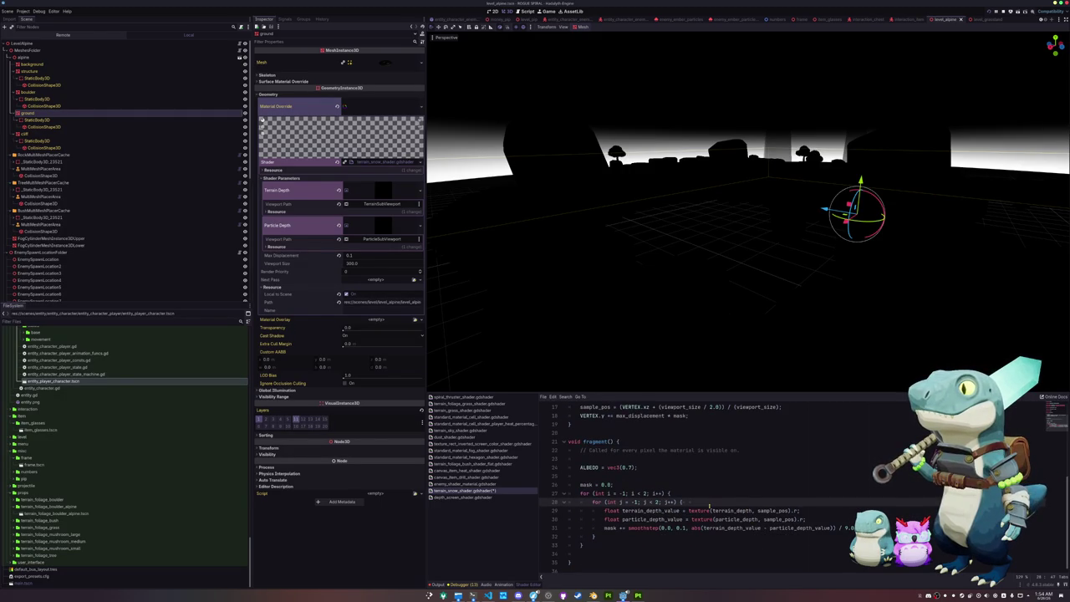
key("Return")
Add 'vec2 offset = vec2(1.0 * float(i), 1.0 * float(j));' at the top of the inner loop.
type("ec2 offset = ")
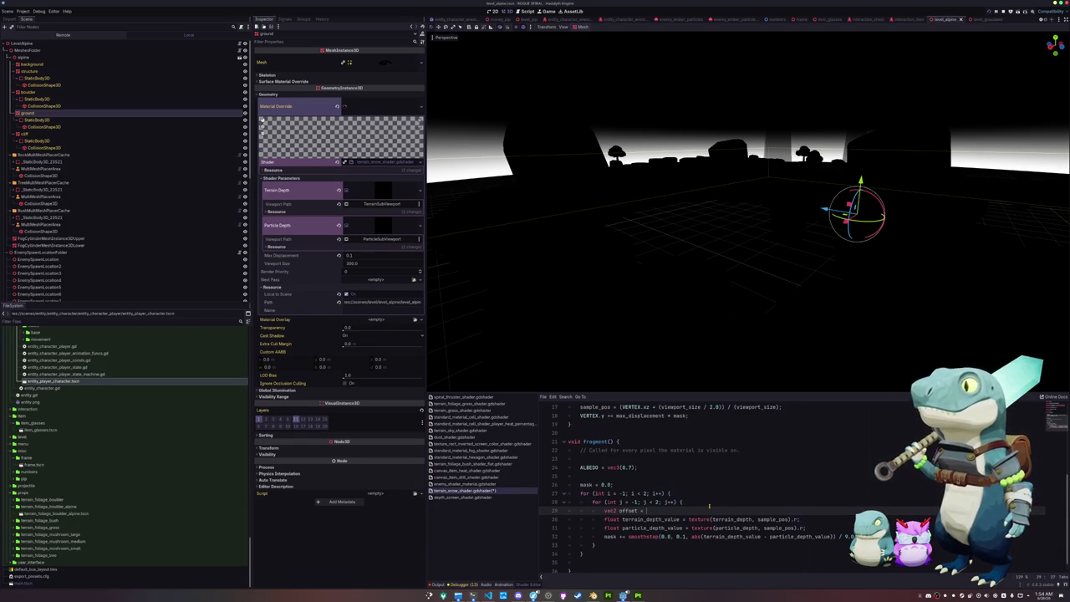
type("vec2(")
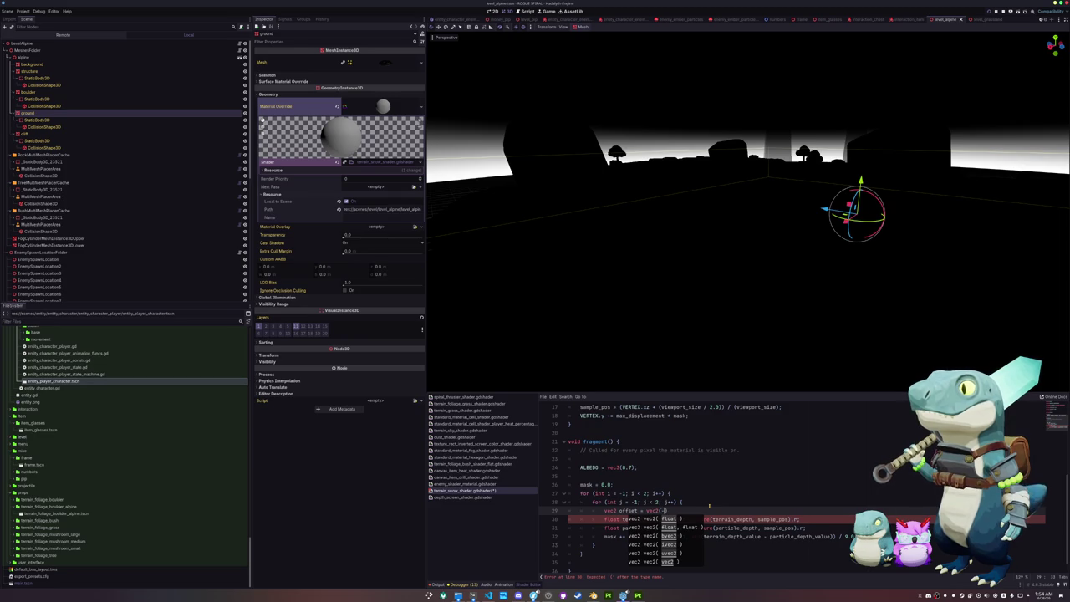
key("Escape")
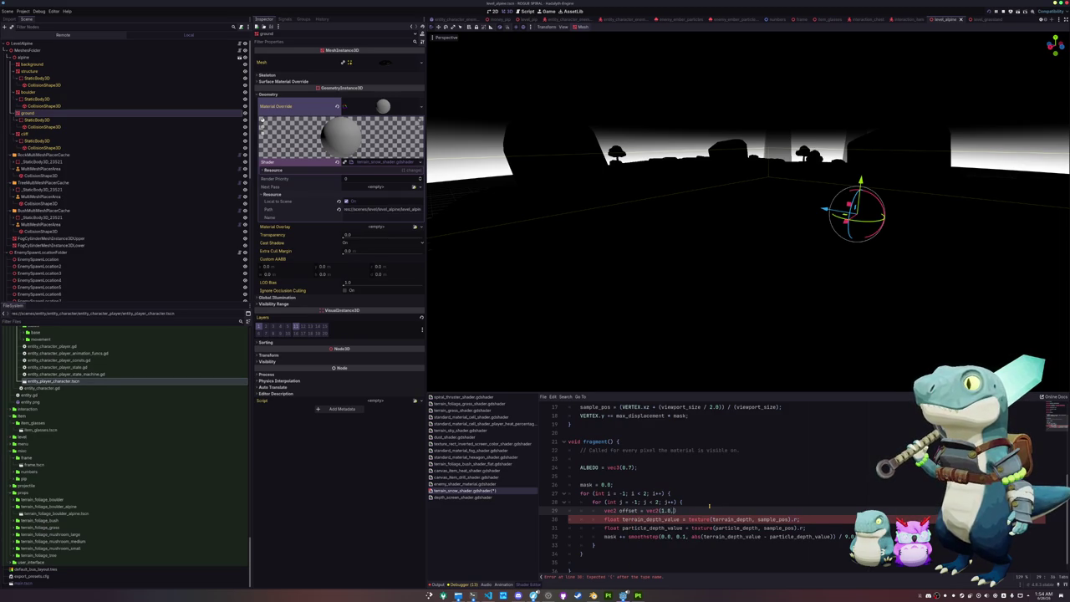
type(", 1.0")
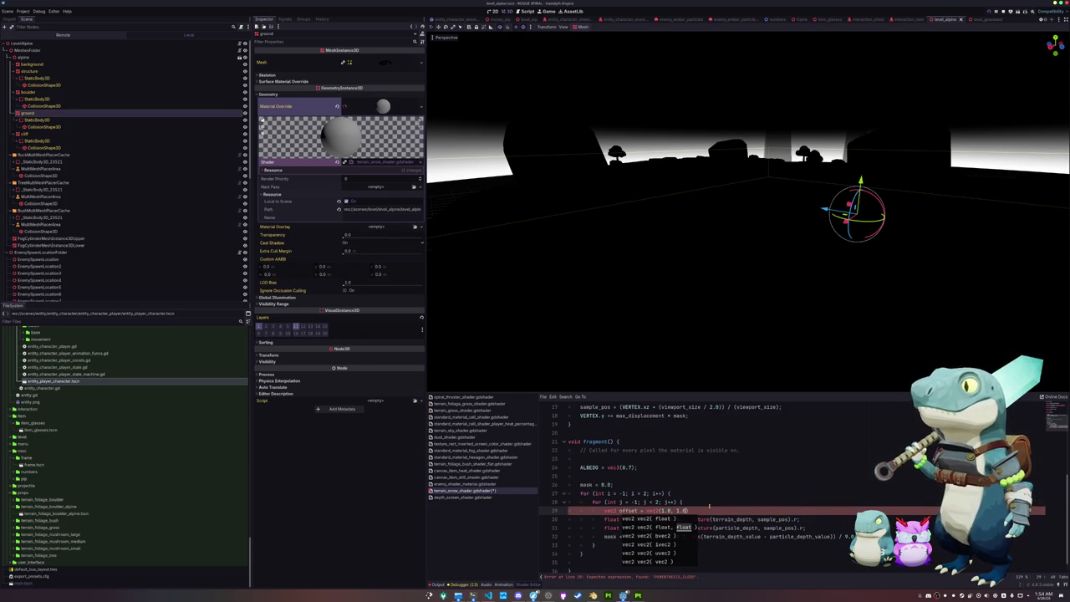
type(")")
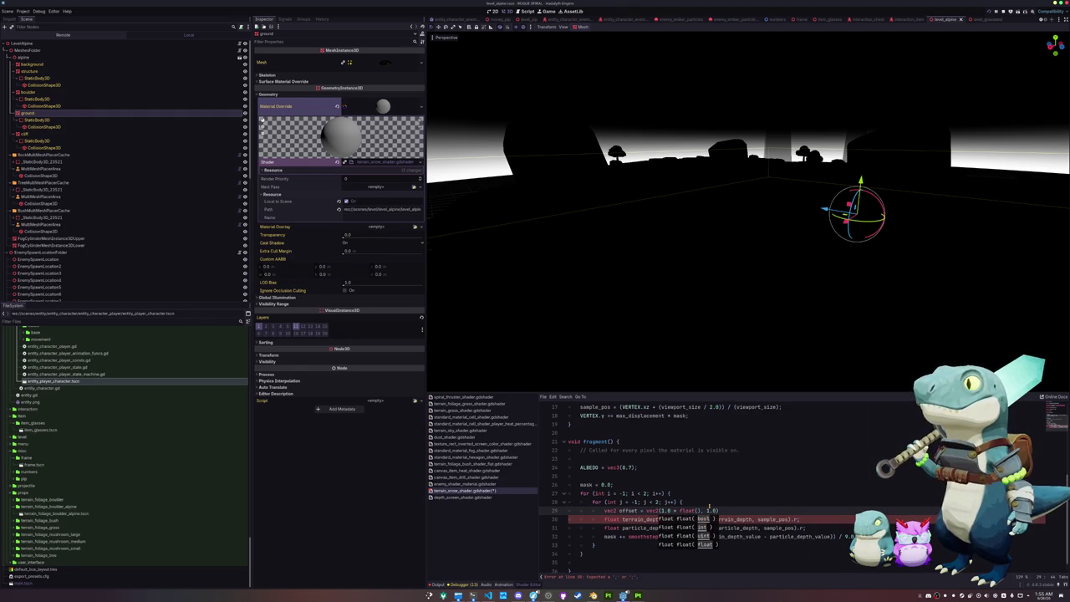
type(")")
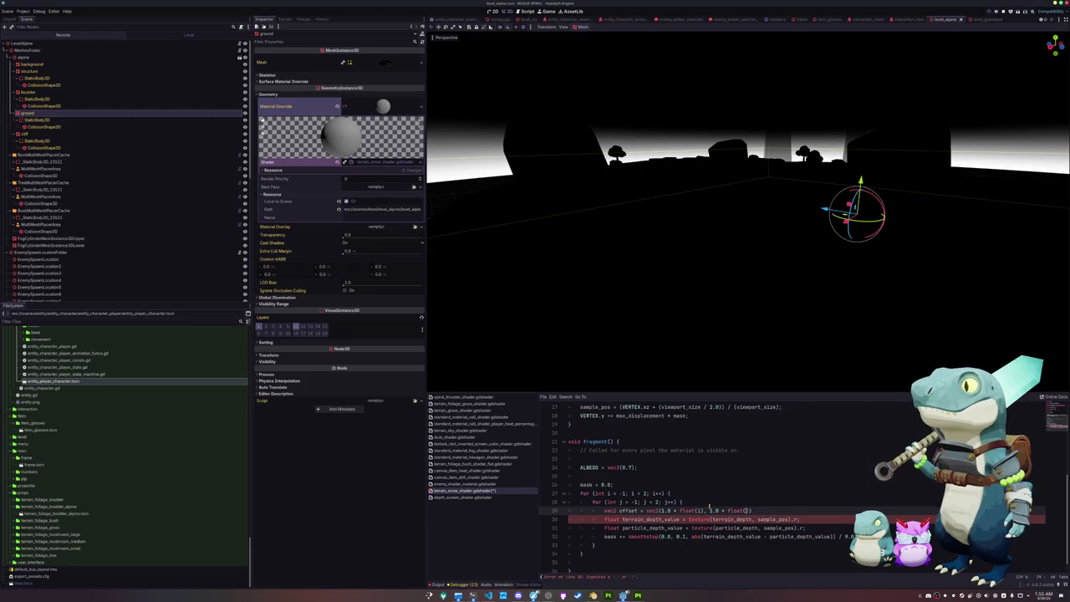
type("j")
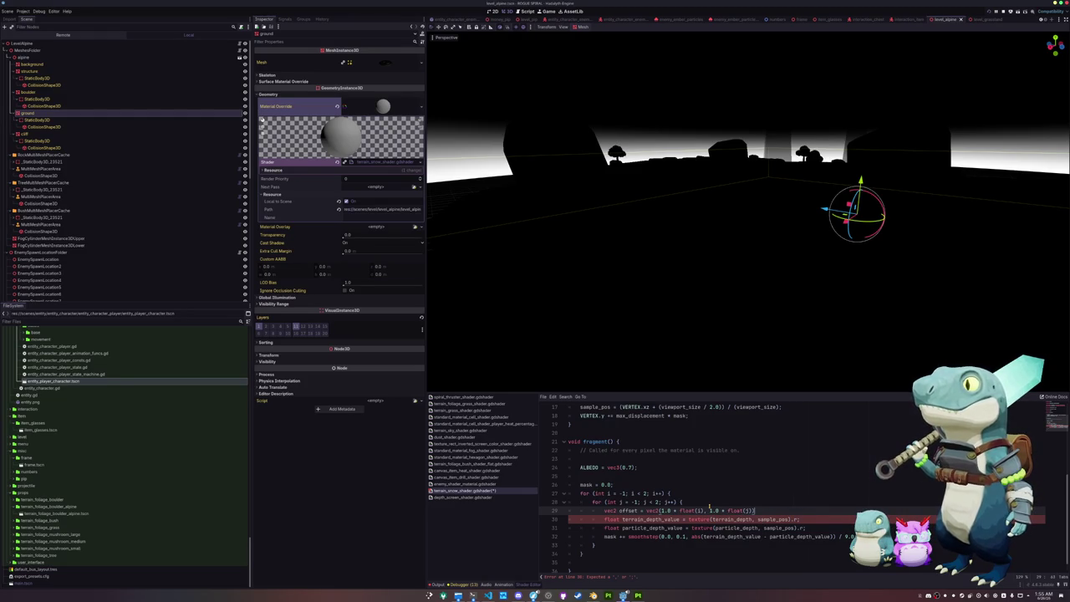
Sample the terrain depth at sample_pos + offset, then save and run the scene.
key("Down")
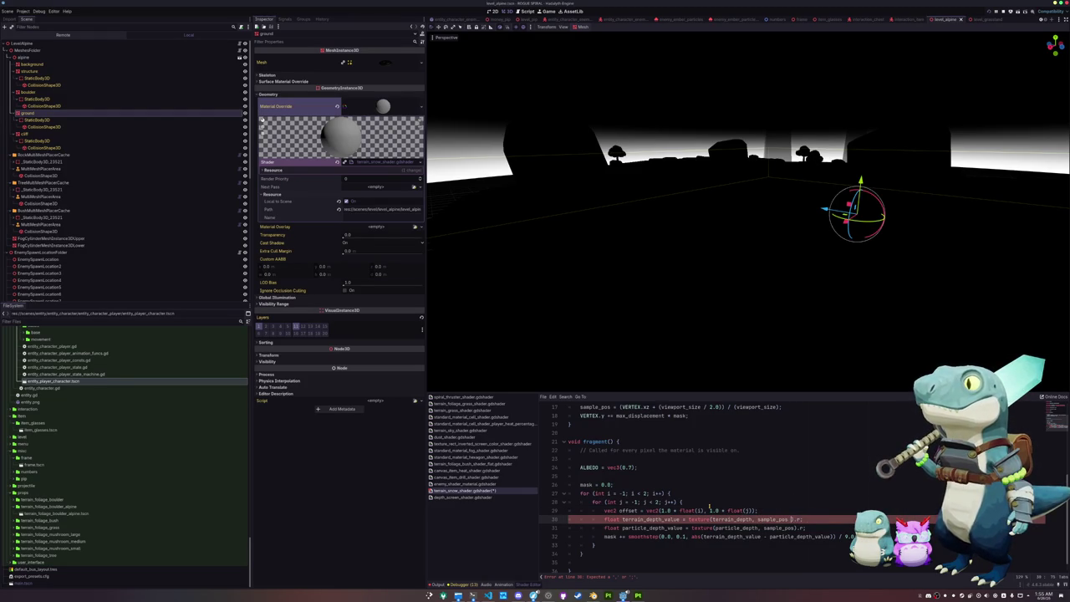
type("+ offset")
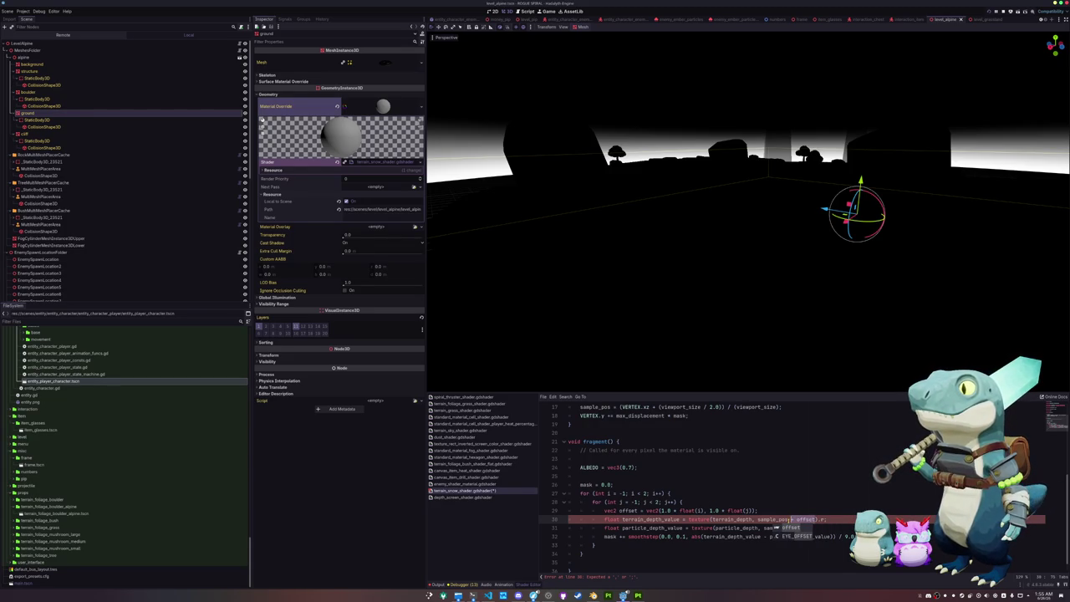
left_click(786, 519)
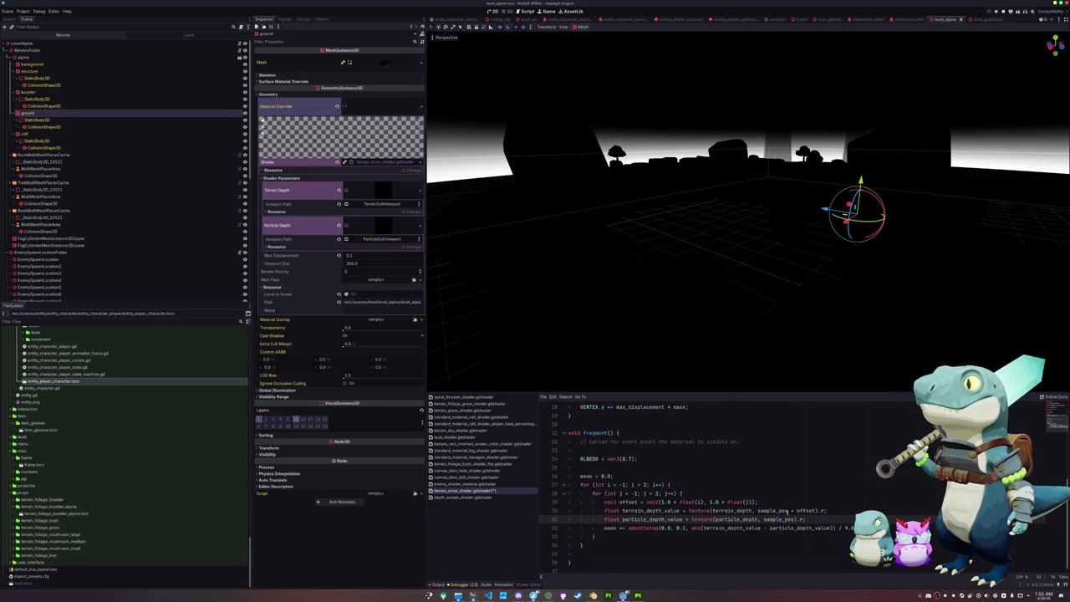
left_click_drag(790, 511, 816, 511)
left_click(794, 519)
left_click(781, 535)
key("ctrl+s")
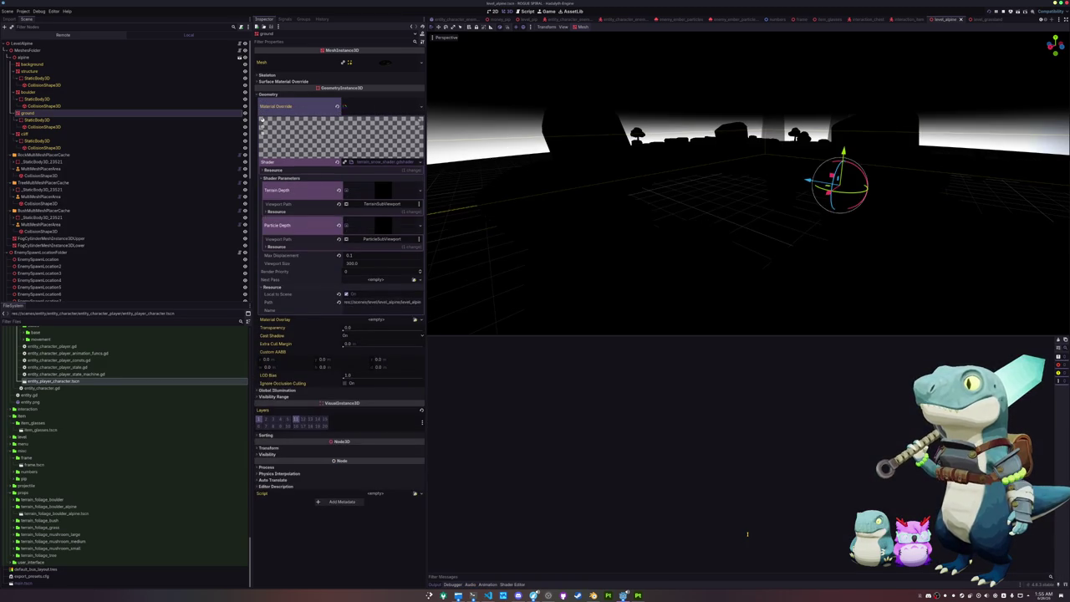
left_click(458, 18)
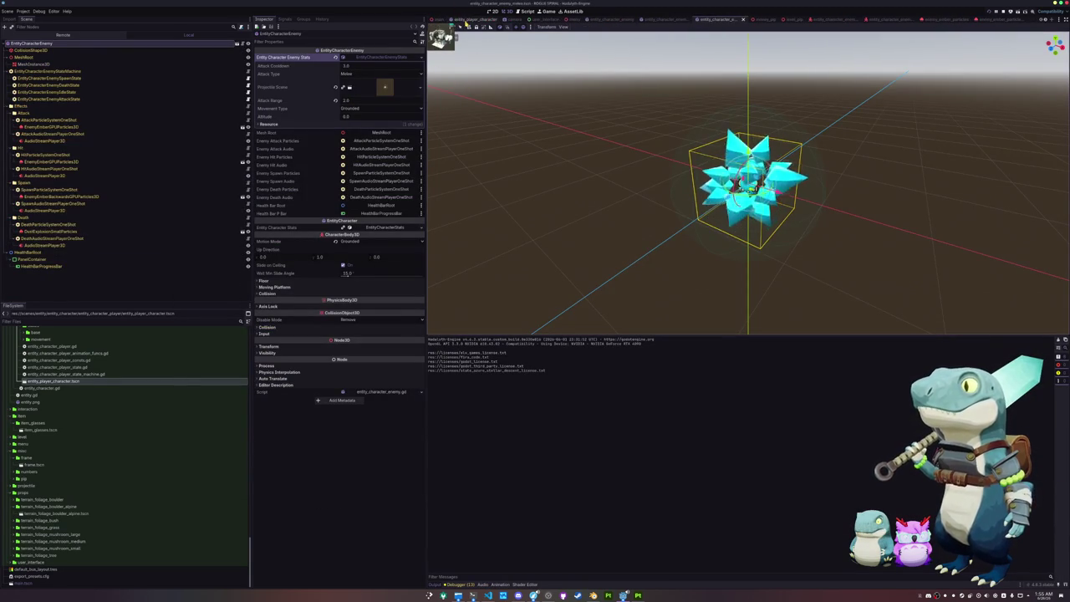
Give SnowTrailGPUParticles3D's Draw Pass 1 a new CylinderMesh.
left_click(467, 22)
scroll(63, 287, "down", 5)
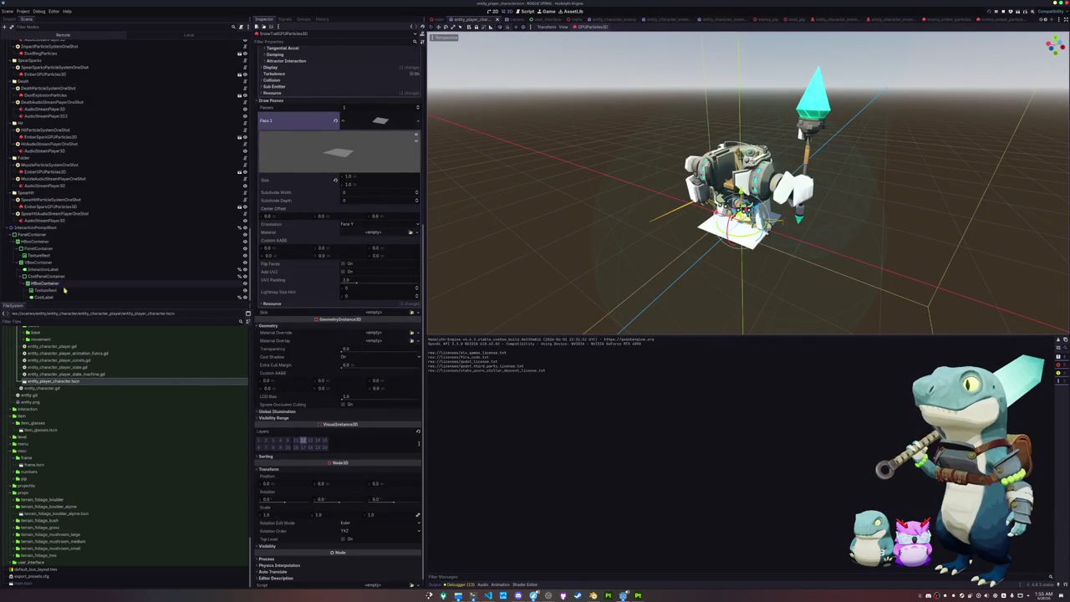
scroll(55, 223, "up", 5)
scroll(56, 224, "up", 3)
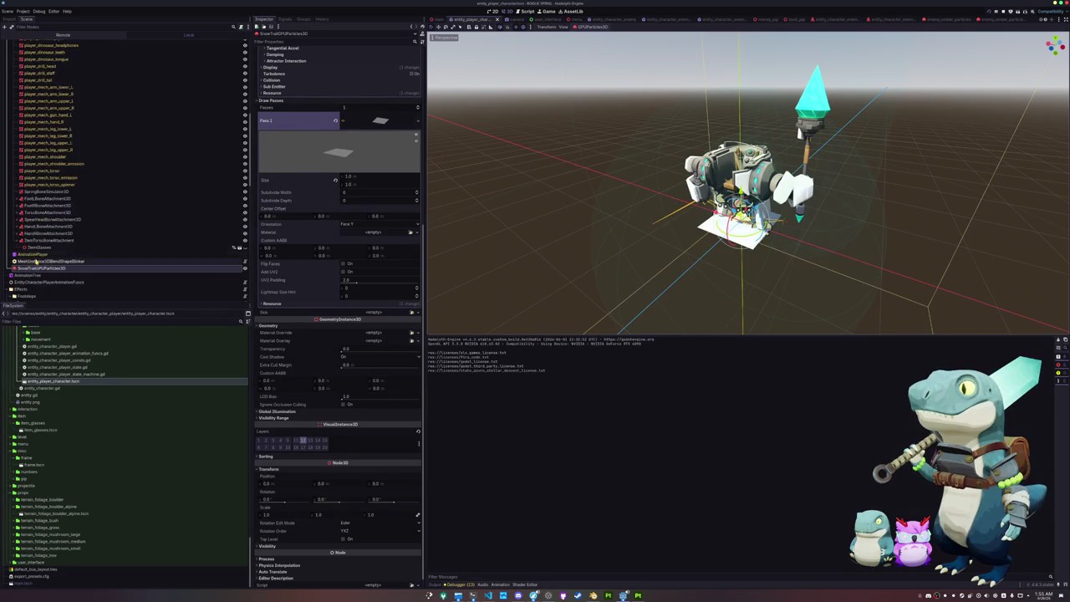
scroll(305, 270, "down", 1)
scroll(358, 255, "up", 4)
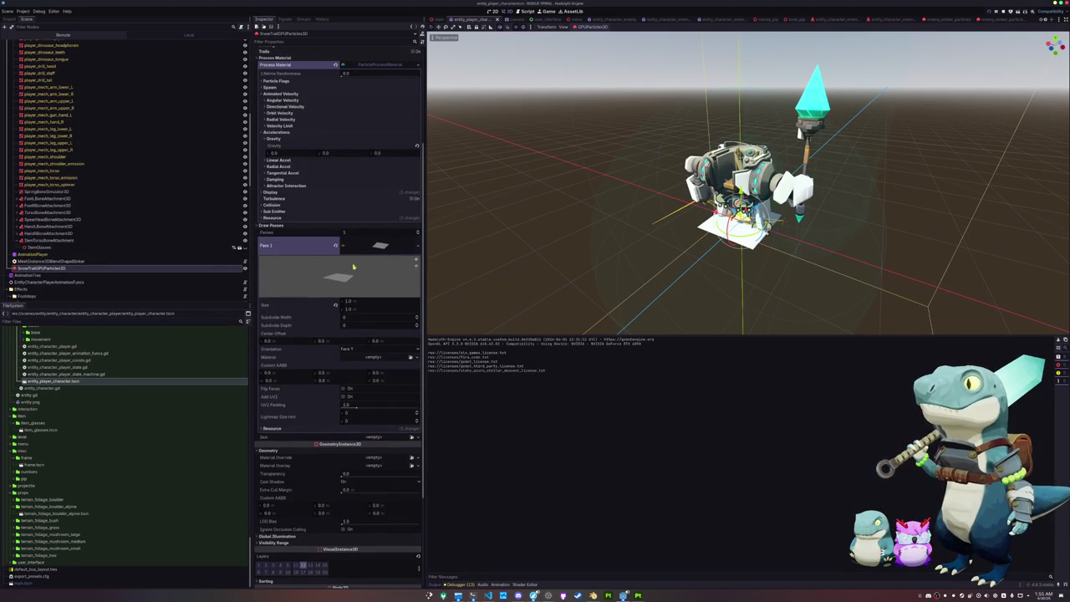
left_click(417, 250)
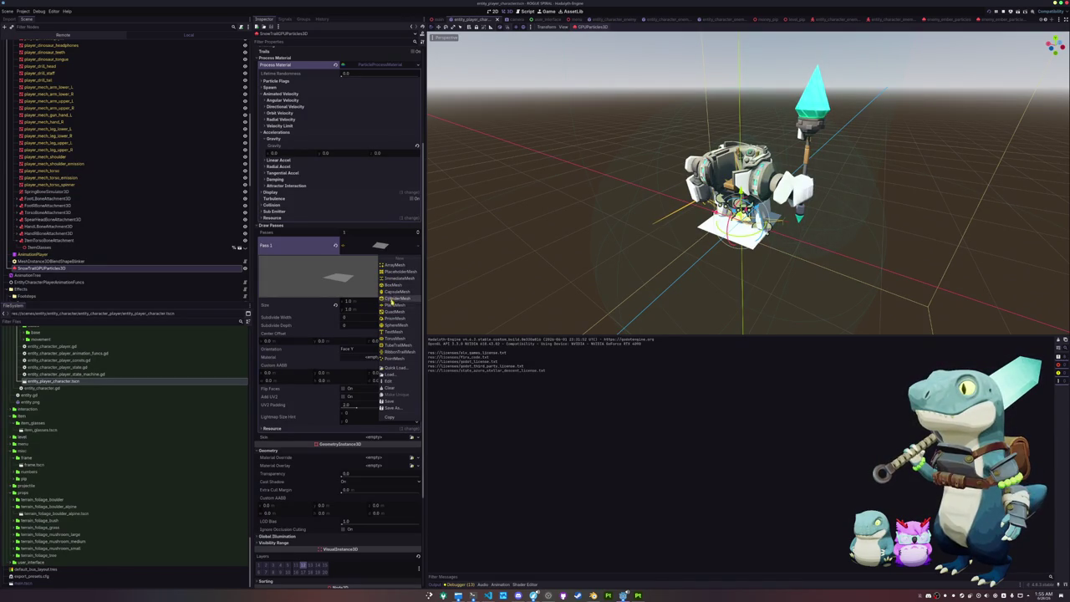
left_click(393, 298)
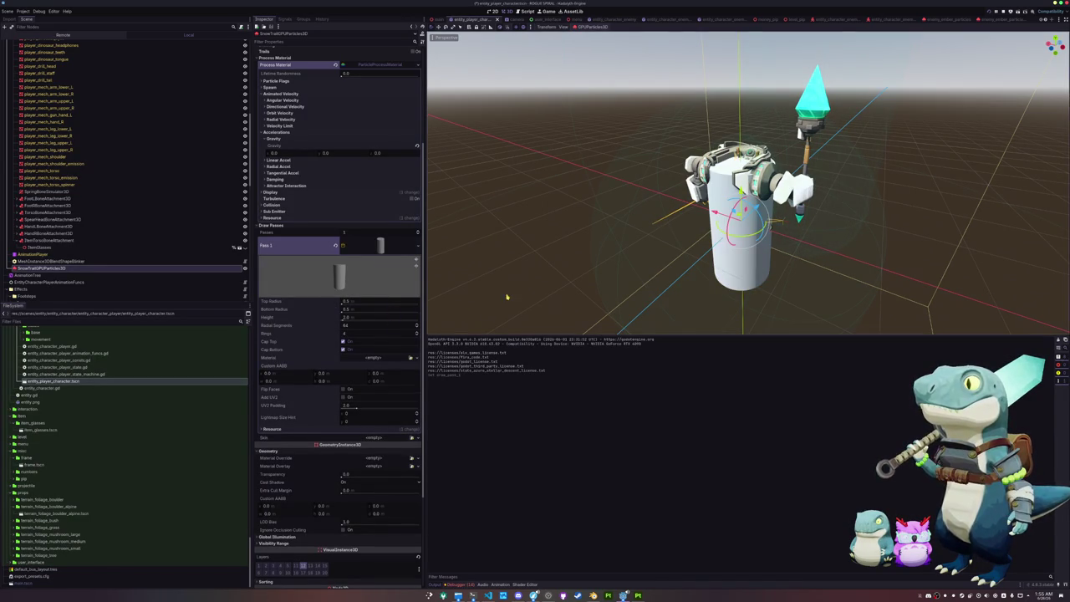
Set the cylinder's Height to 0.1 and Radial Segments to 8.
scroll(513, 279, "up", 3)
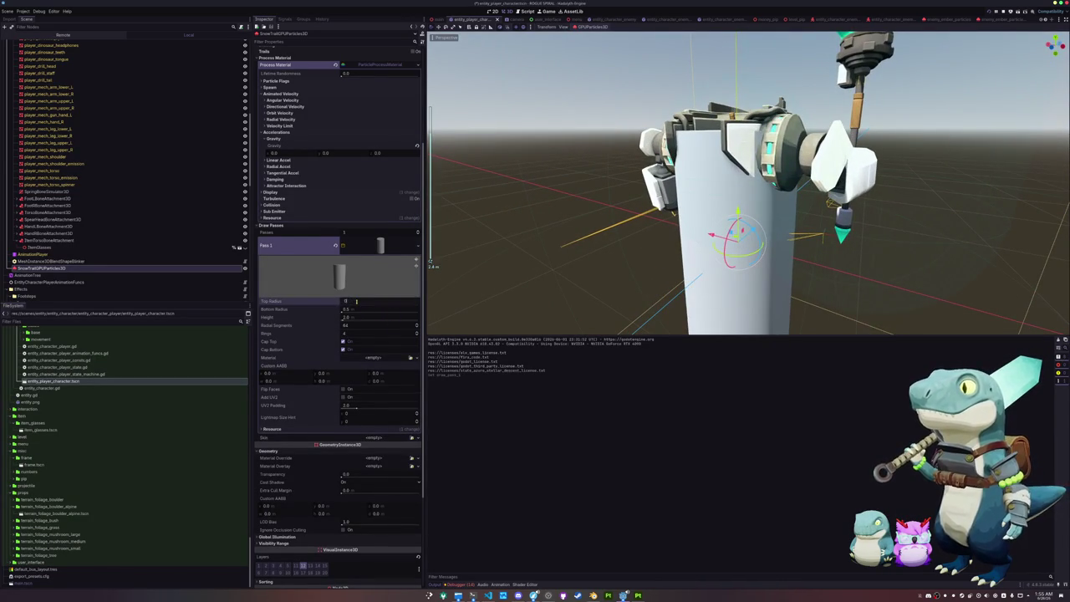
type("0")
key("Return")
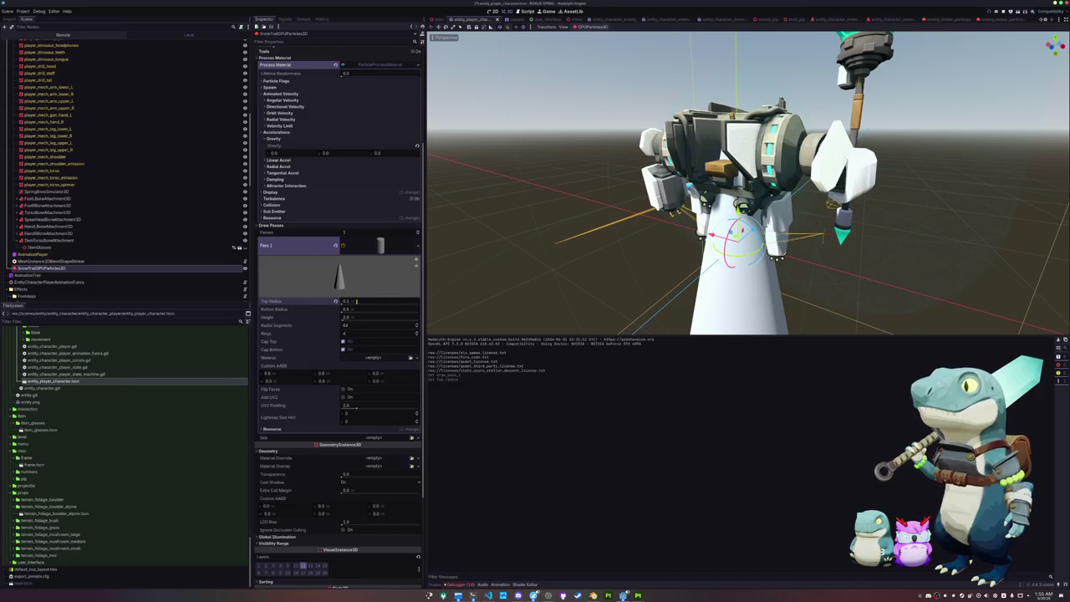
key("ctrl+z")
scroll(568, 241, "down", 3)
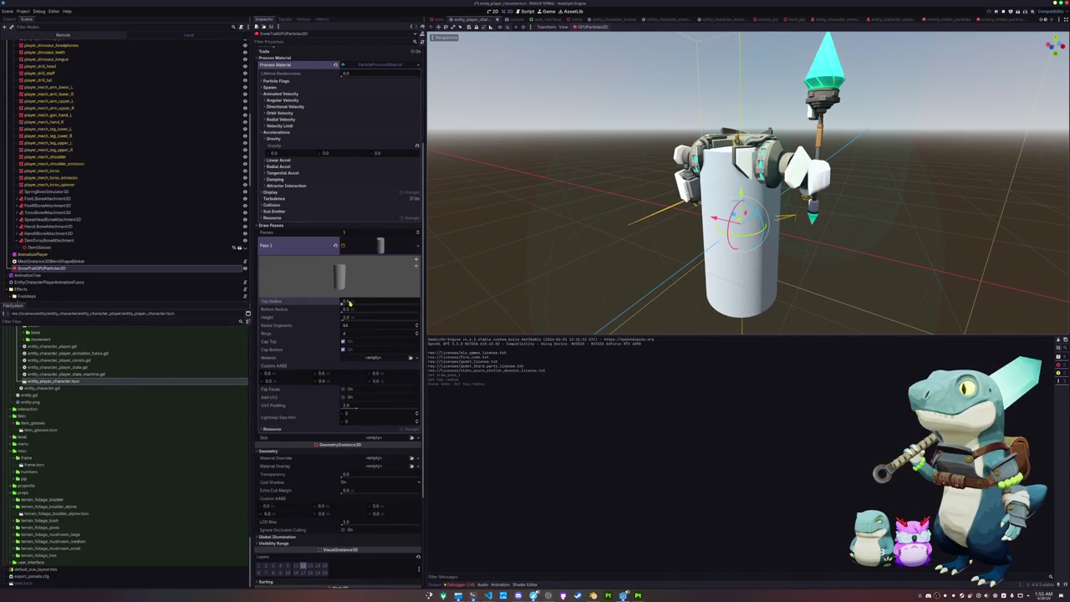
left_click(350, 316)
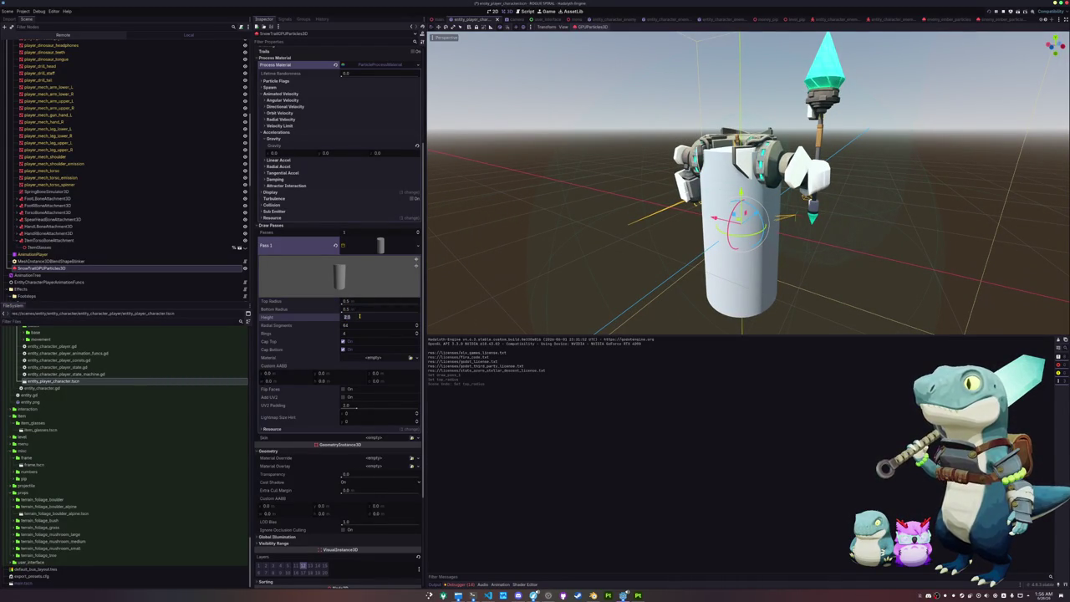
type("0.1")
key("Return")
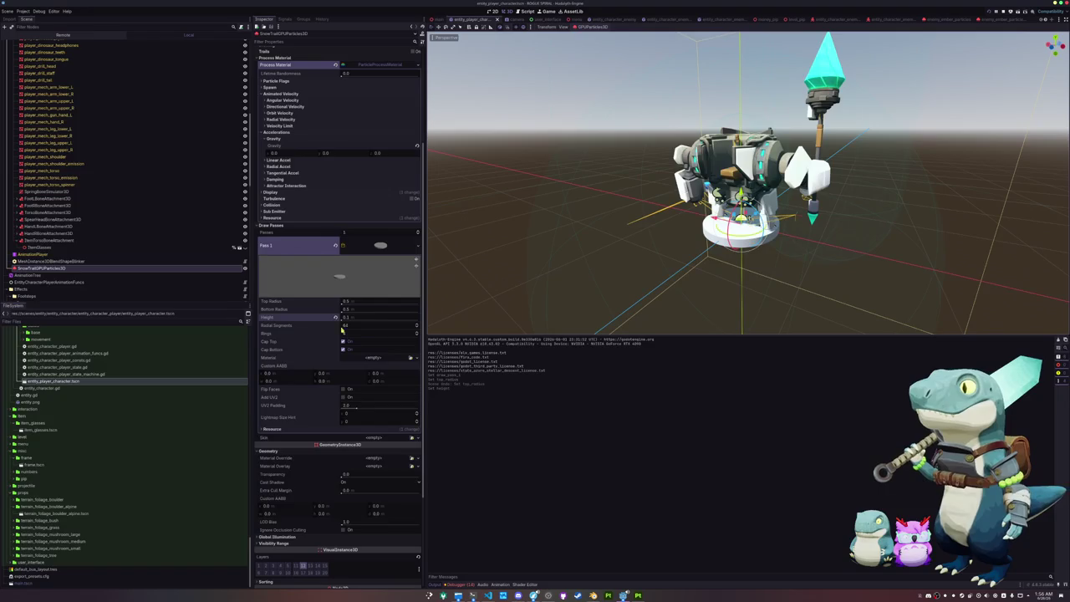
scroll(305, 335, "down", 2)
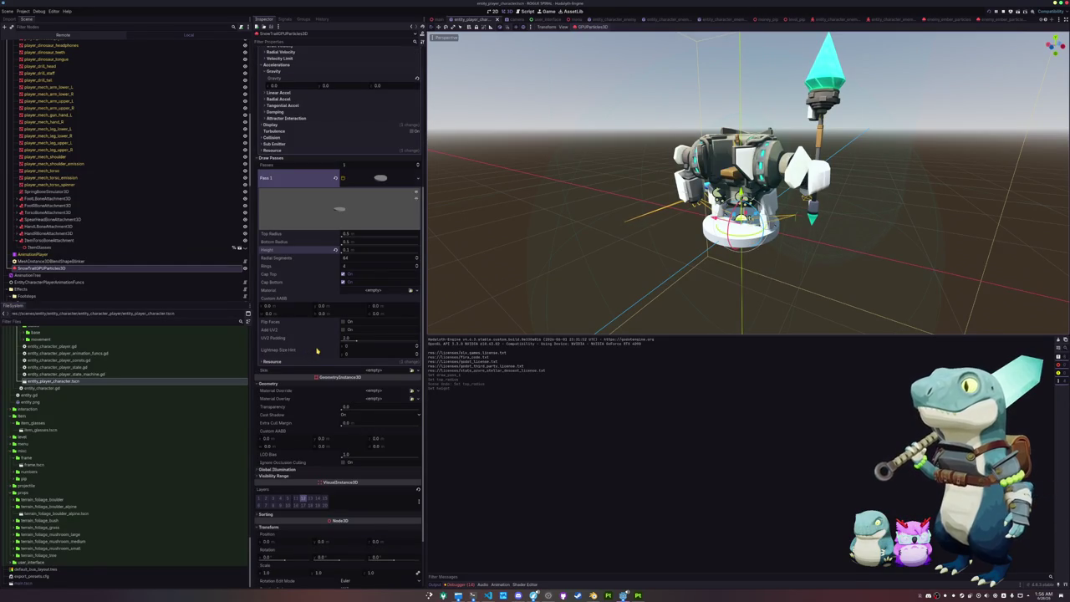
scroll(317, 351, "up", 2)
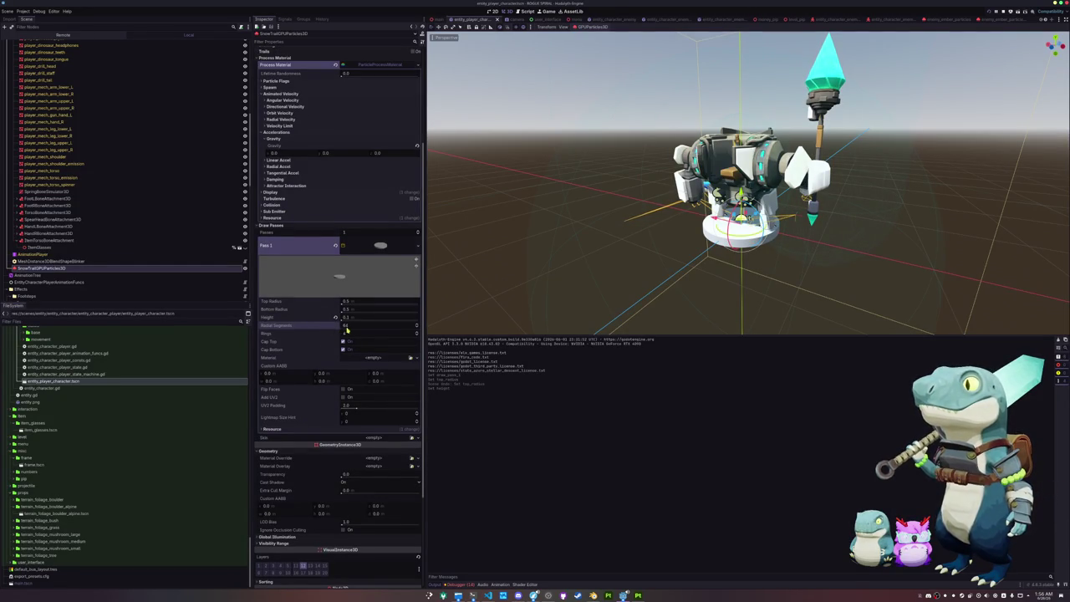
type("8")
key("Return")
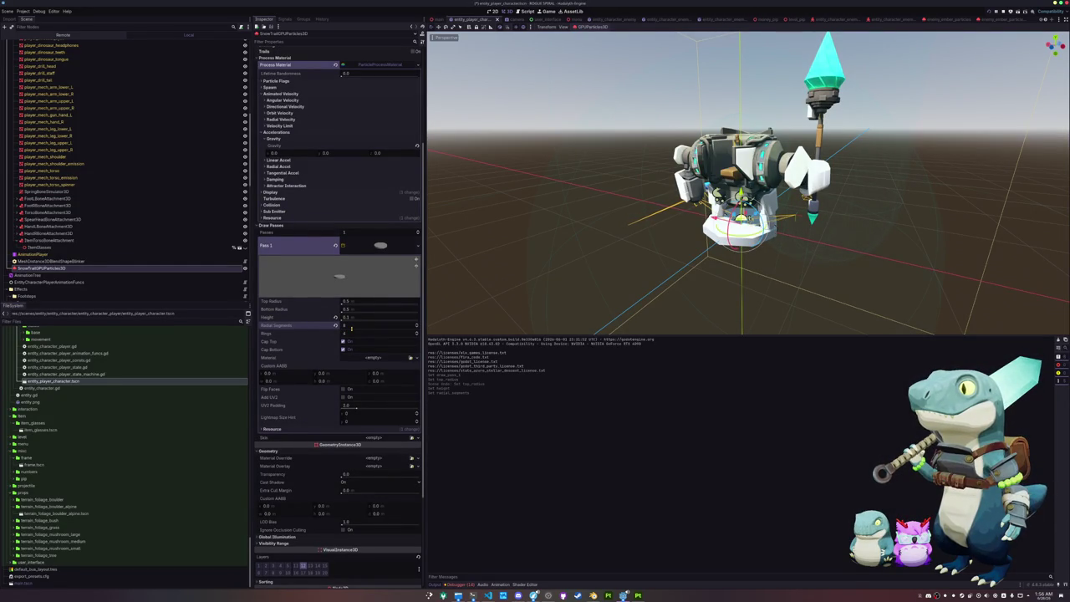
left_click(351, 335)
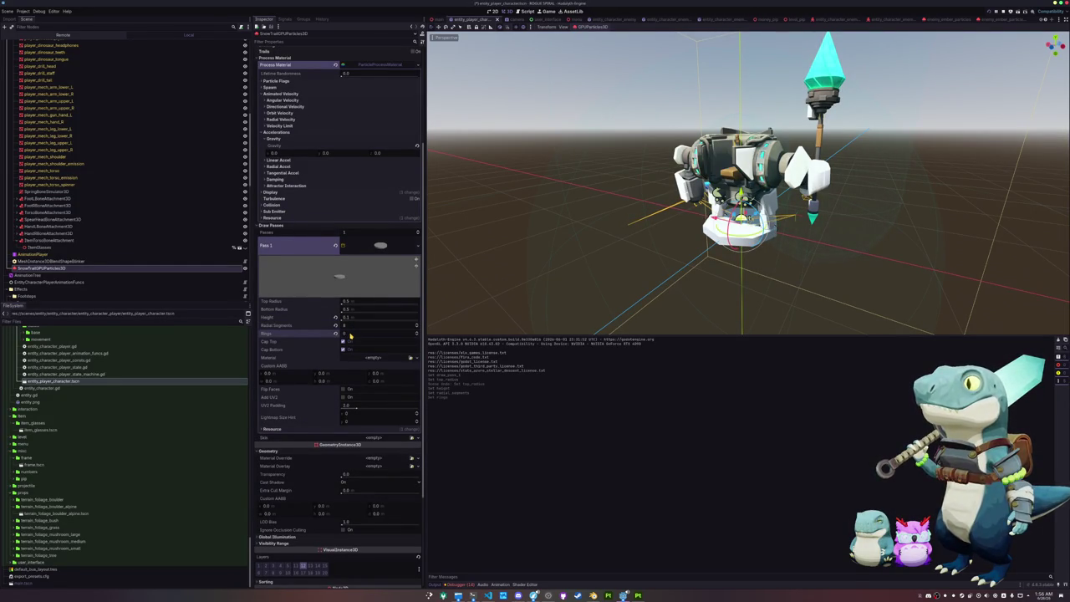
scroll(291, 286, "up", 5)
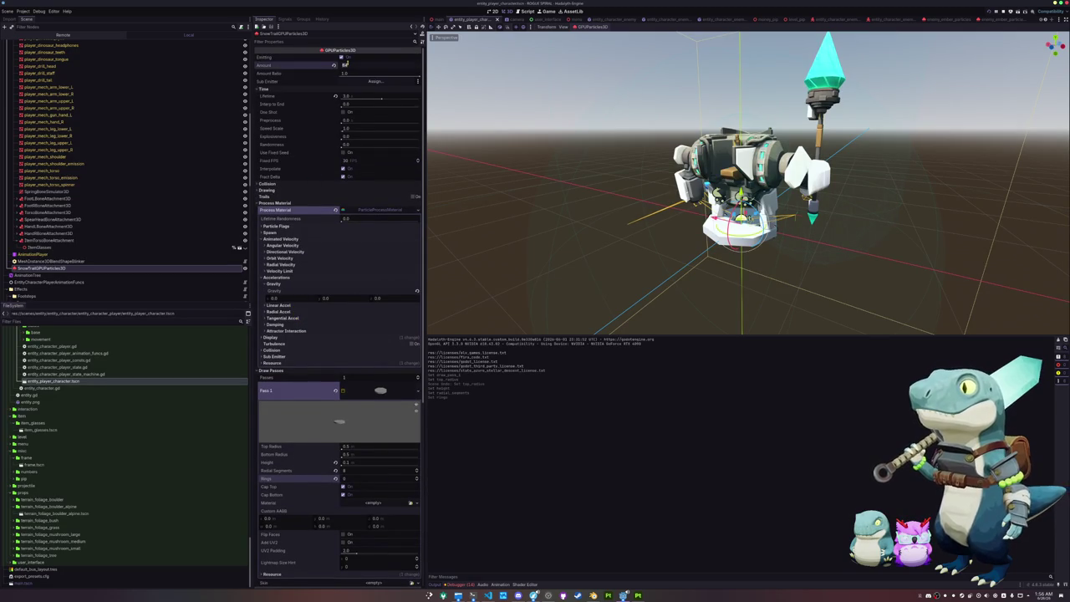
Add a point to the Display scale curve and drag its peak to about (0.23, 1.0).
left_click(319, 338)
left_click(359, 375)
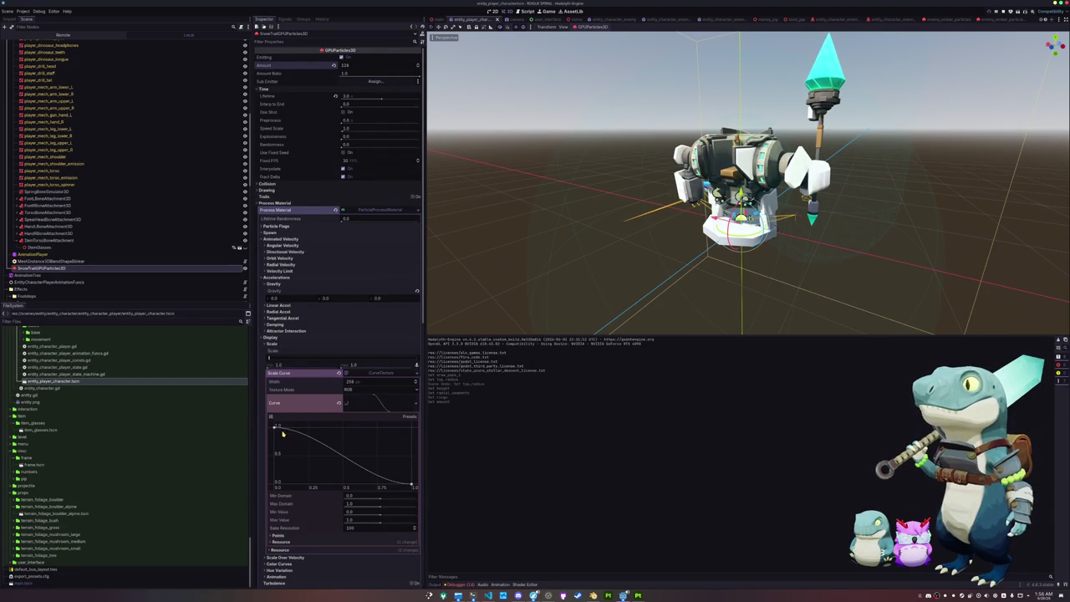
left_click(289, 428)
left_click_drag(288, 431, 305, 428)
Save, launch the game into the Alpine level, then close the test run.
key("ctrl+s")
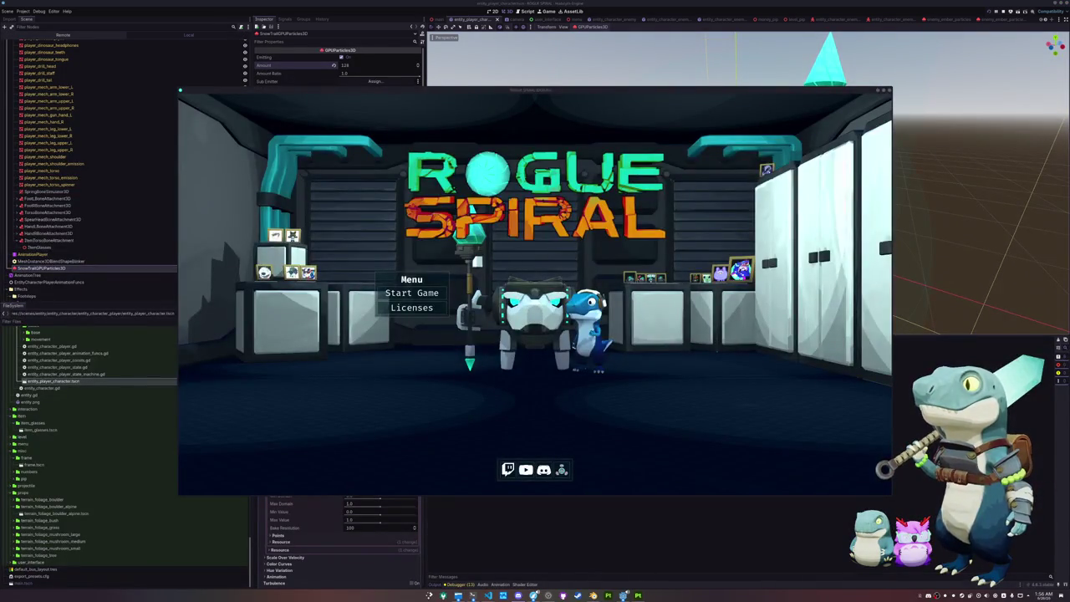
left_click(424, 299)
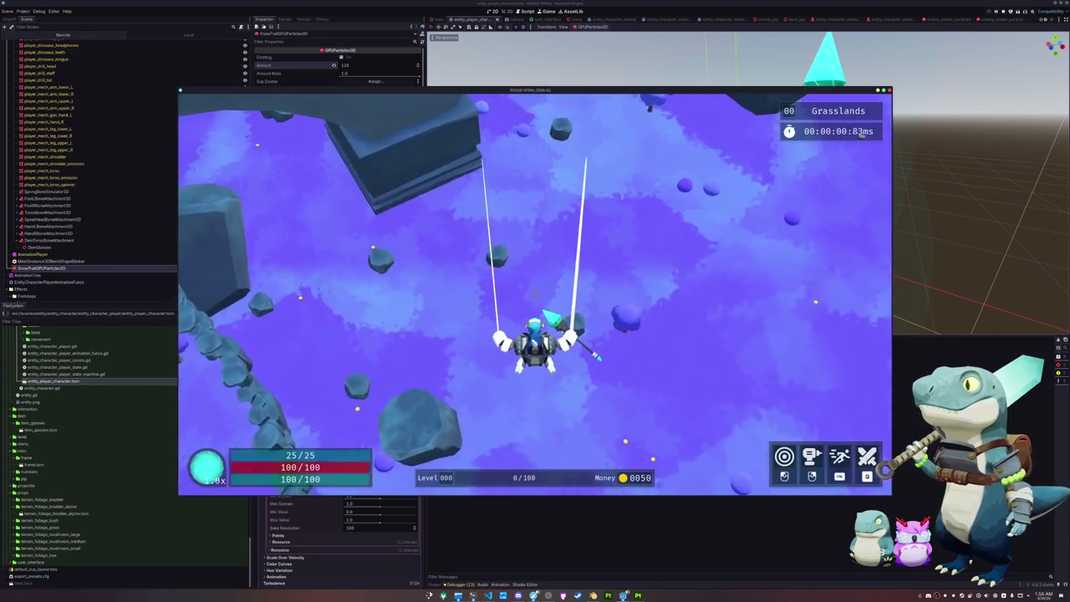
key("Escape")
left_click(544, 308)
left_click(544, 308)
left_click(424, 297)
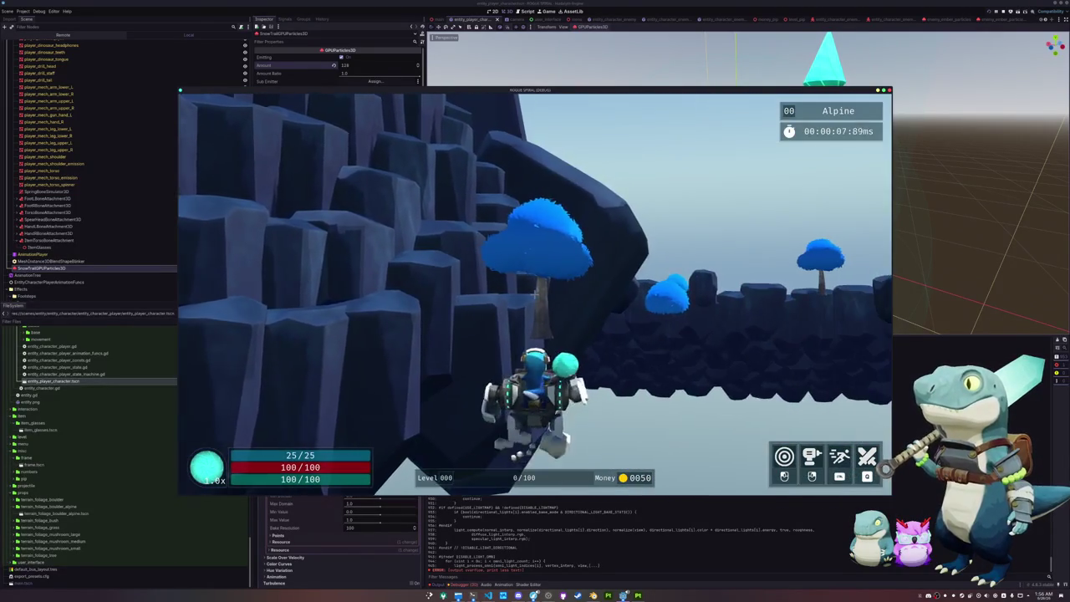
key("Escape")
key("F8")
scroll(517, 519, "up", 15)
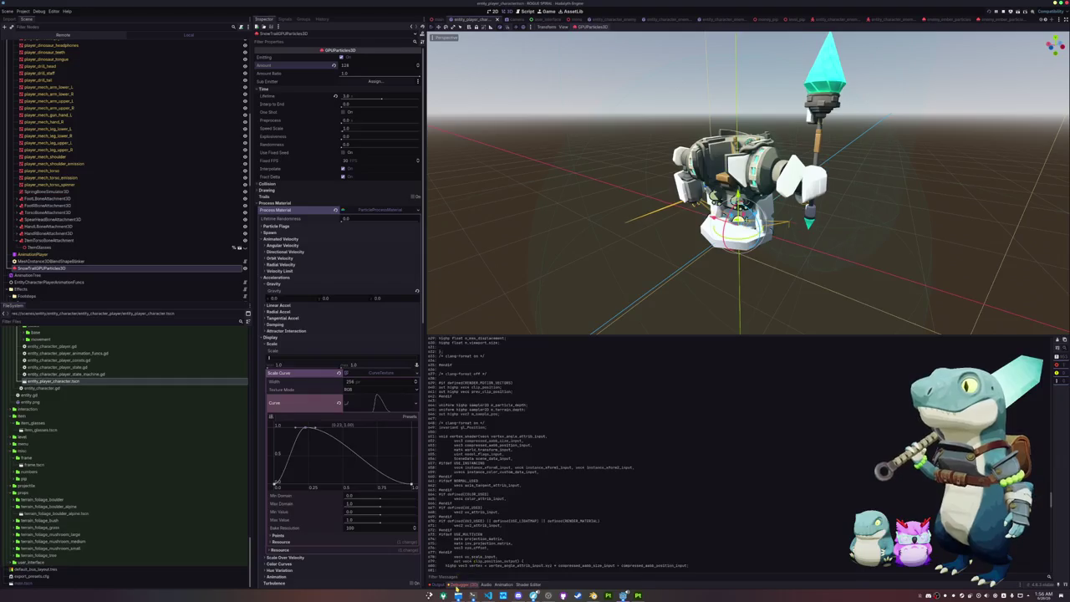
Check the shader errors in the debugger and bring up the terrain snow shader code.
left_click(458, 583)
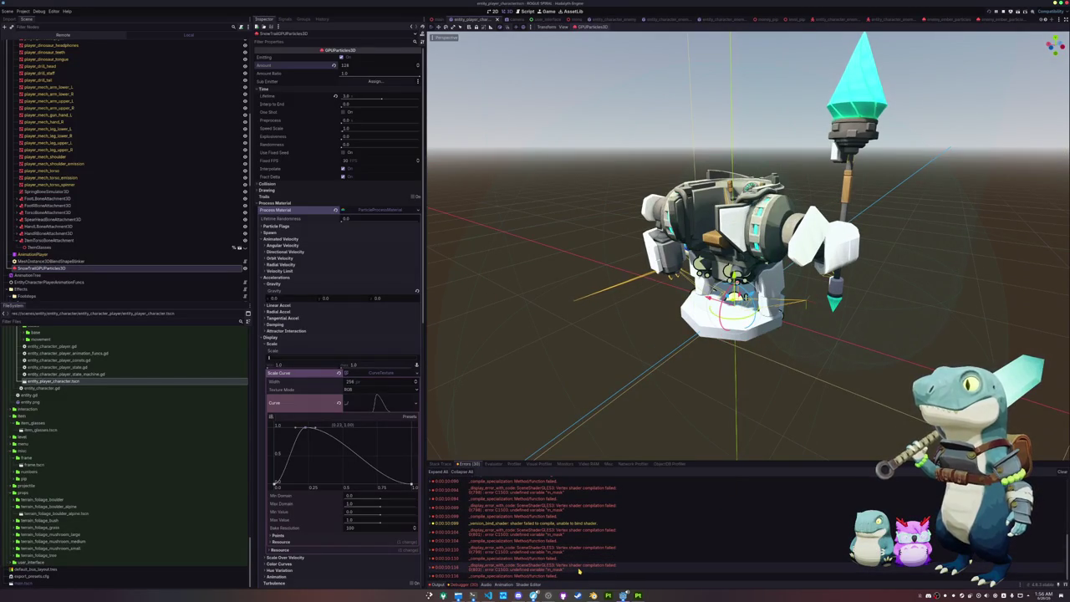
left_click(580, 568)
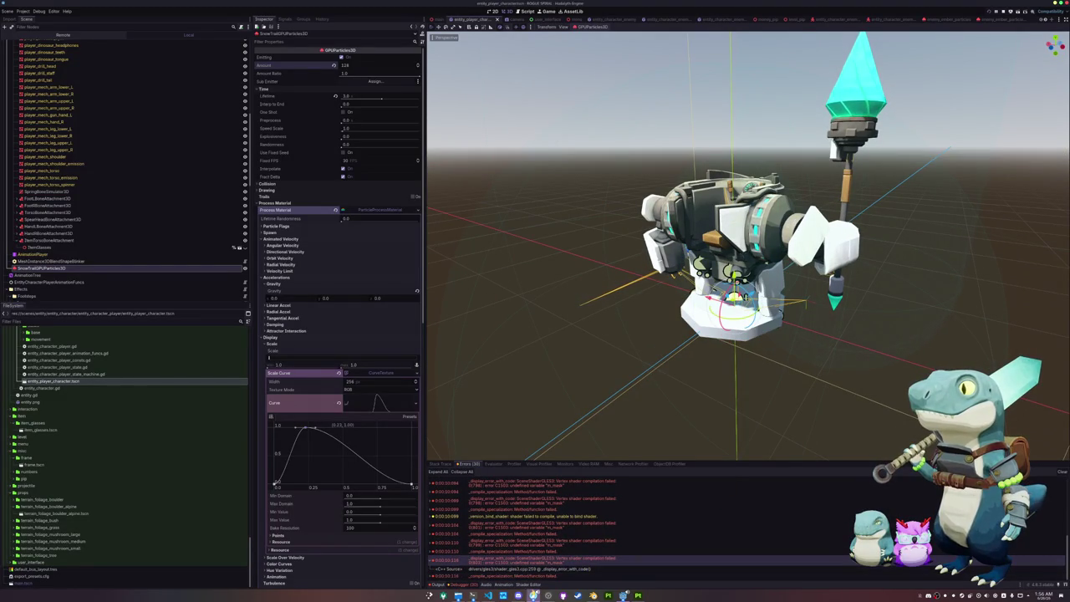
left_click(488, 595)
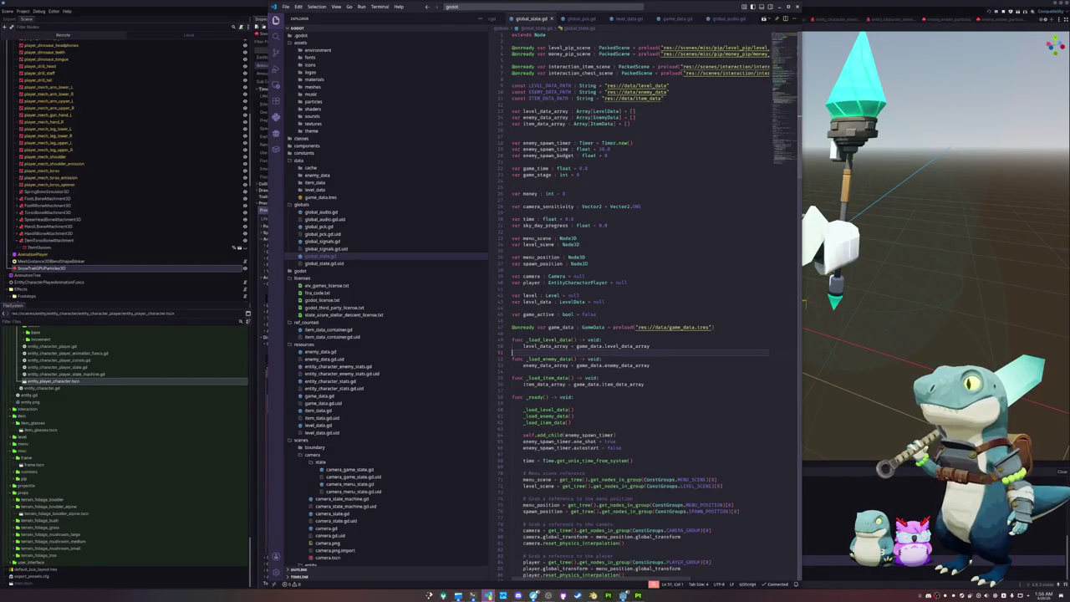
left_click(488, 595)
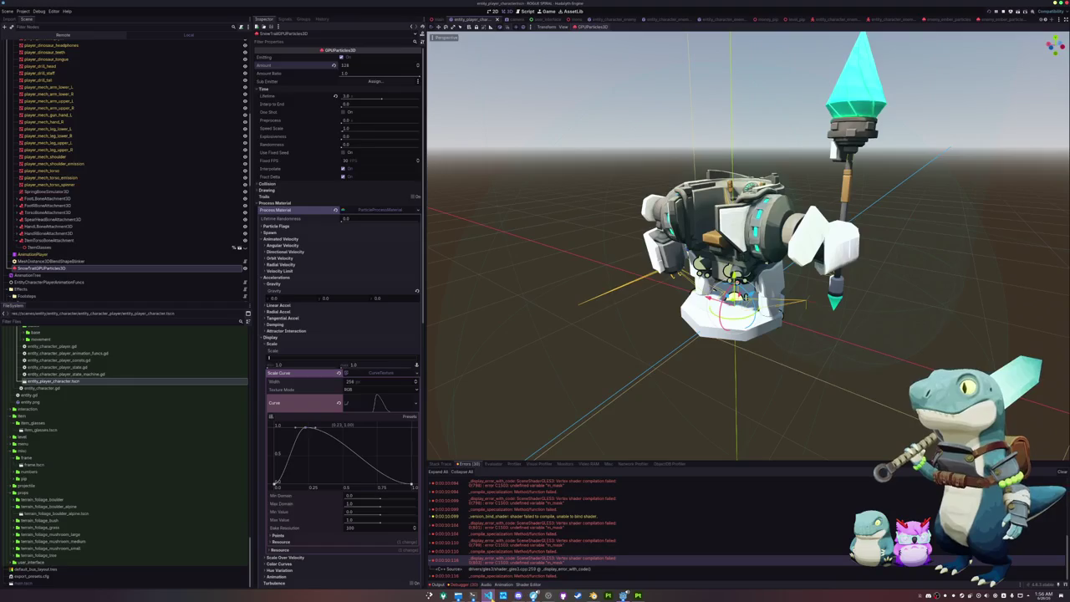
left_click(529, 584)
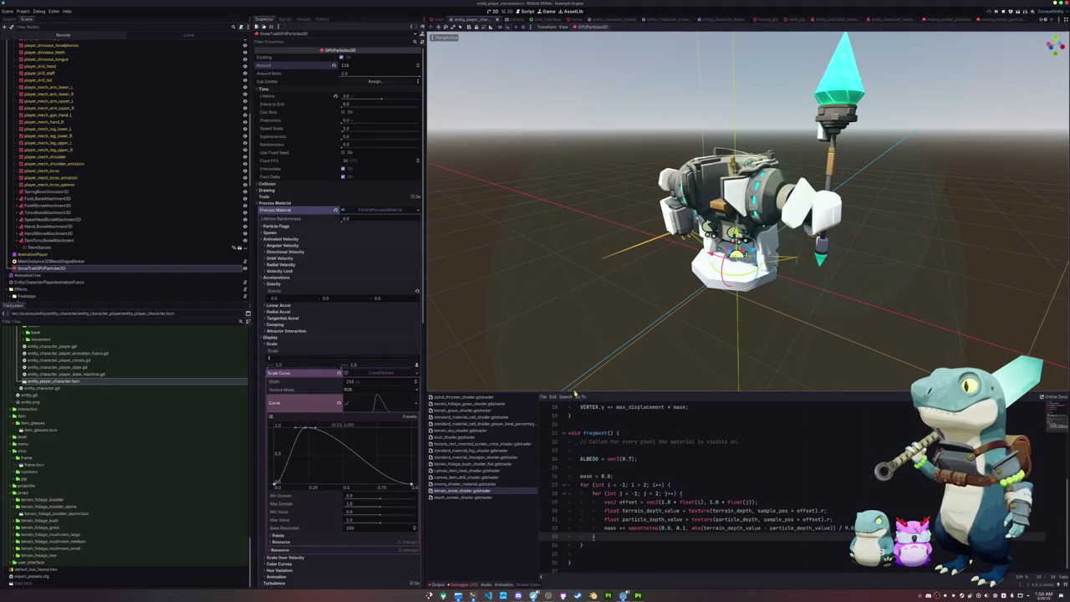
left_click_drag(573, 391, 573, 242)
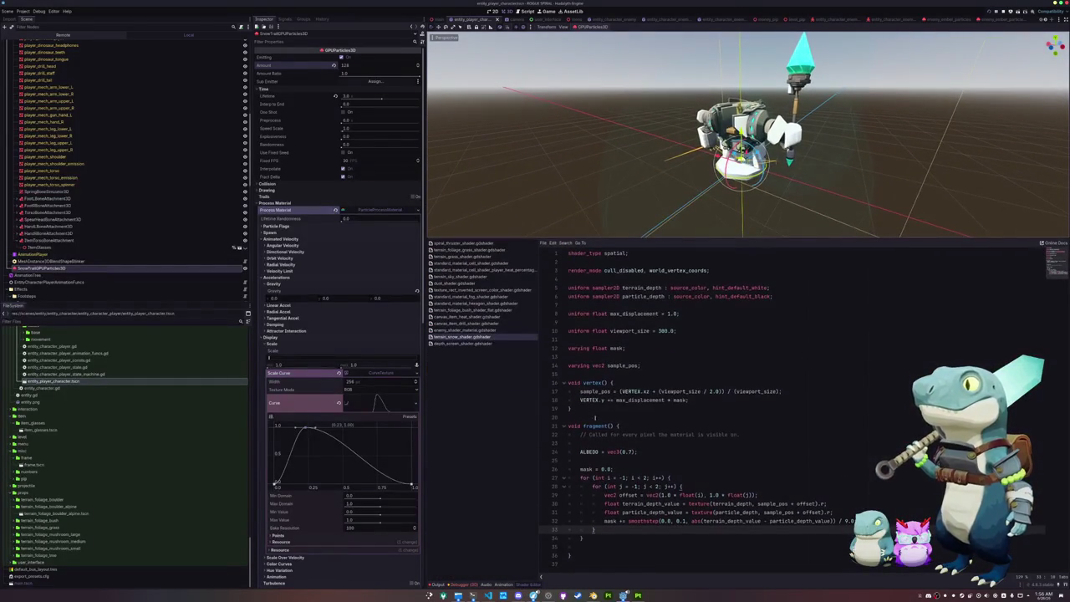
Cut the 'mask = 0.0' loop block out of fragment().
left_click(581, 468)
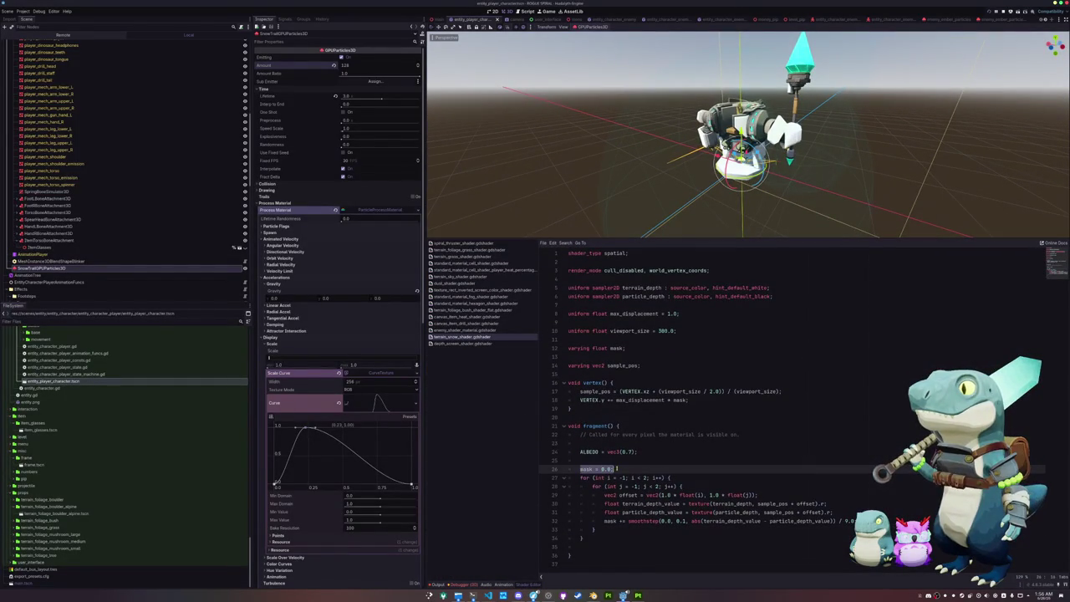
left_click_drag(591, 538, 563, 469)
key("ctrl+c")
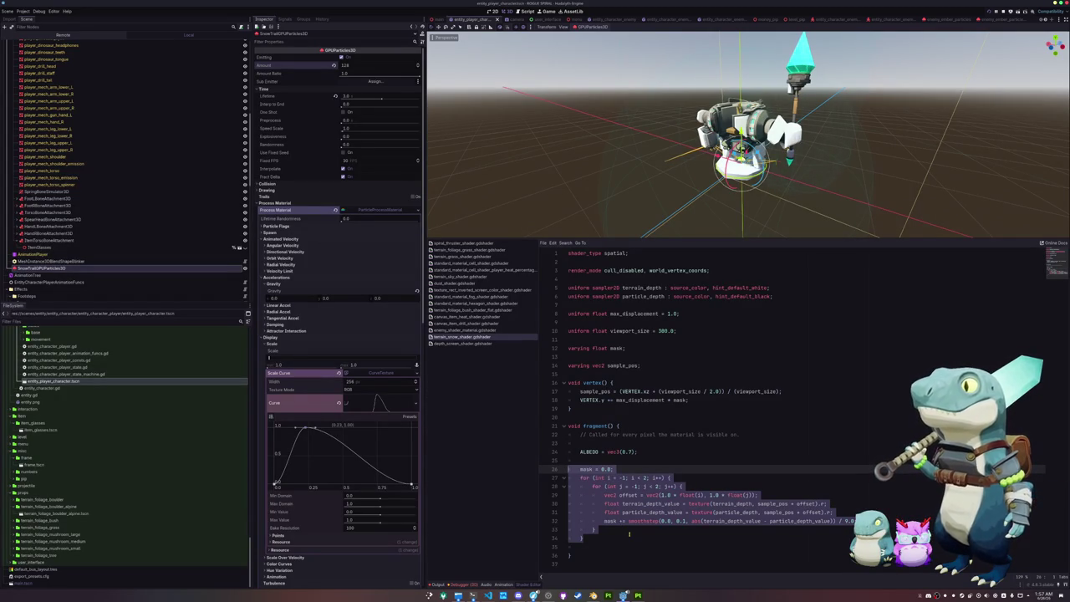
key("BackSpace")
type("c")
key("ctrl+z")
key("ctrl+z")
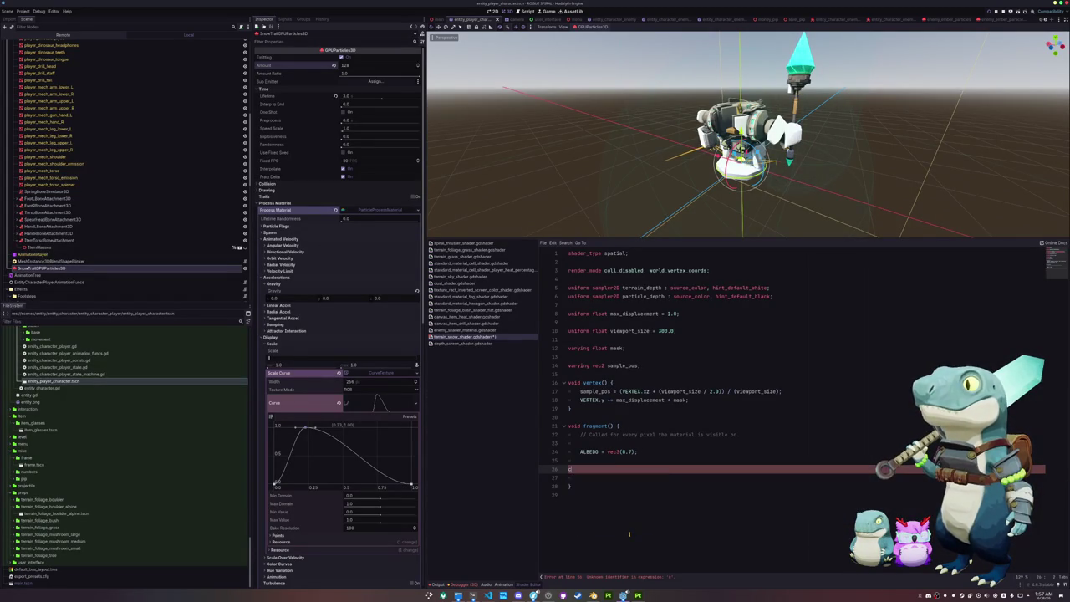
key("BackSpace")
Paste the mask loop into vertex() above the VERTEX.y displacement and run the game.
key("Up")
key("Up")
key("Up")
key("End")
key("Return")
key("ctrl+v")
key("Up")
key("Up")
key("Up")
key("Return")
key("shift+Down")
key("Down")
key("Down")
key("Down")
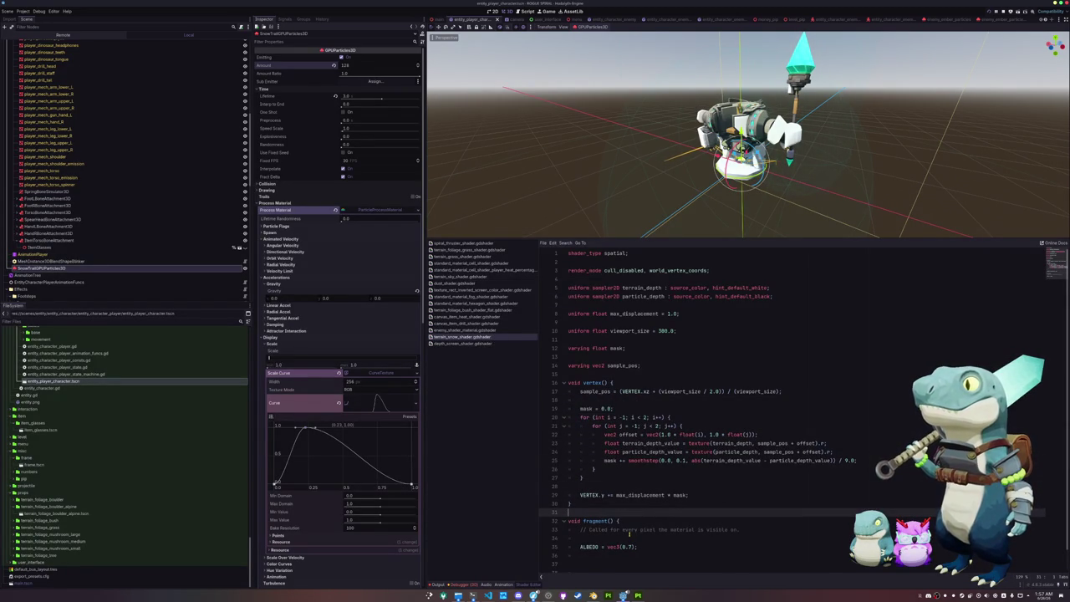
key("Down")
key("Down")
key("Down")
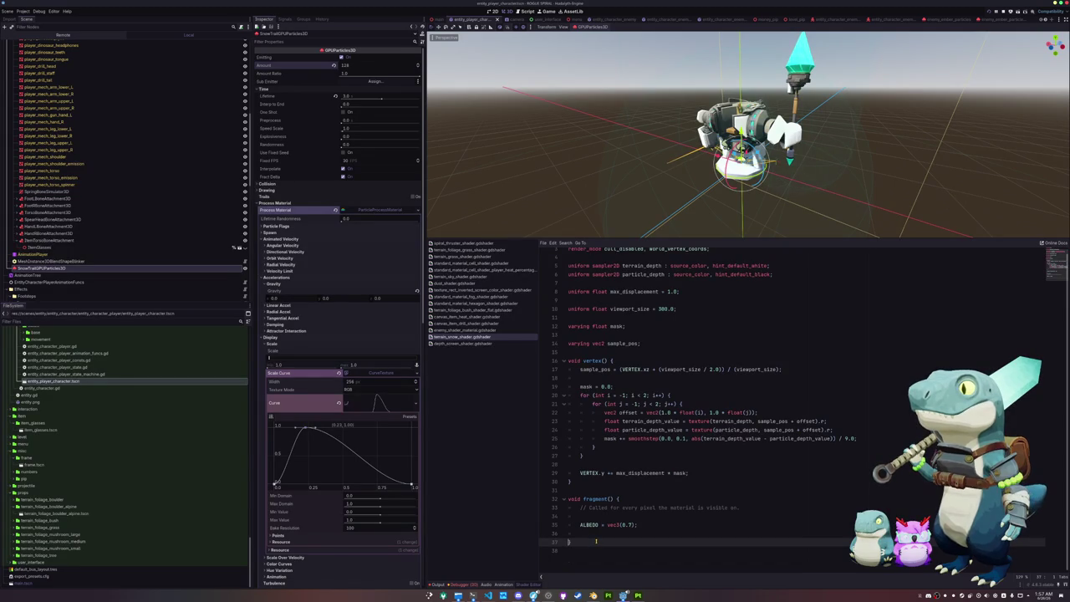
key("F5")
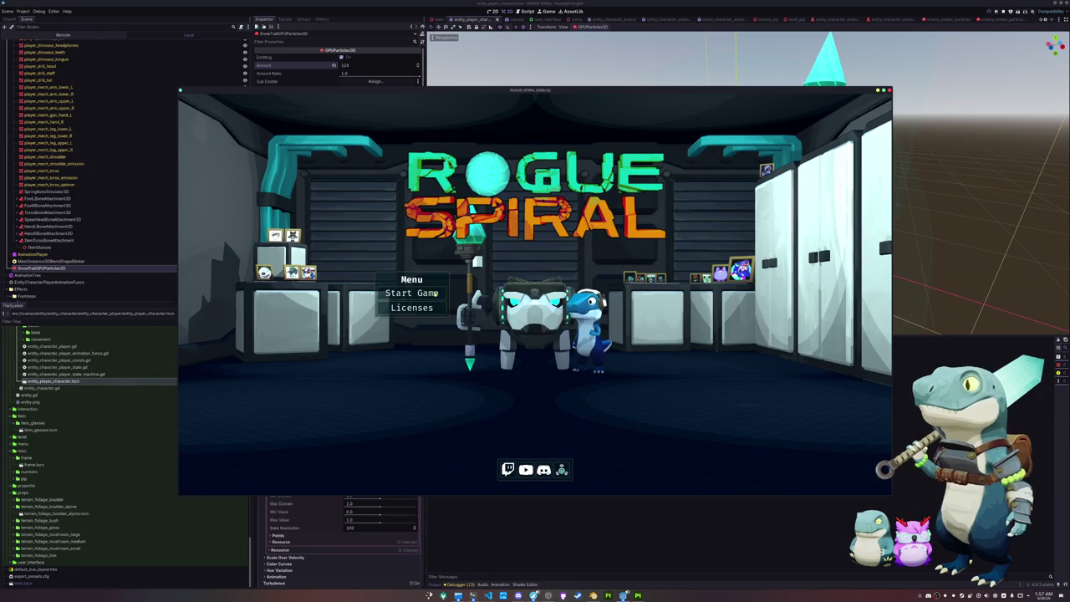
Start a new game, play the Alpine level's snow trails, then exit and close the game.
left_click(422, 294)
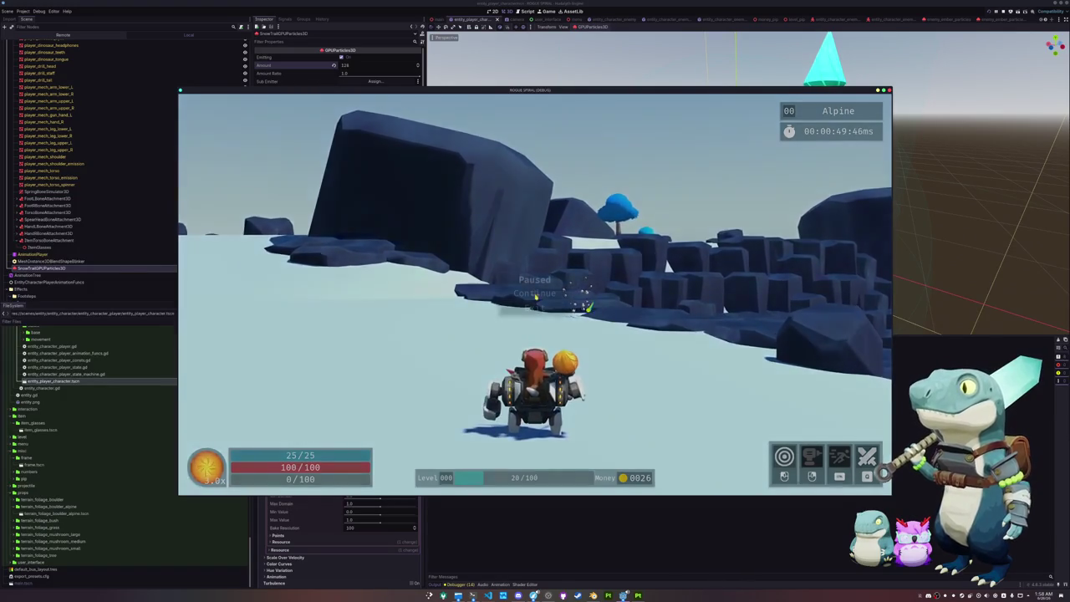
key("Escape")
left_click(534, 308)
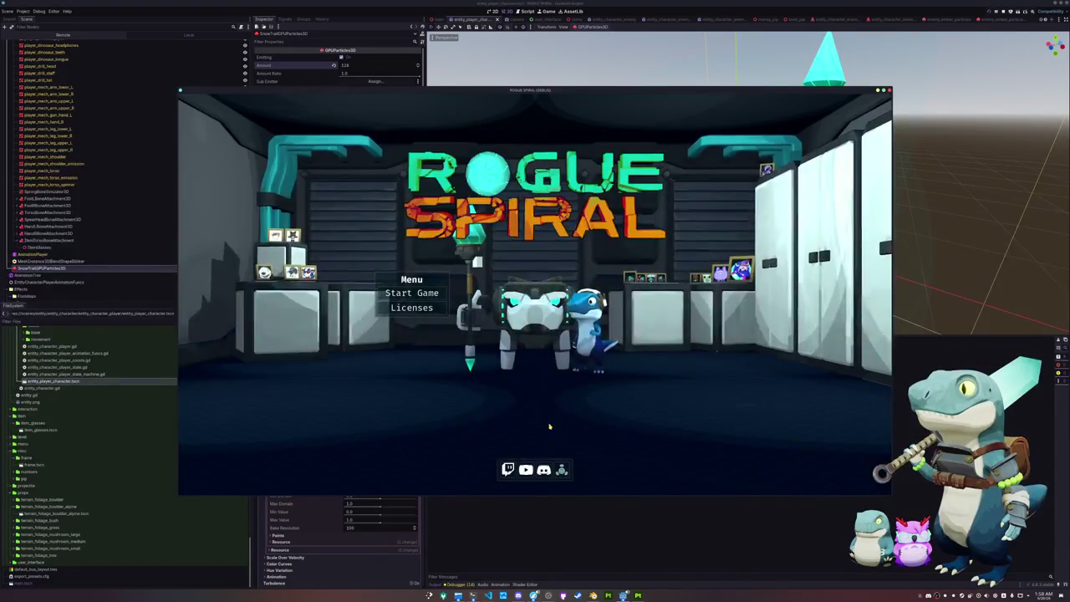
key("F8")
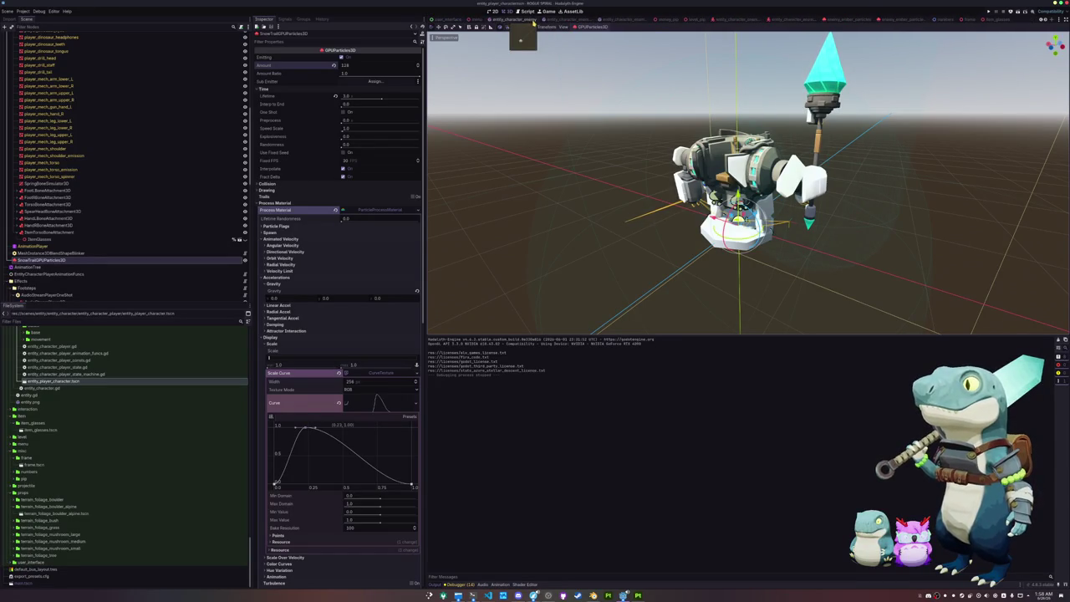
Switch to the level_alpine scene and select the MeshInstance3D under the particle subviewport.
scroll(778, 22, "down", 3)
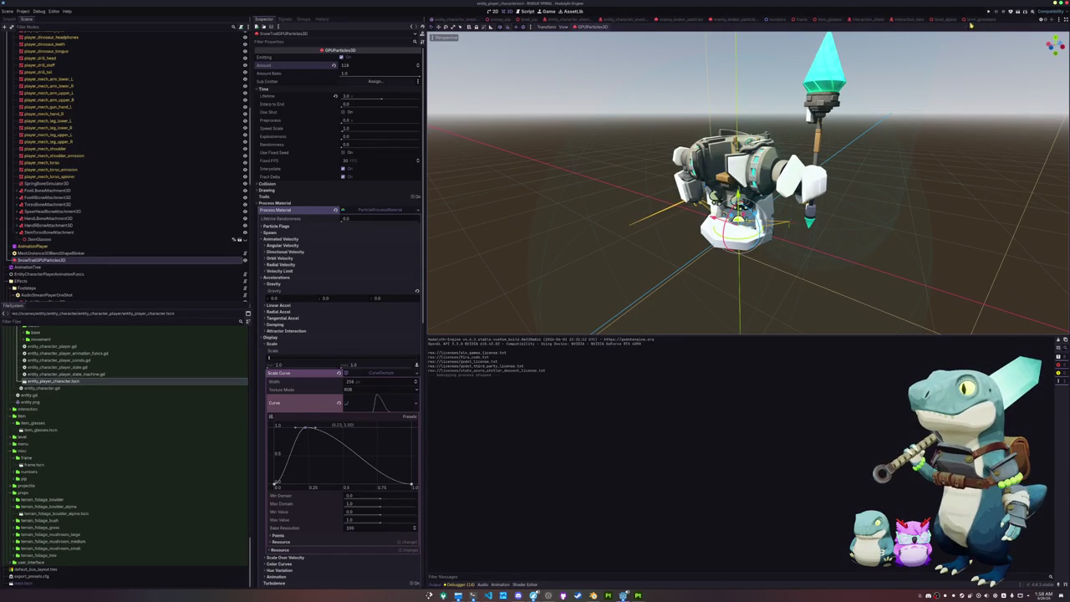
left_click(944, 18)
scroll(626, 167, "up", 3)
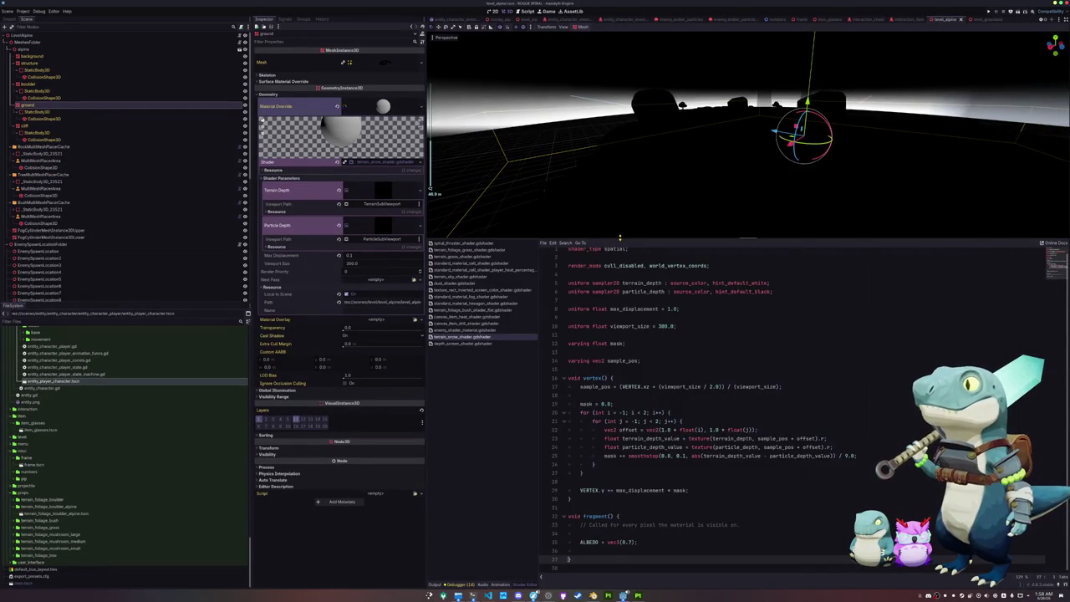
left_click_drag(619, 238, 619, 373)
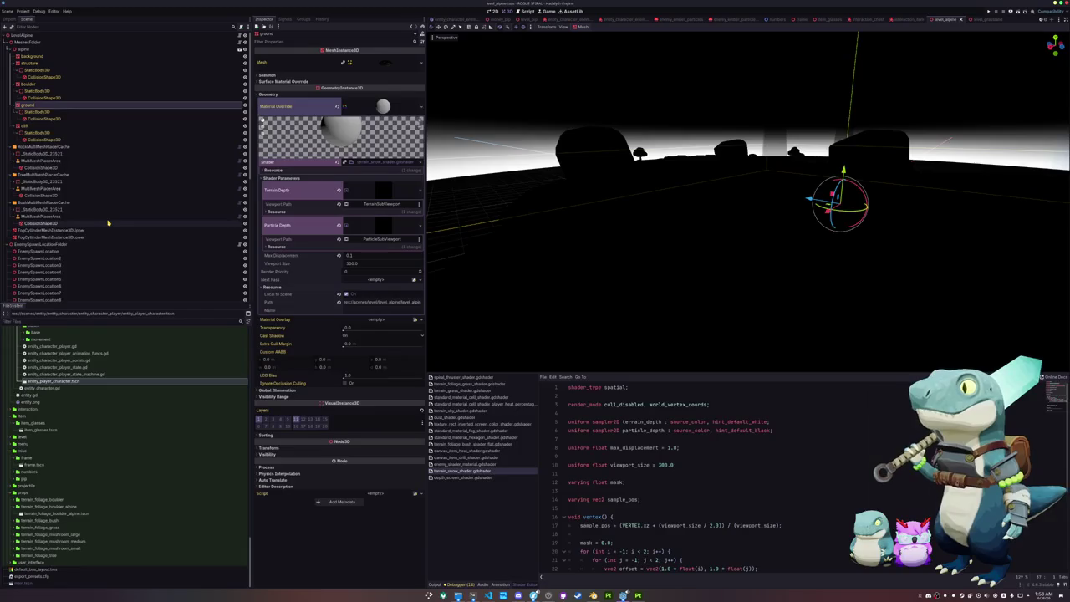
scroll(117, 213, "down", 3)
scroll(117, 213, "down", 5)
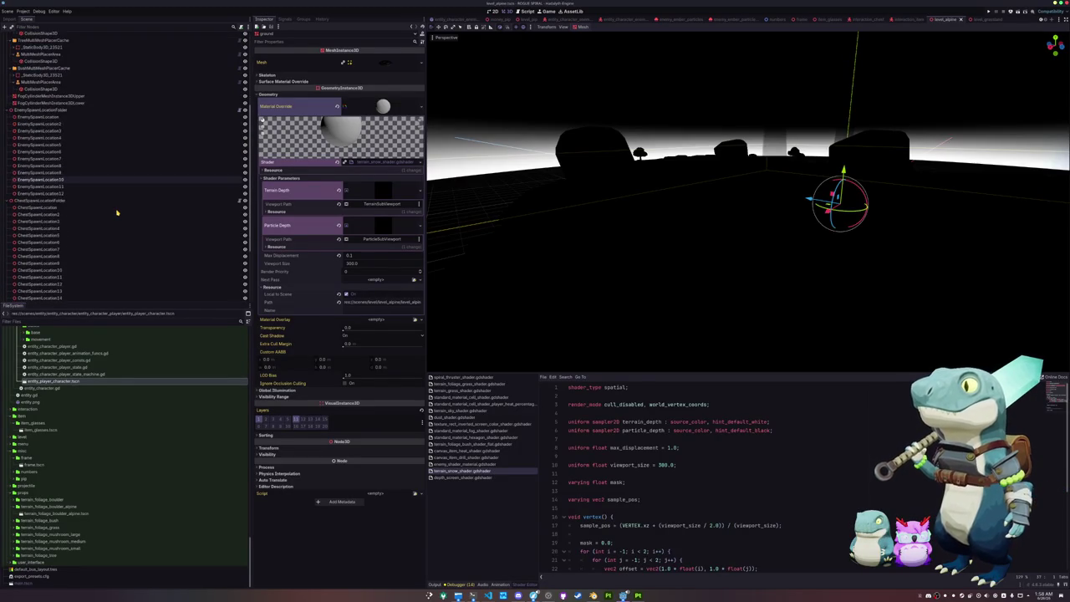
left_click(62, 290)
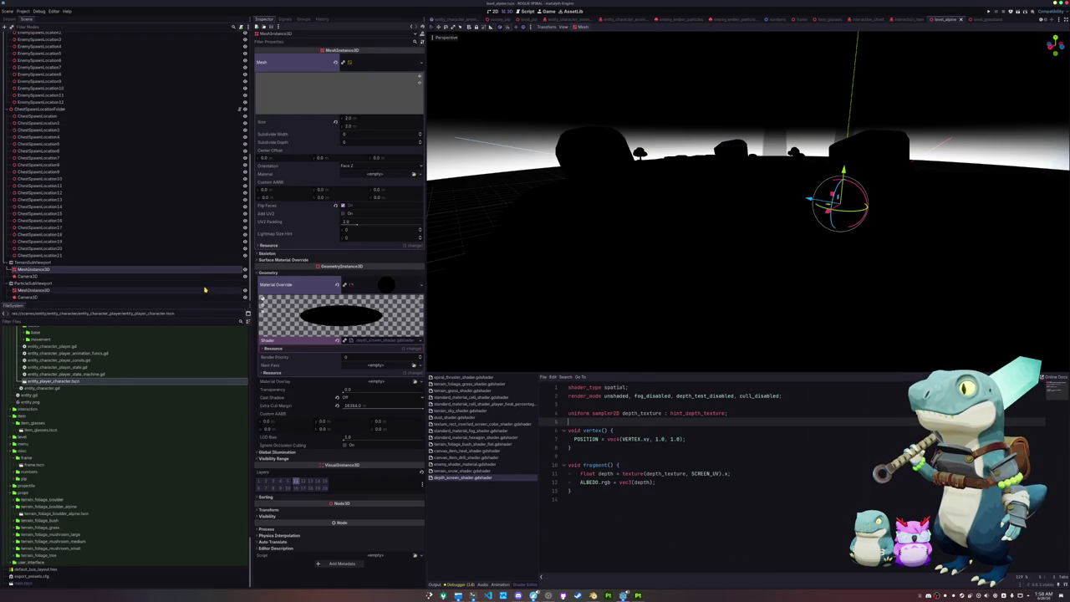
Hide and re-show the two depth-preview MeshInstance3D quads to compare the lit level view.
left_click(241, 269, "ctrl")
left_click(246, 270)
left_click(208, 290)
left_click(206, 271)
scroll(503, 244, "up", 6)
mouse_move(504, 244)
left_mouse_down()
mouse_move(518, 243)
mouse_move(507, 256)
mouse_move(531, 259)
mouse_move(525, 245)
mouse_move(513, 258)
mouse_move(530, 251)
left_mouse_up()
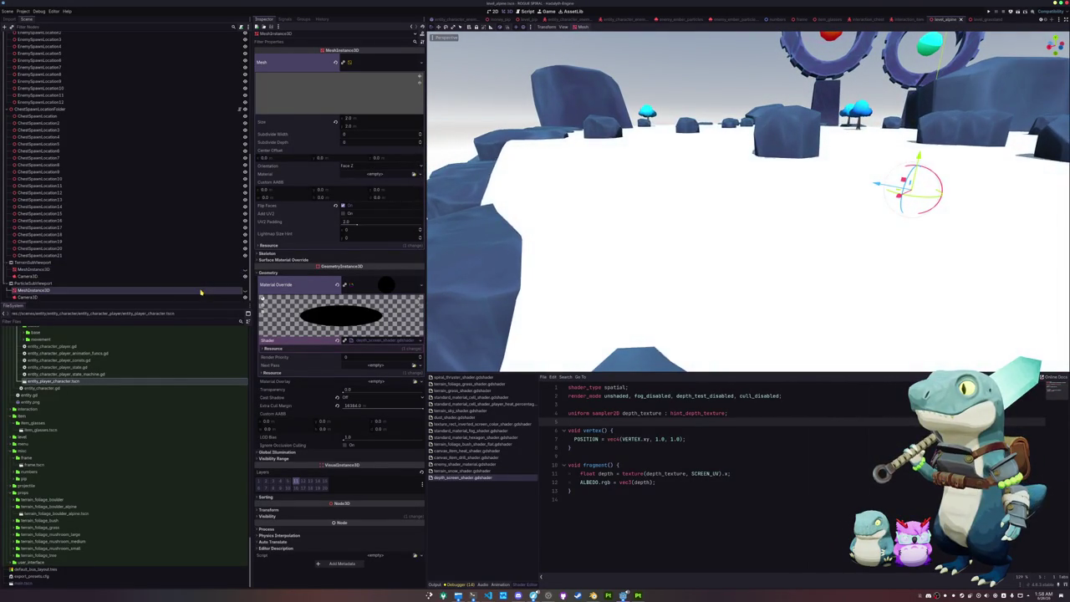
left_click(245, 270)
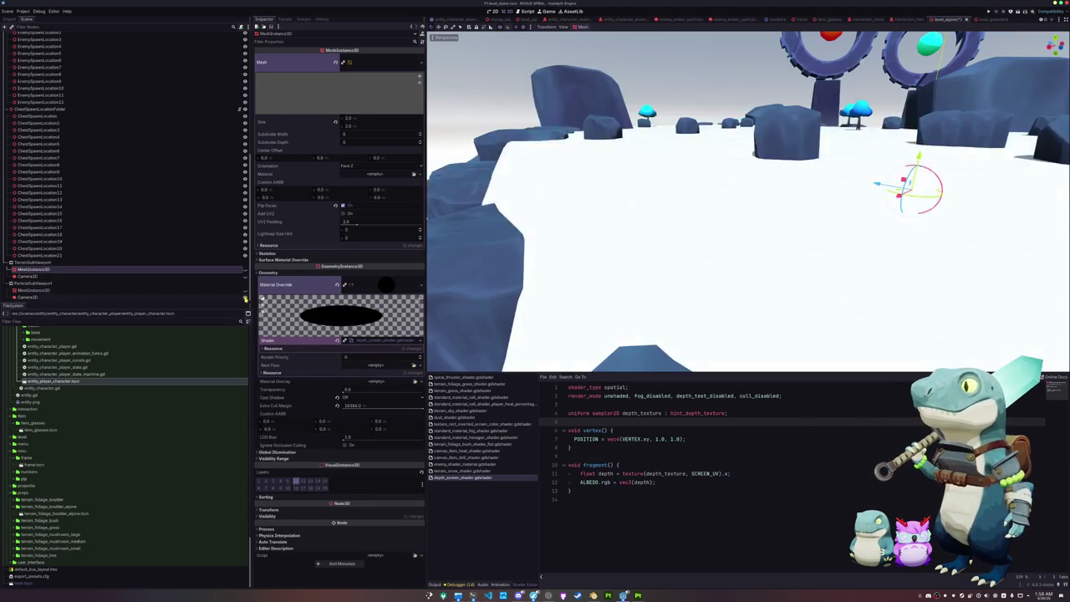
left_click(245, 290)
left_click(245, 270)
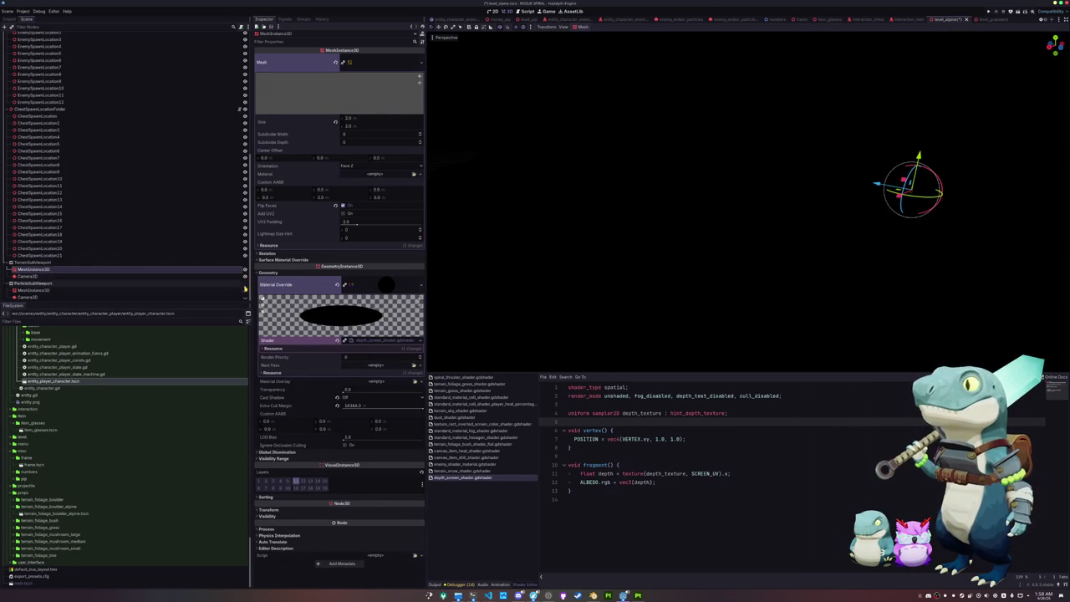
left_click(52, 291)
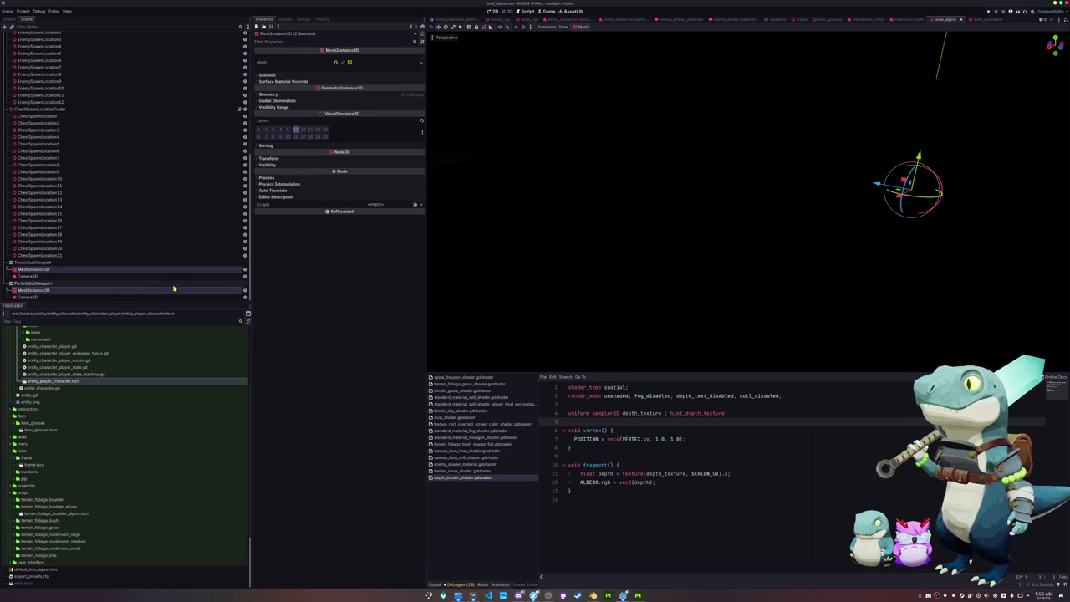
Inspect the terrain and particle subviewports and the terrain subviewport's mesh.
left_click(158, 264)
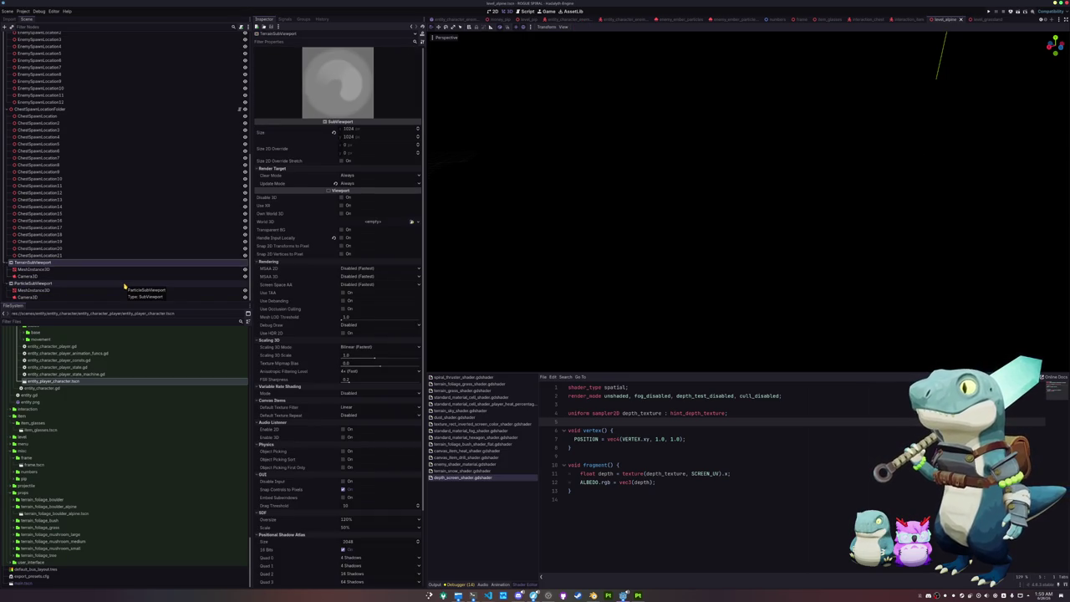
left_click(125, 285)
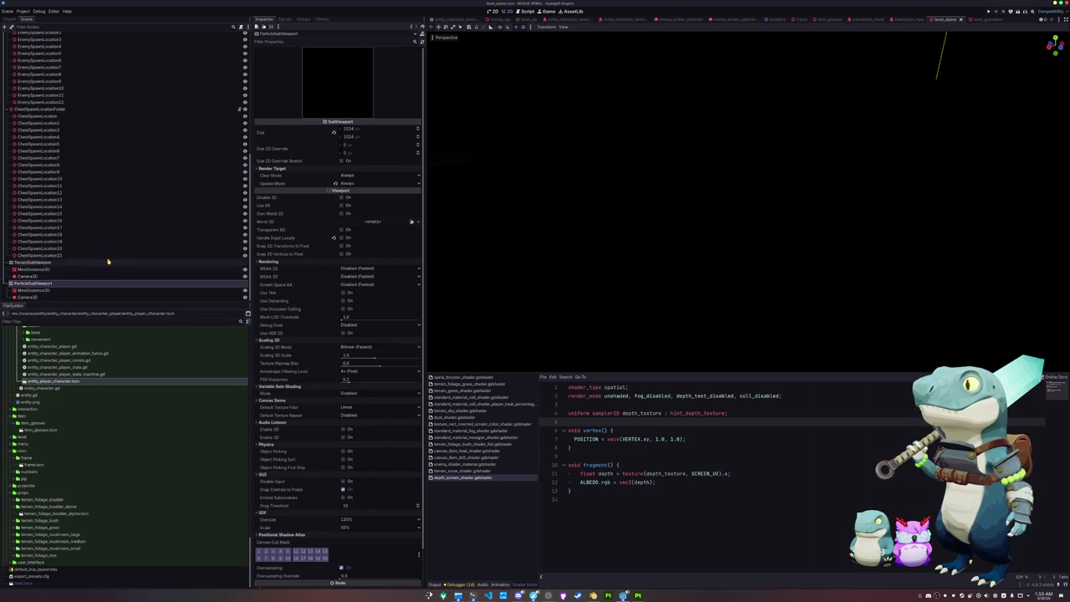
left_click(334, 185)
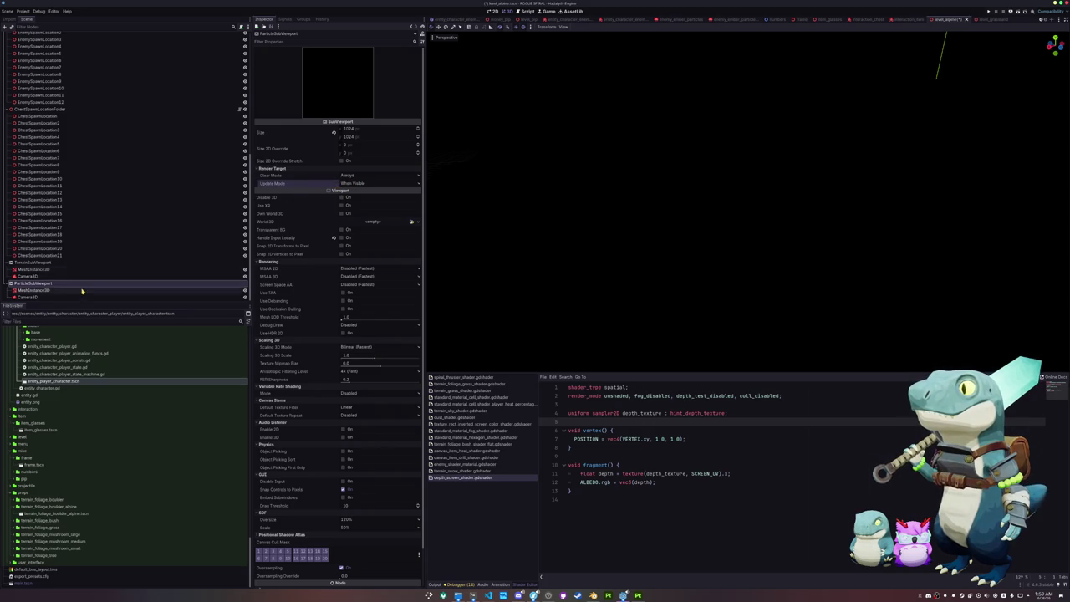
left_click(89, 262)
left_click(58, 269)
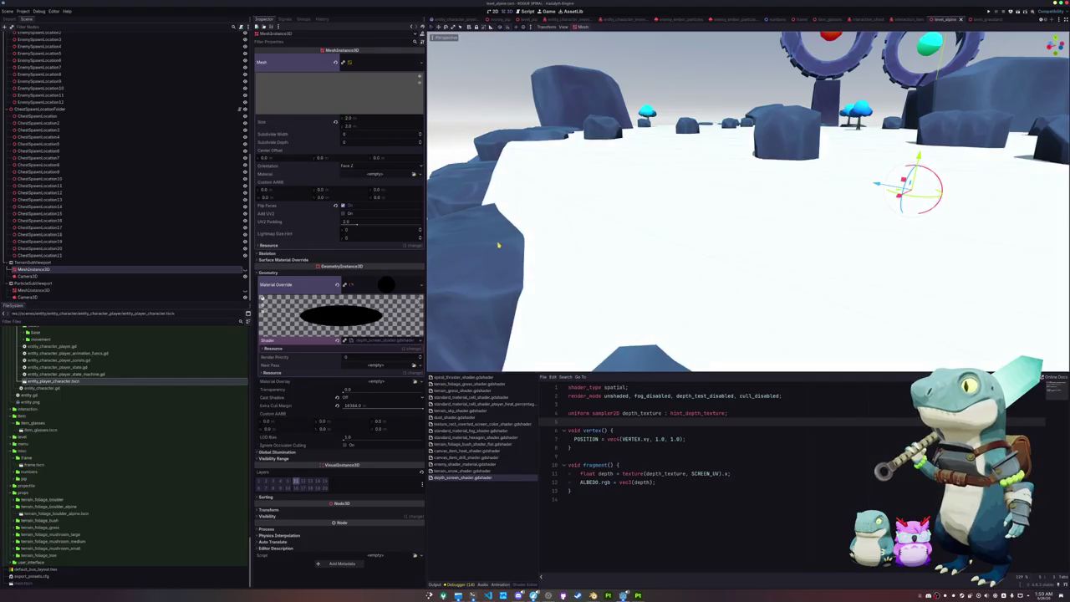
mouse_move(497, 245)
left_mouse_down()
mouse_move(489, 239)
mouse_move(498, 245)
left_mouse_up()
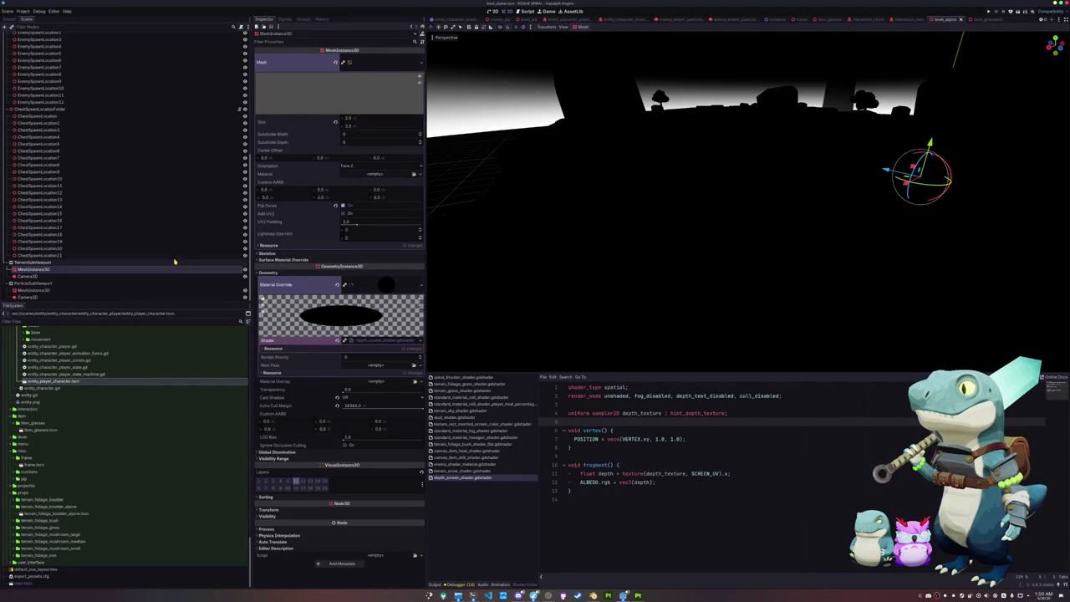
Set Update Mode to Always on both TerrainSubViewport and ParticleSubViewport.
left_click(175, 263)
left_click(361, 182)
left_click(360, 218)
left_click(63, 284)
left_click(361, 183)
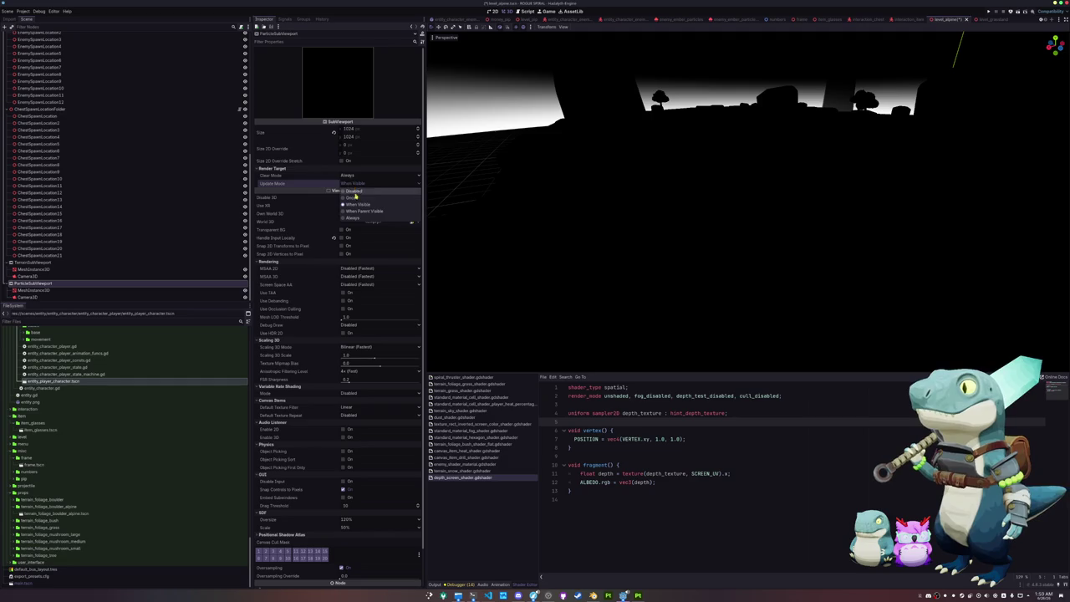
left_click(340, 219)
Save the alpine level and reselect the terrain subviewport's MeshInstance3D quad.
key("ctrl+s")
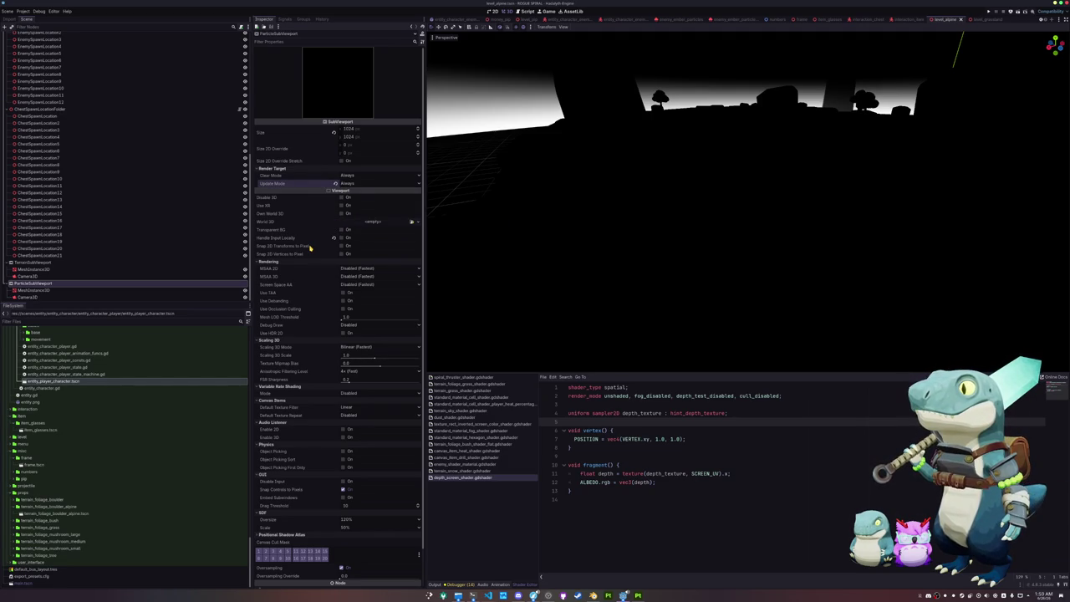
scroll(103, 210, "up", 5)
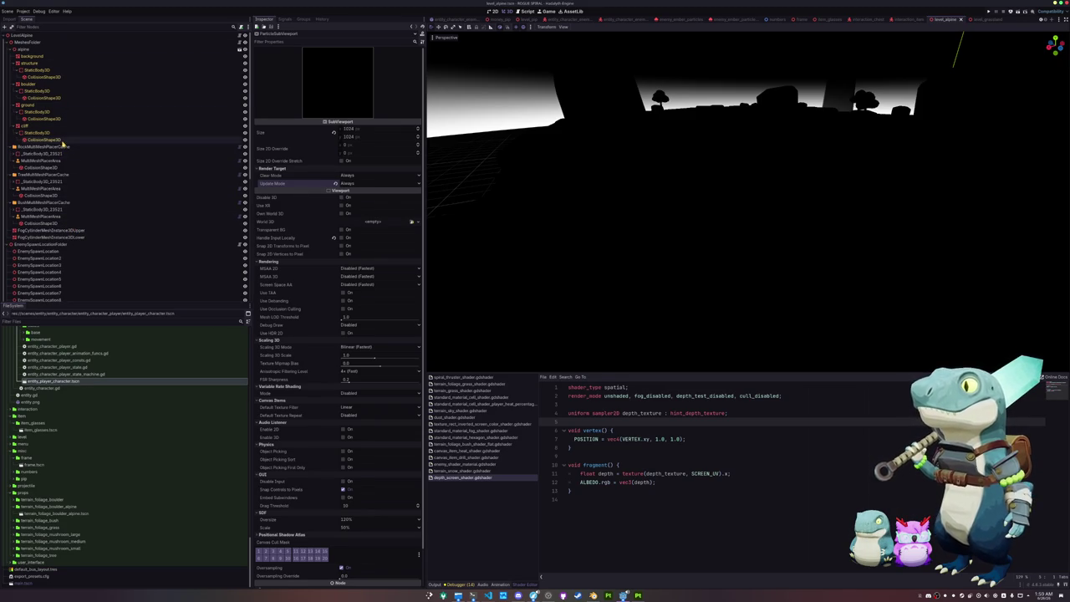
scroll(69, 230, "down", 5)
left_click(59, 290)
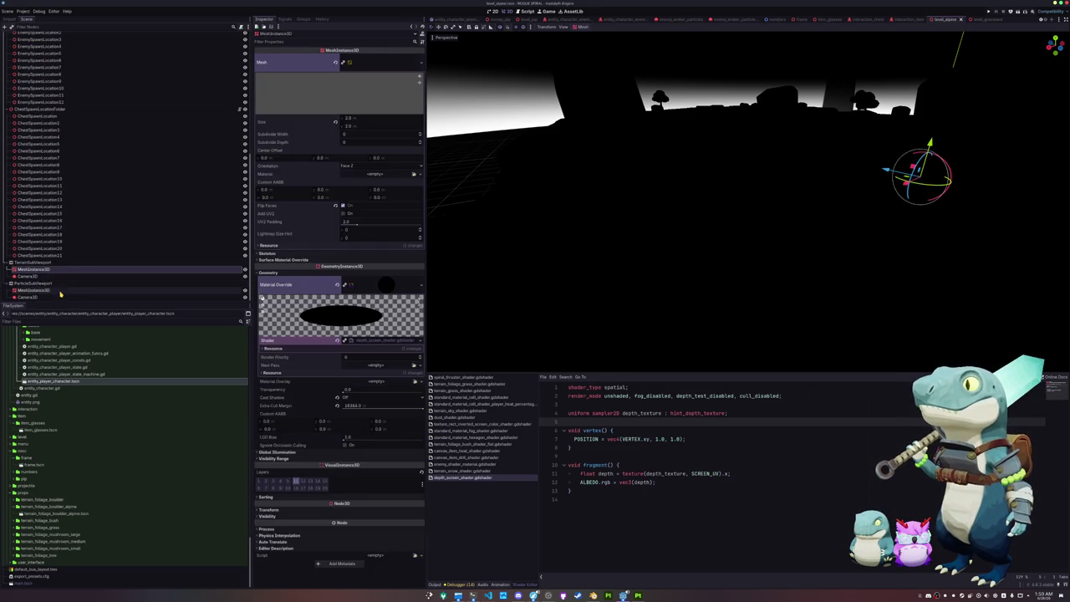
Reselect the terrain subviewport's mesh and save the alpine level.
left_click(191, 270)
key("ctrl+s")
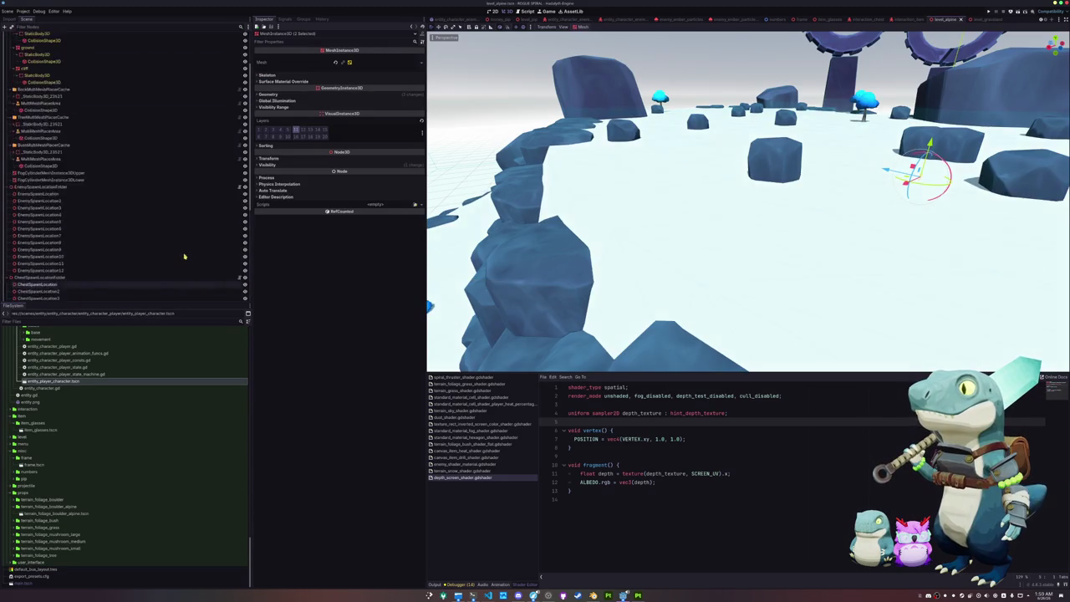
scroll(151, 201, "up", 5)
Clear the ground material's Terrain Depth and Particle Depth textures and save the level.
left_click(57, 85)
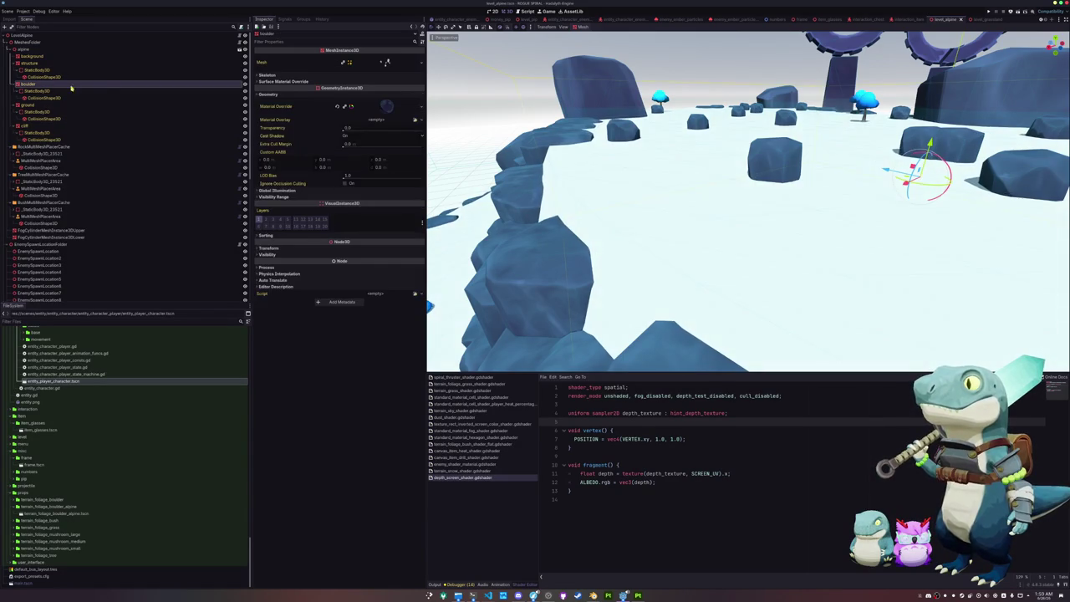
left_click(46, 105)
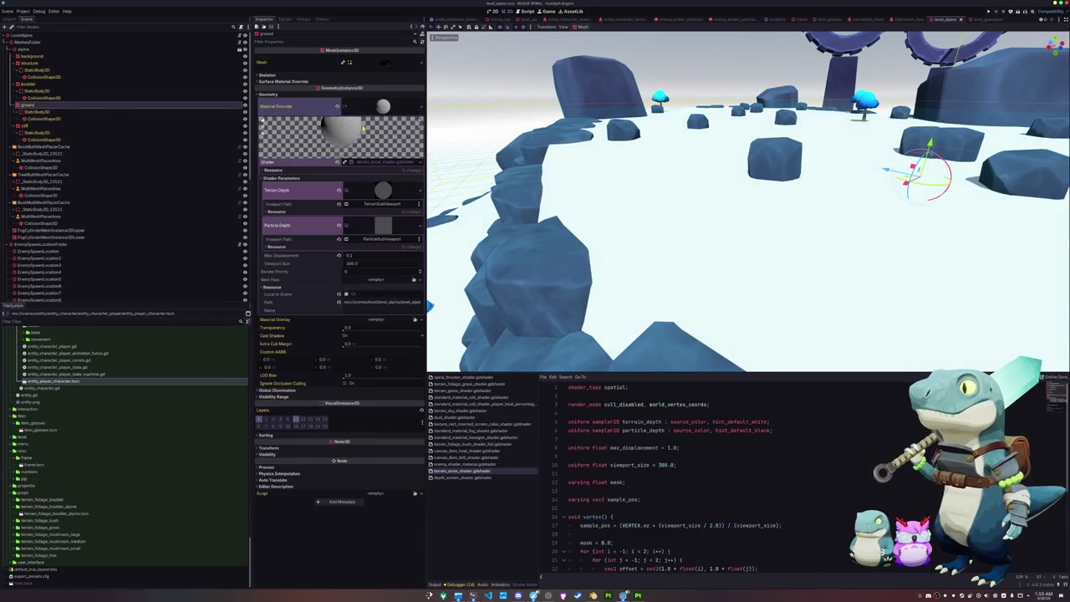
left_click(339, 191)
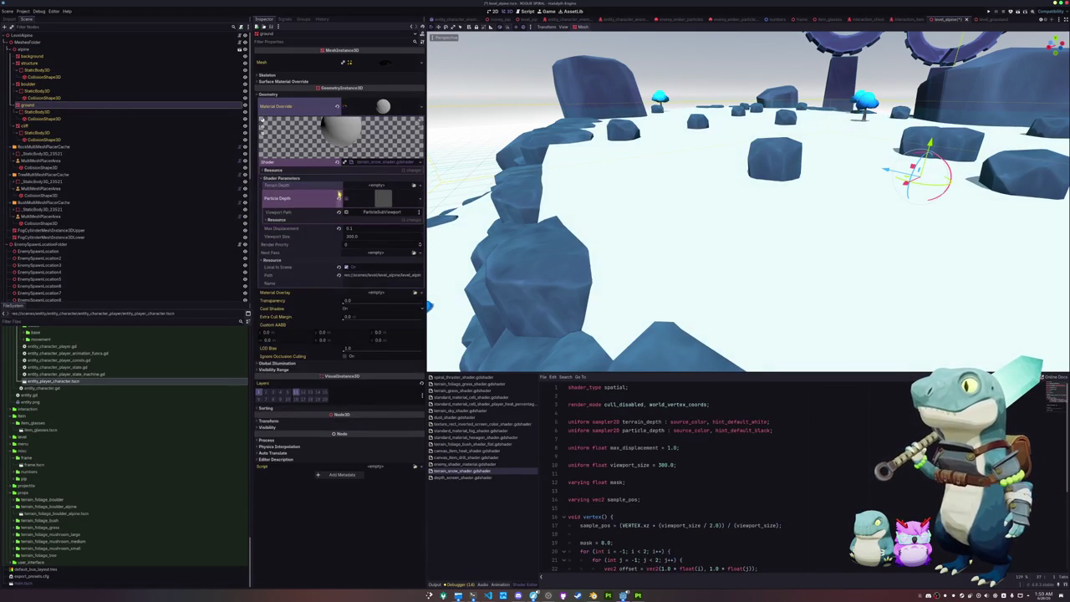
left_click(338, 197)
key("ctrl+s")
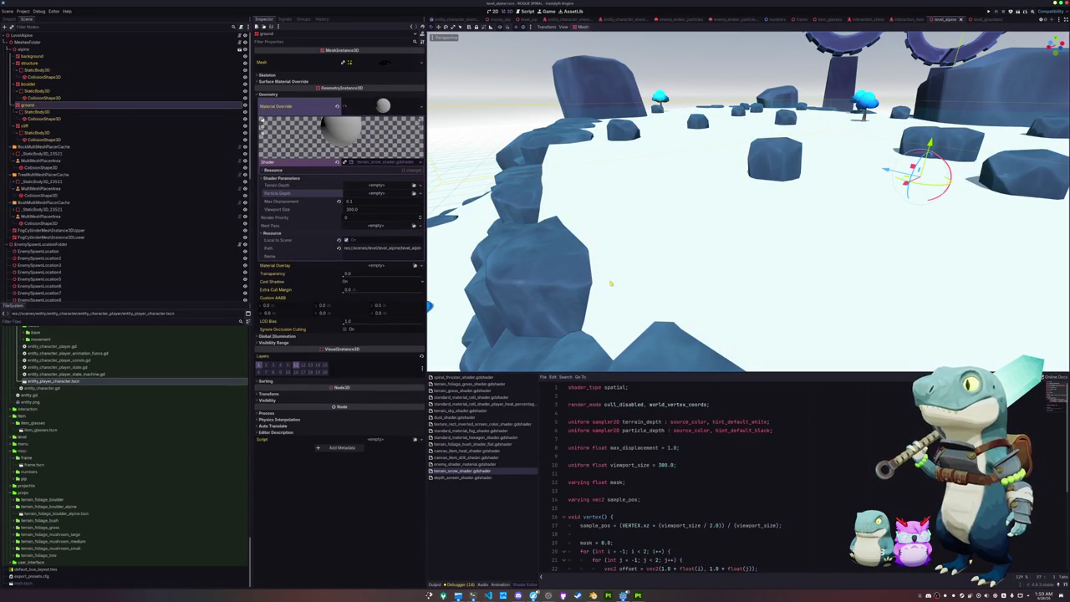
left_click(635, 412)
key("Return")
key("Return")
Declare a snow_noise sampler2D uniform and assign it a 1024×1024 NoiseTexture2D.
key("Up")
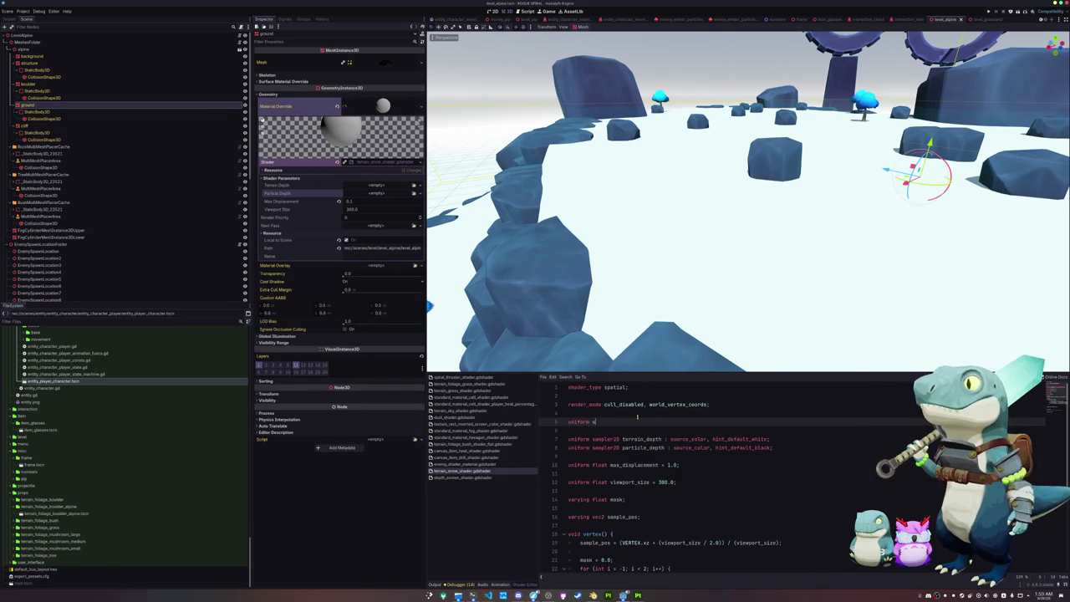
type("ampler2D snow_noise : sour")
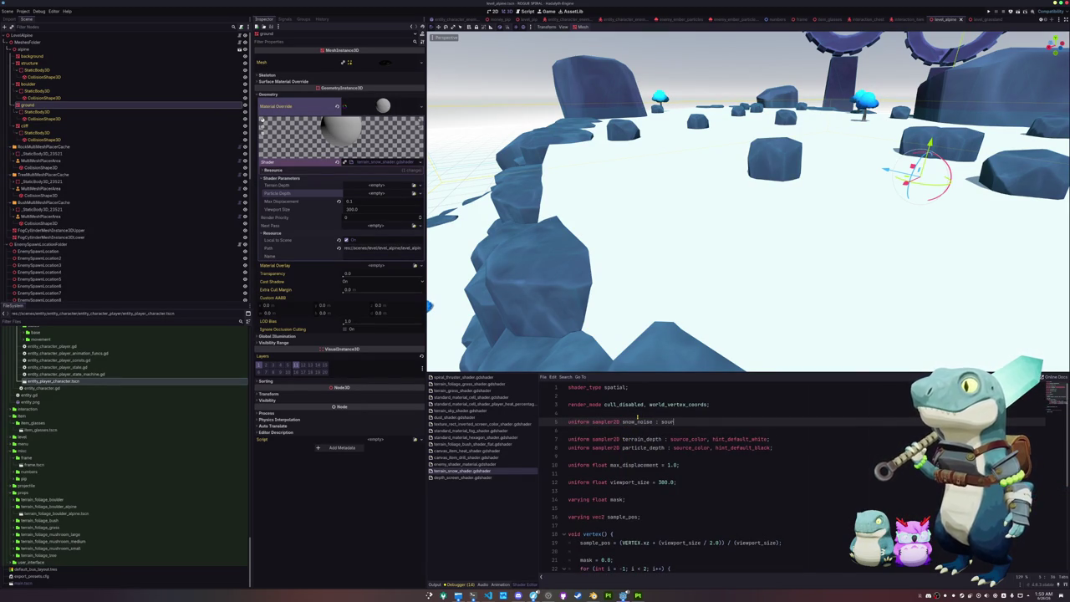
type("ce_color;")
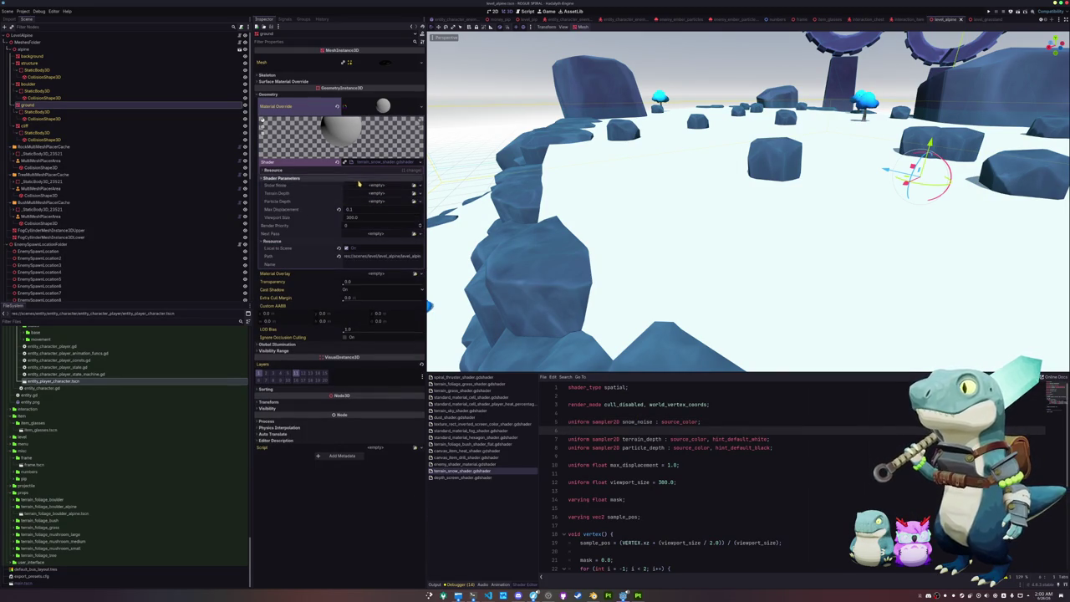
left_click(414, 185)
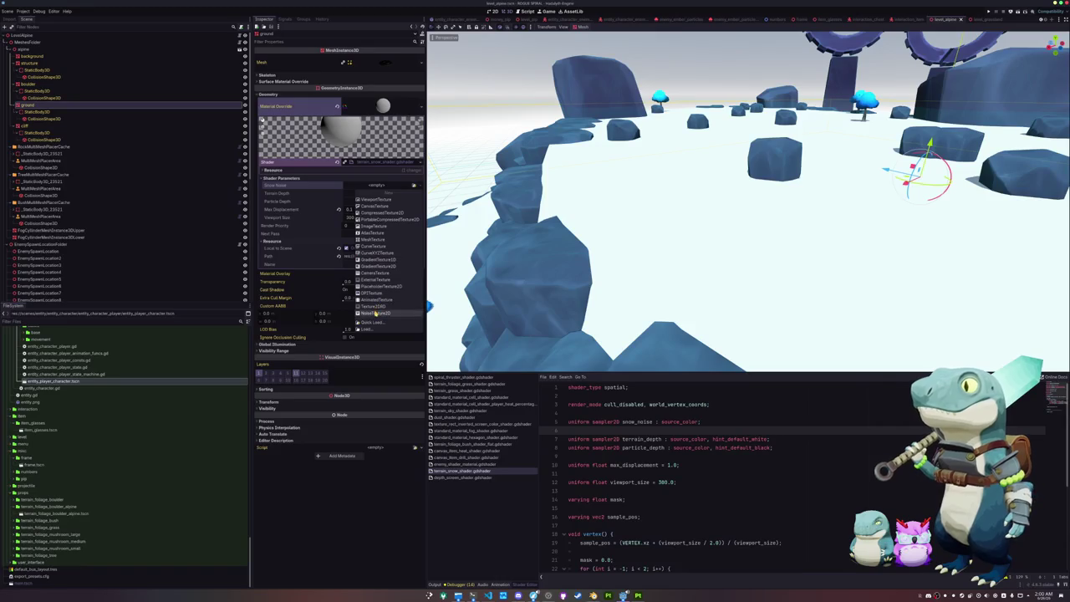
left_click(376, 312)
left_click(360, 195)
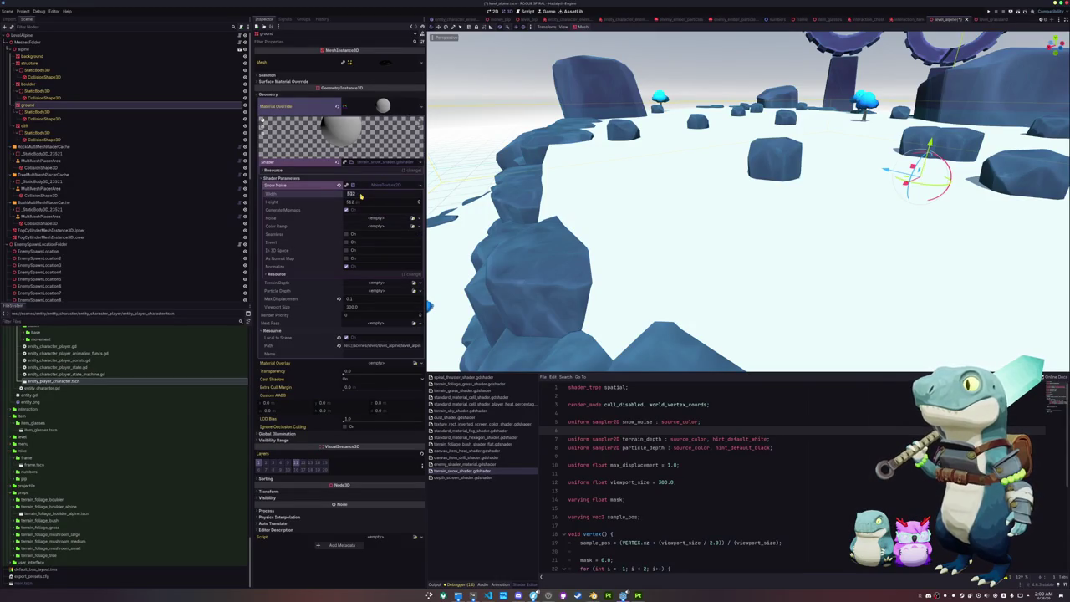
left_click(358, 202)
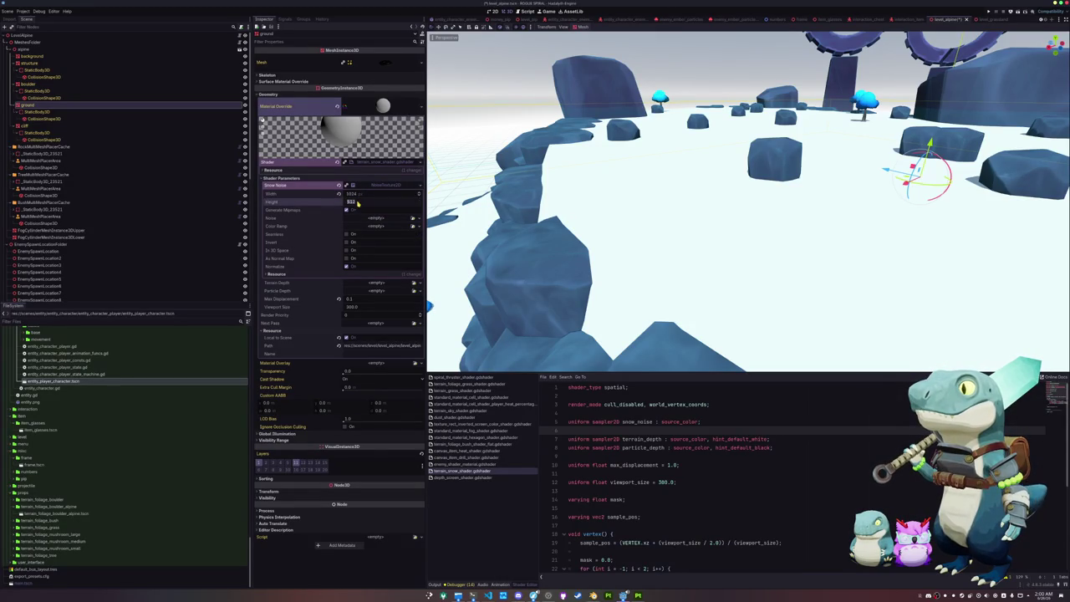
type("1024")
key("Return")
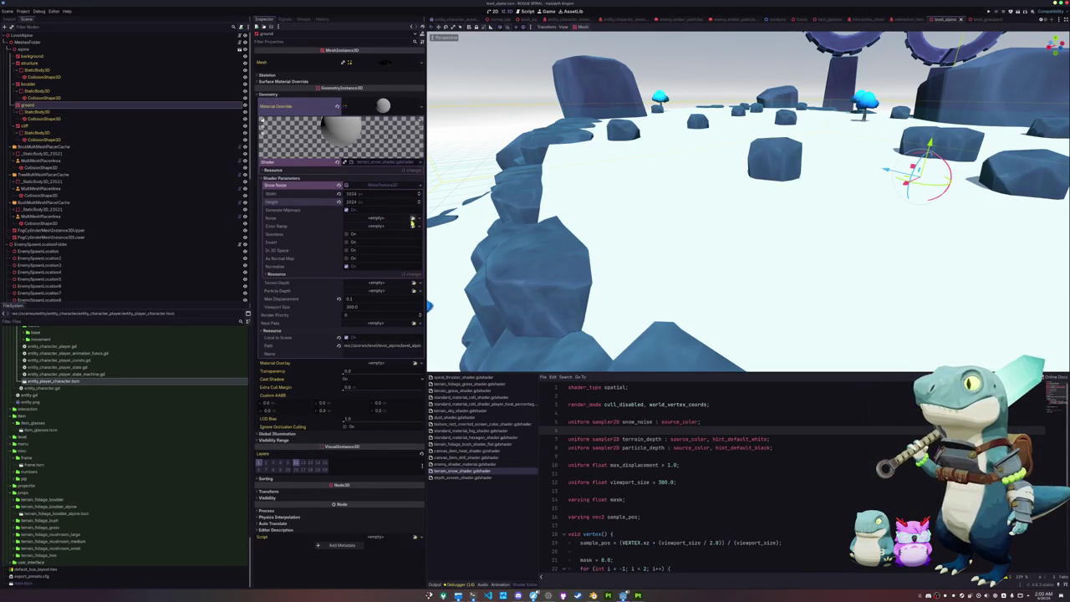
Give the noise texture a Cellular FastNoiseLite with frequency about 0.26.
left_click(412, 218)
left_click(404, 229)
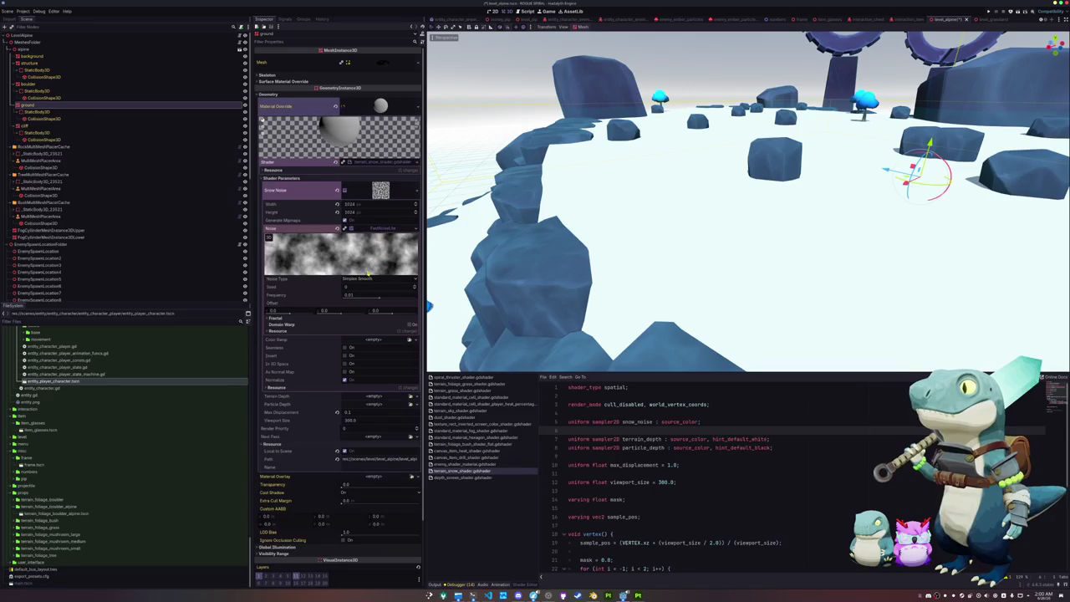
left_click(368, 279)
left_click(365, 301)
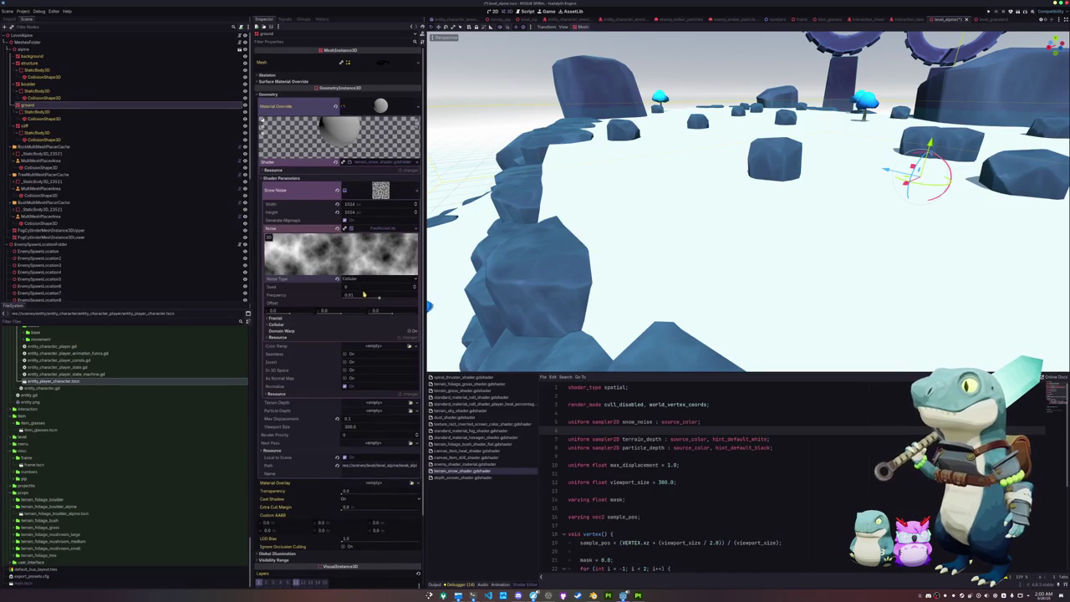
left_click_drag(384, 300, 406, 298)
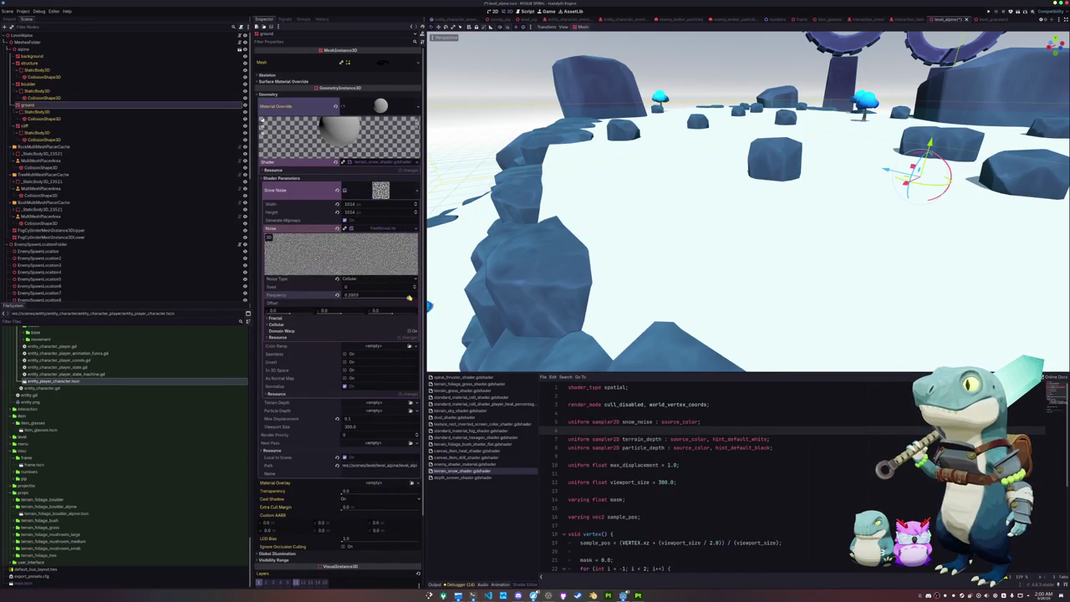
left_click(607, 430)
key("Return")
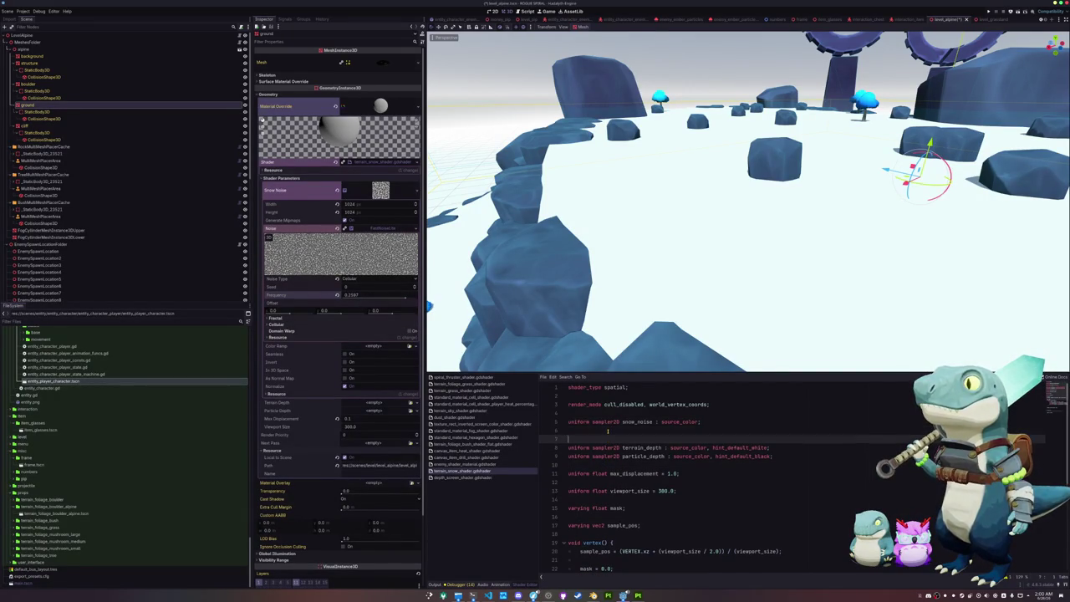
Declare snow_color_low and snow_color_high source_color uniforms below snow_noise.
type("uniform ")
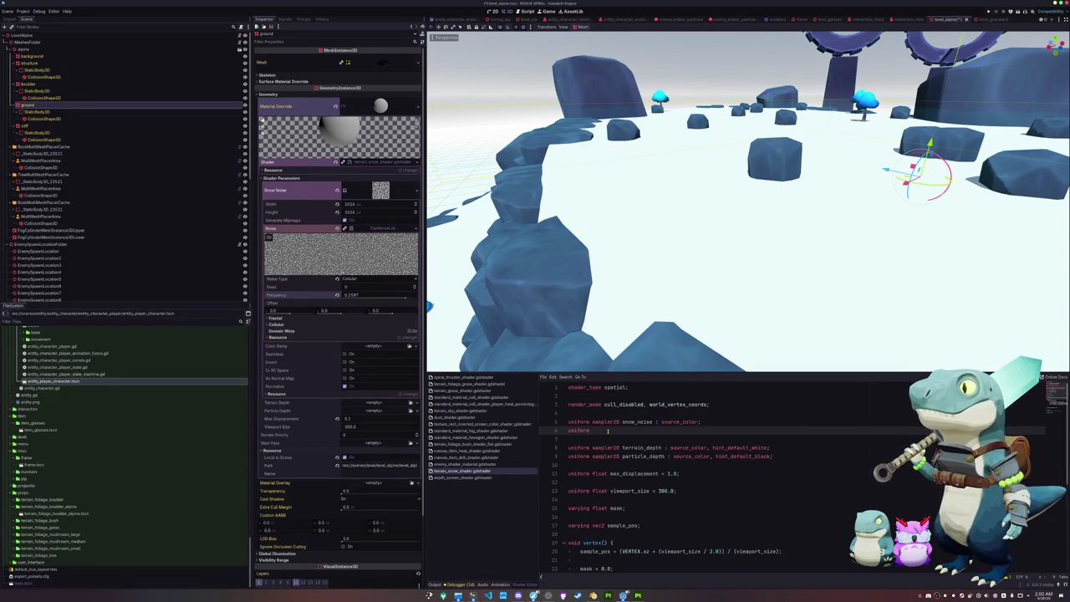
type("v")
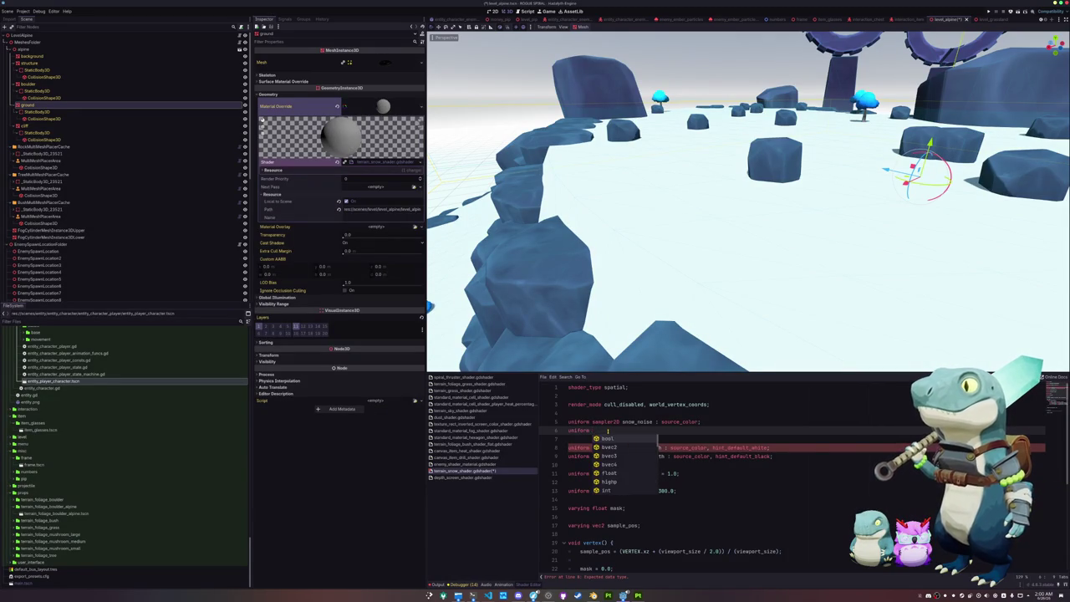
type("ec3 snow_color_low")
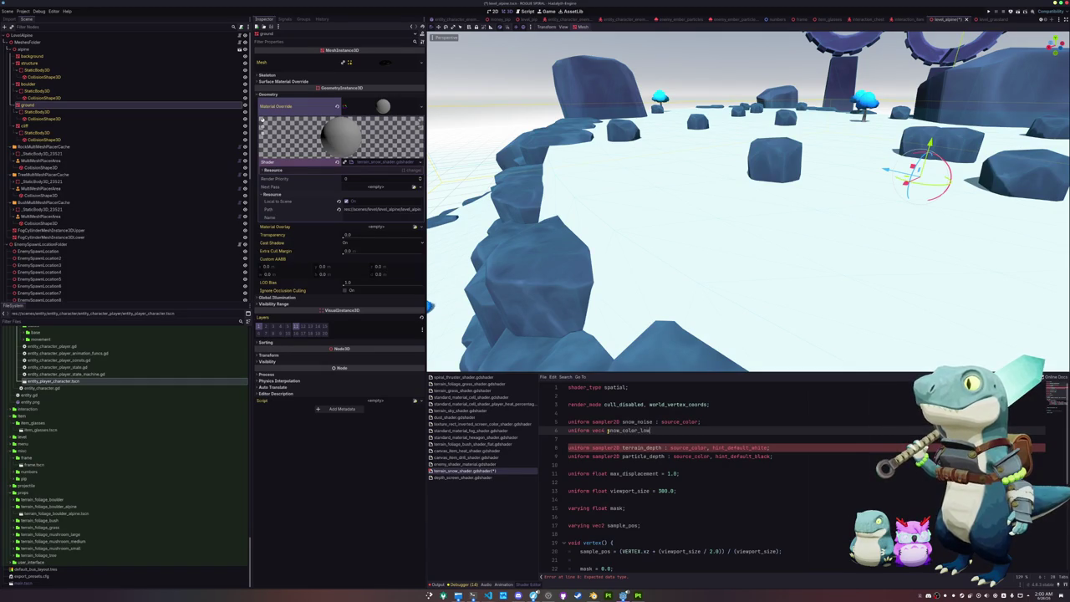
type("lor;")
key("Return")
type("m vec4 snow_co")
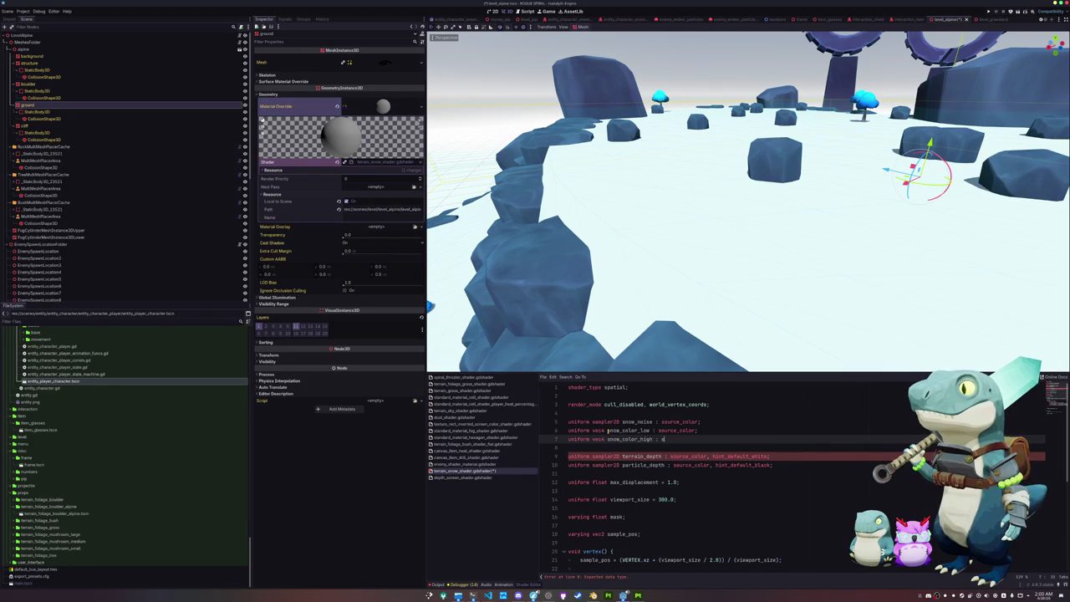
type("lor;")
key("Down")
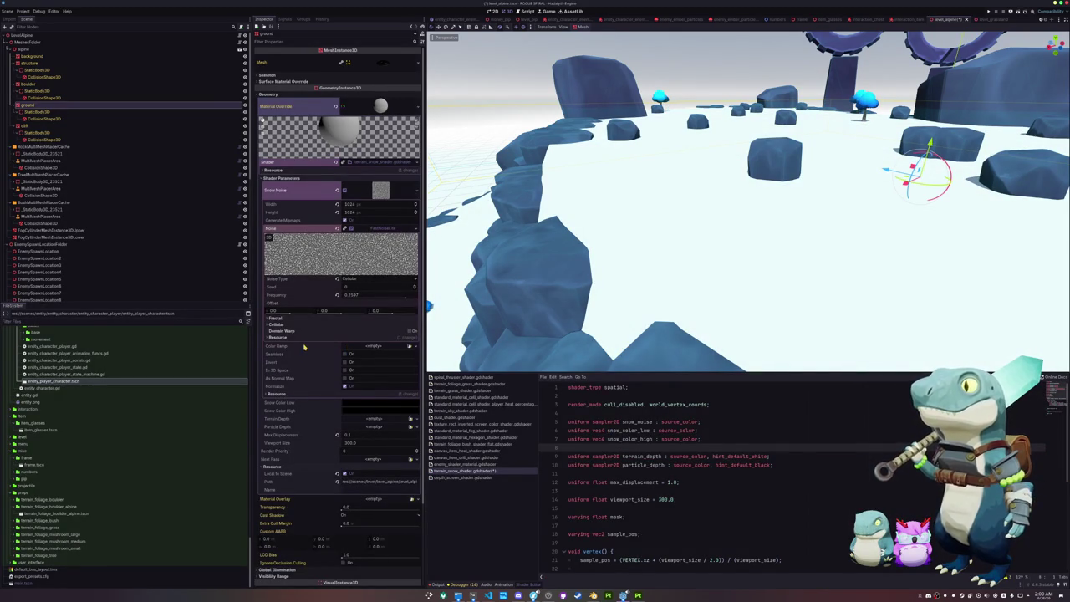
scroll(599, 470, "down", 7)
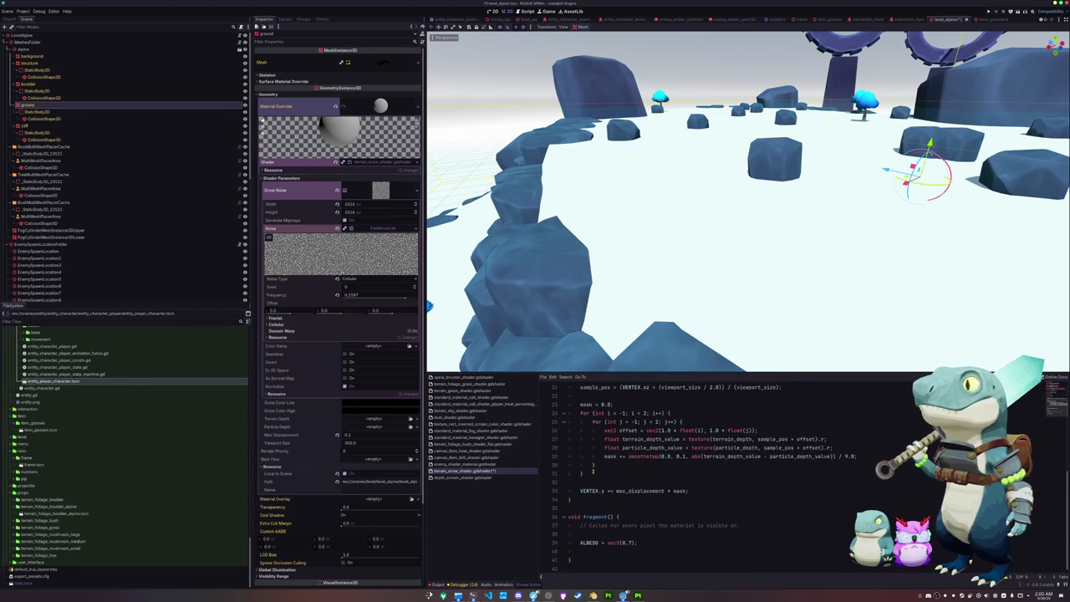
left_click(615, 550)
Replace vec3(0.7) in ALBEDO with mix(snow_color_low.rgb, snow_color_high.rgb, mask).
key("Up")
key("ctrl+shift+Return")
double_click(615, 550)
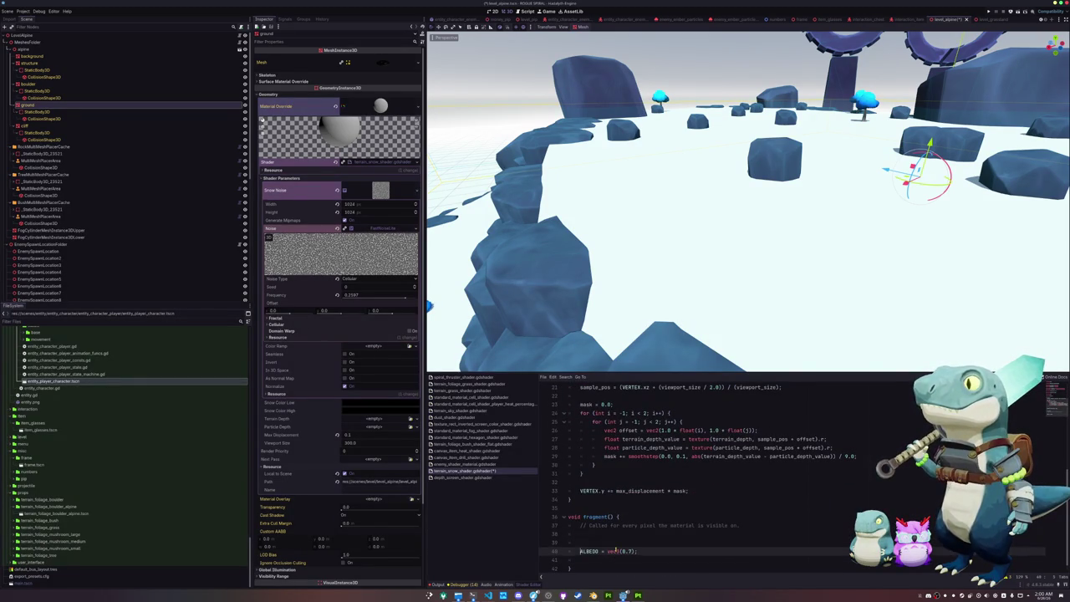
type("mix(snow_color_top")
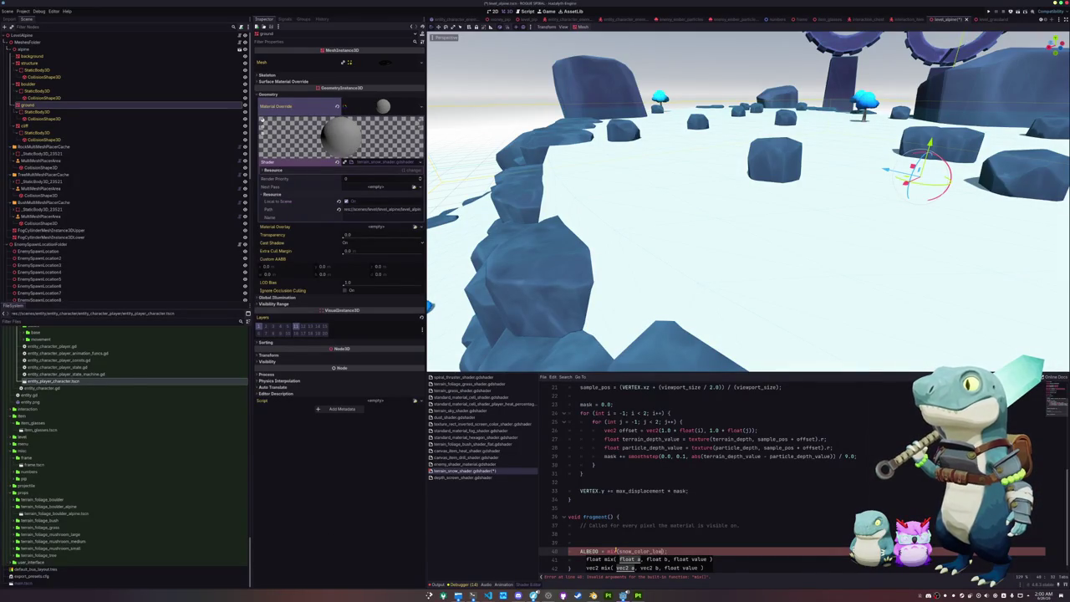
key("Escape")
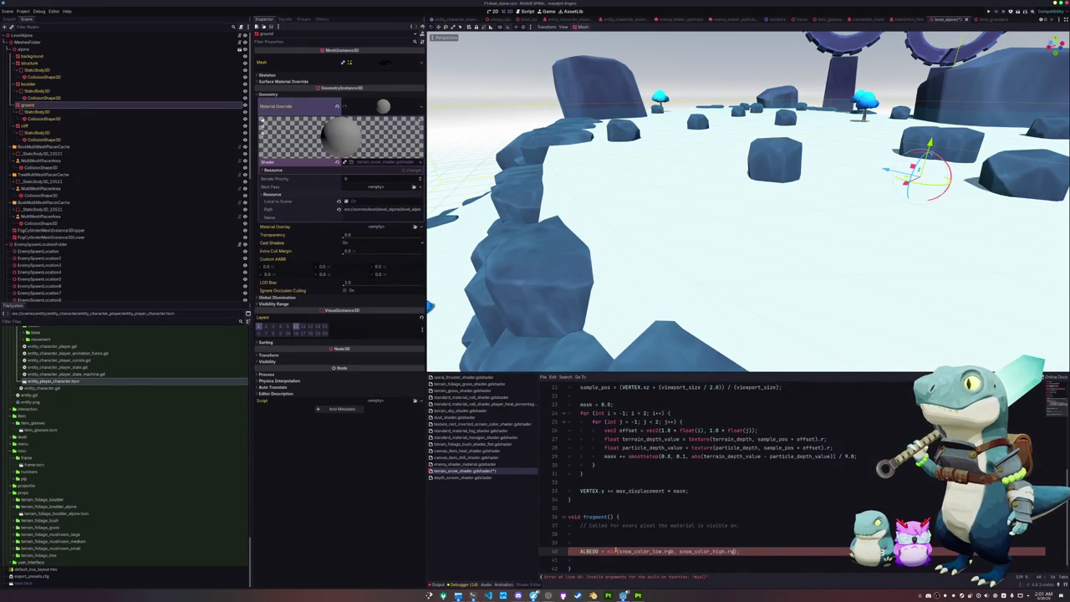
type("mask")
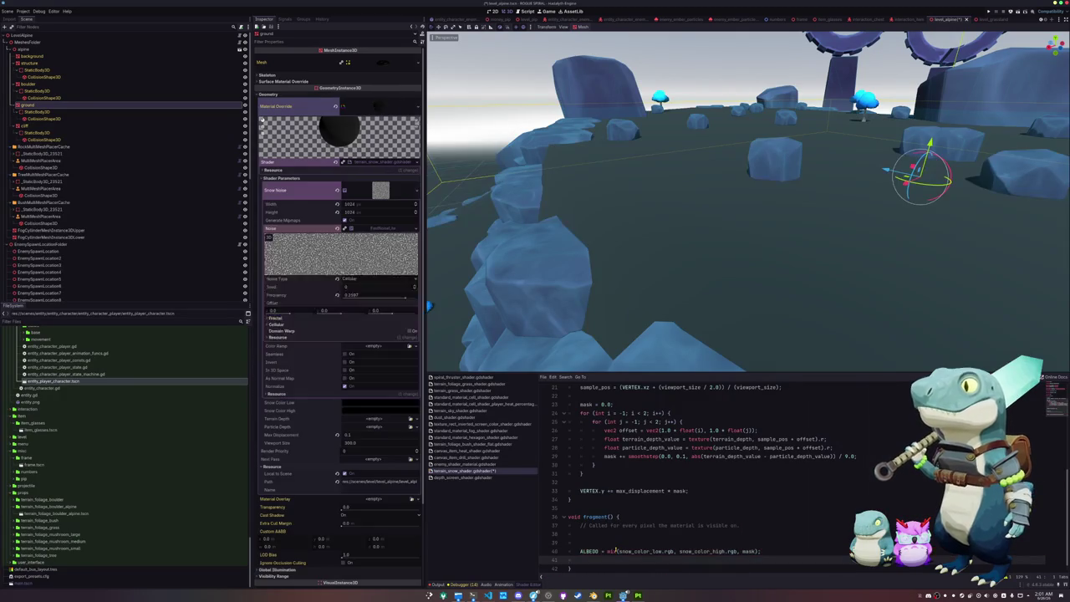
Remove the blank lines around the albedo line and save the shader.
key("Up")
key("BackSpace")
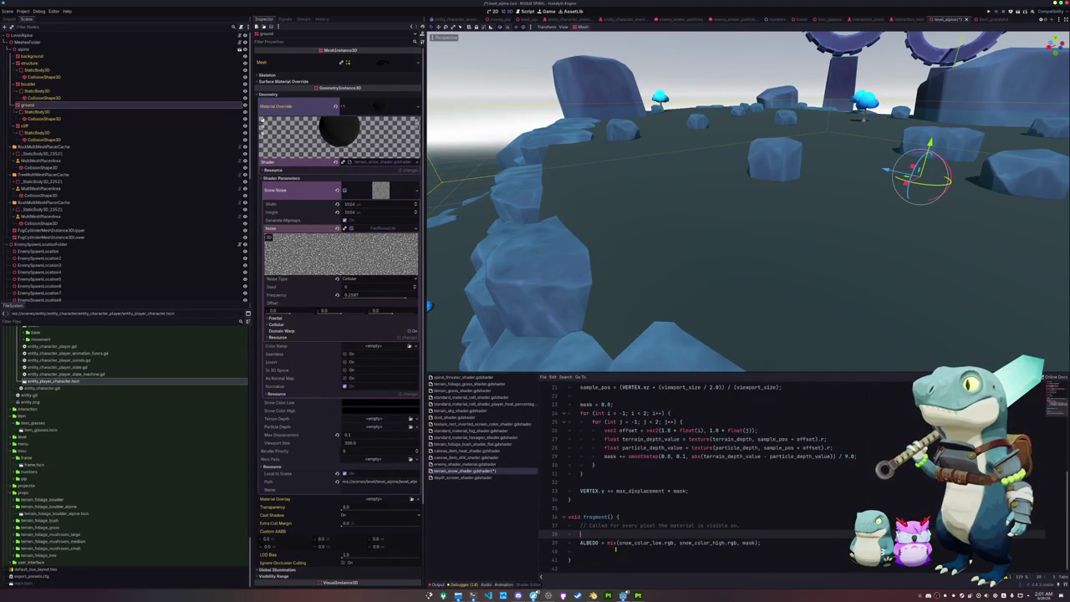
key("Delete")
key("Down")
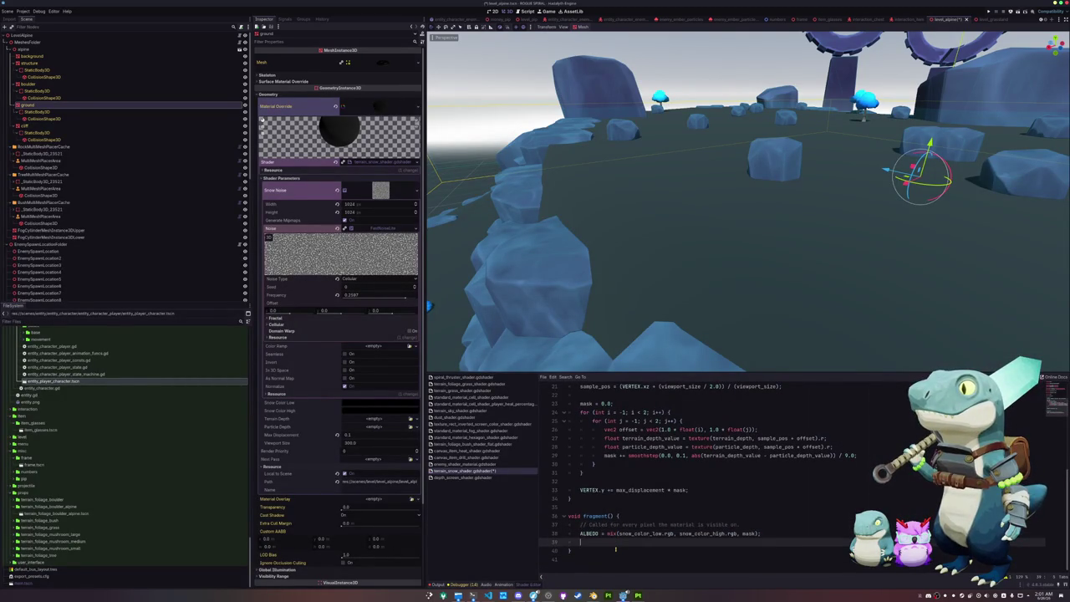
key("BackSpace")
key("ctrl+s")
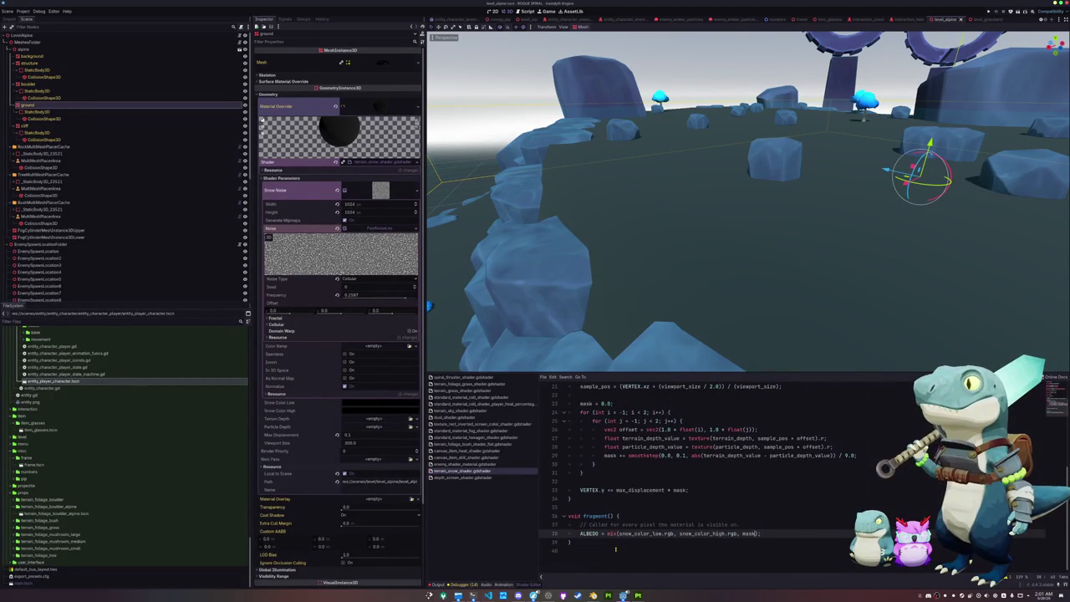
key("Up")
key("Down")
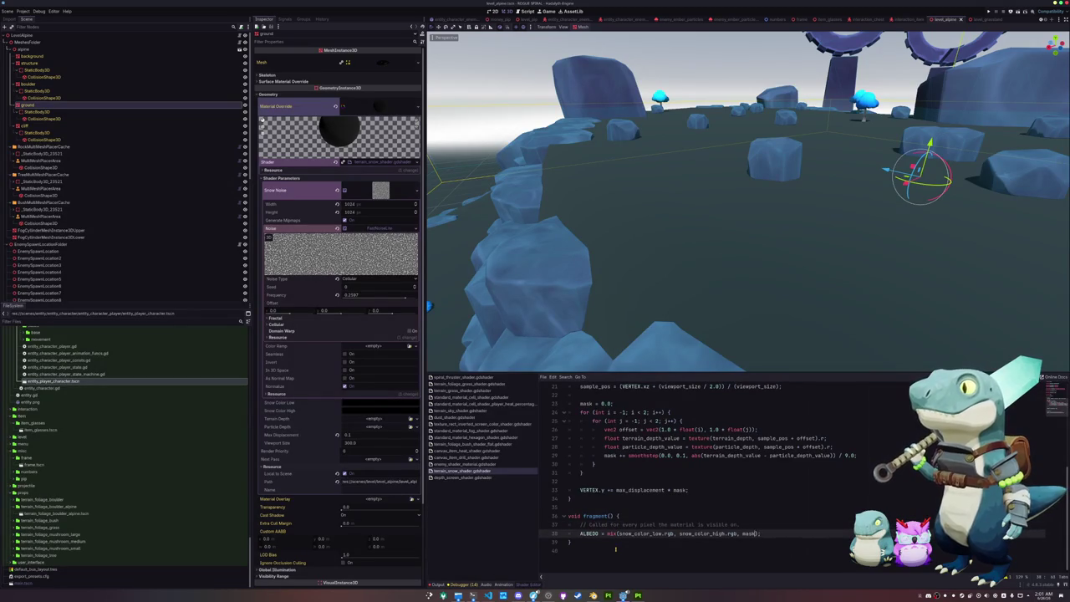
key("Left")
key("Left")
key("Left")
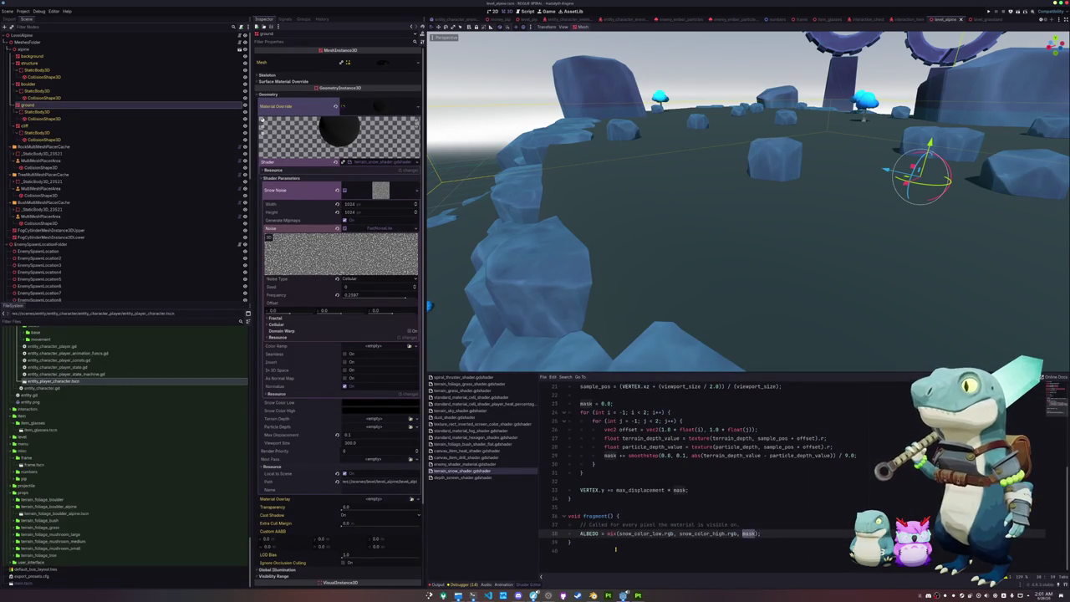
key("Left")
key("Left")
key("Left")
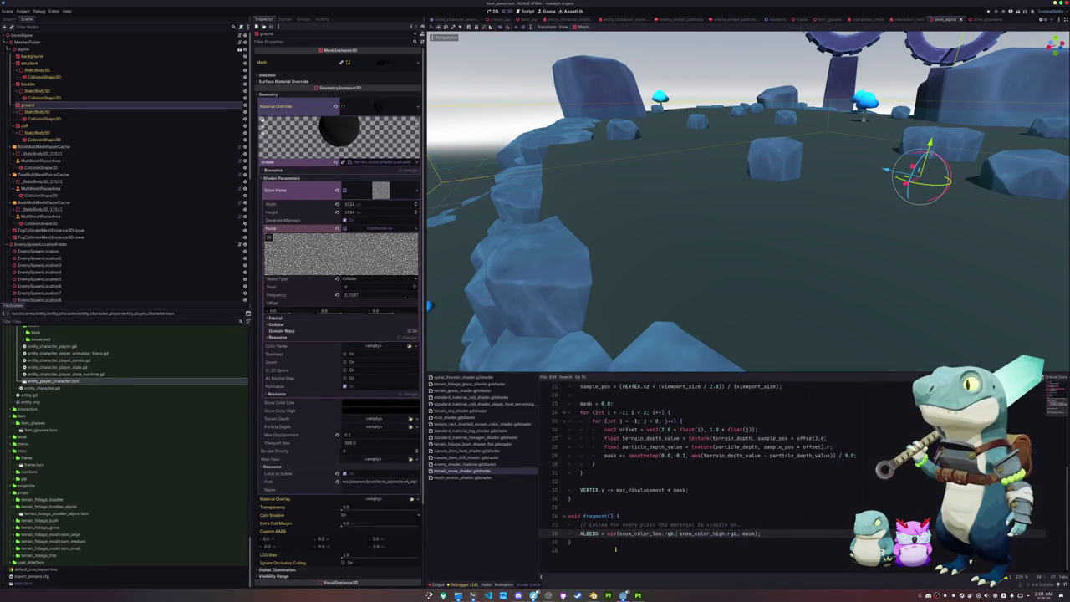
scroll(607, 533, "up", 5)
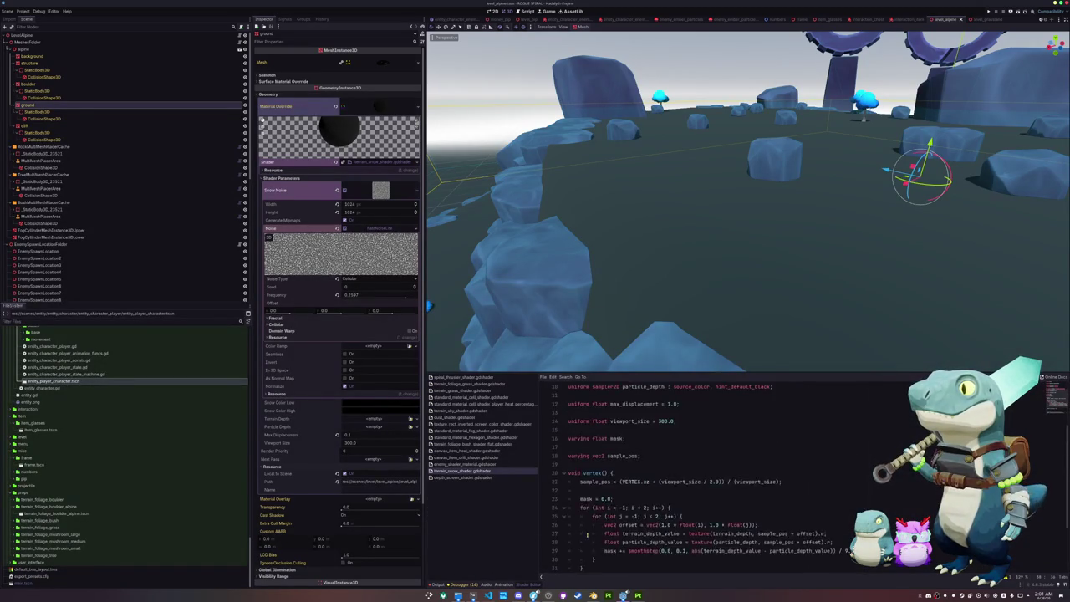
scroll(558, 529, "down", 3)
Change the mix() factor from mask to texture(snow_noise, sample_pos).
left_click(750, 542)
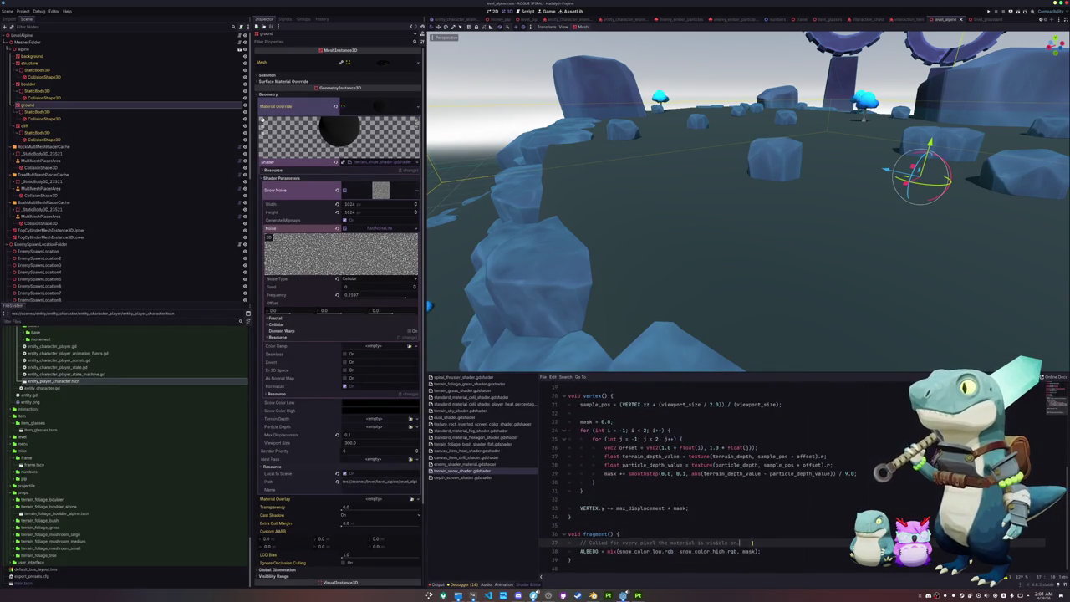
key("Down")
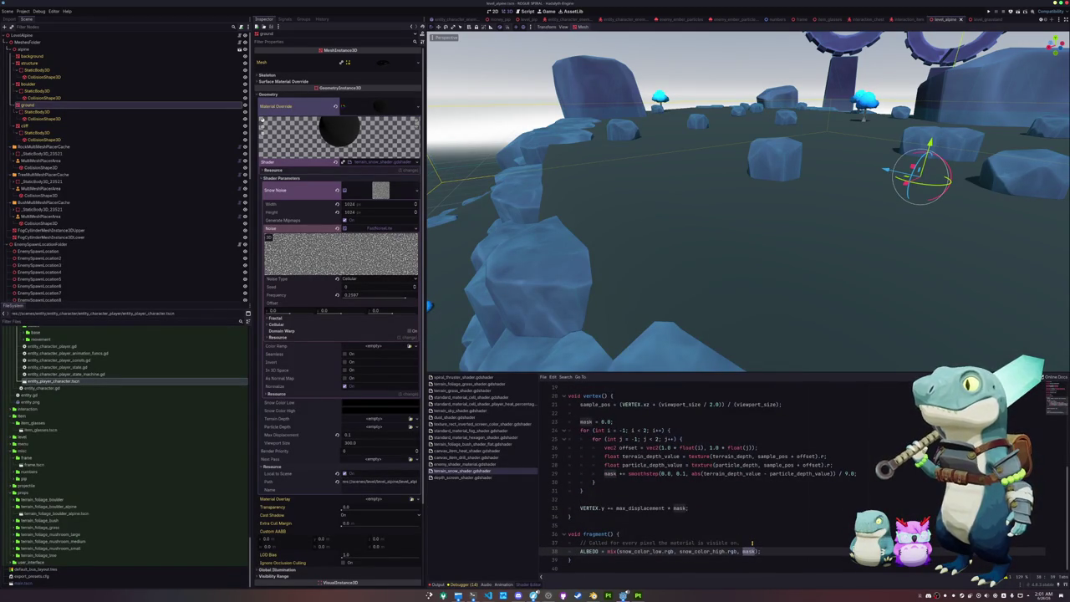
type("texture(")
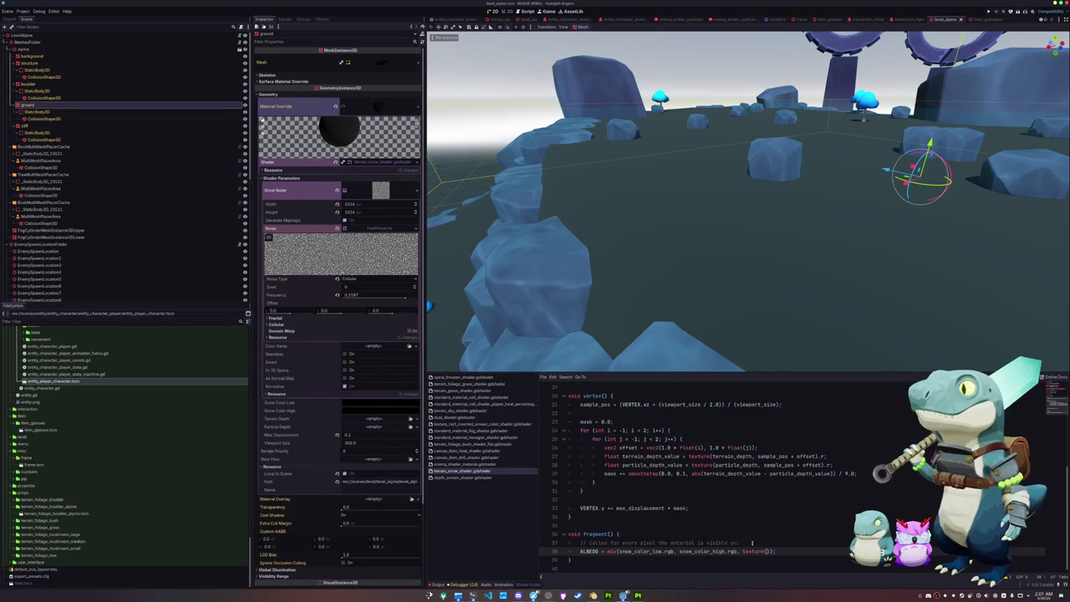
type("snow_noise")
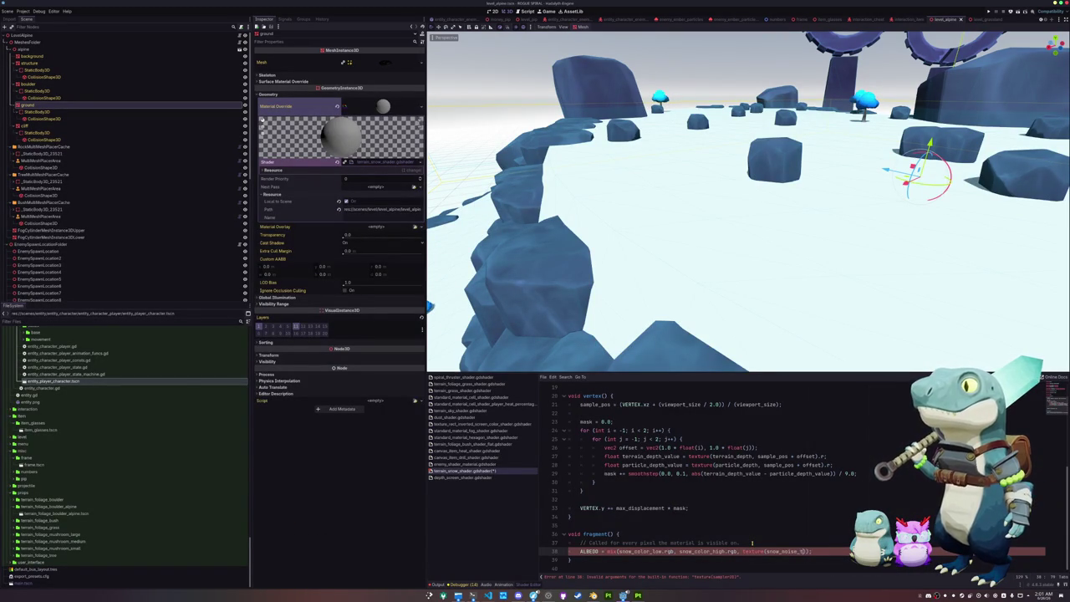
scroll(753, 513, "up", 5)
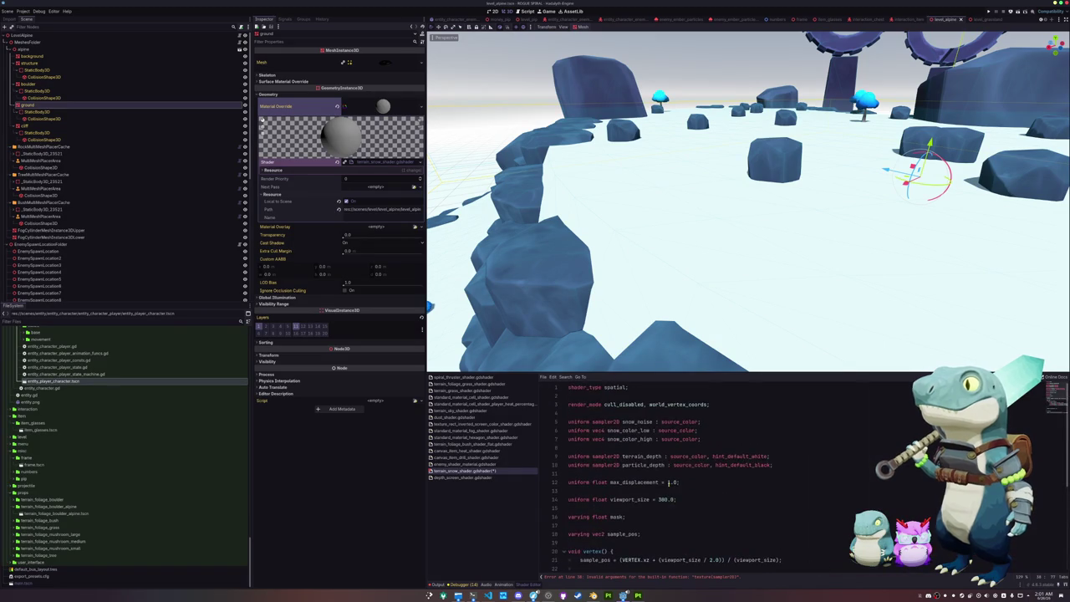
scroll(705, 492, "down", 5)
type("samp")
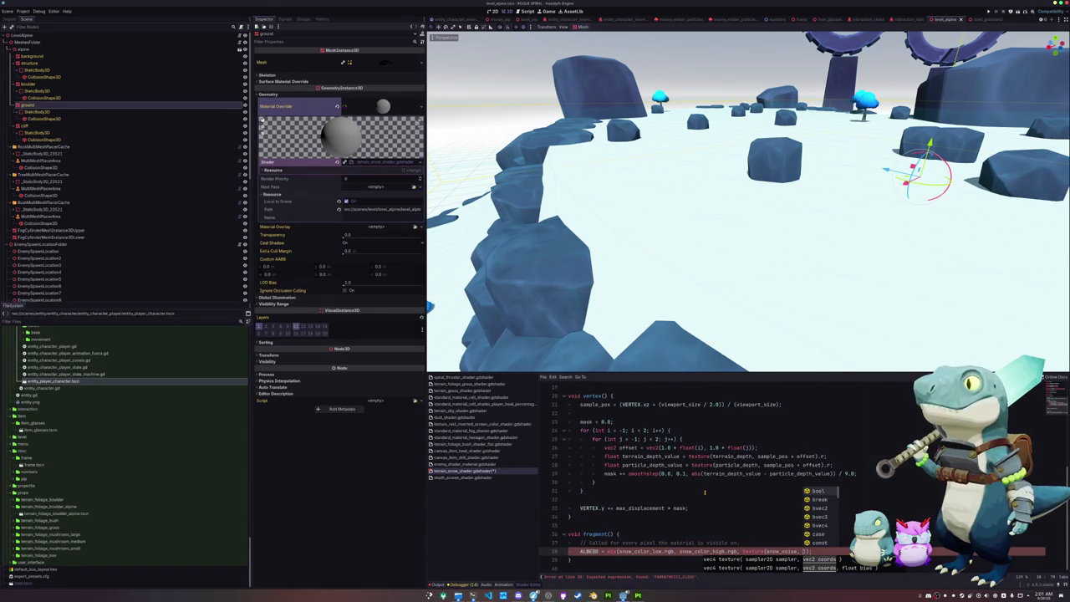
type("le_pos * 0.")
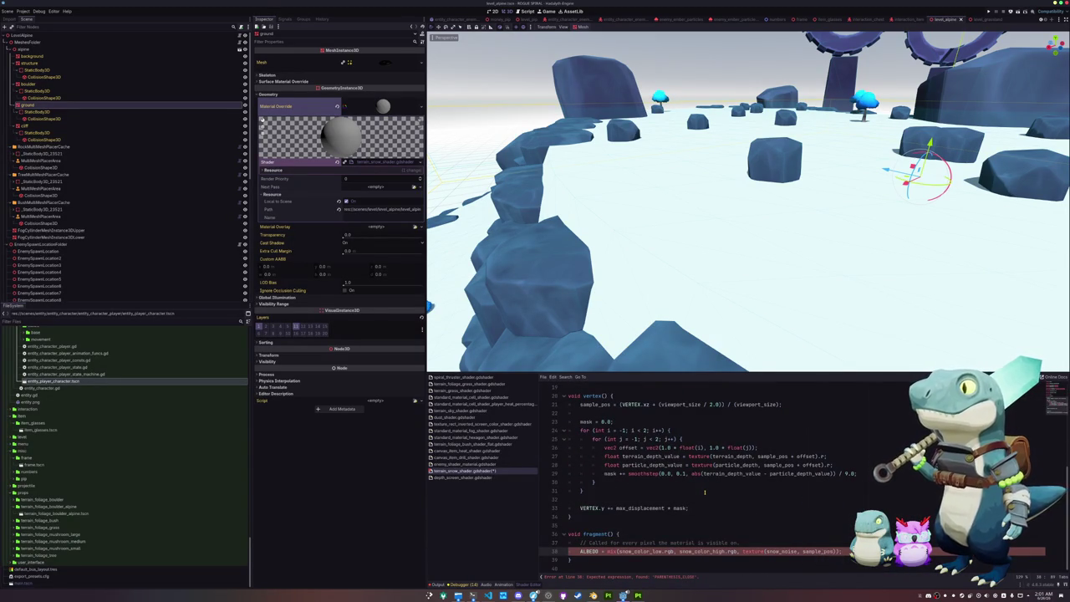
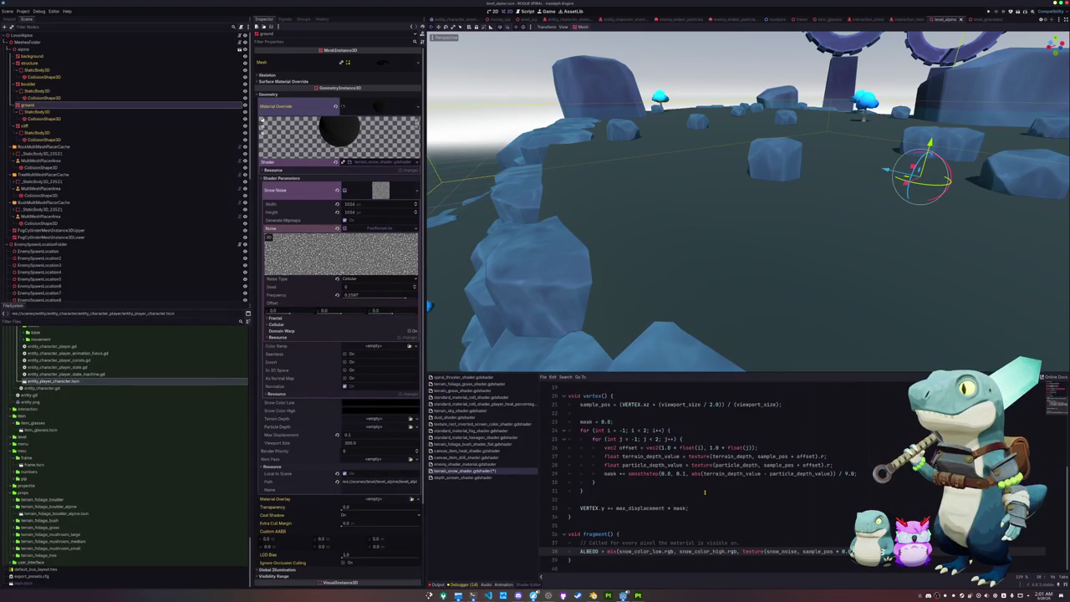
Nudge the snow noise frequency, save the level scene, and set Snow Color Low to white.
left_click_drag(395, 294, 382, 297)
key("ctrl+s")
left_click(609, 559)
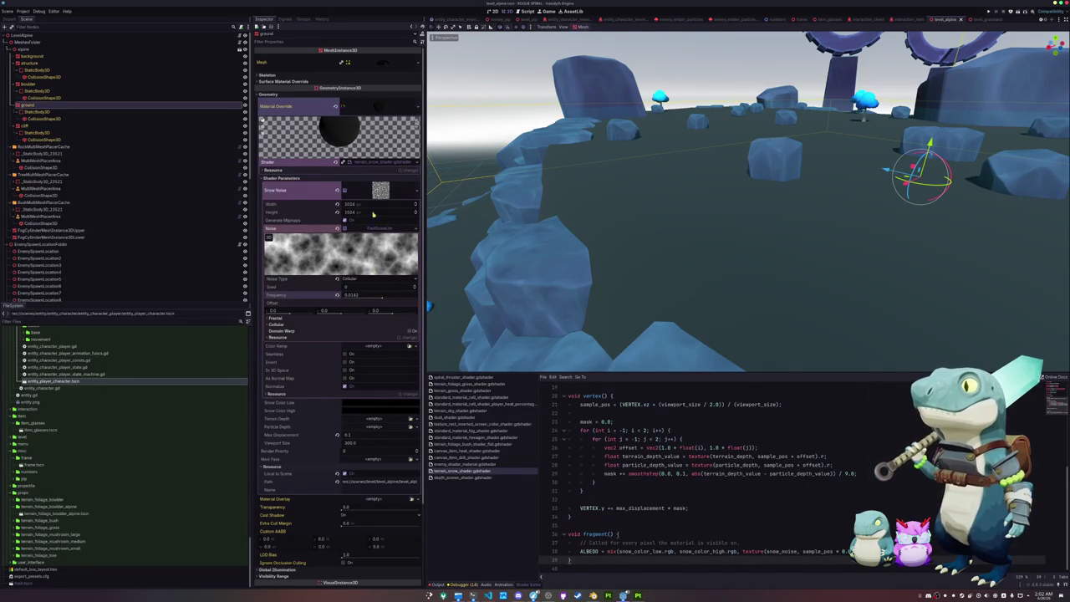
left_click(399, 402)
left_click_drag(415, 435, 417, 386)
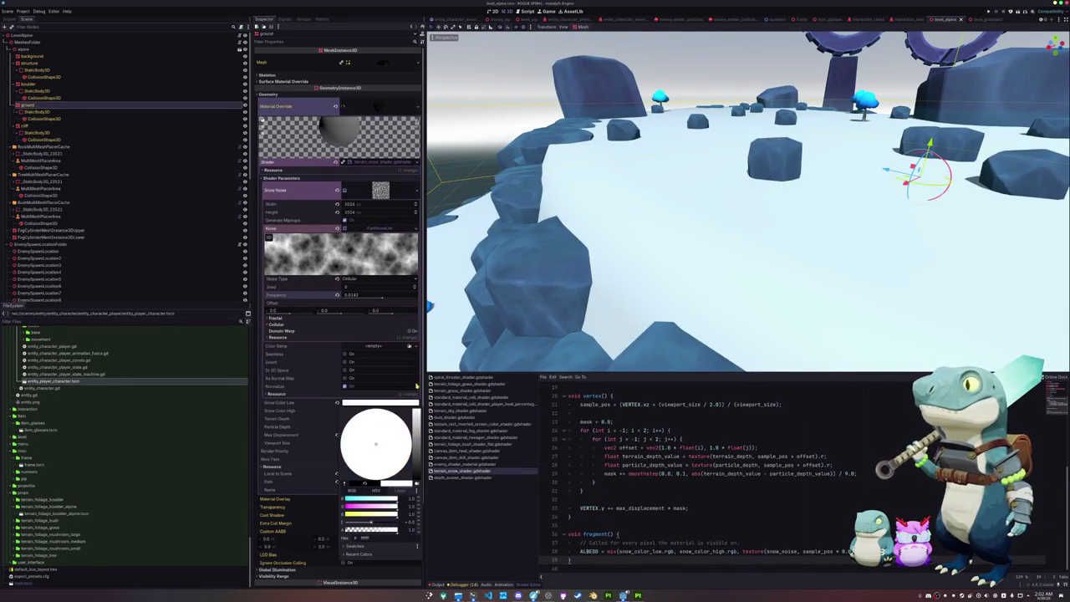
left_click(656, 520)
mouse_move(382, 299)
left_mouse_down()
mouse_move(416, 297)
mouse_move(402, 297)
left_mouse_up()
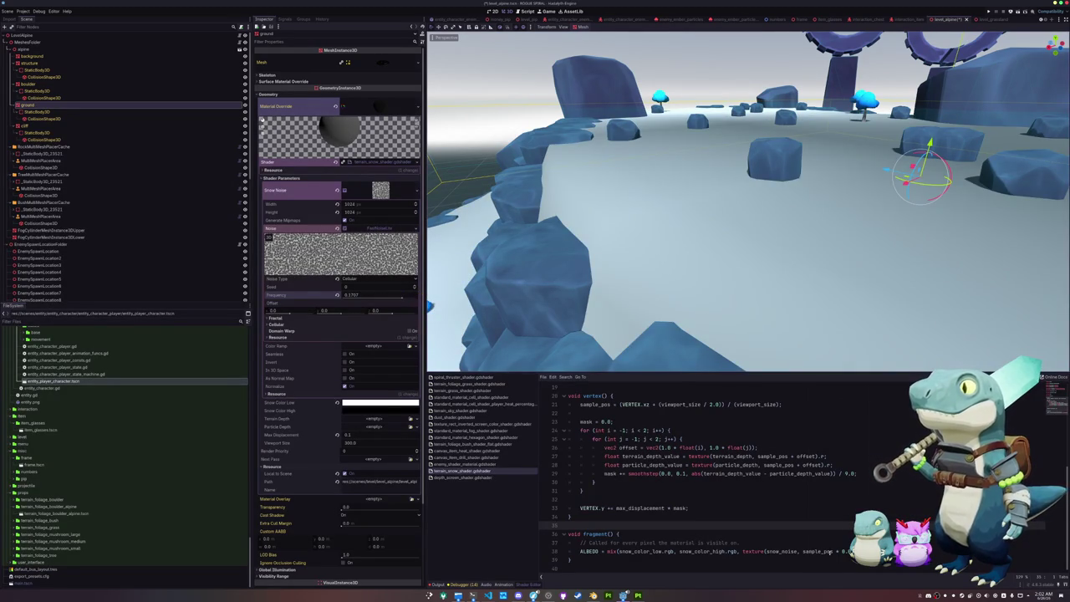
Replace the 0. value at the end of shader line 38 with 1.
double_click(844, 552)
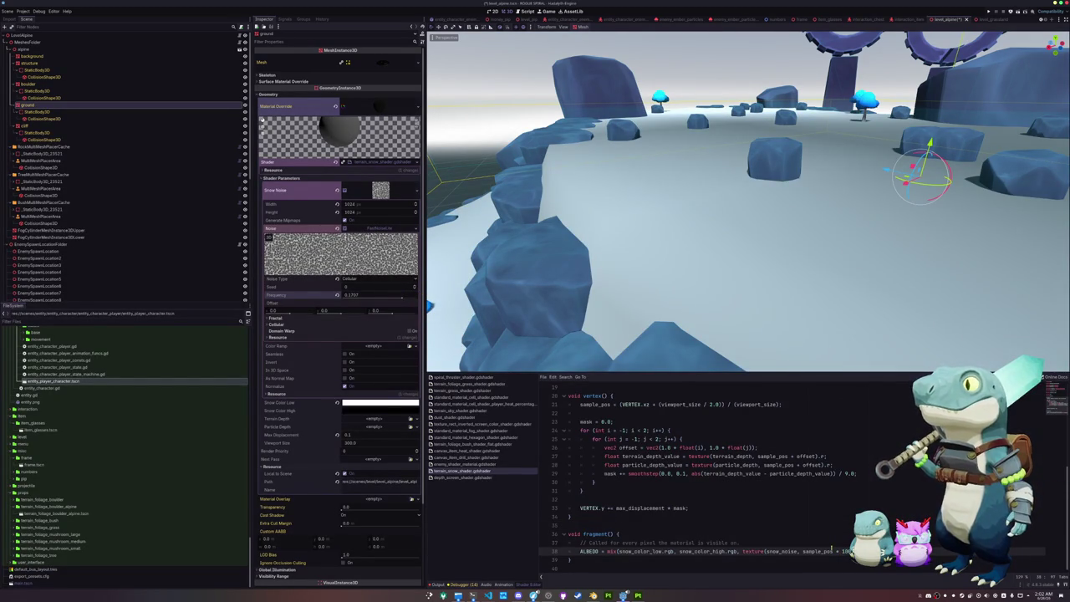
type(" * 10")
left_click_drag(690, 357, 646, 268)
Set the snow noise Frequency to exactly 0.25.
left_click_drag(401, 299, 405, 298)
left_click(370, 293)
type("0.25")
key("Return")
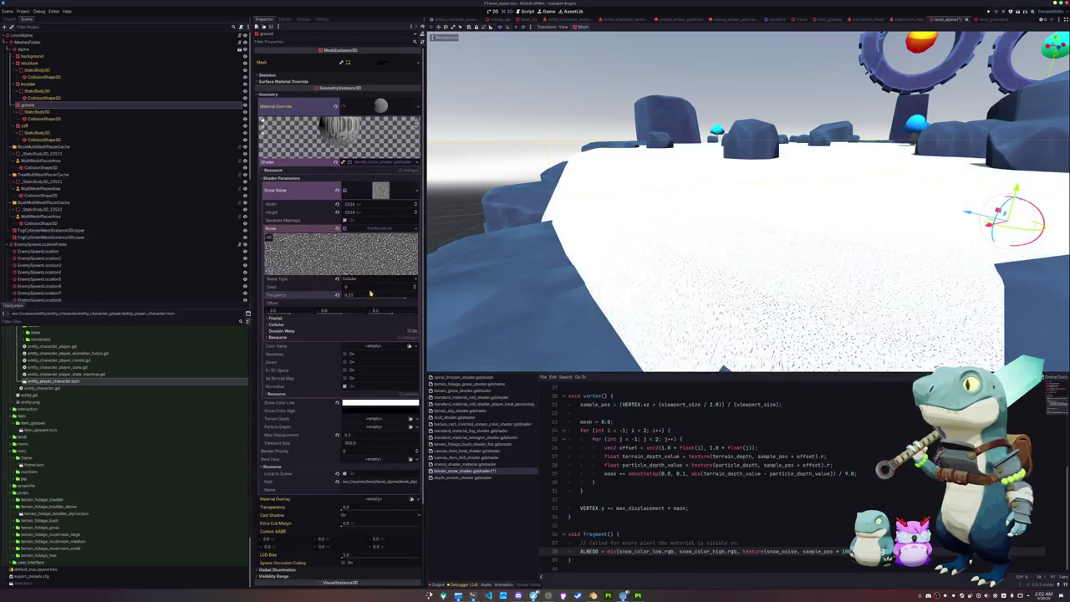
left_click(360, 403)
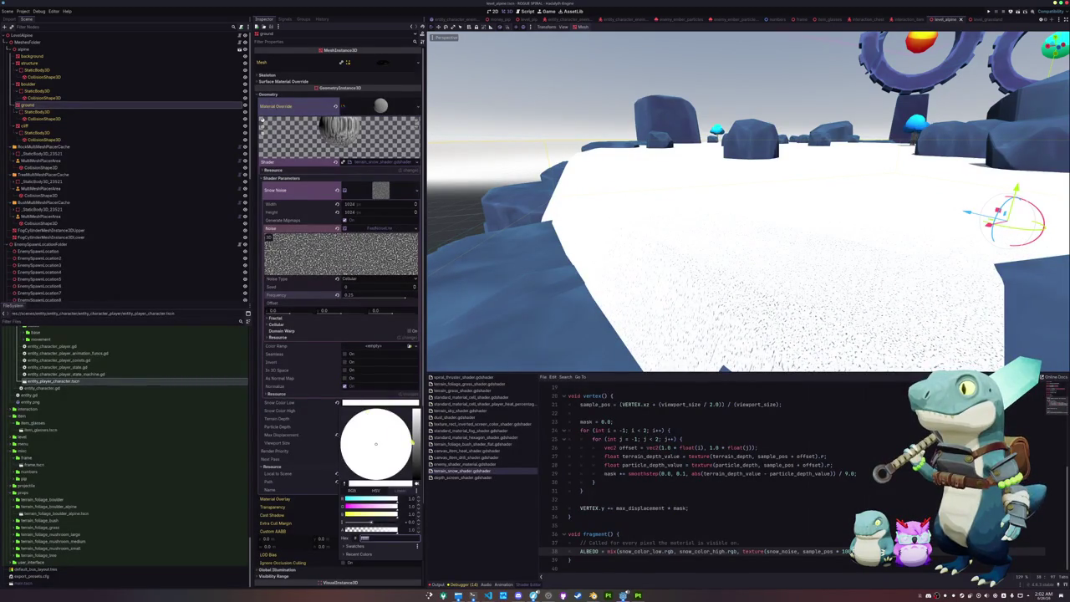
Tint Snow Color Low light cyan and try cyan and white shades for Snow Color High.
left_click_drag(402, 499, 350, 505)
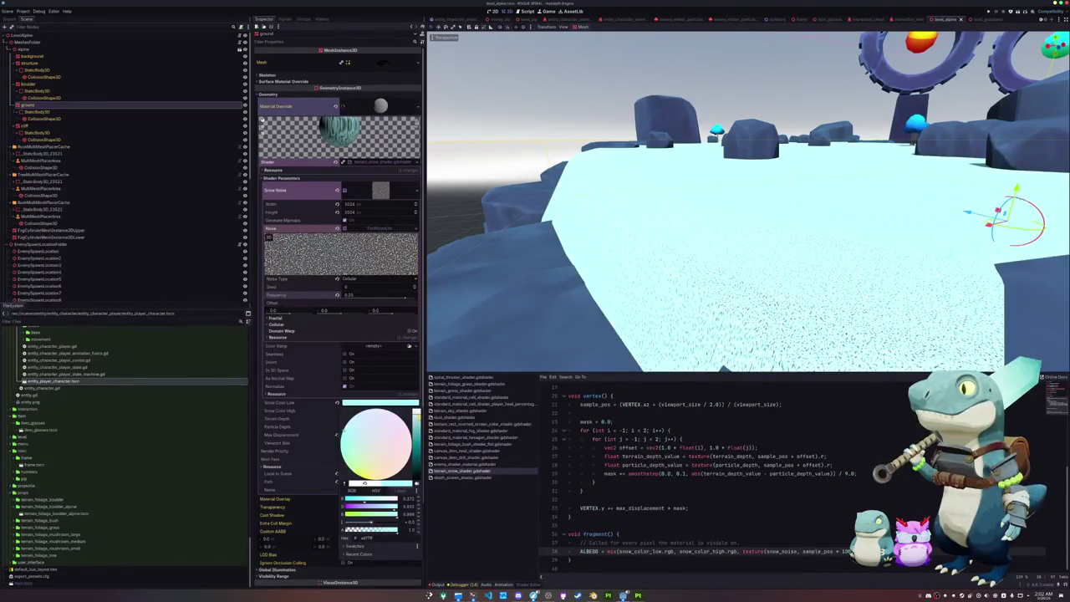
left_click(280, 411)
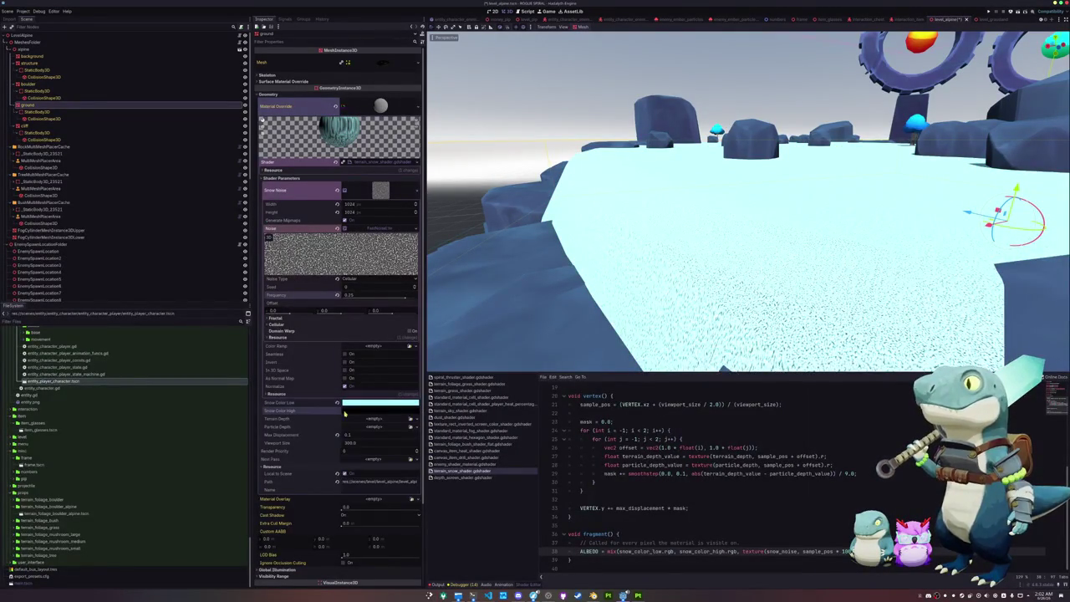
left_click(380, 411)
left_click(416, 422)
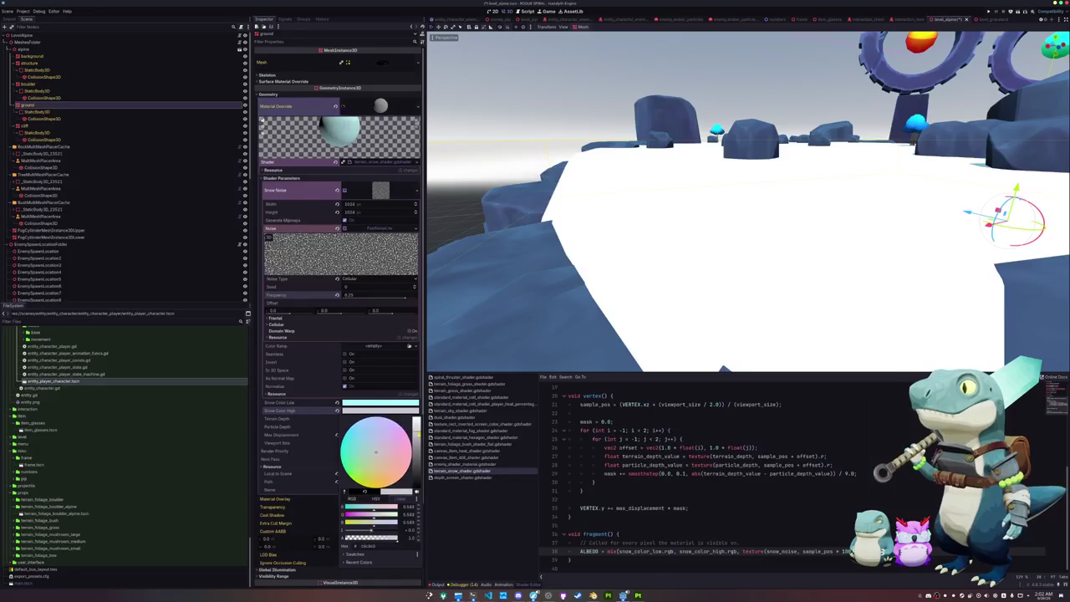
left_click_drag(377, 452, 323, 452)
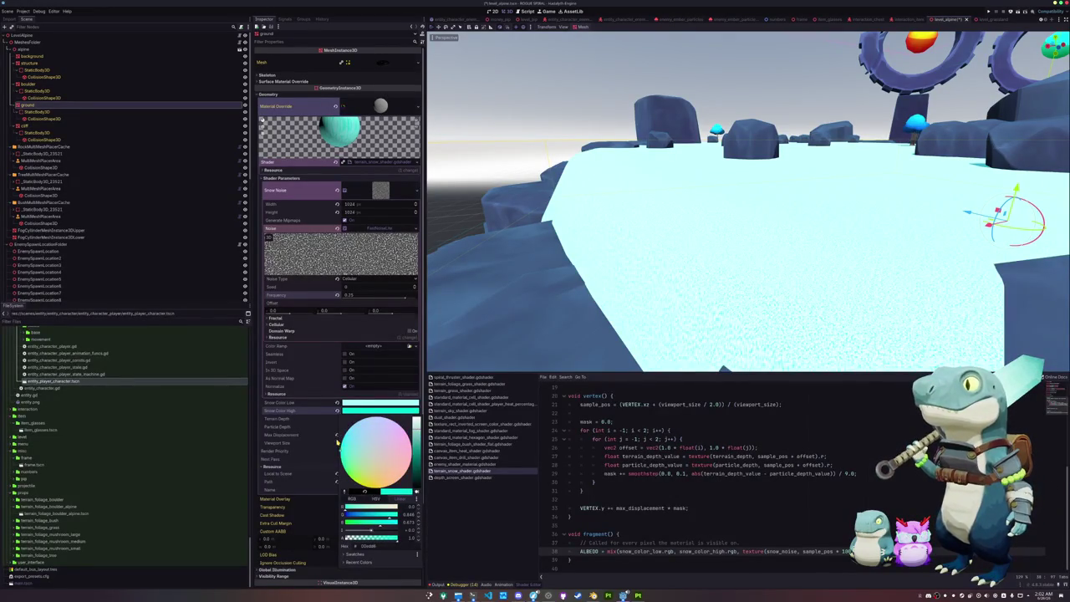
left_click(339, 433)
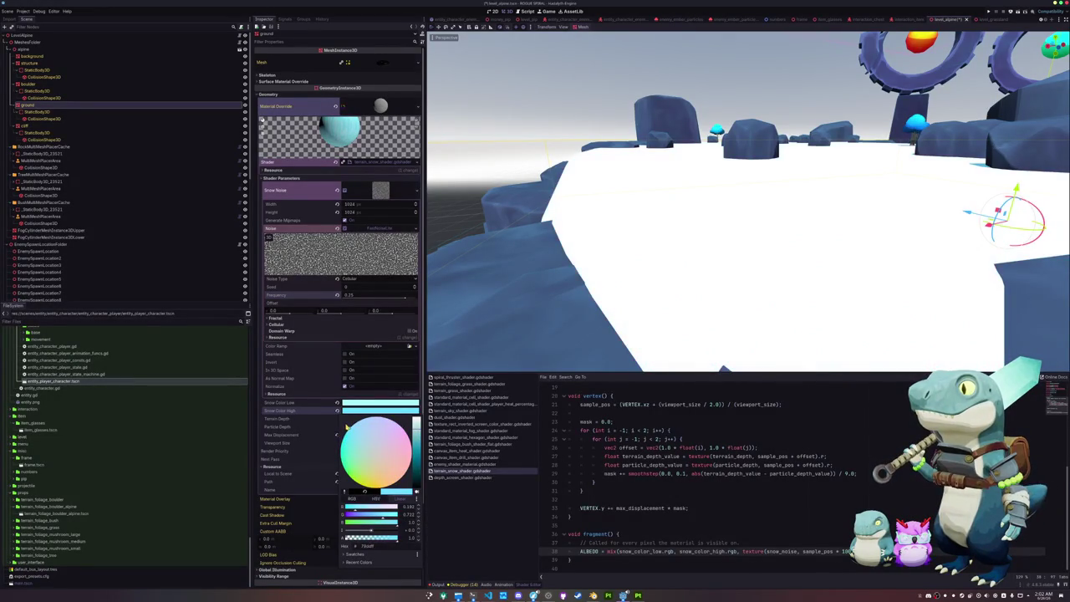
left_click(337, 433)
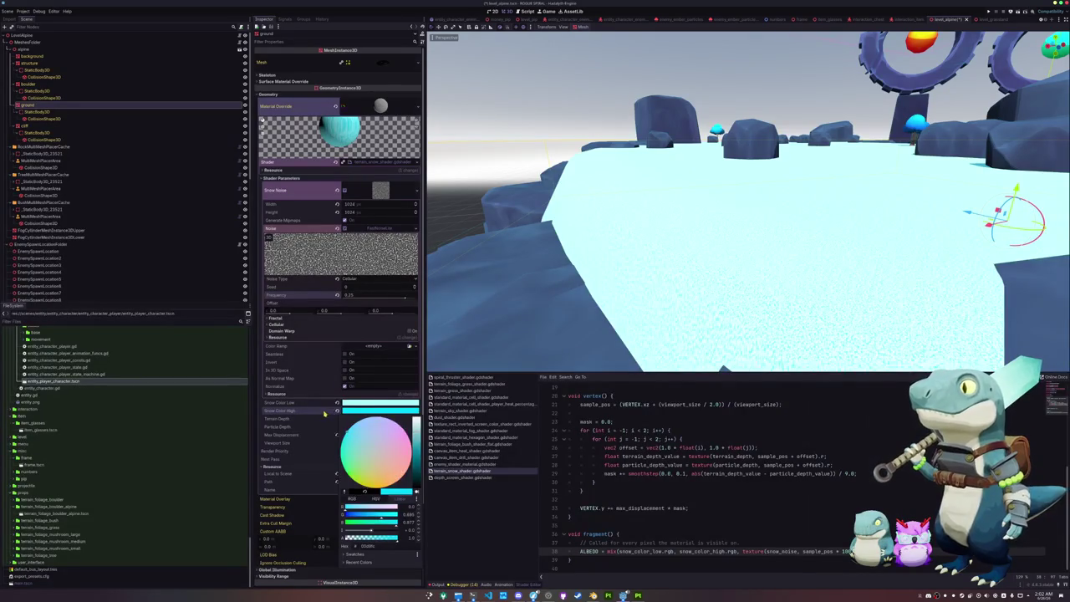
left_click(342, 430)
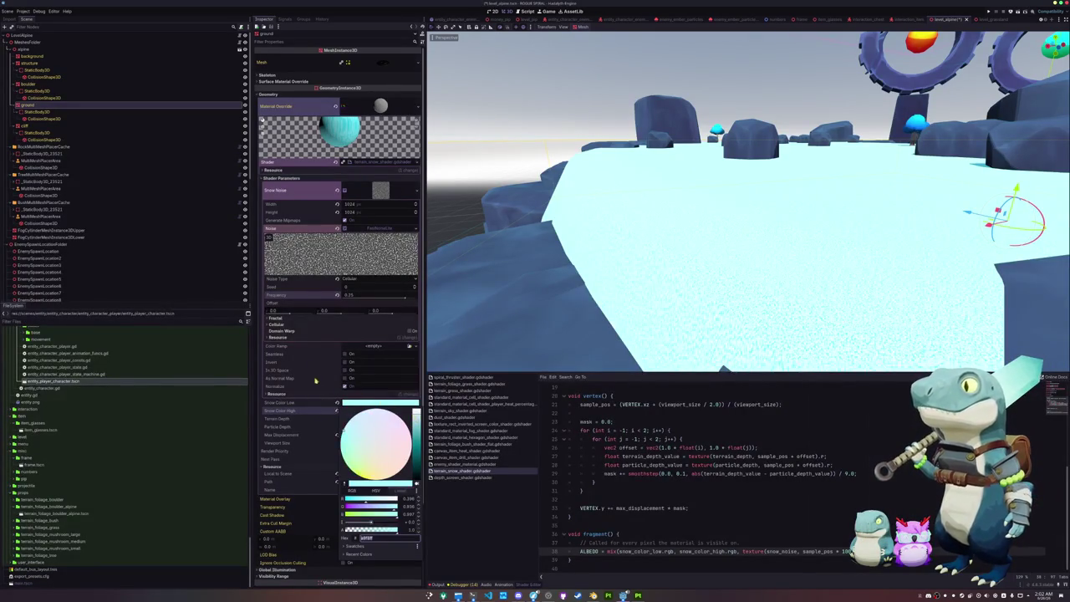
left_click(316, 326)
Set the snow noise's Fractal Type to None.
left_click(343, 332)
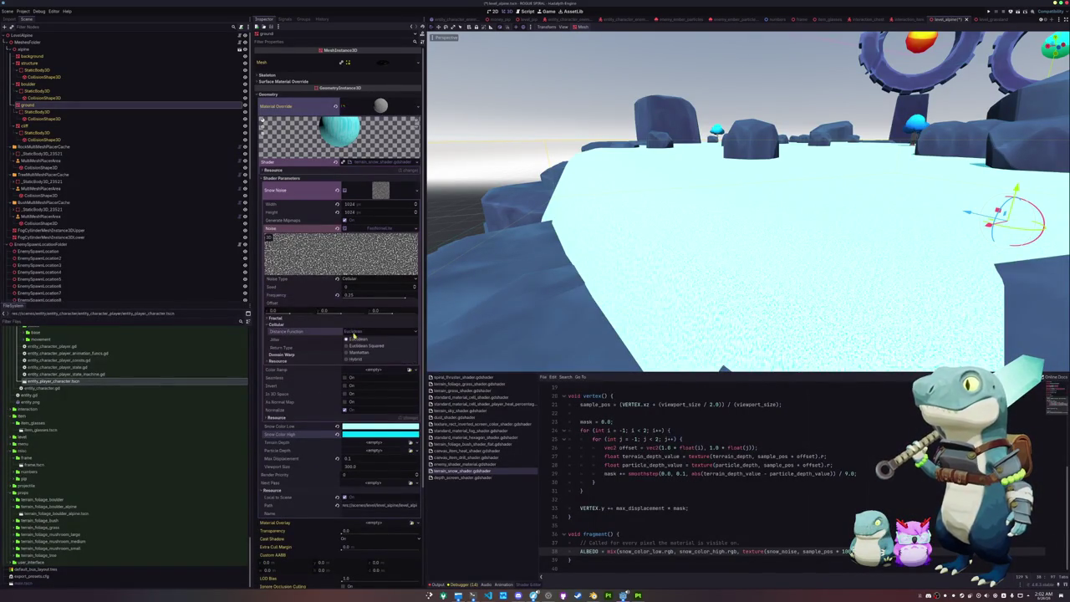
left_click(341, 325)
left_click(343, 317)
left_click(368, 324)
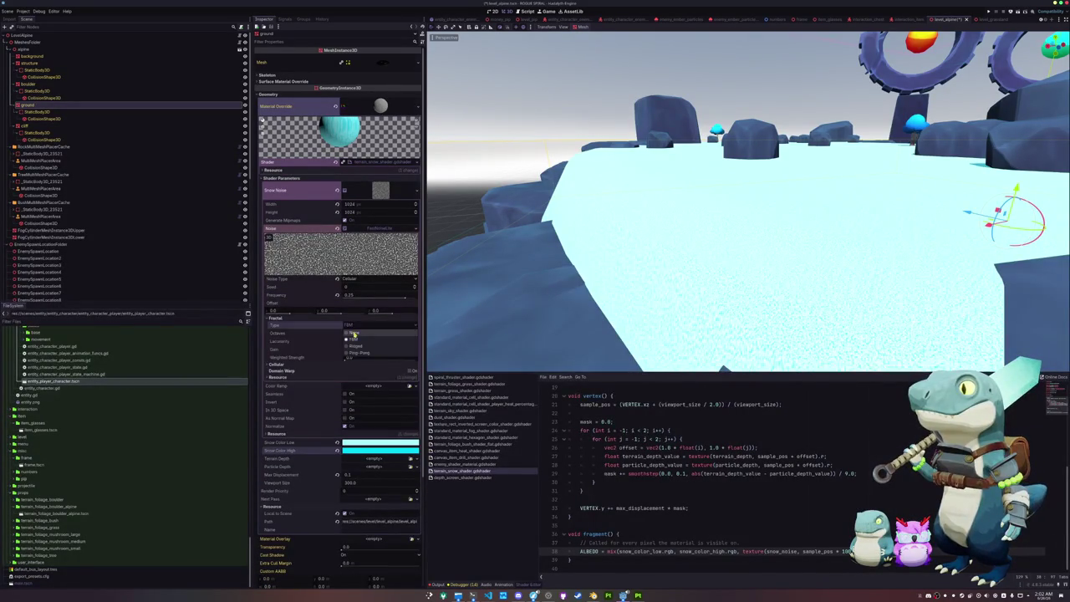
left_click(354, 335)
scroll(492, 272, "up", 4)
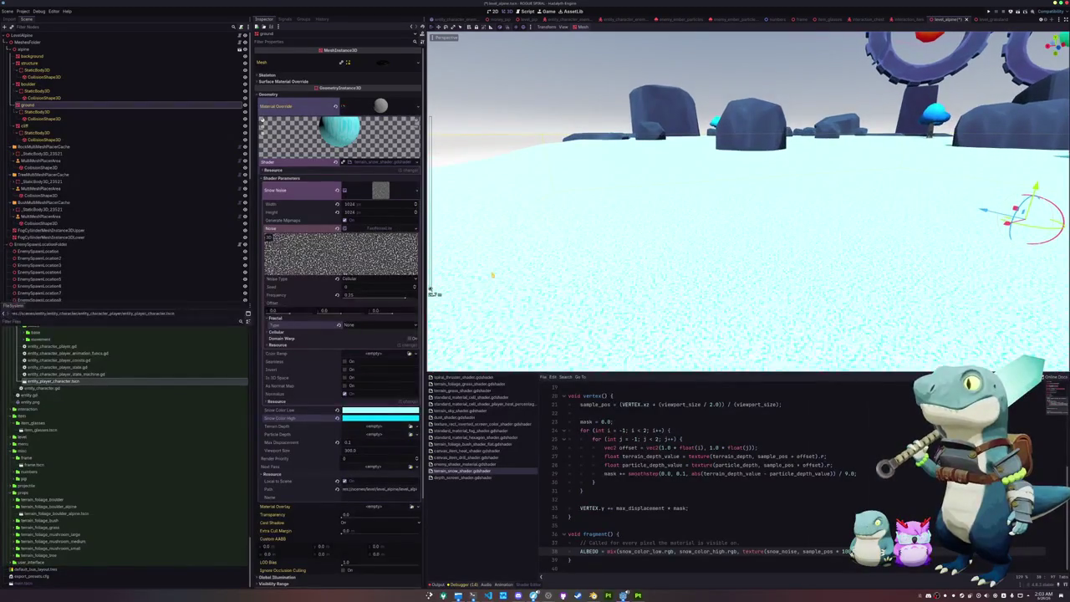
Make Snow Color High a light cyan with fine-tuned saturation and brightness.
left_click(381, 415)
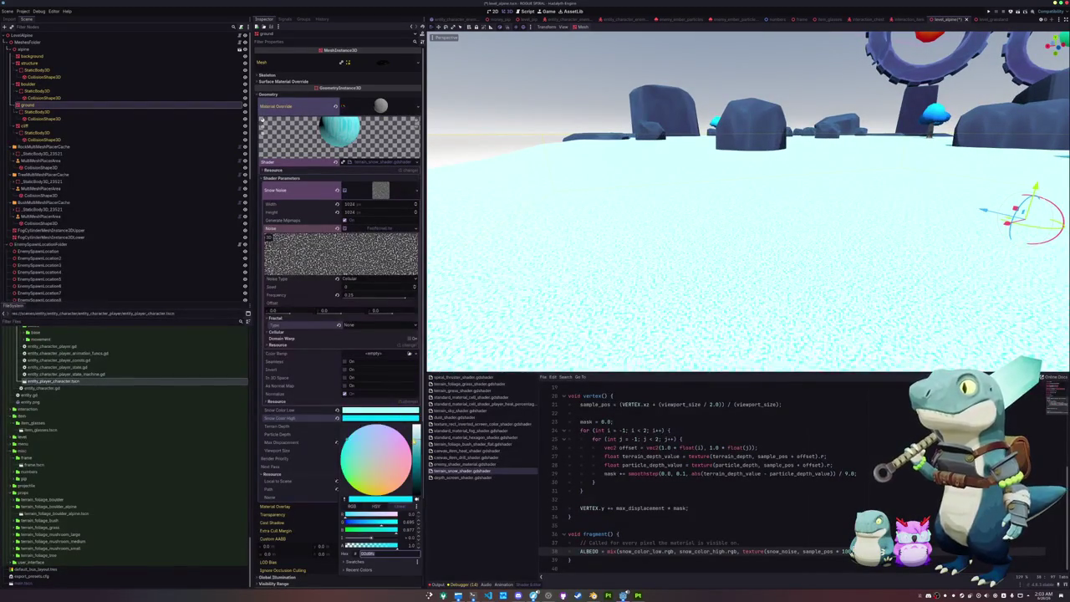
left_click(378, 459)
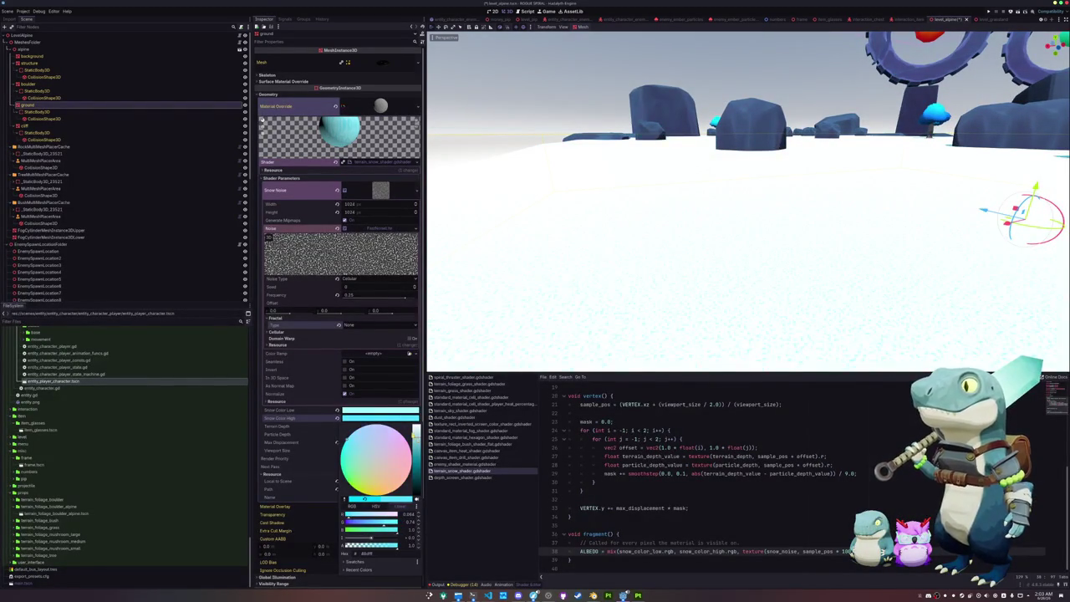
left_click(381, 410)
left_click(380, 409)
left_click(368, 452)
mouse_move(368, 451)
left_mouse_down()
mouse_move(406, 447)
mouse_move(371, 451)
left_mouse_up()
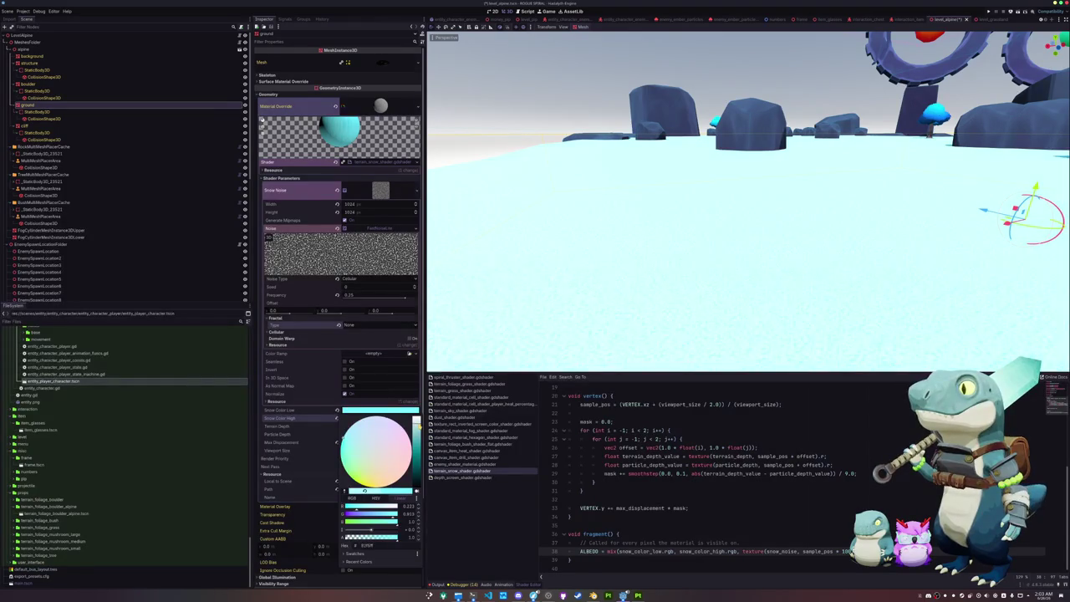
left_click_drag(416, 424, 417, 426)
left_click(319, 421)
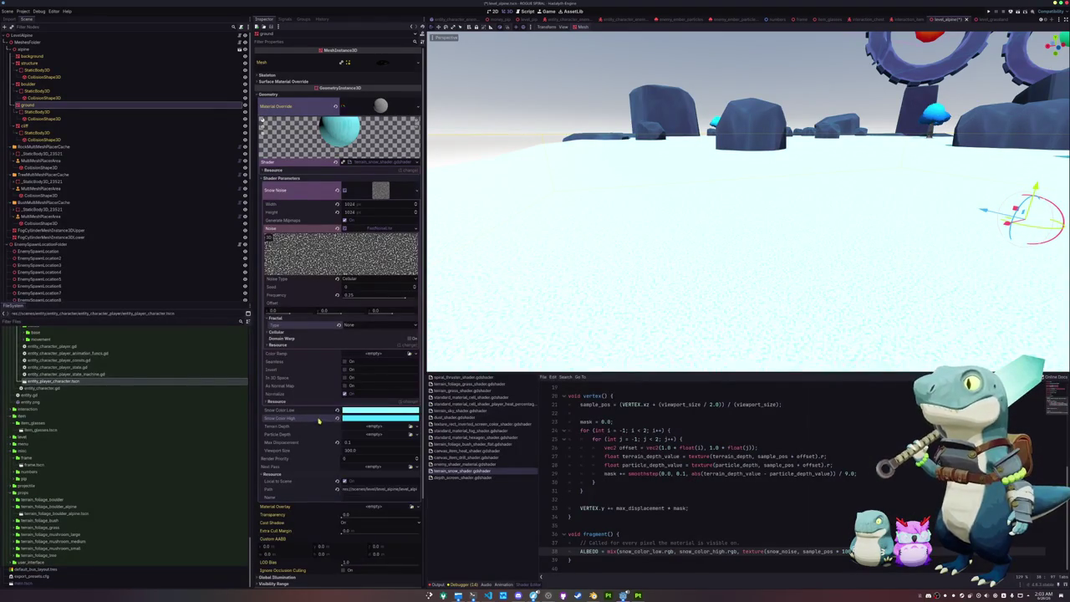
Paste a new hex code into Snow Color High and look across the snow field.
left_click(358, 413)
left_click(320, 422)
left_click(370, 417)
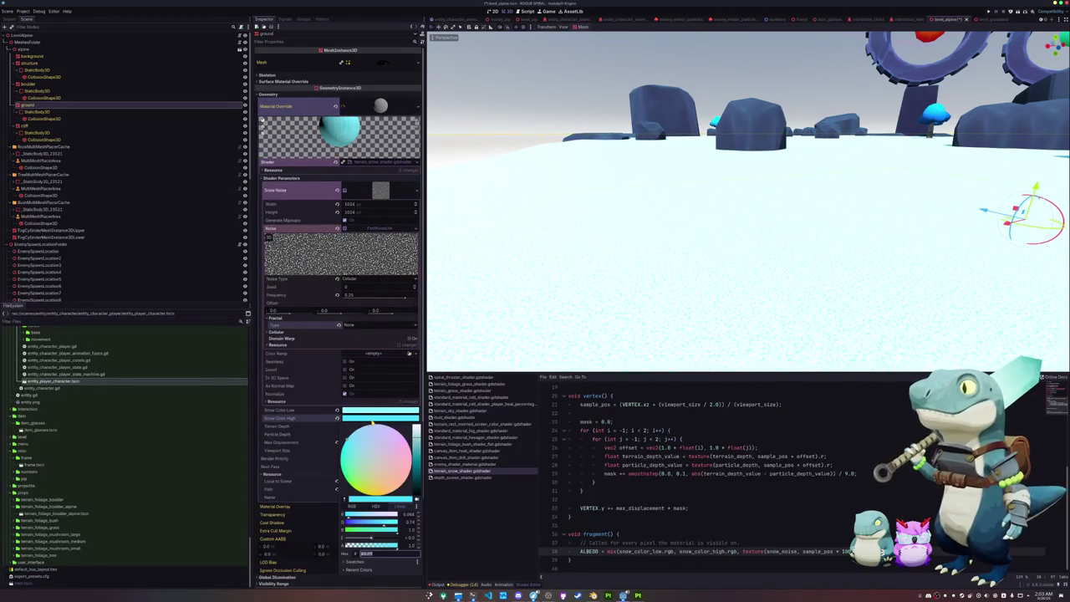
type("5de1ff")
key("Return")
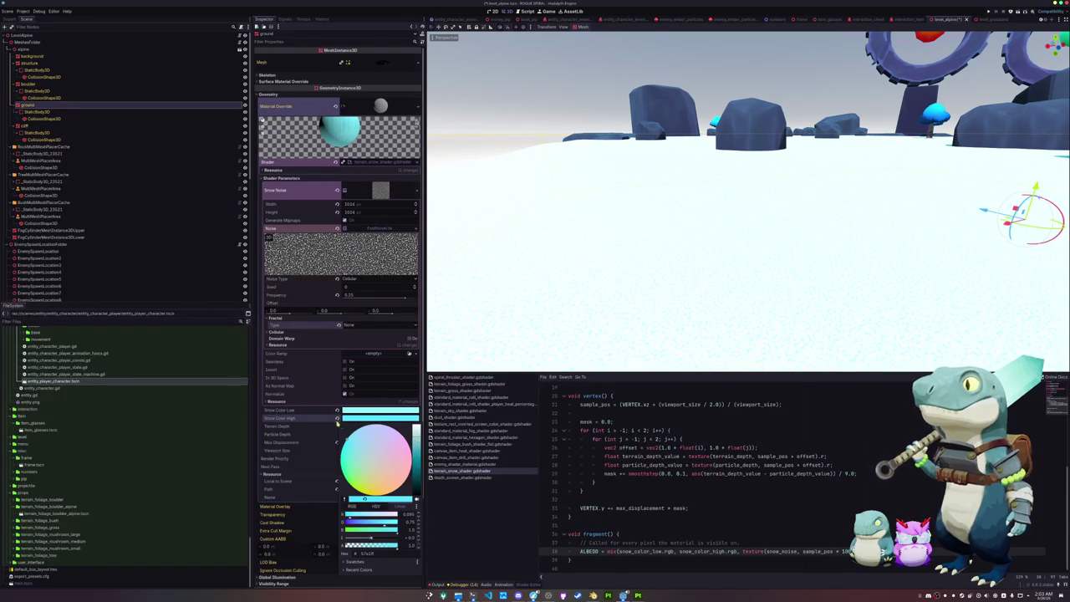
left_click(518, 334)
mouse_move(519, 334)
left_mouse_down()
mouse_move(616, 259)
mouse_move(580, 253)
mouse_move(577, 239)
mouse_move(576, 275)
mouse_move(644, 287)
mouse_move(585, 255)
left_mouse_up()
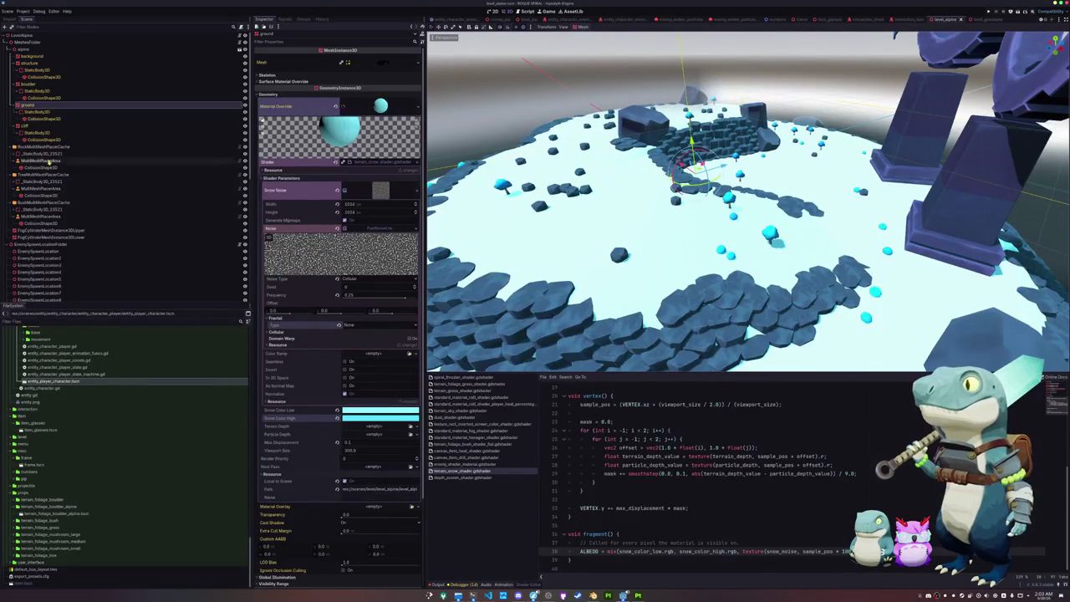
right_click(25, 36)
Add a GPUParticles3D child node named SnowParticles to the scene root.
left_click(47, 49)
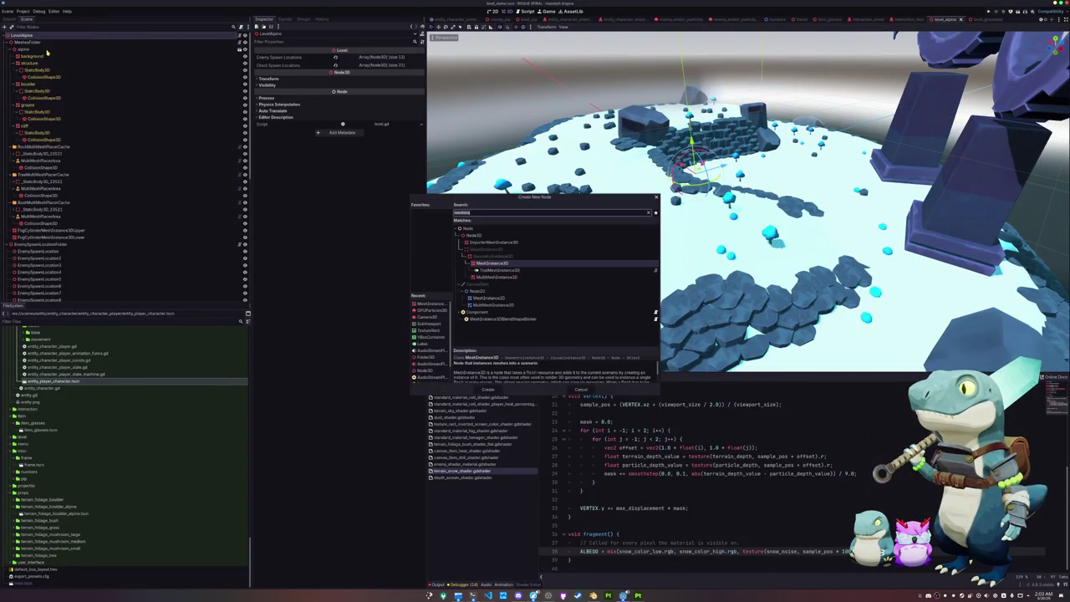
type("gpu")
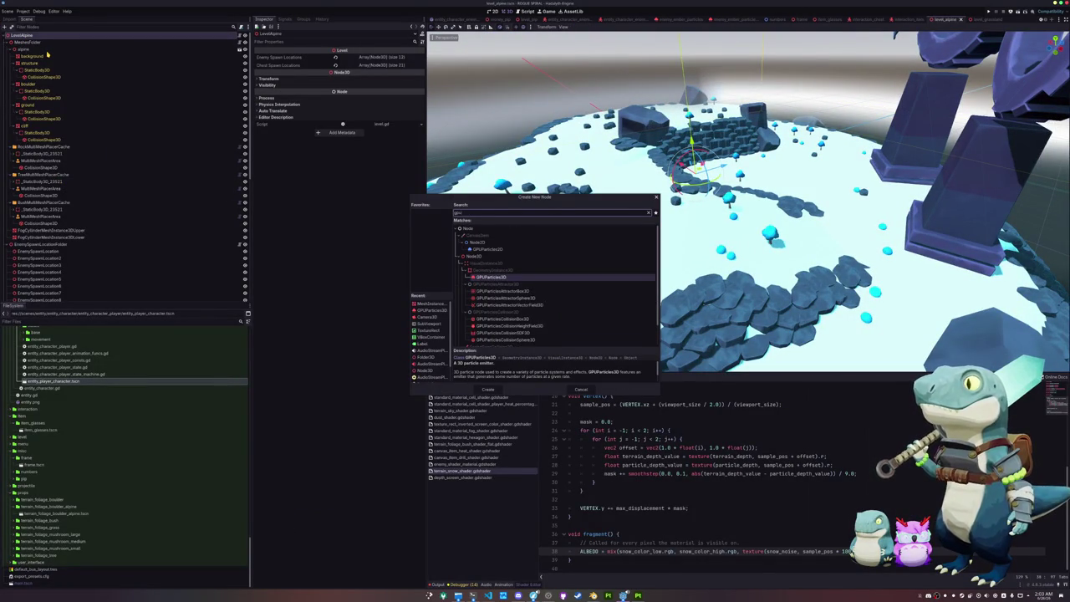
key("Return")
type("SnowParticl")
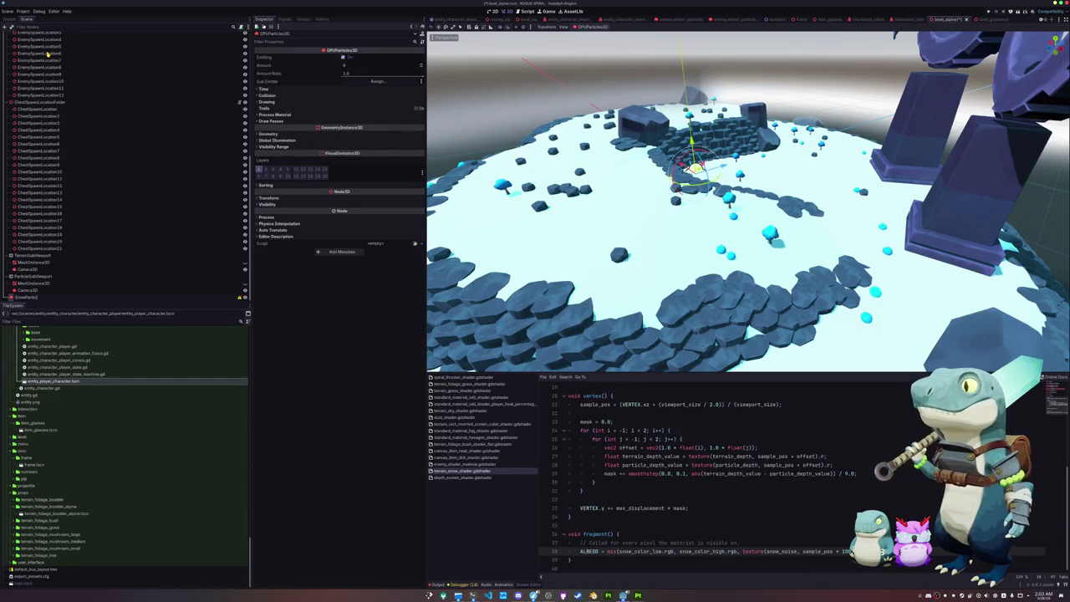
type("es")
key("Return")
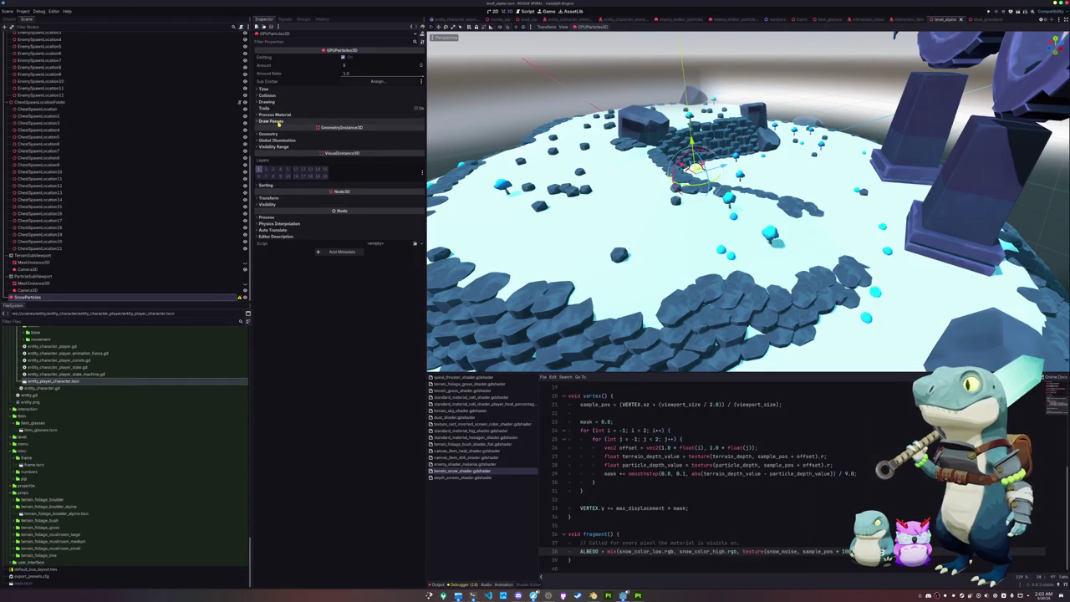
Give draw pass 1 a QuadMesh with a size of 0.1.
left_click(279, 121)
left_click(419, 136)
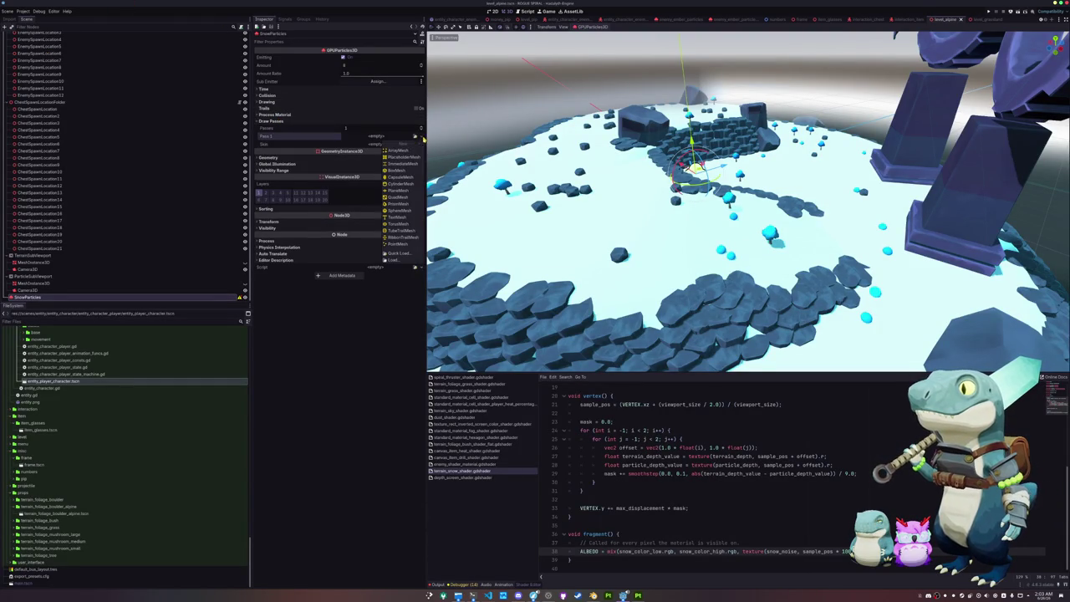
left_click(393, 196)
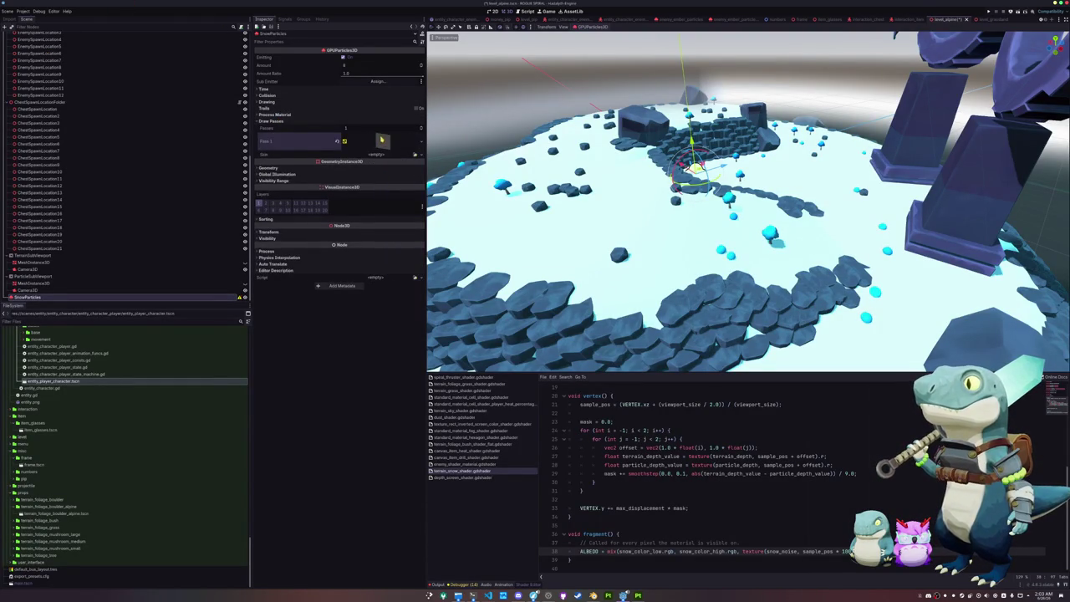
left_click(381, 141)
key("Return")
left_click(358, 205)
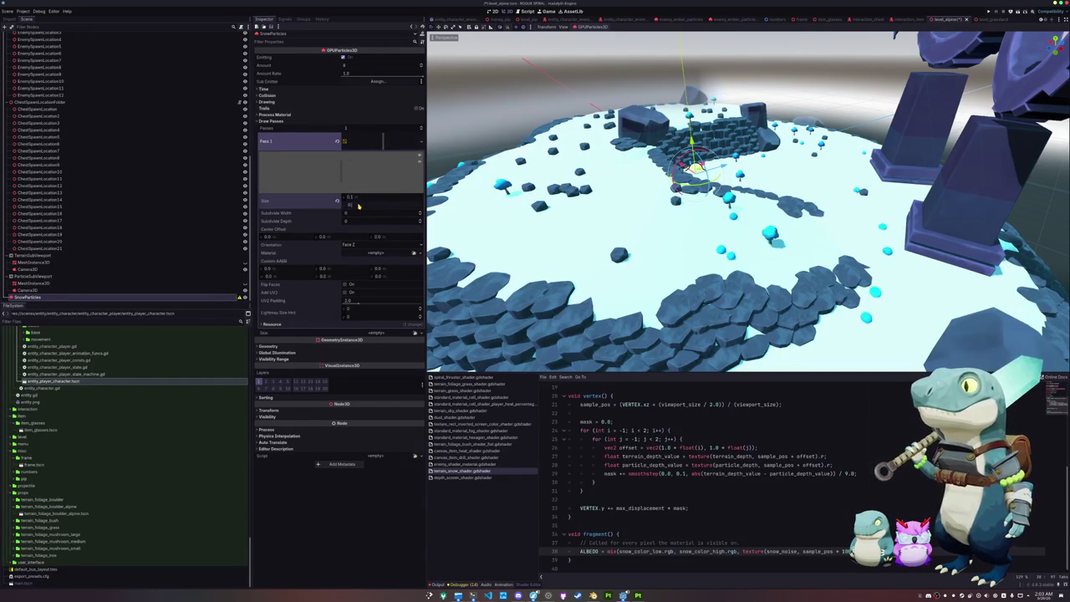
Assign a new ParticleProcessMaterial as the process material.
left_click(300, 95)
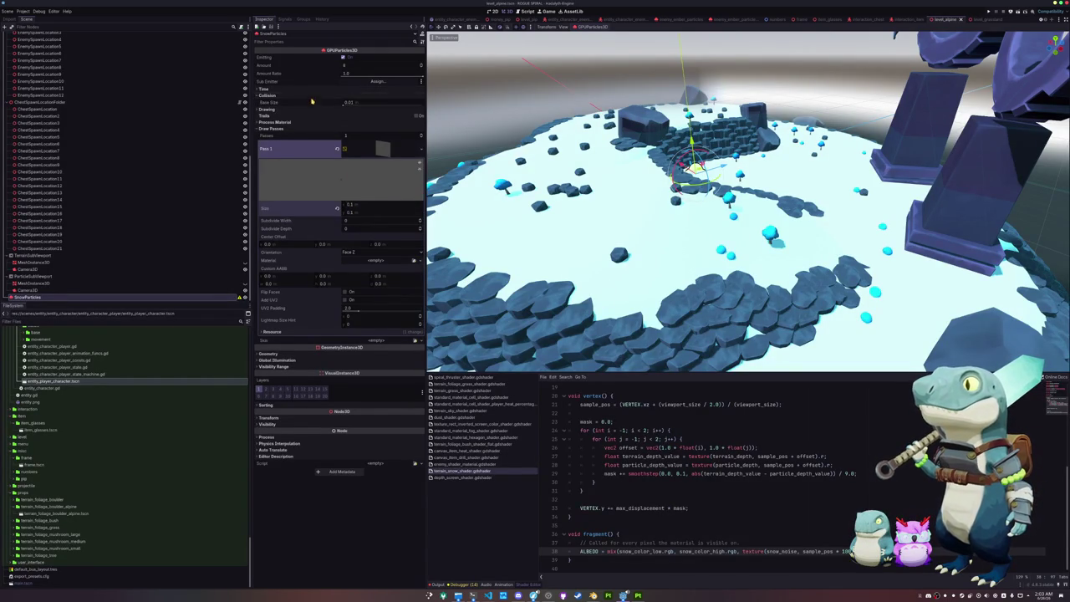
left_click(300, 110)
left_click(288, 169)
left_click(415, 176)
left_click(396, 191)
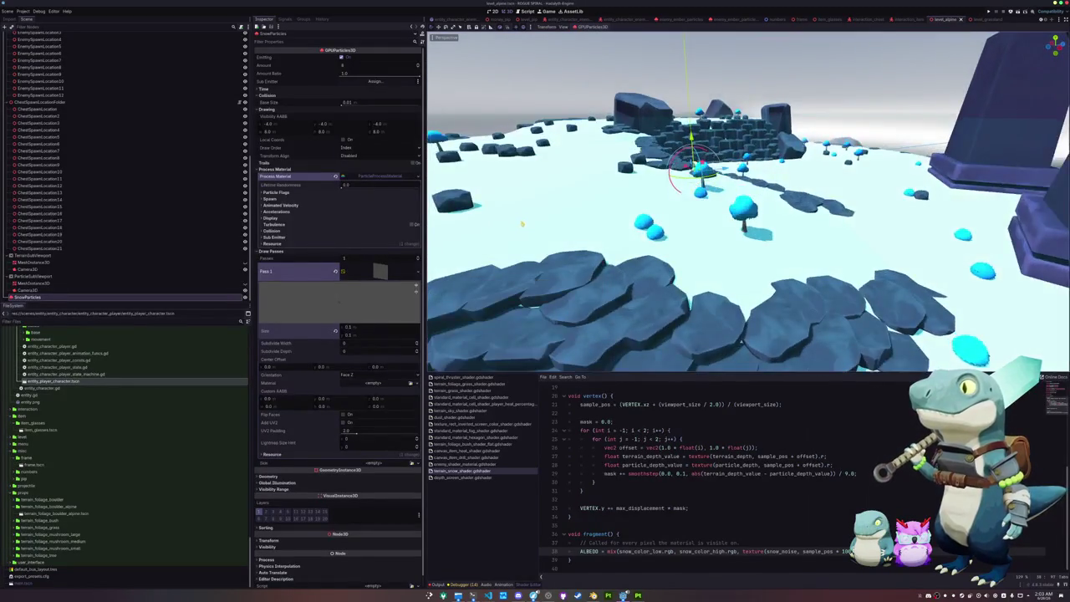
Set the particles' emission shape to Ring and widen the ring radius.
left_click(292, 192)
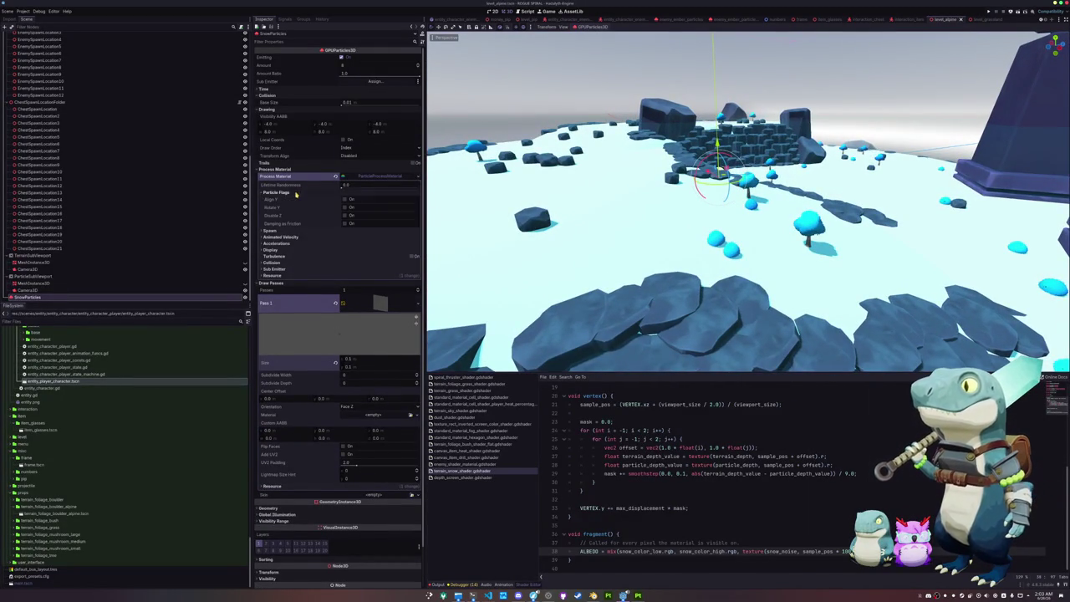
left_click(269, 230)
left_click(285, 238)
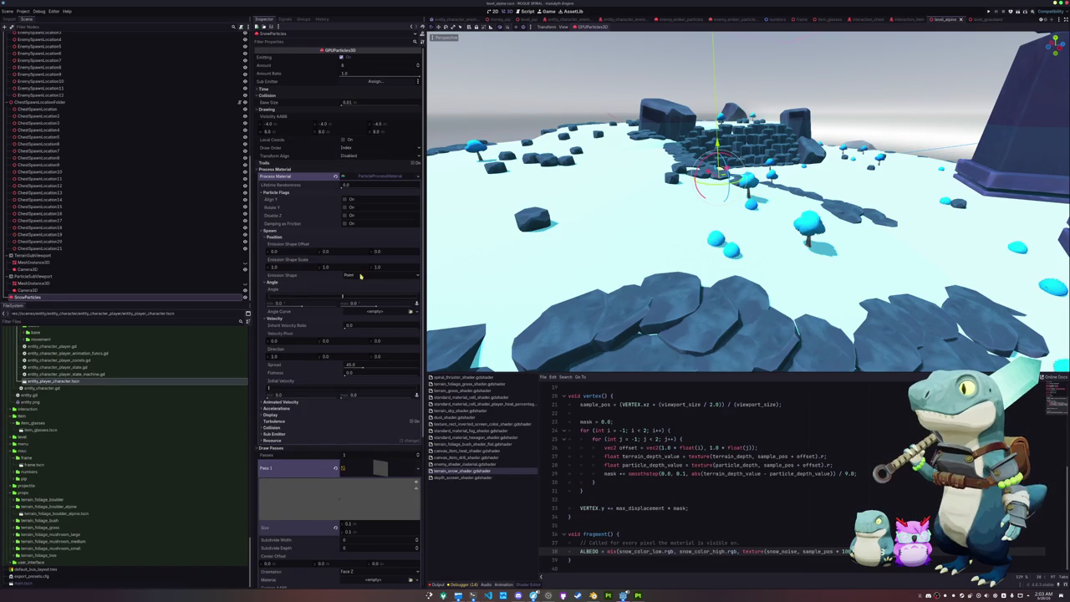
left_click(361, 275)
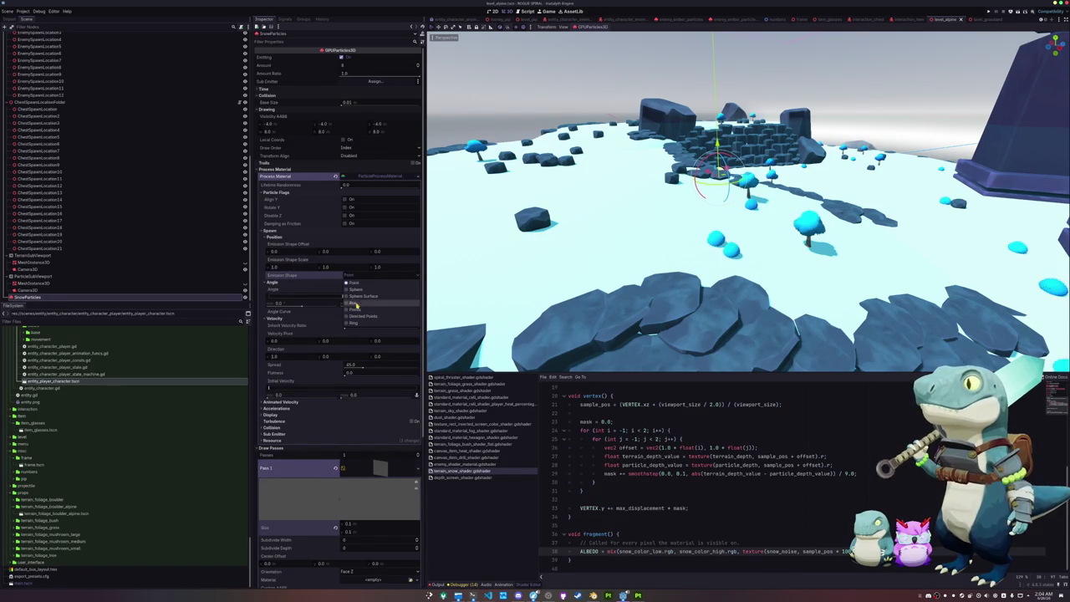
left_click(350, 289)
left_click(346, 285)
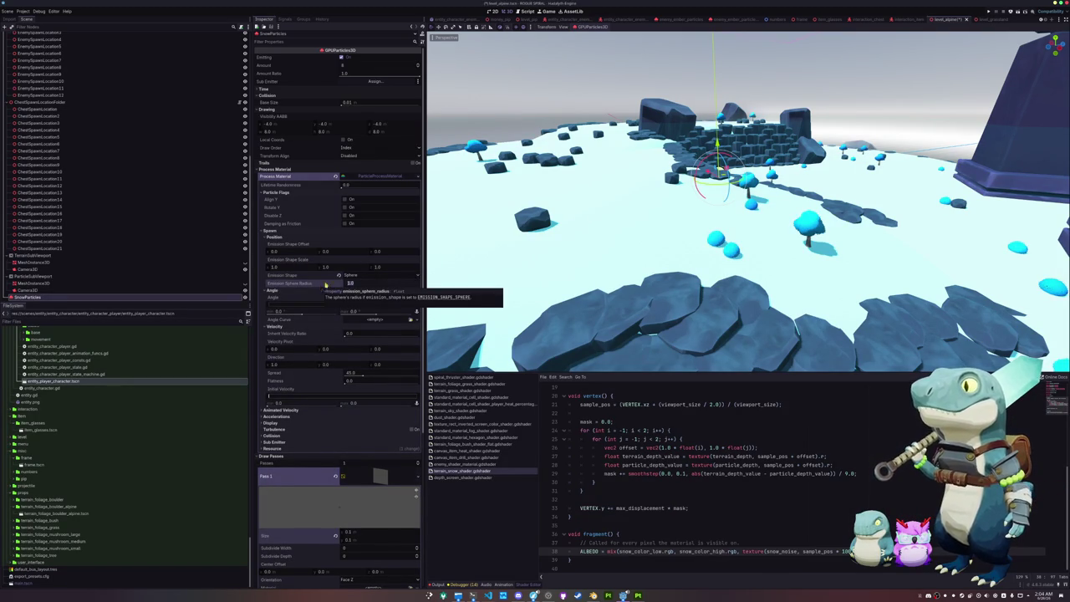
left_click(351, 275)
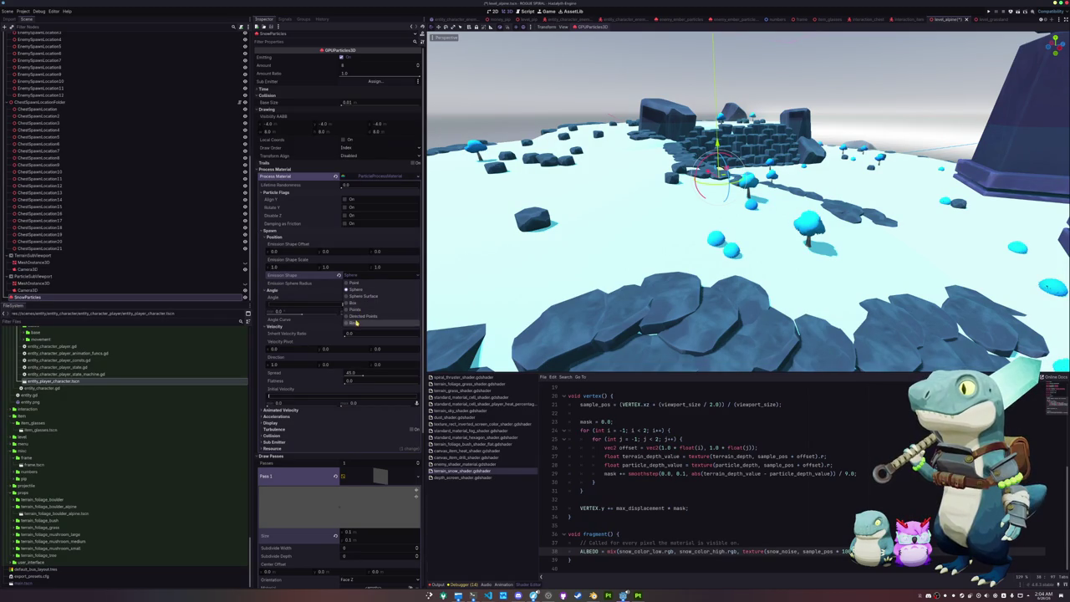
left_click(356, 323)
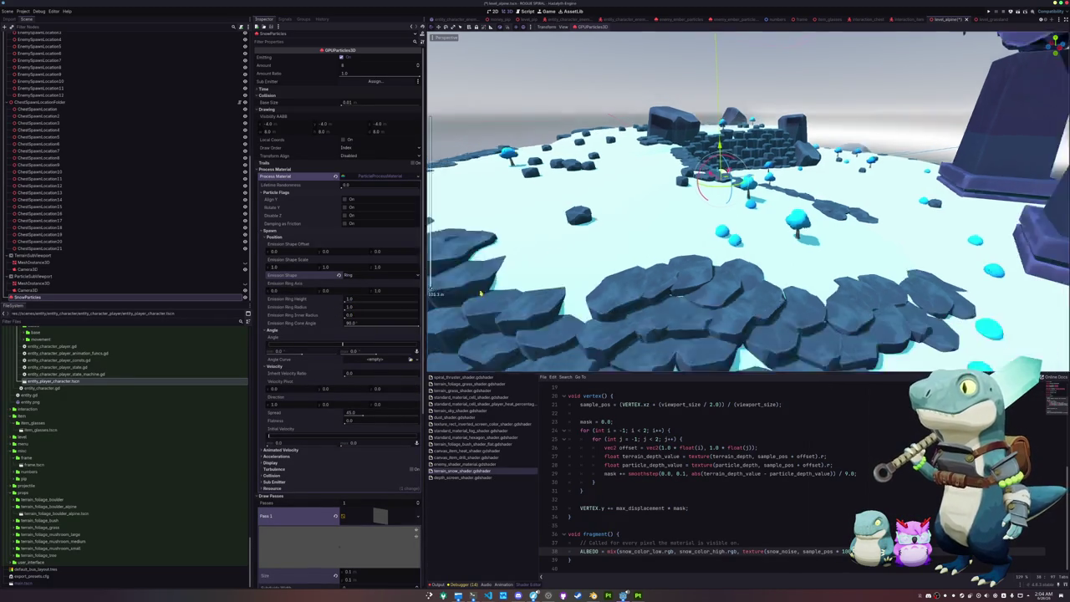
left_click_drag(344, 310, 357, 309)
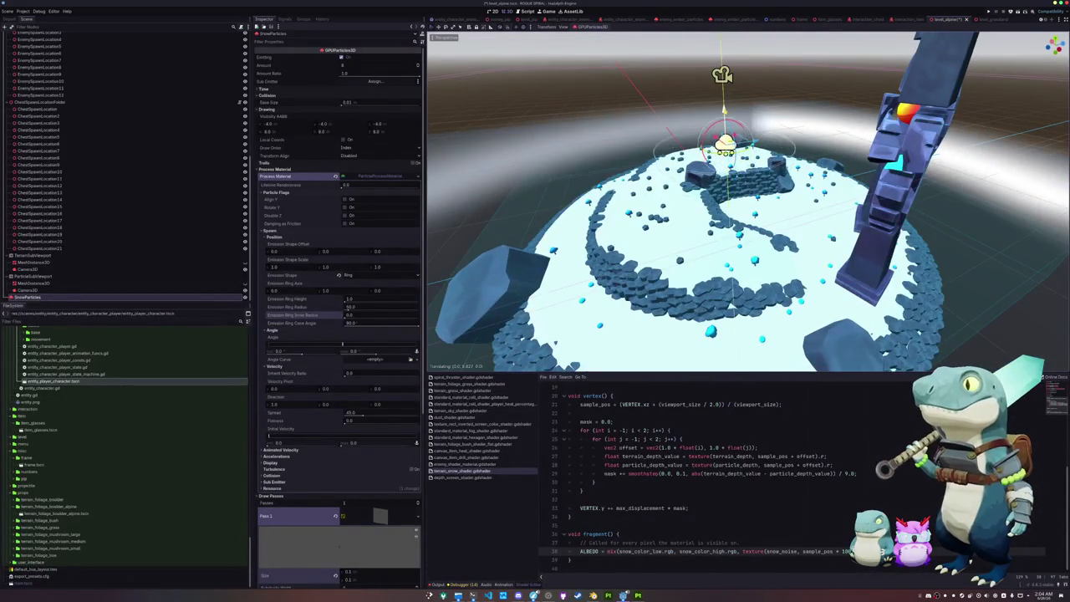
scroll(318, 432, "down", 5)
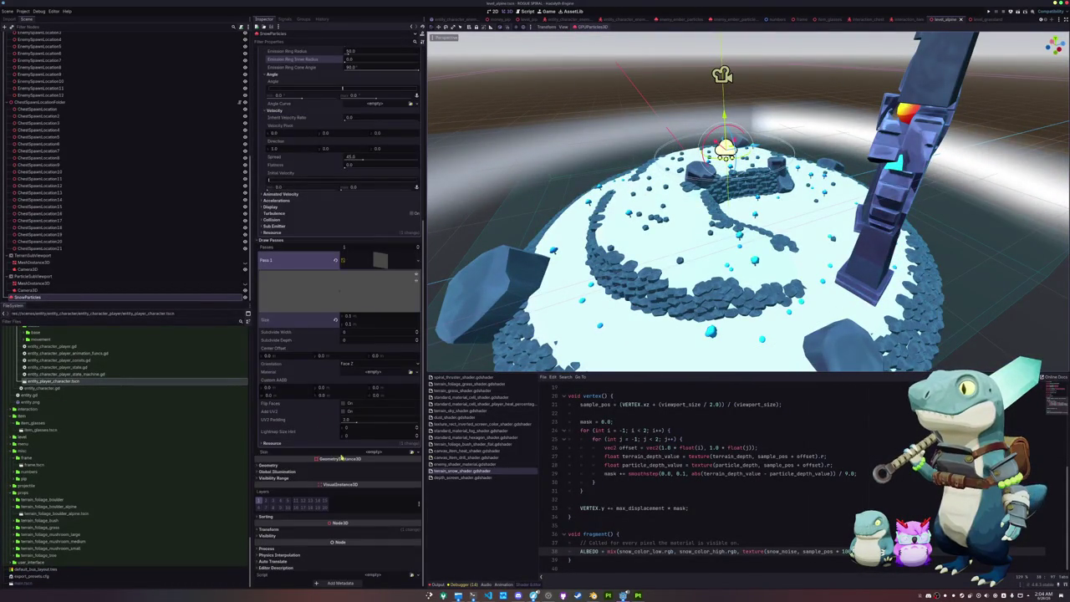
left_click(357, 529)
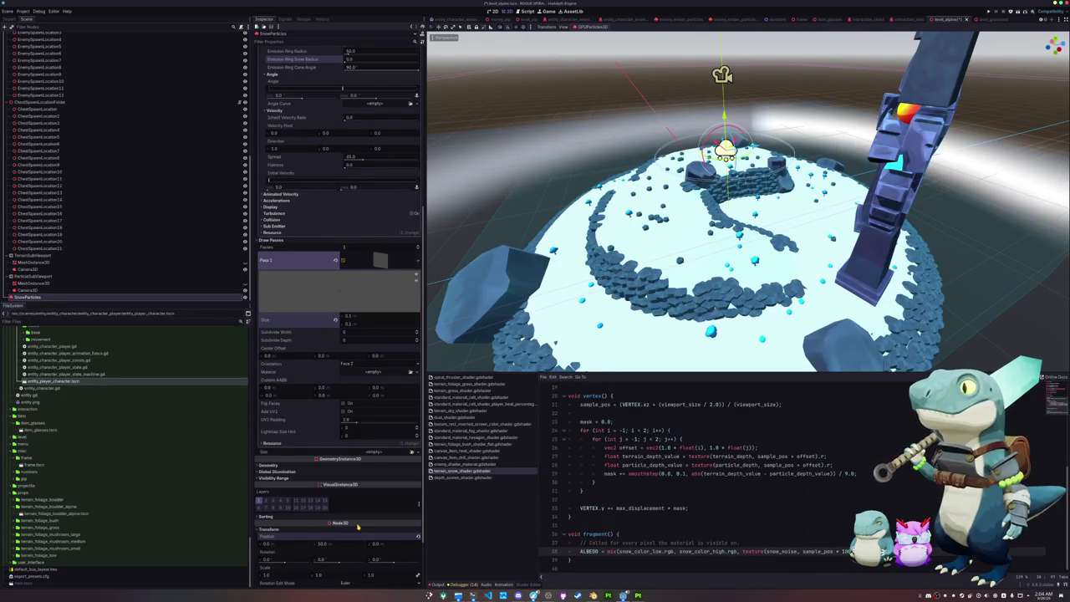
Give the snow quad a new StandardMaterial3D with Unshaded shading mode.
scroll(319, 306, "up", 5)
scroll(319, 305, "down", 2)
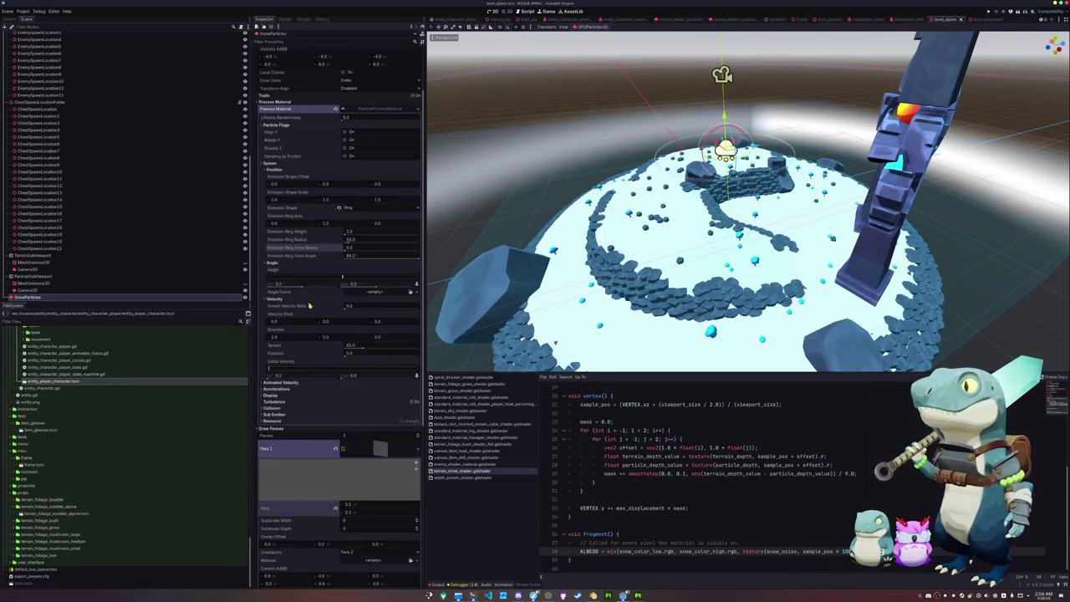
scroll(323, 219, "down", 4)
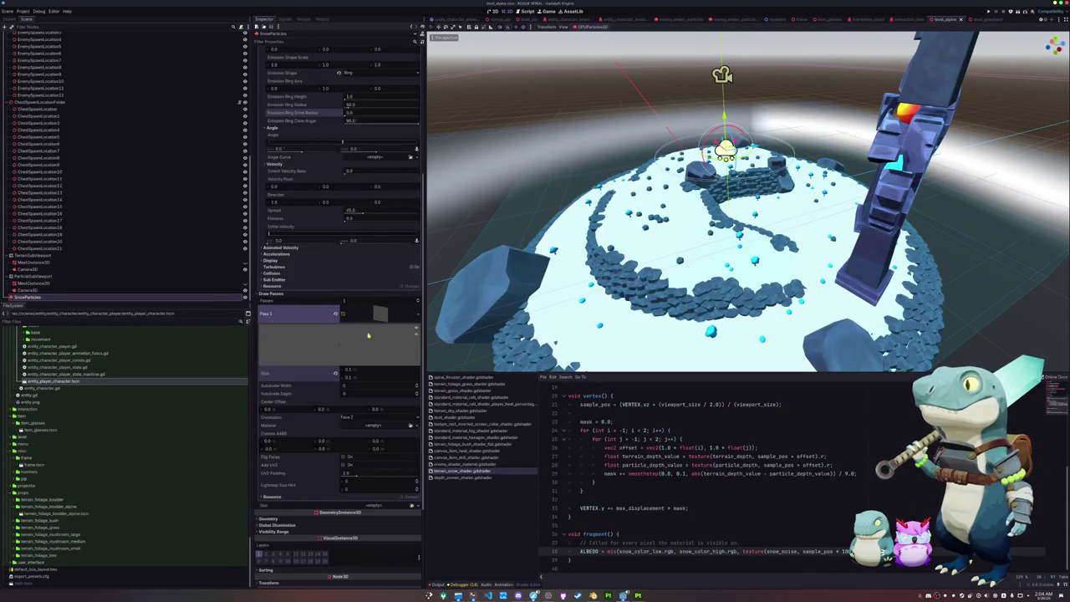
scroll(350, 338, "down", 2)
left_click(410, 358)
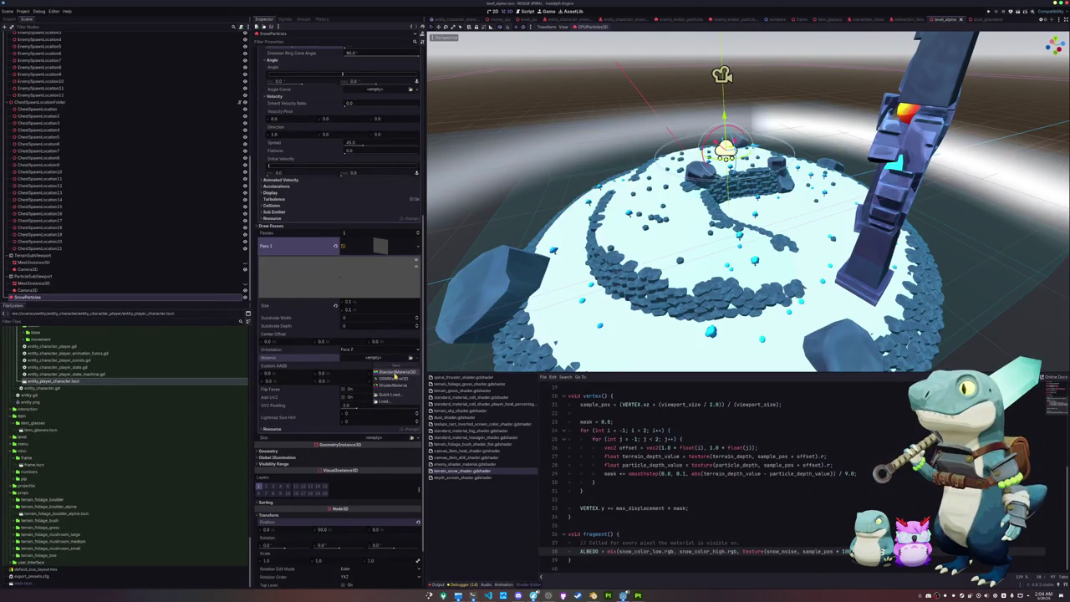
left_click(397, 373)
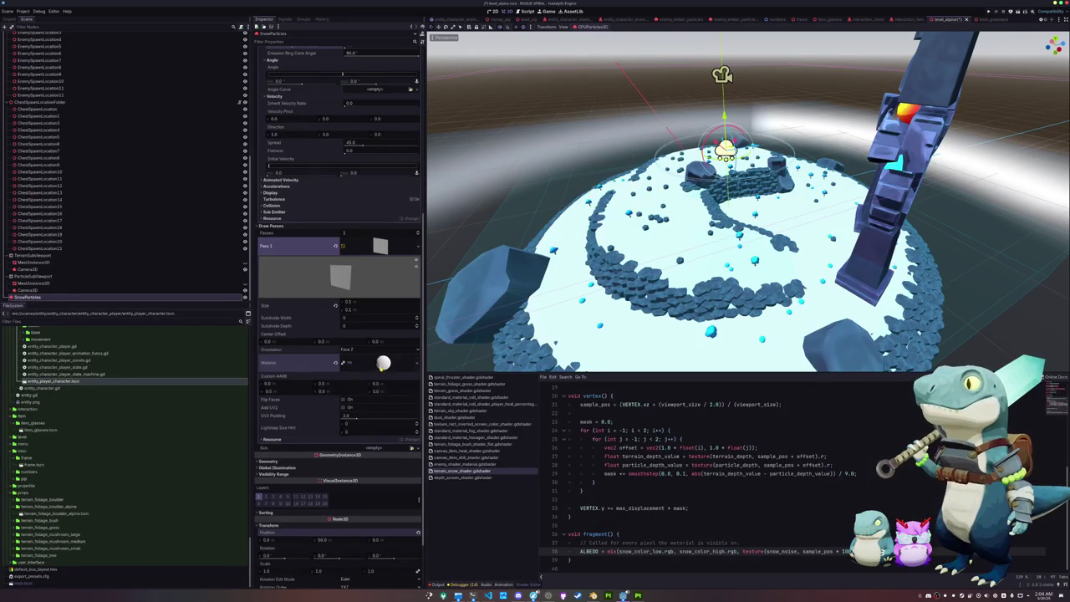
scroll(278, 358, "down", 2)
left_click(276, 357)
left_click(361, 364)
left_click(357, 374)
scroll(630, 431, "up", 6)
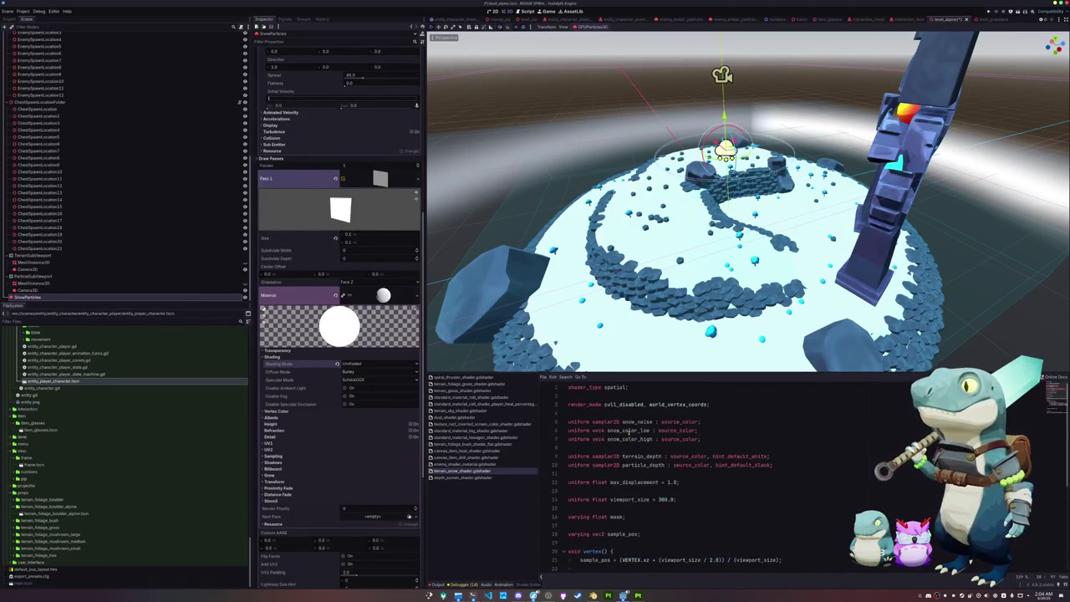
scroll(610, 265, "up", 5)
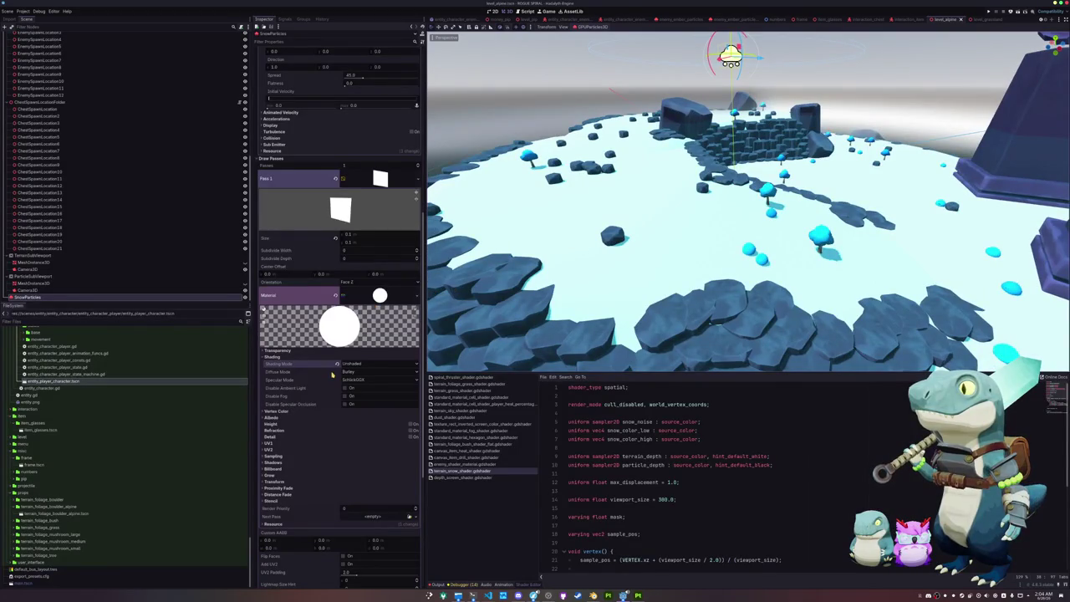
Set the quad material's albedo colour to a pale cyan.
left_click(299, 417)
left_click(357, 430)
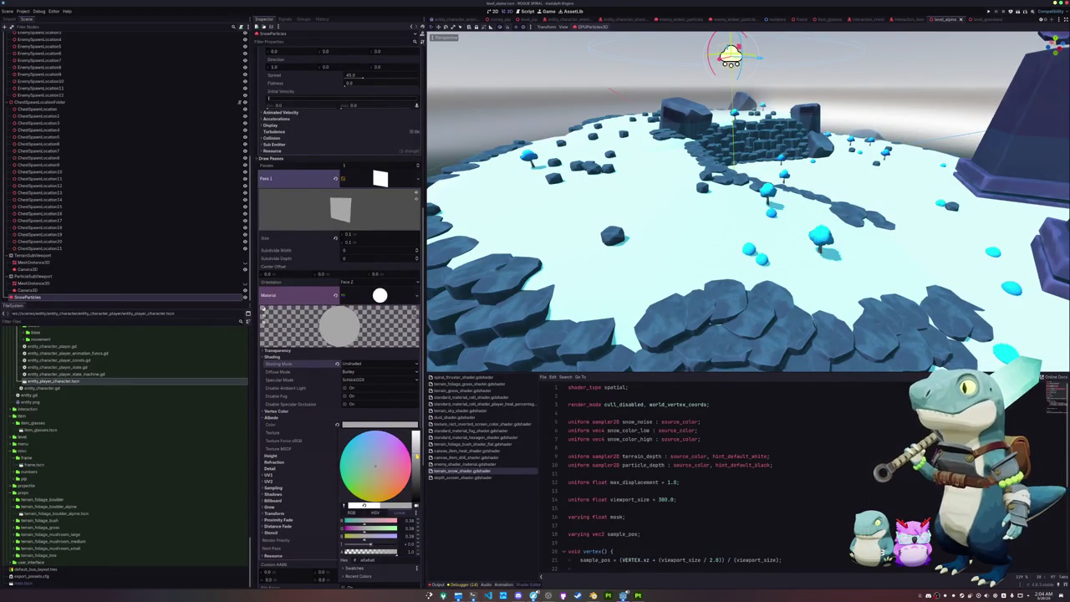
left_click(417, 431)
left_click_drag(417, 438, 332, 456)
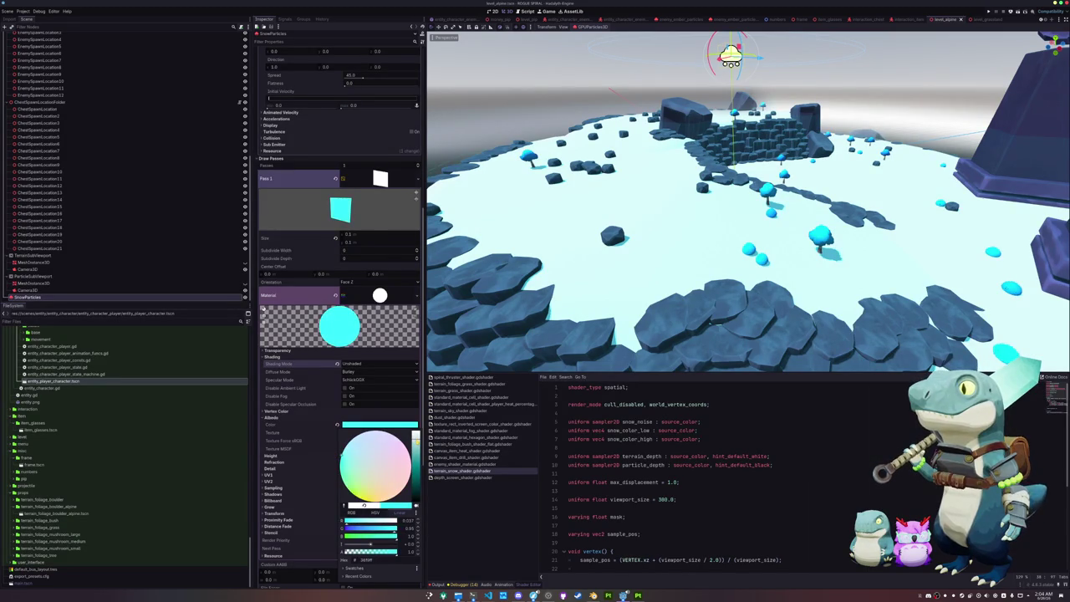
left_click_drag(417, 440, 417, 433)
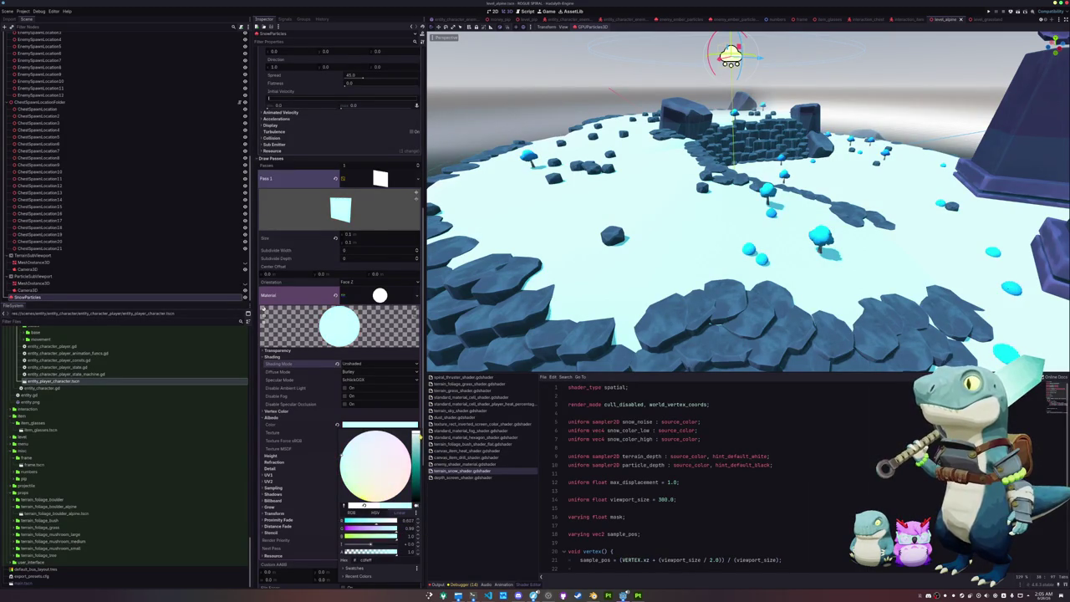
left_click(322, 410)
scroll(321, 410, "up", 10)
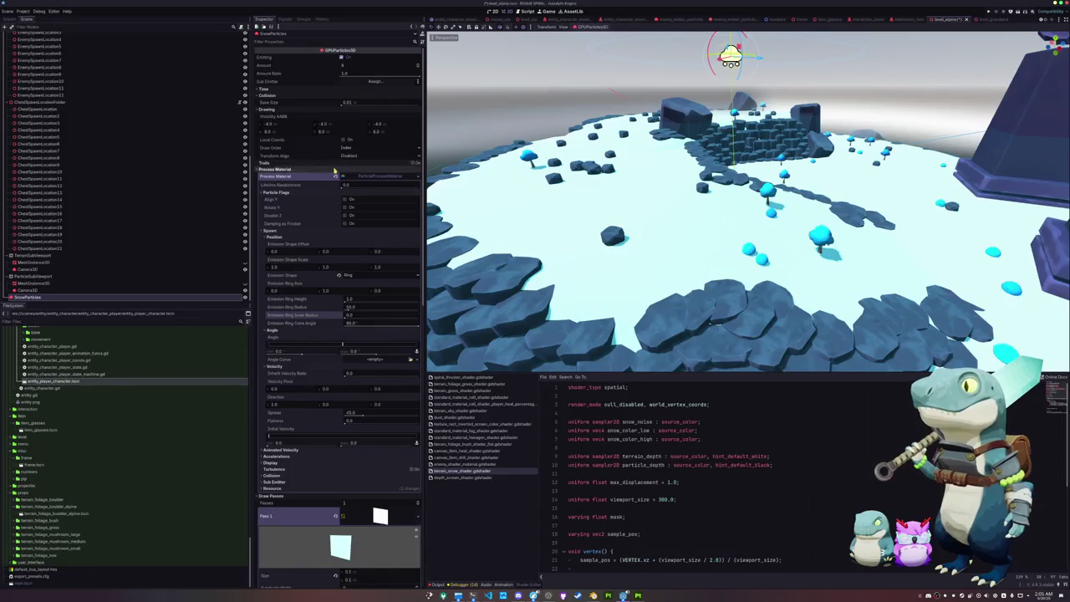
type("2048")
Set the particle Amount to 2048, collapse Collision, and frame the emitter in the viewport.
key("Return")
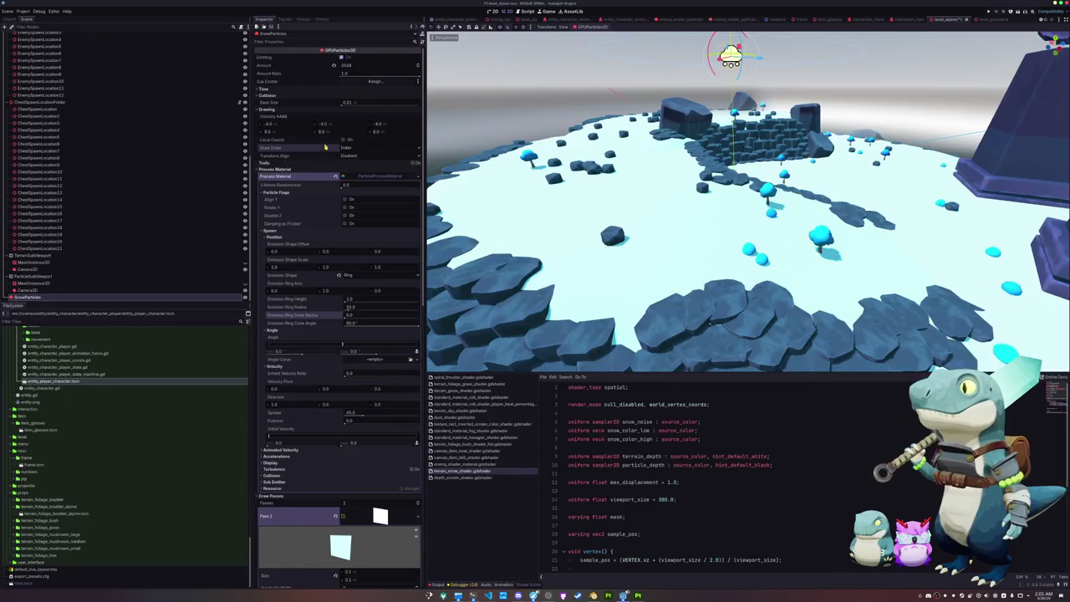
left_click(269, 95)
key("f")
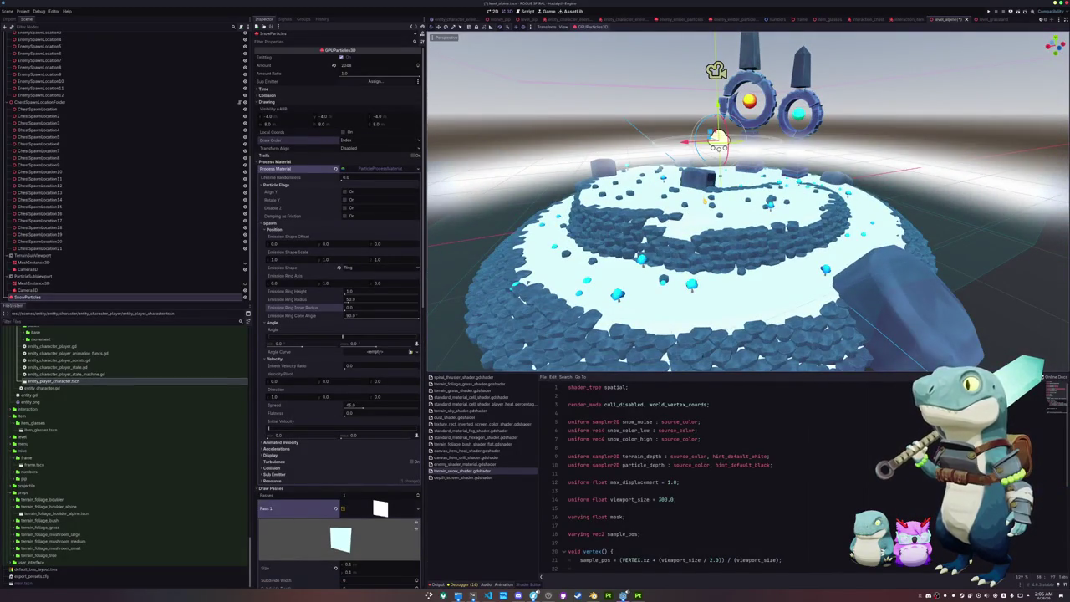
scroll(704, 199, "up", 6)
mouse_move(688, 269)
left_mouse_down()
mouse_move(680, 284)
mouse_move(631, 277)
mouse_move(613, 257)
left_mouse_up()
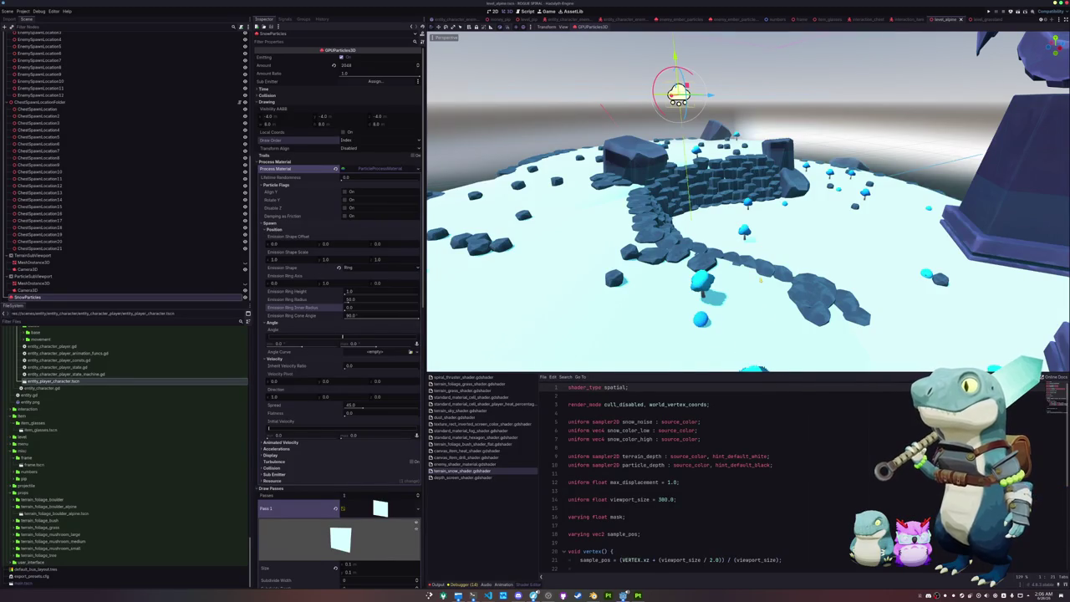
scroll(613, 257, "up", 2)
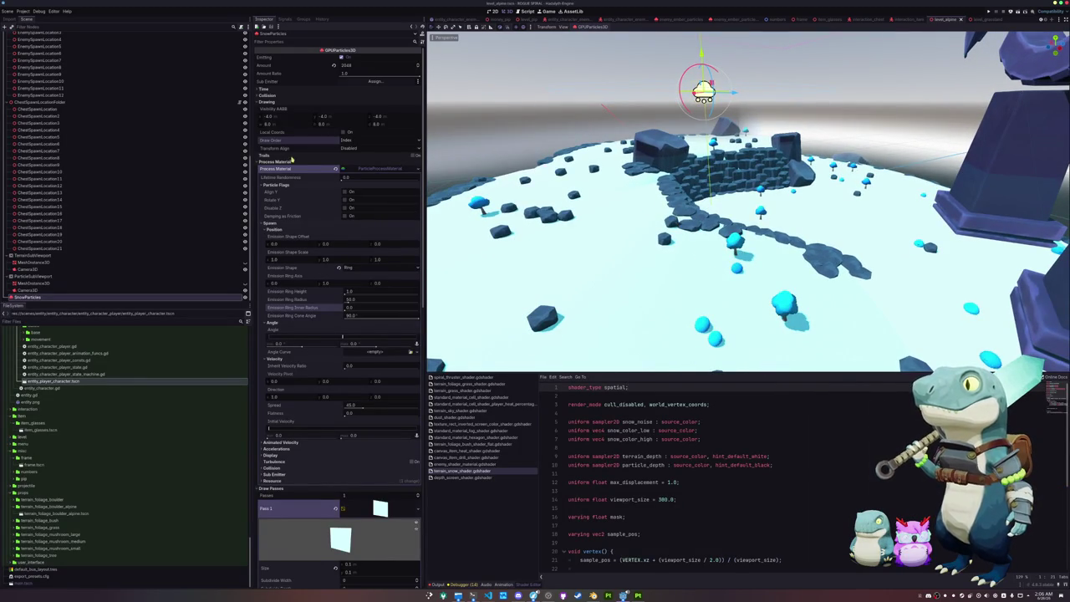
Widen the emission ring radius, starting from 100, and save the scene.
scroll(308, 280, "down", 3)
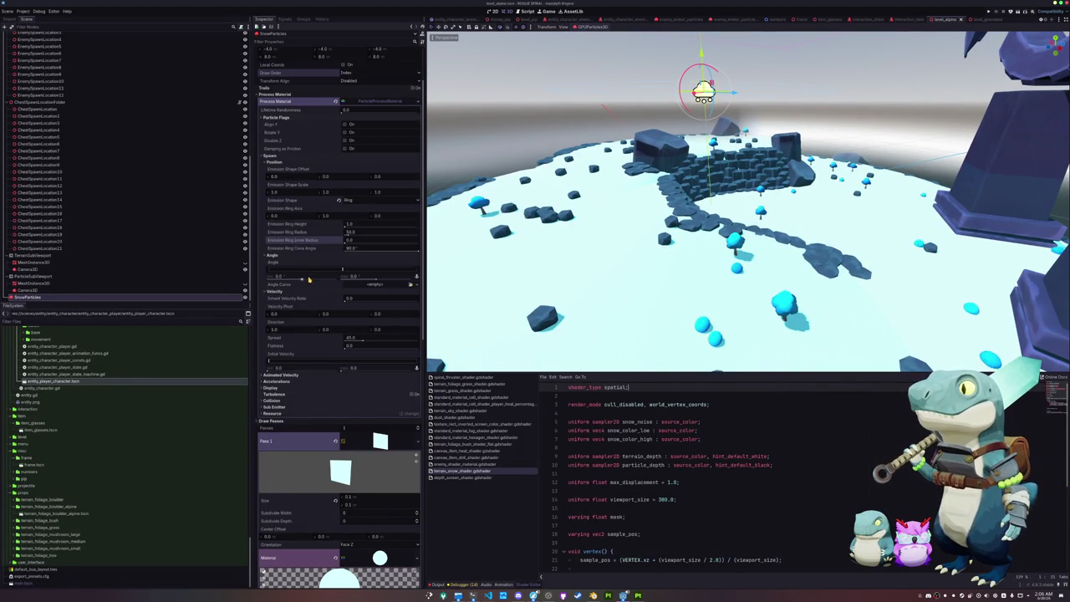
left_click(354, 232)
type("100")
key("Return")
scroll(556, 200, "down", 5)
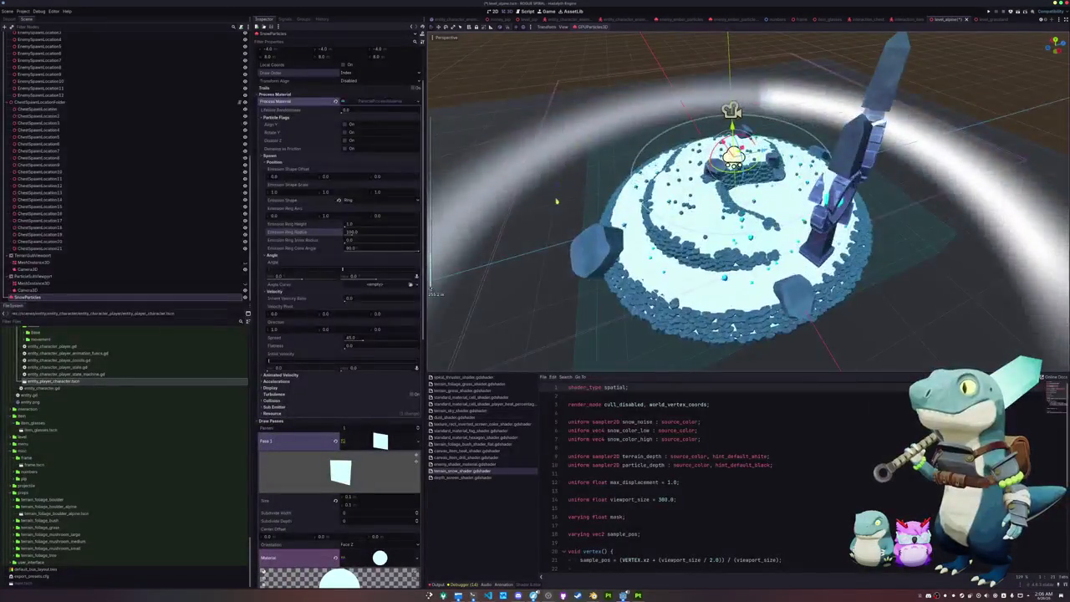
scroll(556, 200, "up", 3)
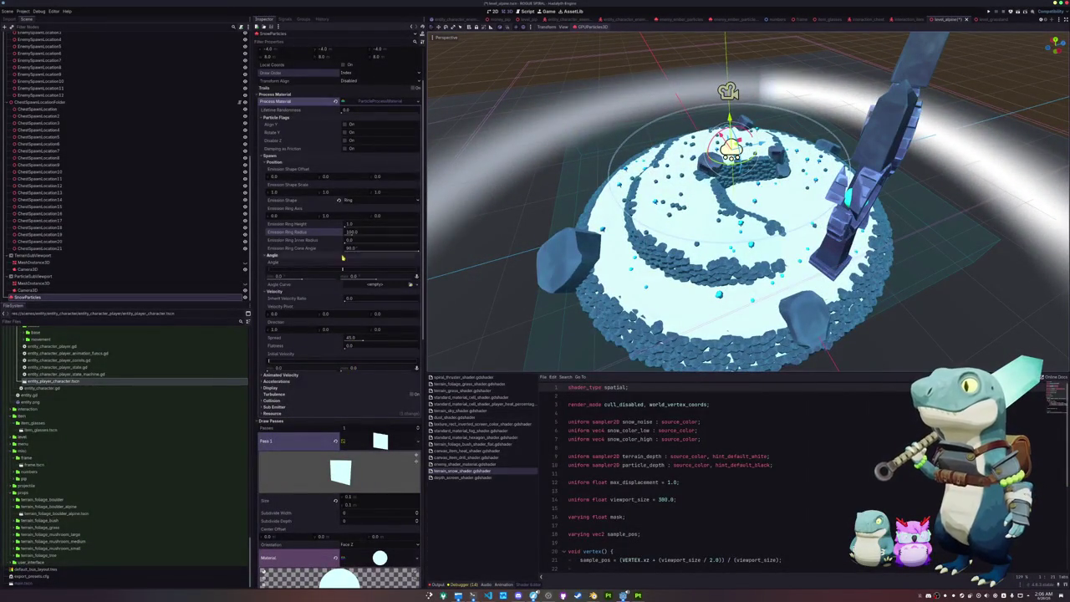
left_click(367, 232)
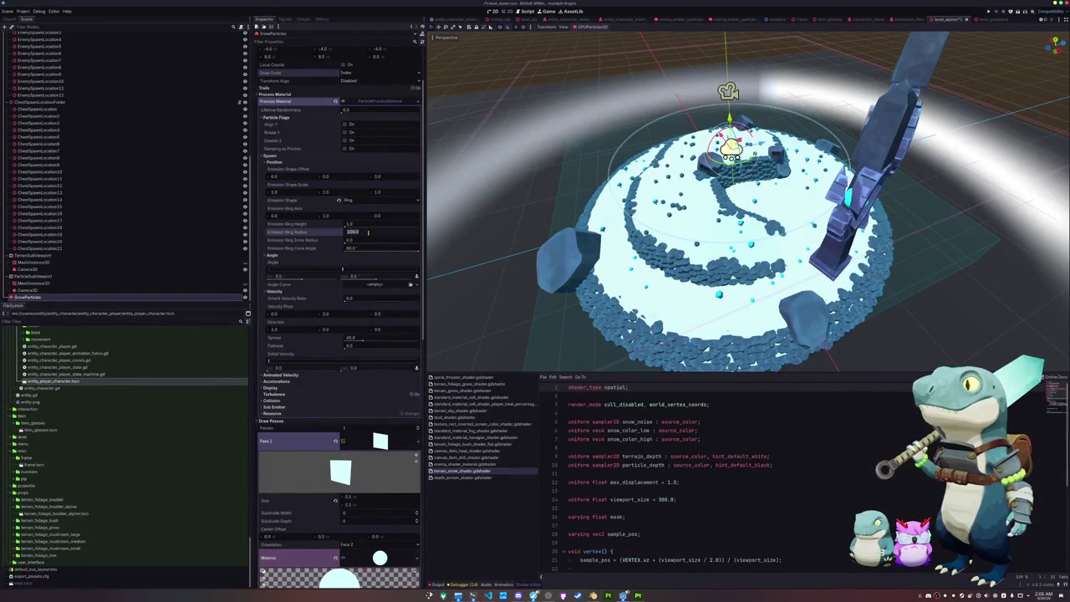
type("5")
key("Return")
key("ctrl+s")
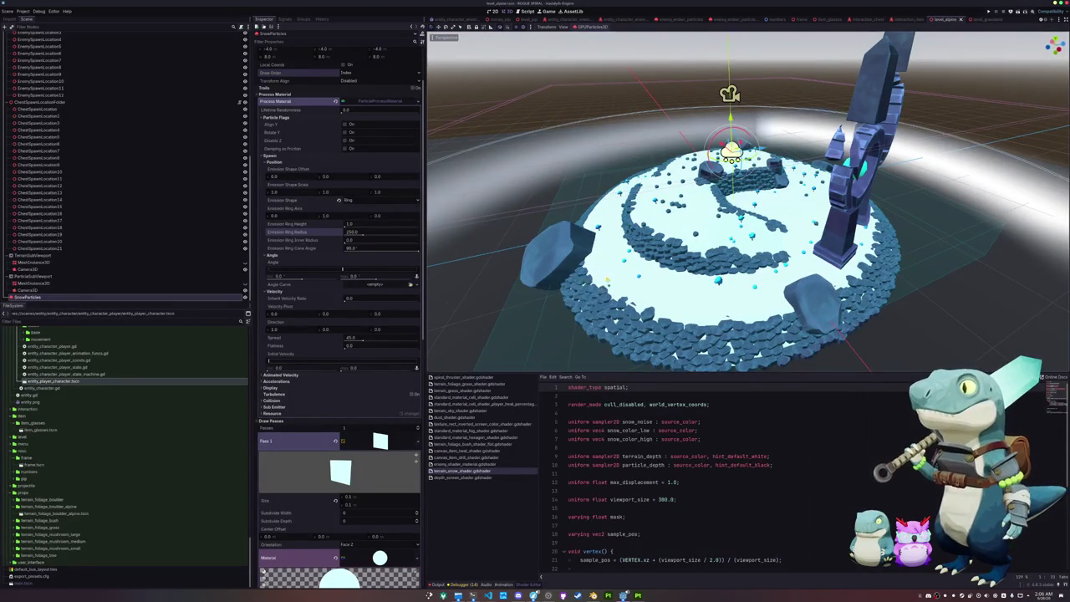
Raise the particle Lifetime under Time to 30 seconds.
scroll(584, 245, "up", 5)
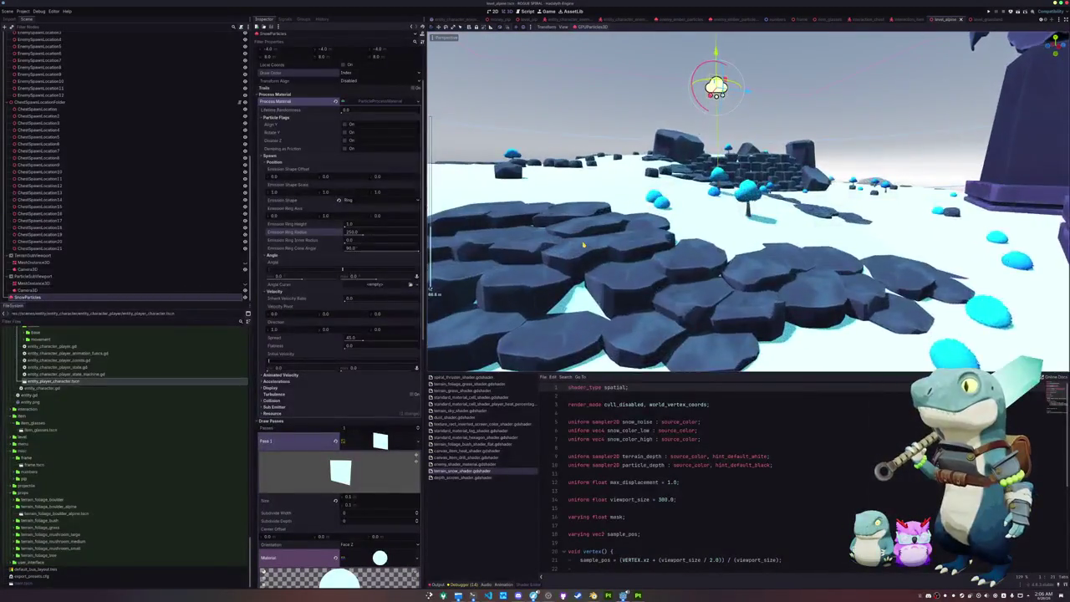
scroll(584, 245, "down", 3)
scroll(349, 74, "up", 3)
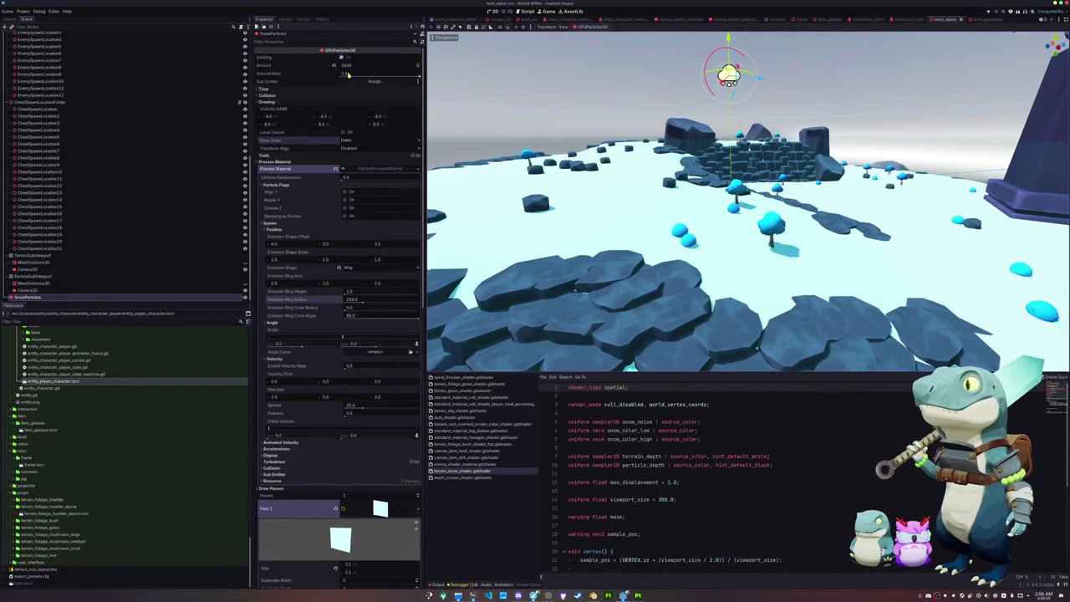
left_click(316, 89)
left_click(356, 98)
key("Return")
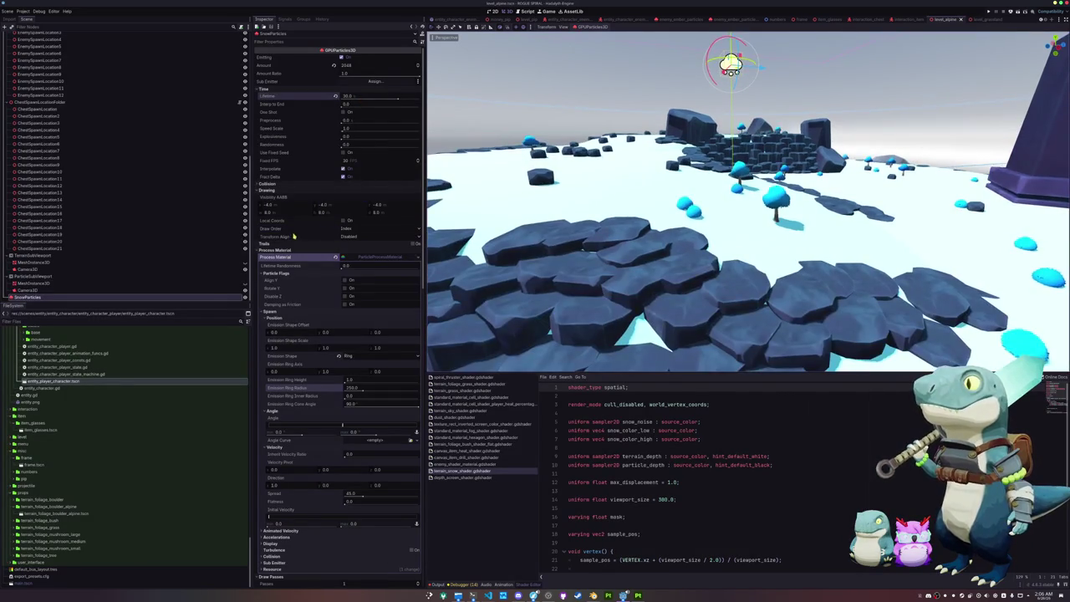
scroll(305, 284, "down", 15)
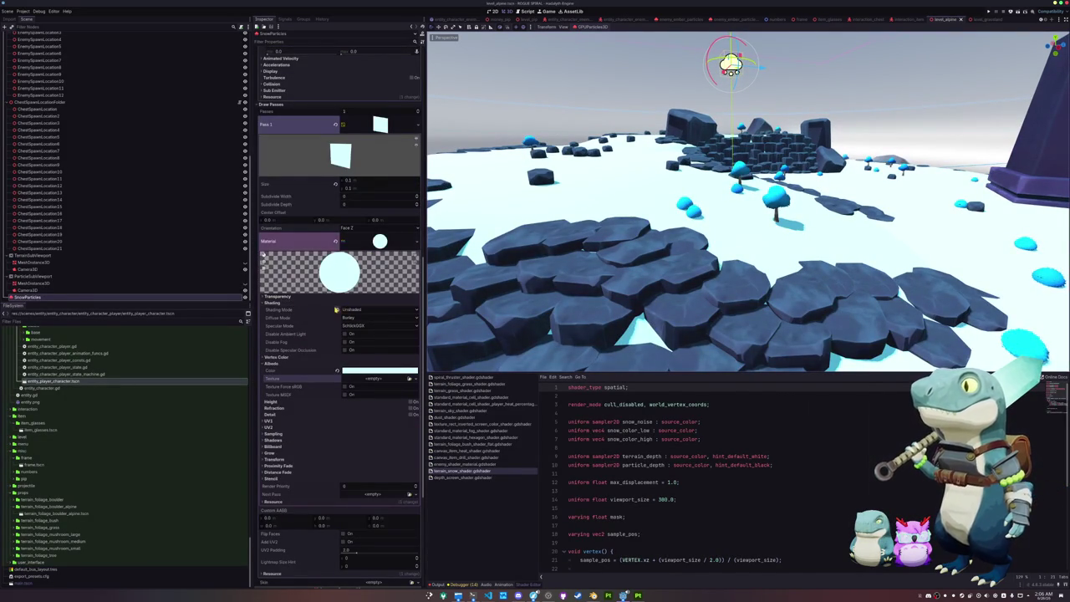
Switch the particle material to Per-Pixel shading with culling disabled, then save the scene.
left_click(338, 310)
left_click(376, 319)
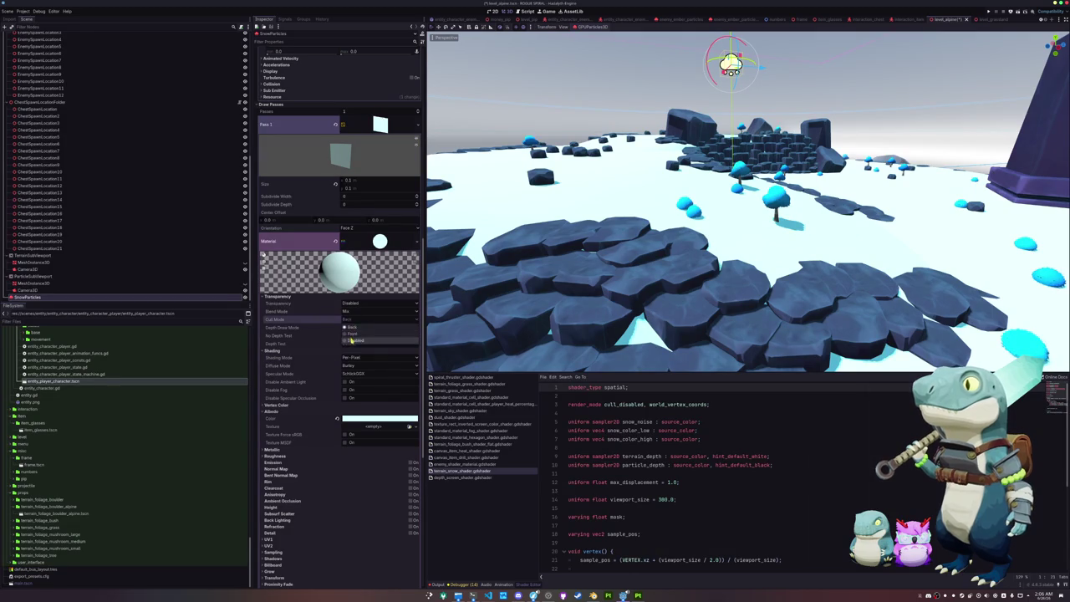
left_click(359, 343)
left_click(365, 240)
mouse_move(585, 276)
left_mouse_down()
mouse_move(508, 307)
mouse_move(501, 264)
mouse_move(578, 277)
mouse_move(578, 243)
mouse_move(574, 293)
mouse_move(585, 214)
left_mouse_up()
key("ctrl+s")
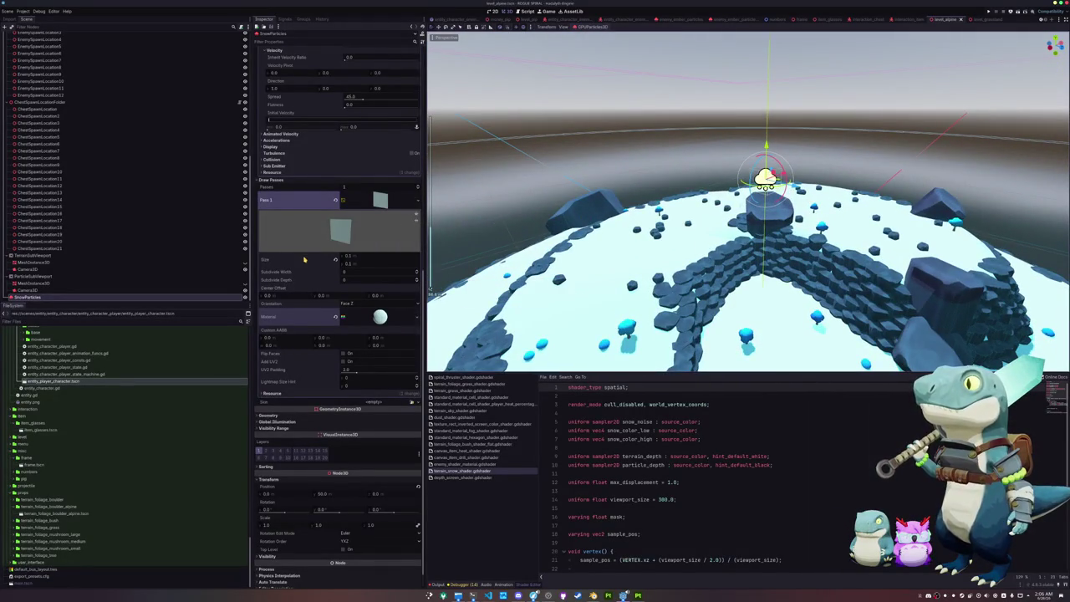
Set the snow particles' Geometry Cast Shadow to Off.
scroll(287, 401, "down", 1)
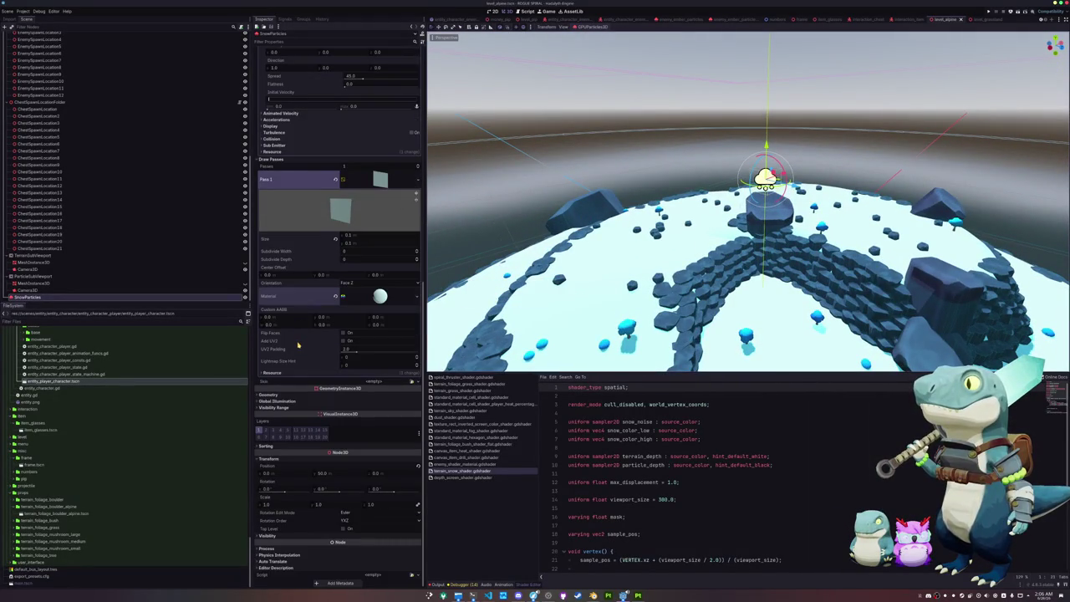
left_click(300, 396)
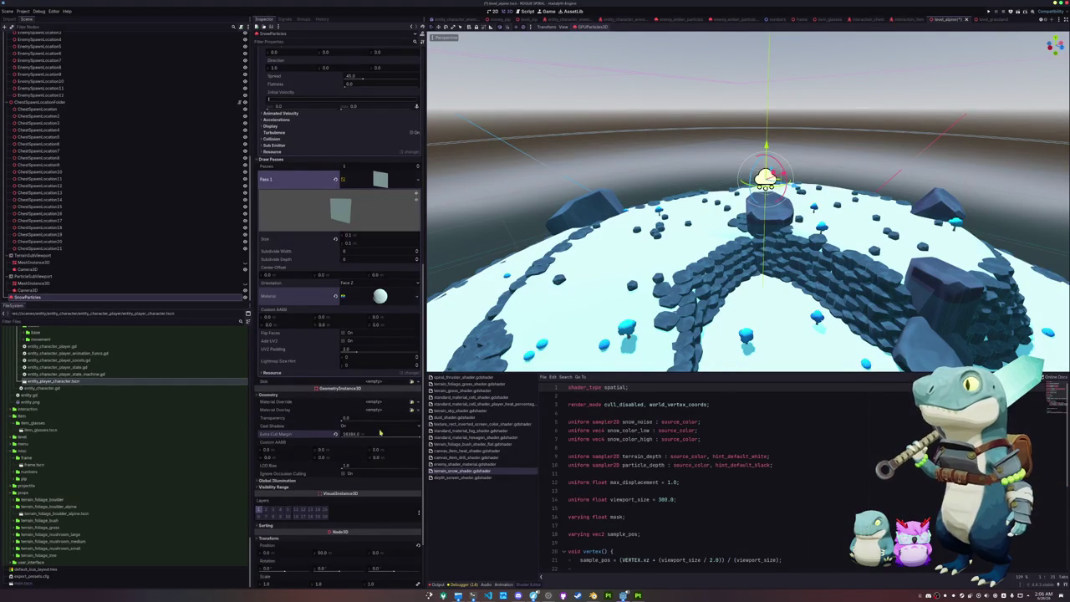
left_click(344, 426)
left_click(354, 436)
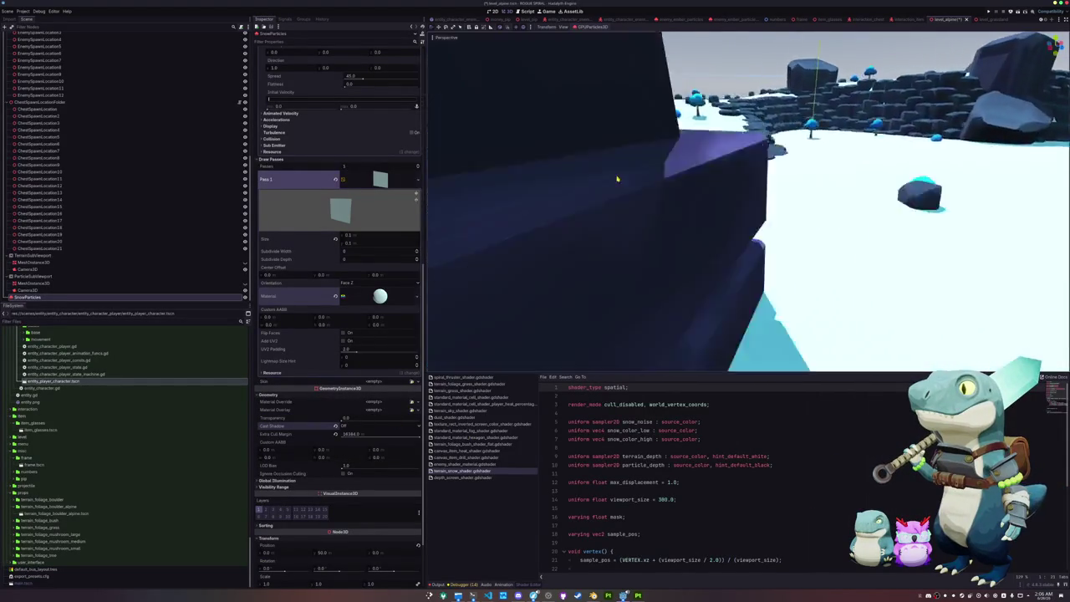
left_click(701, 181)
scroll(67, 80, "up", 2)
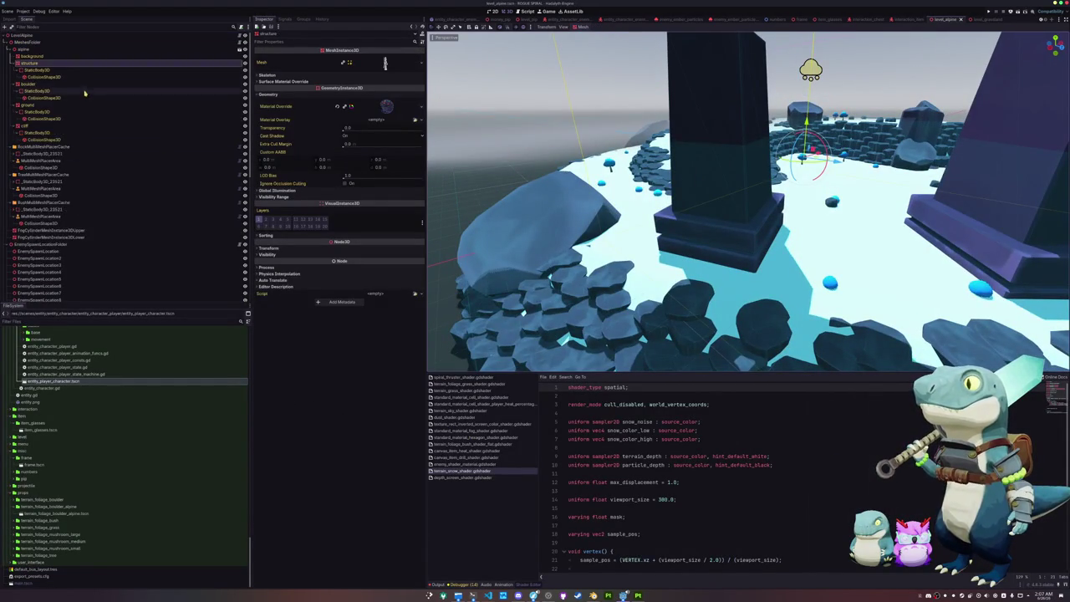
Turn Cast Shadow off on the pillar structure mesh, then select the ground mesh.
left_click(303, 192)
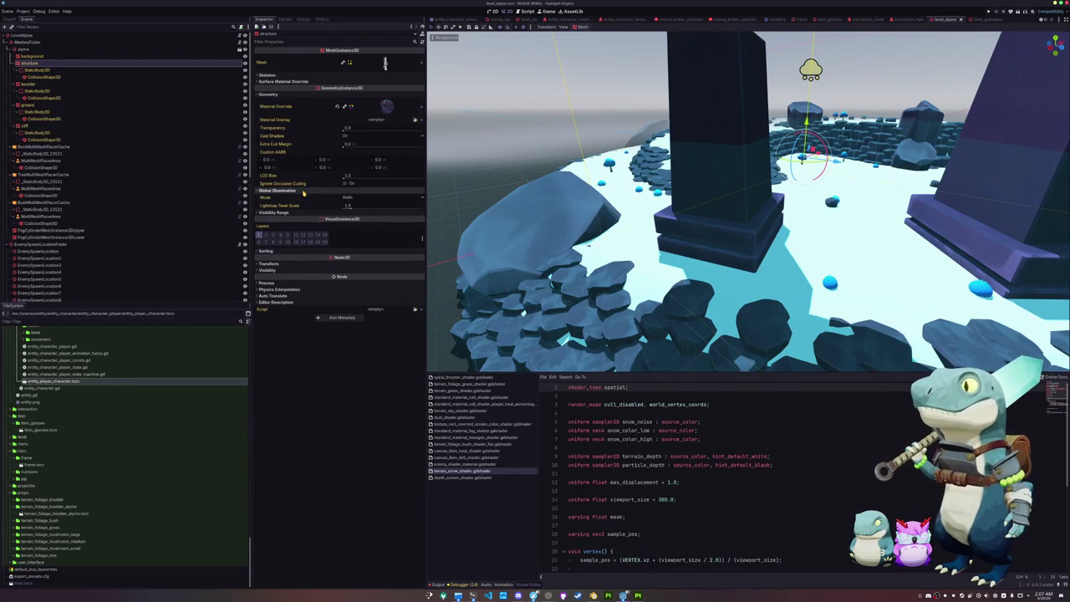
left_click(302, 191)
left_click(352, 136)
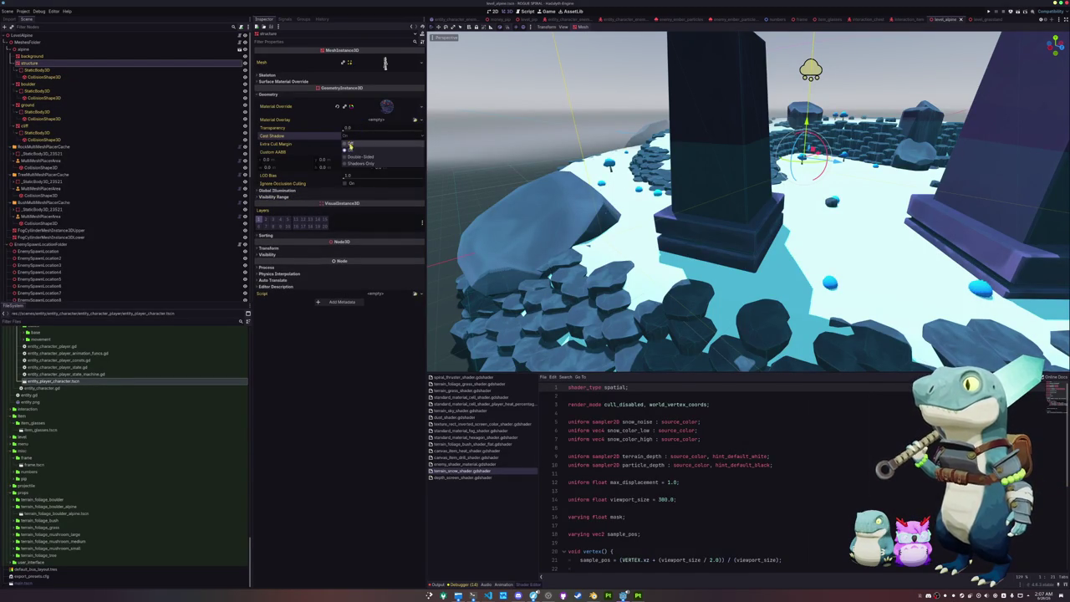
left_click(352, 144)
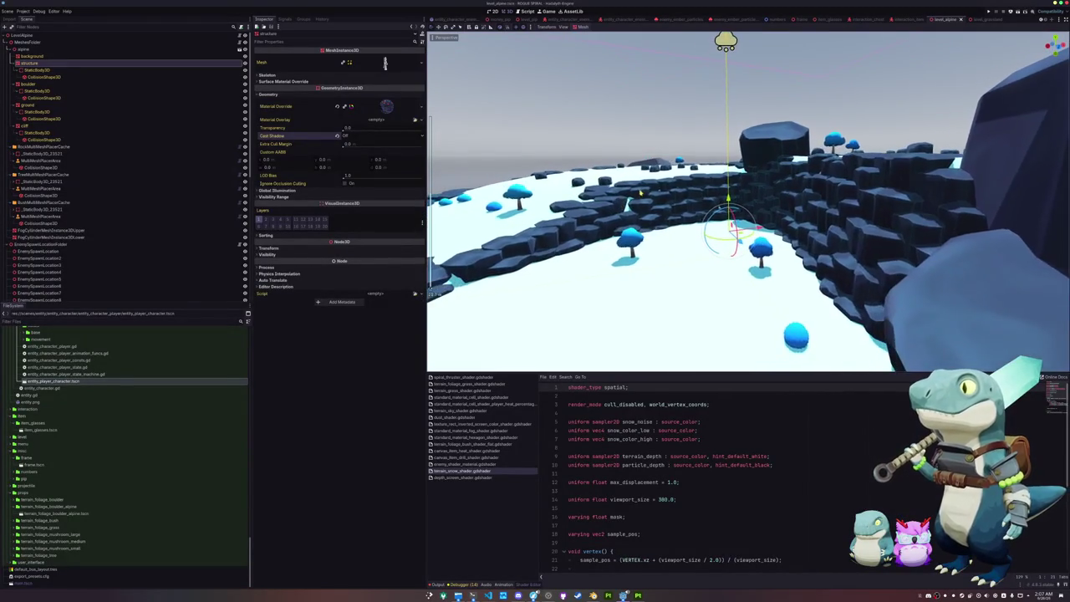
left_click(42, 105)
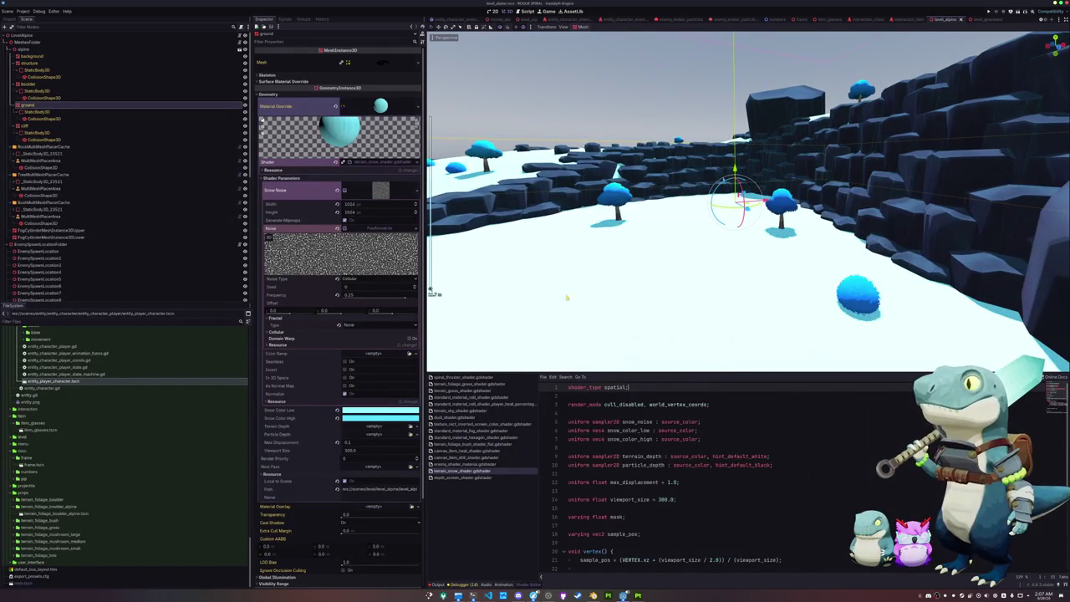
Add the line 'uniform sampler2D secondary_snow_noise : source_color;' below the snow_noise uniform.
left_click(595, 412)
key("Down")
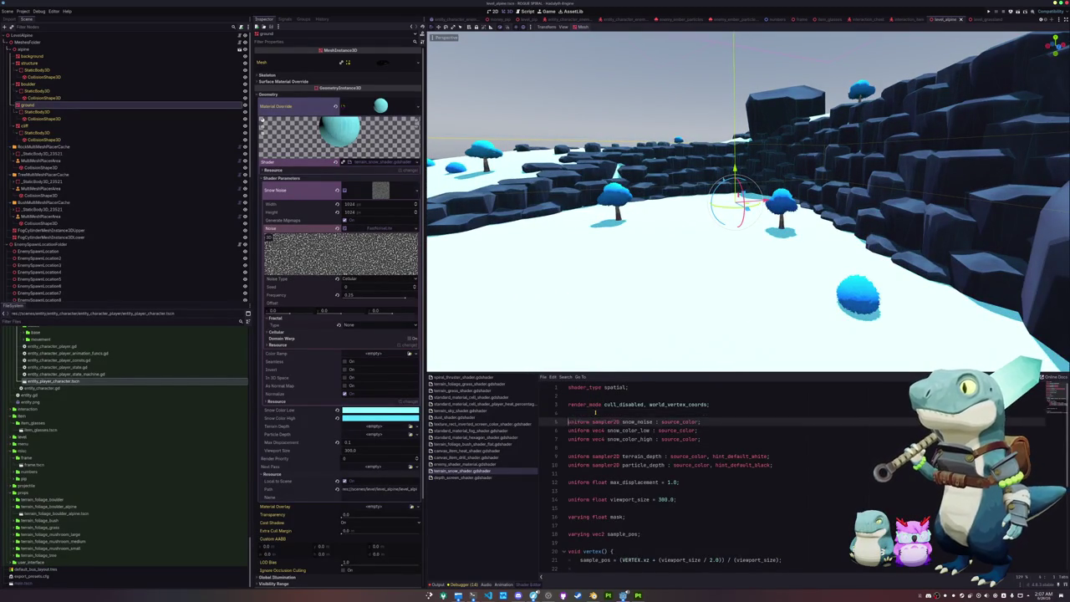
key("End")
key("Return")
type("uniform sampler2d")
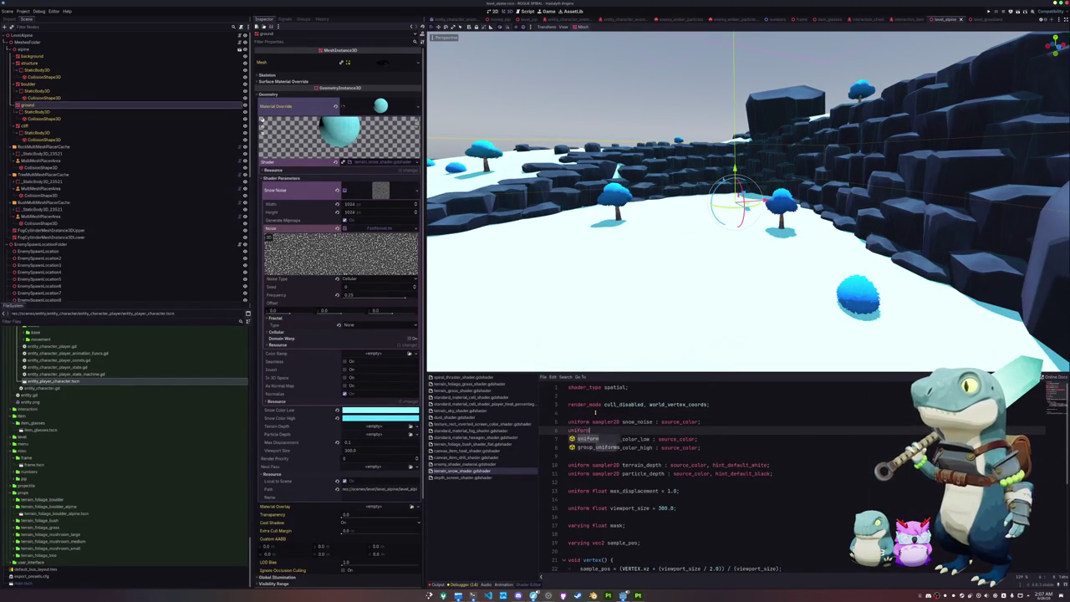
key("Return")
type("secondary_snow_noise : source_color;")
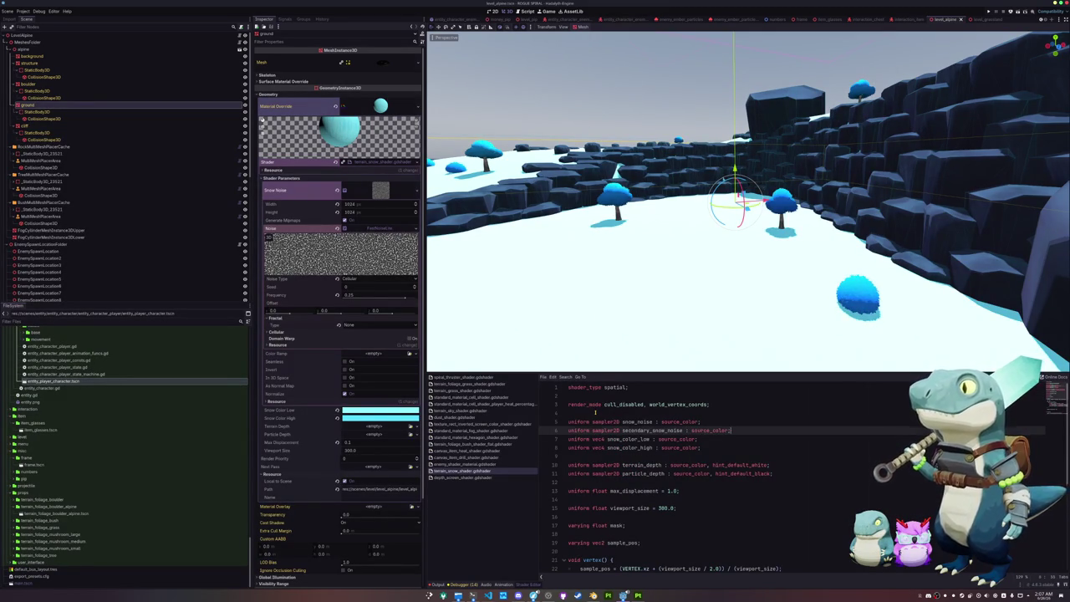
key("Right")
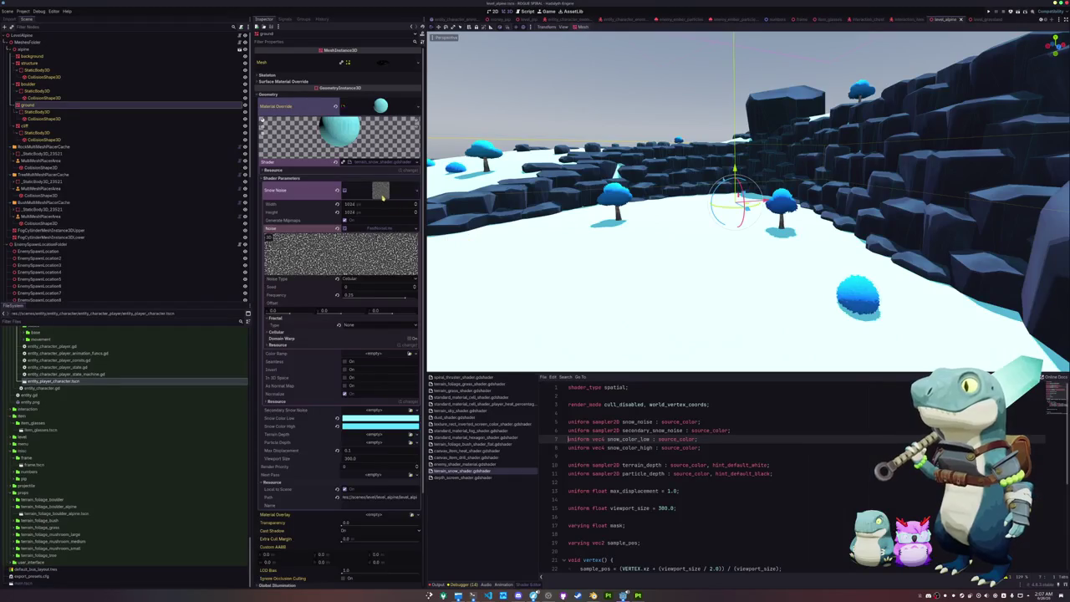
Assign Secondary Snow Noise a new 1024×1024 NoiseTexture2D.
left_click(380, 191)
left_click(414, 203)
left_click(373, 332)
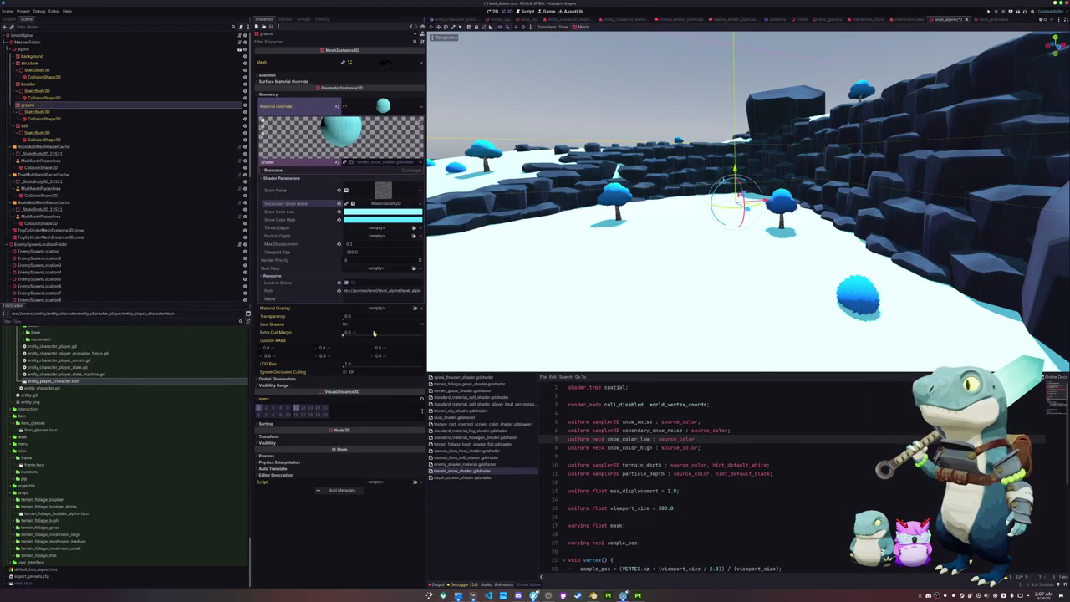
left_click(381, 205)
left_click(363, 212)
type("1024")
left_click(359, 221)
type("1024")
Make the Snow Noise texture seamless.
left_click(373, 193)
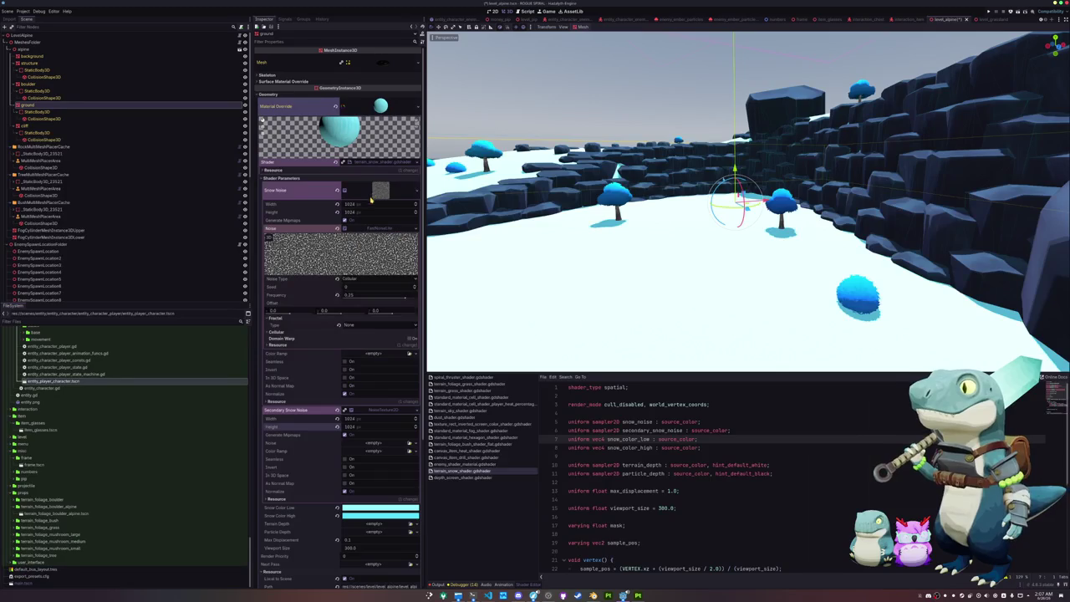
left_click(344, 361)
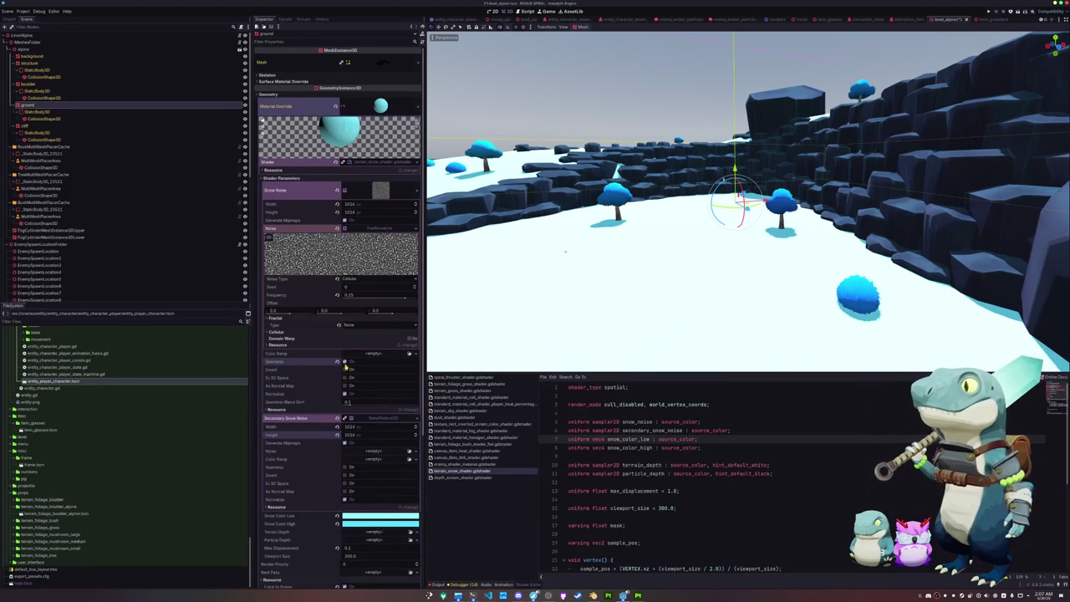
left_click(380, 192)
Give the secondary noise a new FastNoiseLite with Simplex Smooth and frequency around 0.005.
left_click(420, 237)
left_click(405, 250)
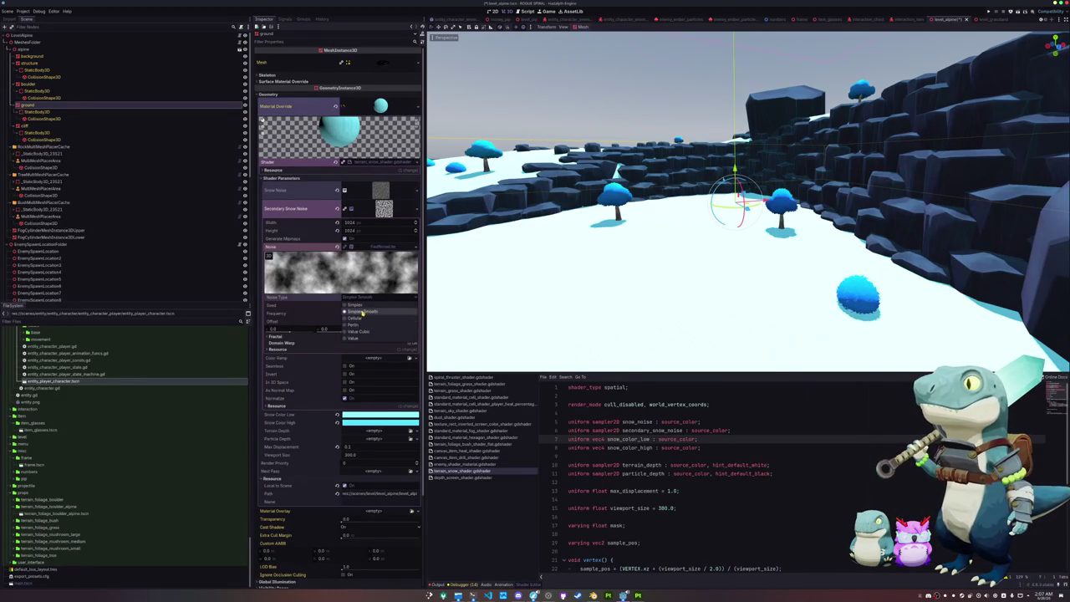
left_click_drag(379, 318, 359, 317)
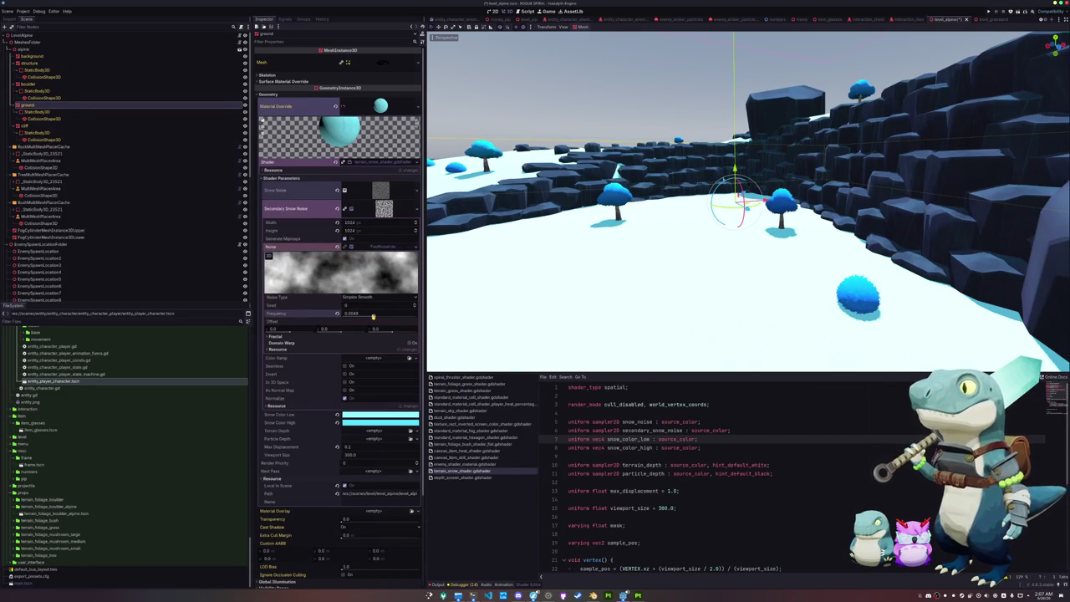
scroll(619, 424, "down", 3)
scroll(618, 425, "down", 3)
left_click(598, 562)
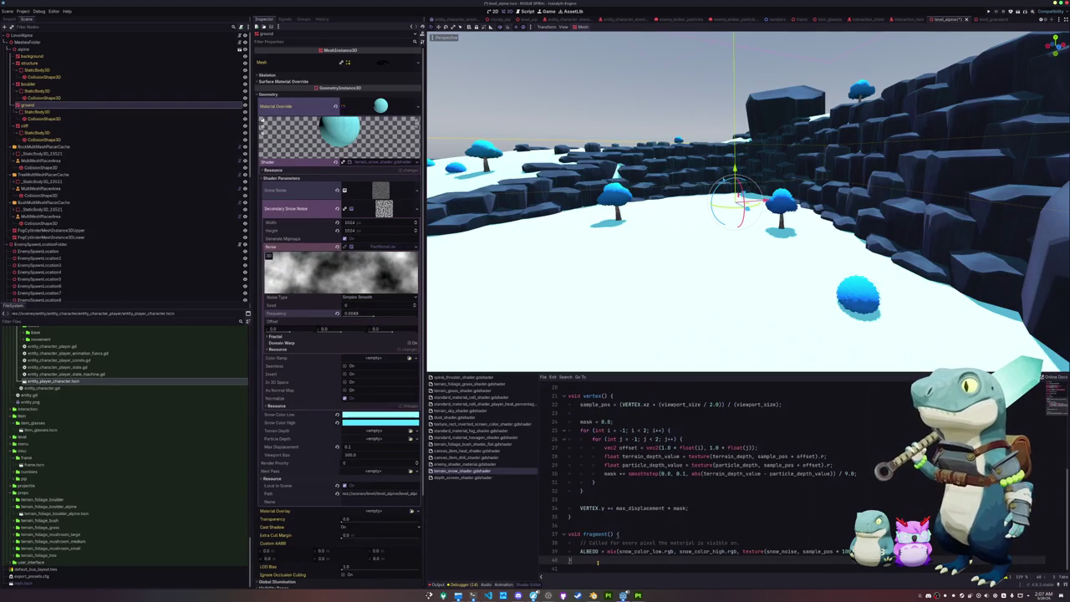
Add a fragment line mixing ALBEDO toward snow_color_low.rgb by the snow_noise texture sample.
key("Return")
type("AL")
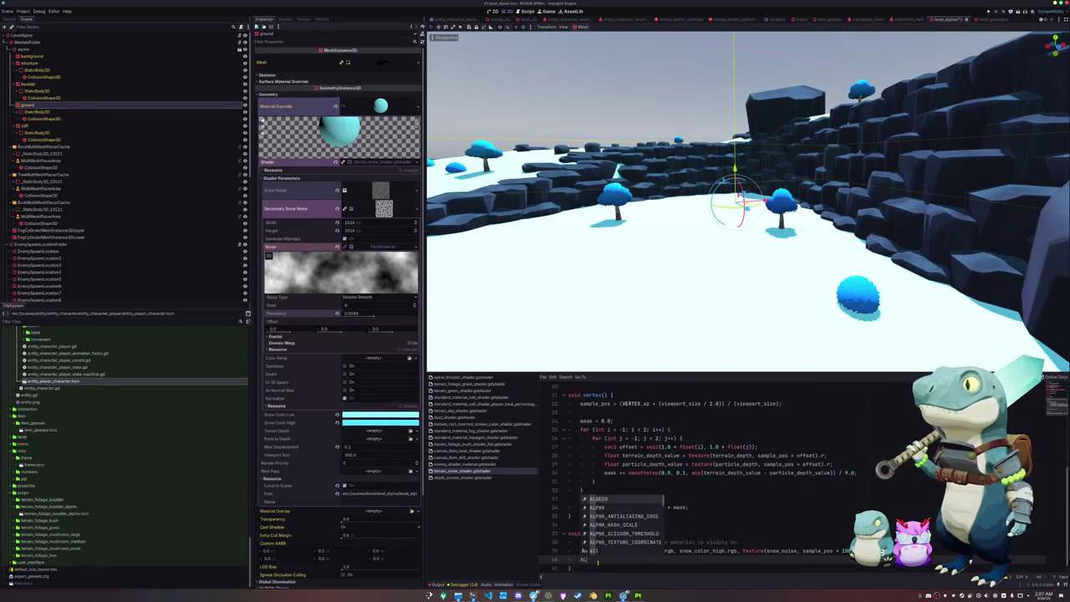
type("BEDO = mix(")
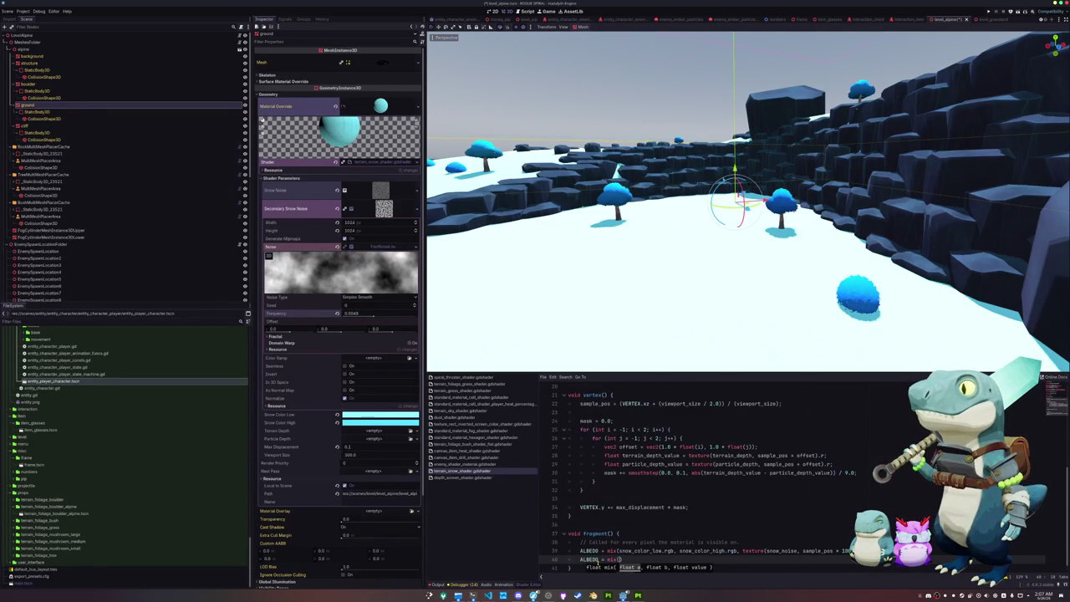
type("ALBEDO, snow")
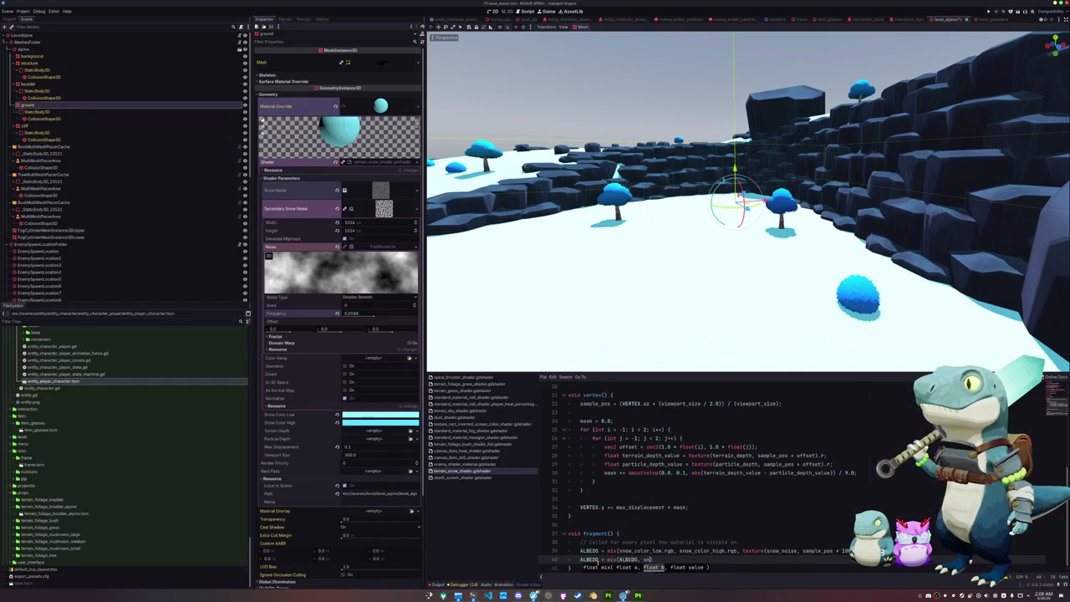
type("_color_lo")
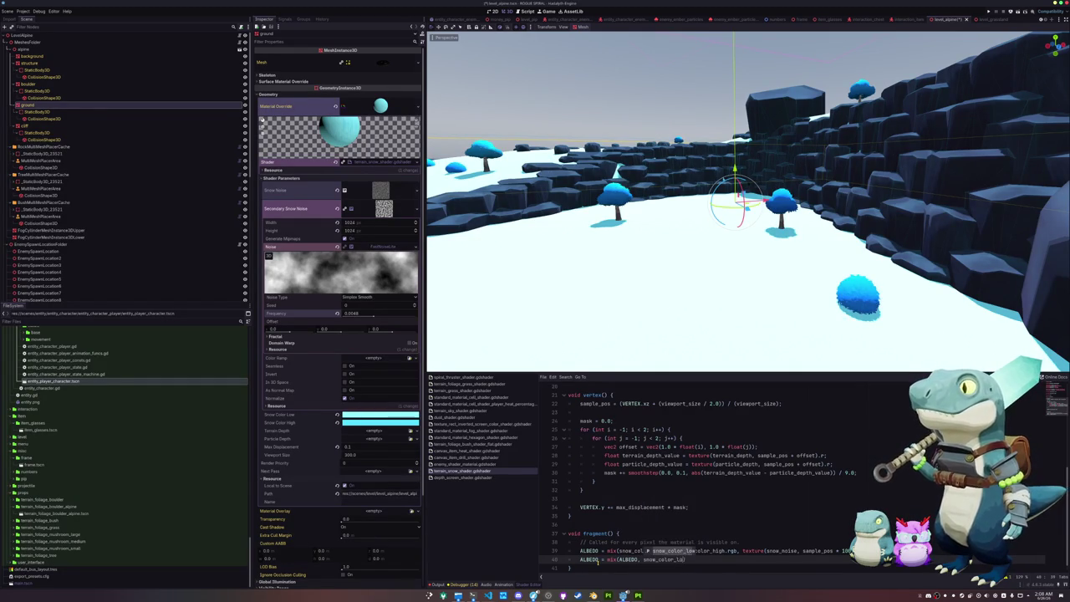
type("w.rgb,")
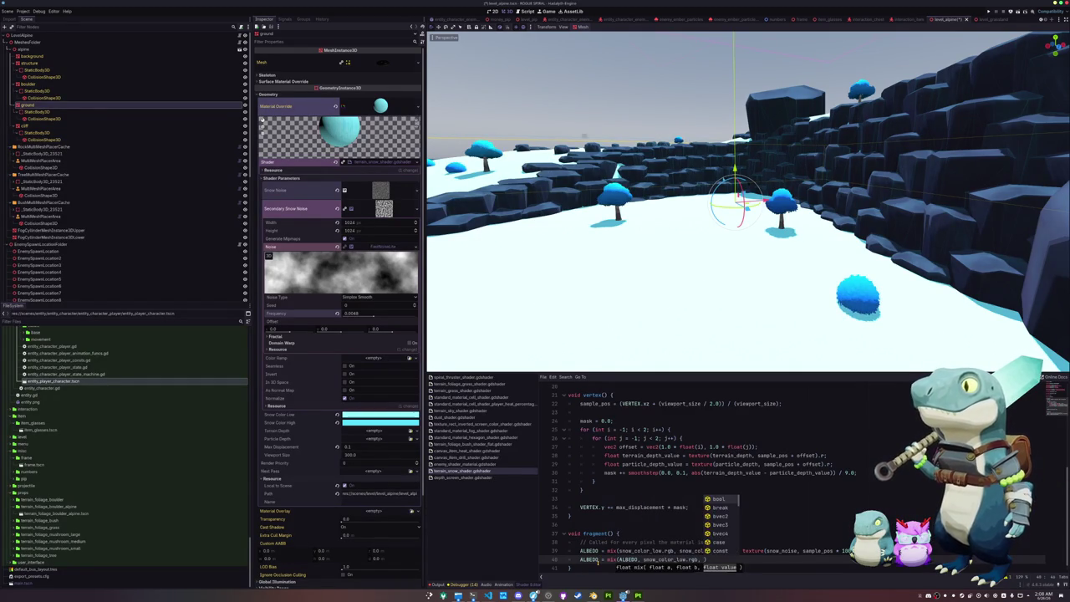
key("ctrl+Left")
key("ctrl+shift+Right")
key("ctrl+shift+Right")
key("ctrl+shift+Right")
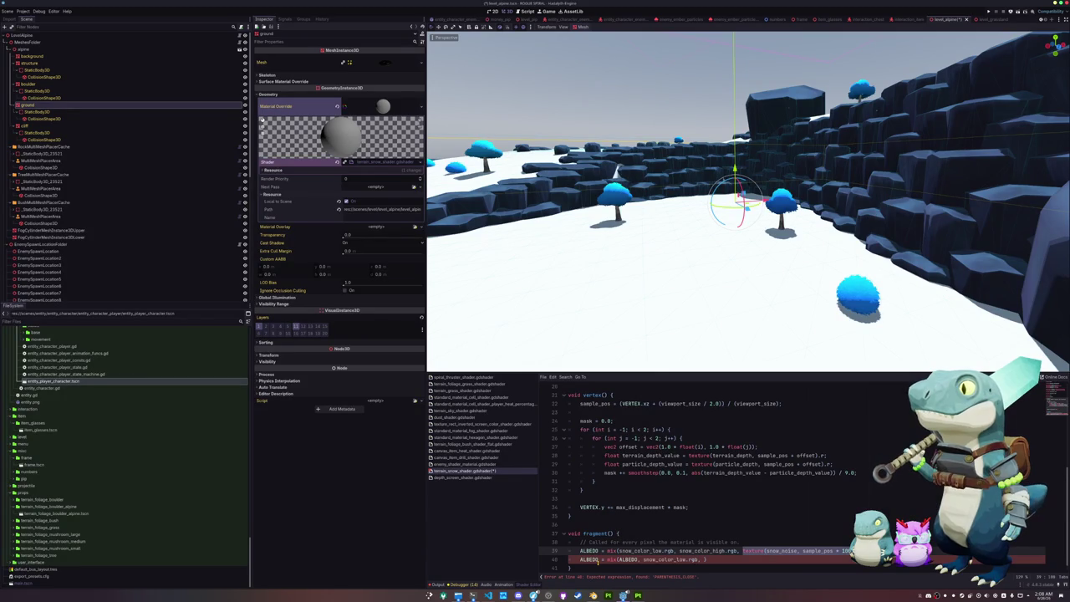
key("ctrl+c")
key("Down")
key("Left")
key("ctrl+v")
type("0")
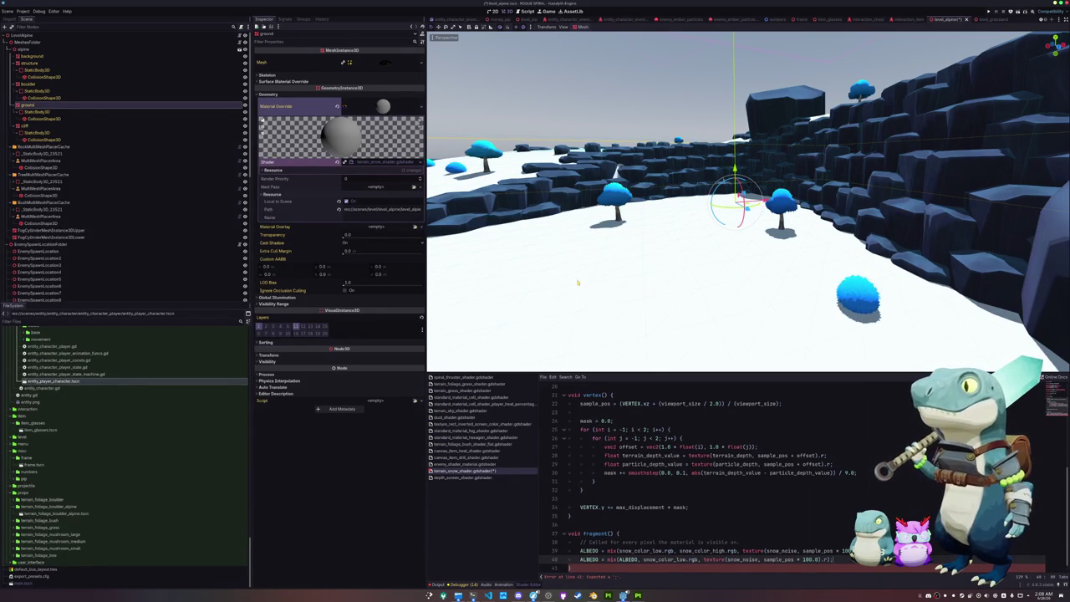
Inspect the snowy ground and check the Snow Color High picker.
mouse_move(609, 294)
left_mouse_down()
mouse_move(622, 262)
mouse_move(580, 253)
left_mouse_up()
scroll(806, 543, "down", 1)
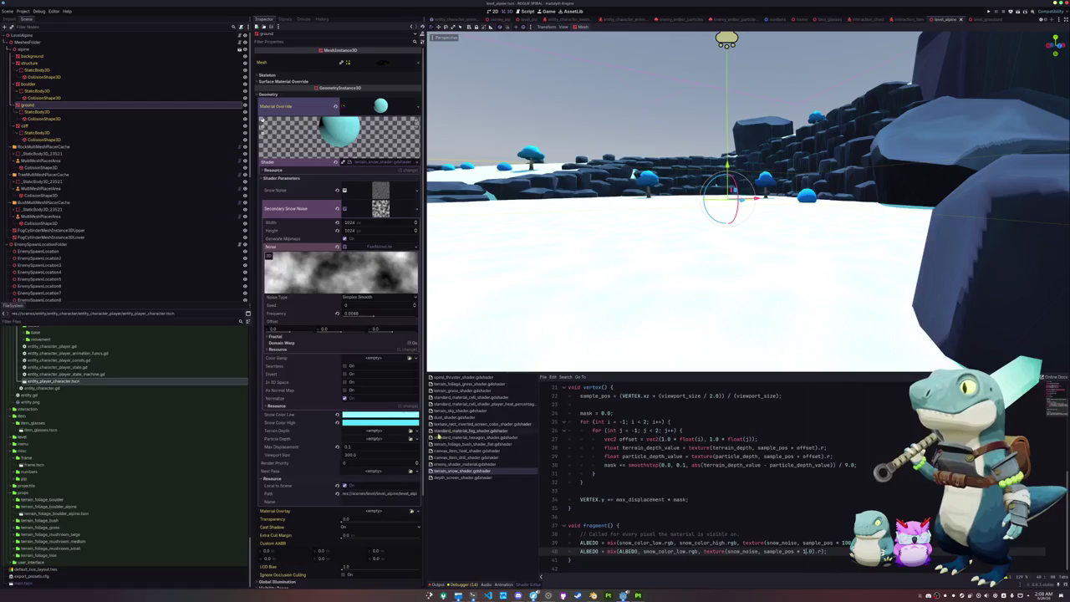
left_click(377, 422)
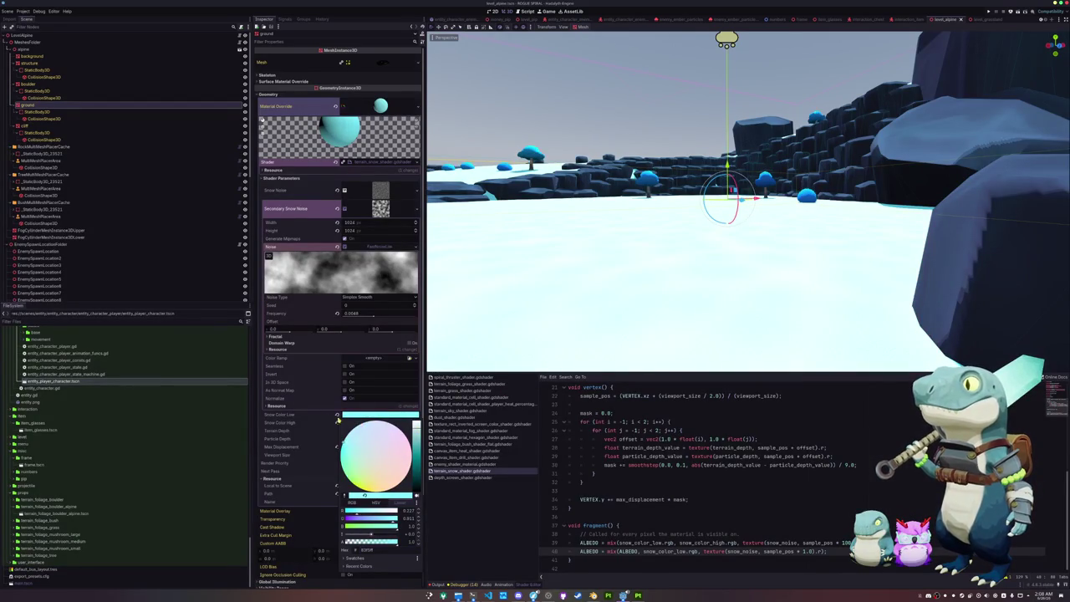
left_click(319, 423)
left_click_drag(509, 300, 524, 301)
key("F5")
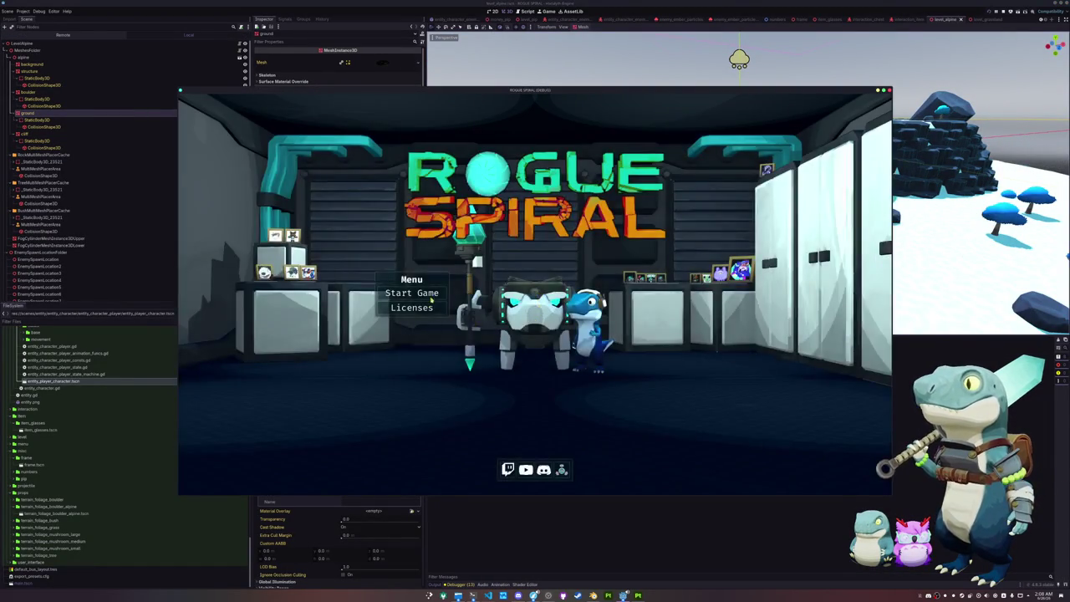
left_click(409, 292)
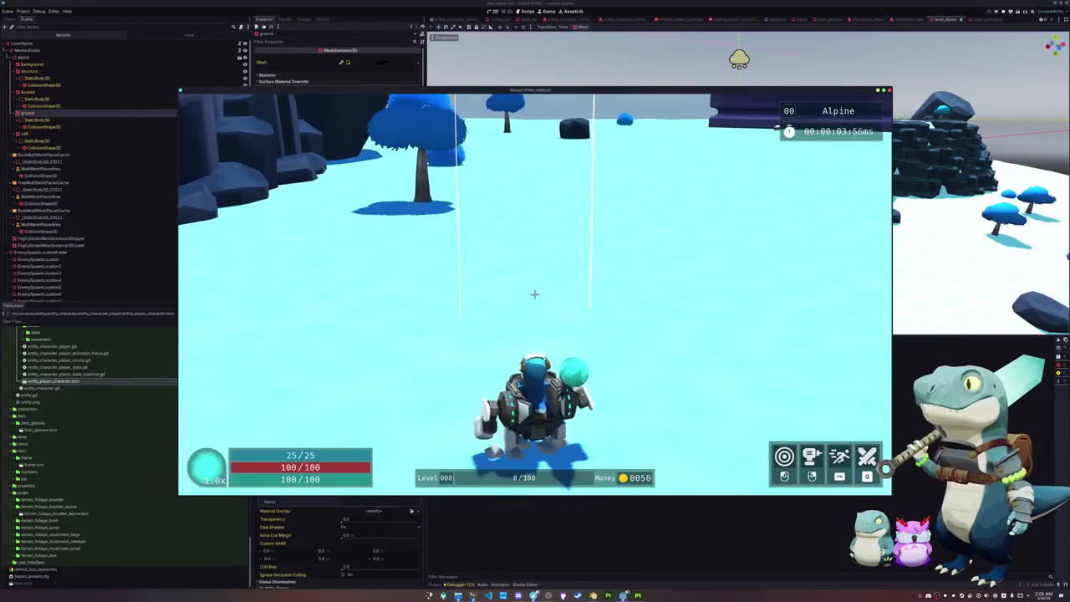
key("w")
key("w")
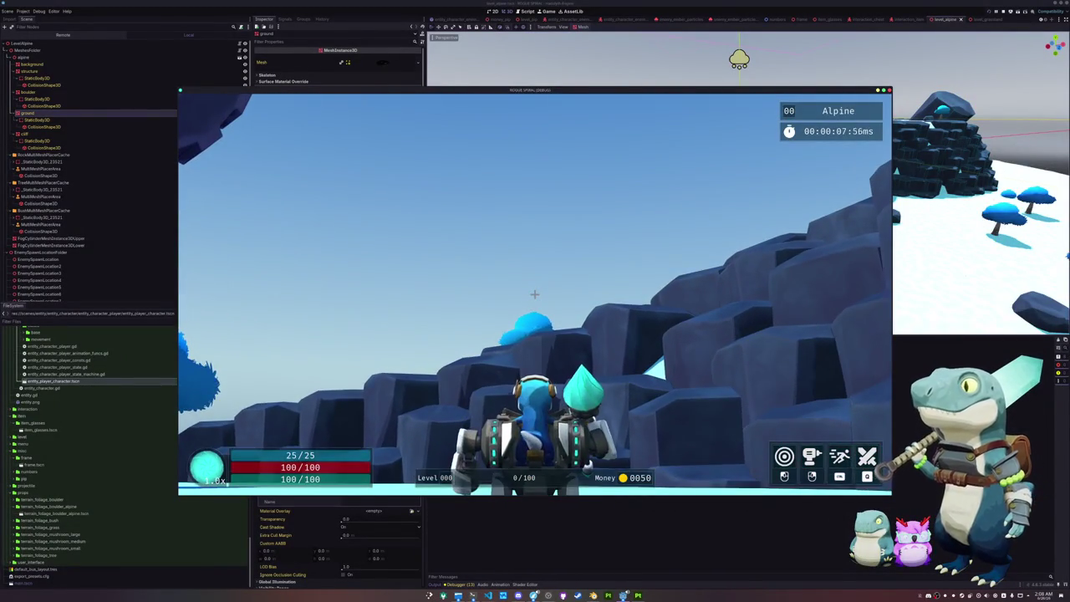
key("w")
mouse_move(531, 294)
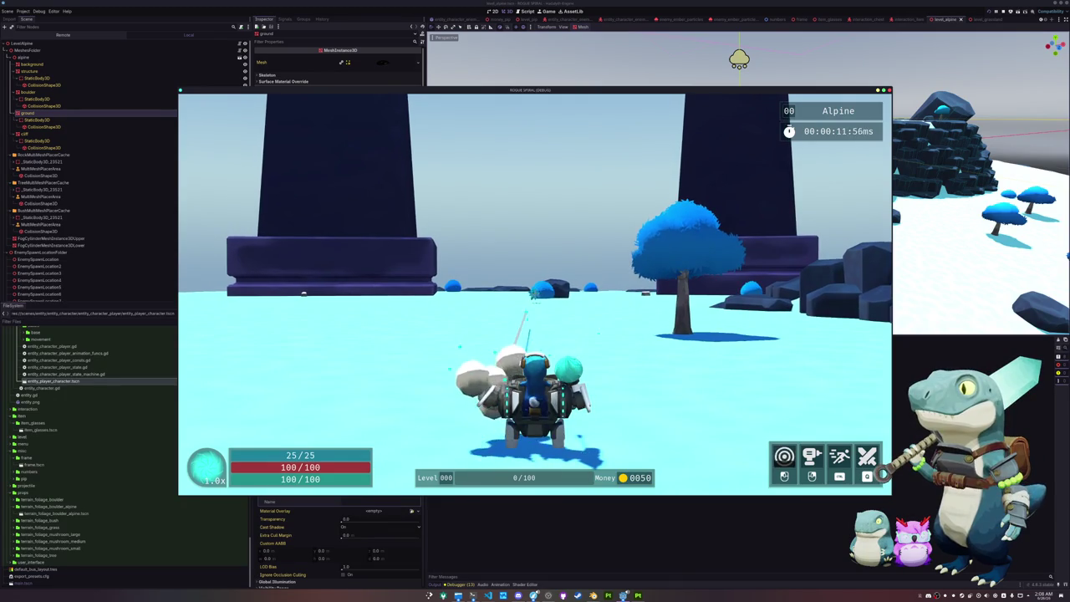
key("Escape")
left_click(535, 306)
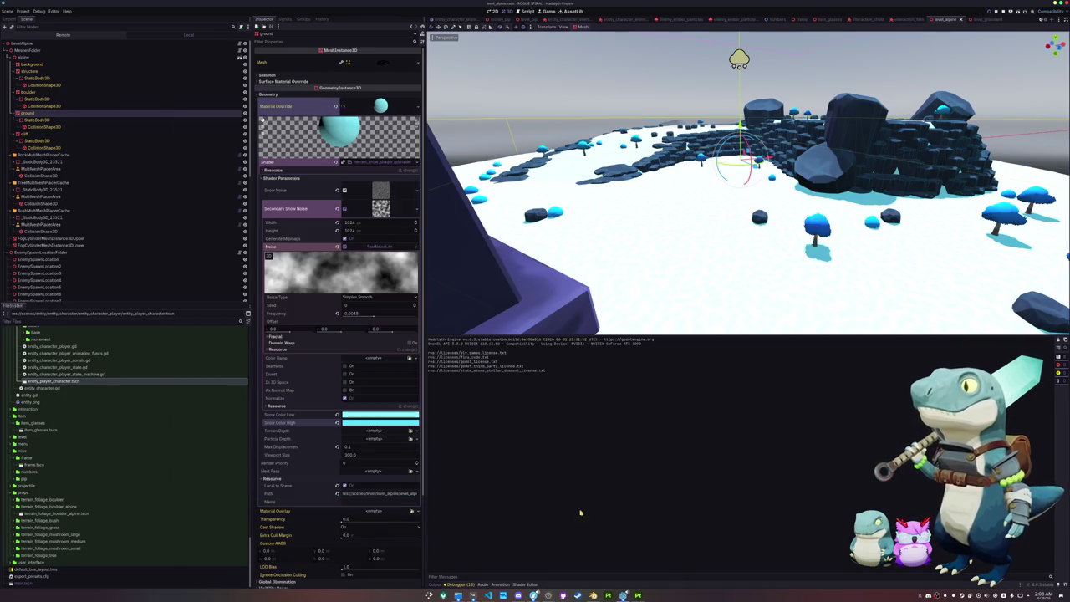
Lighten the high and low snow colours toward white in the Inspector.
left_click(362, 422)
left_click(420, 427)
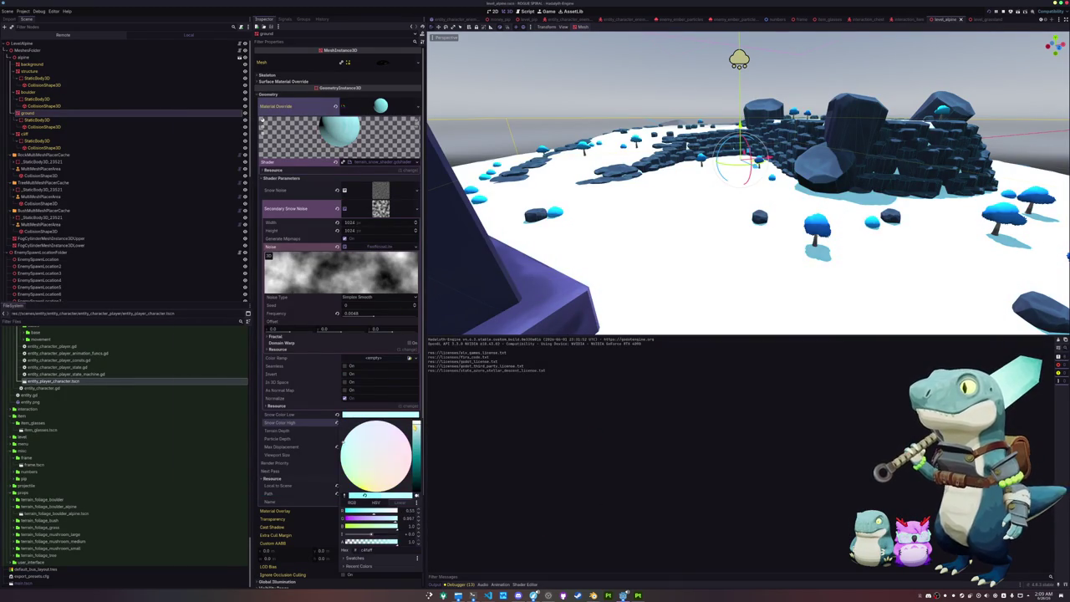
left_click(362, 425)
left_click(362, 424)
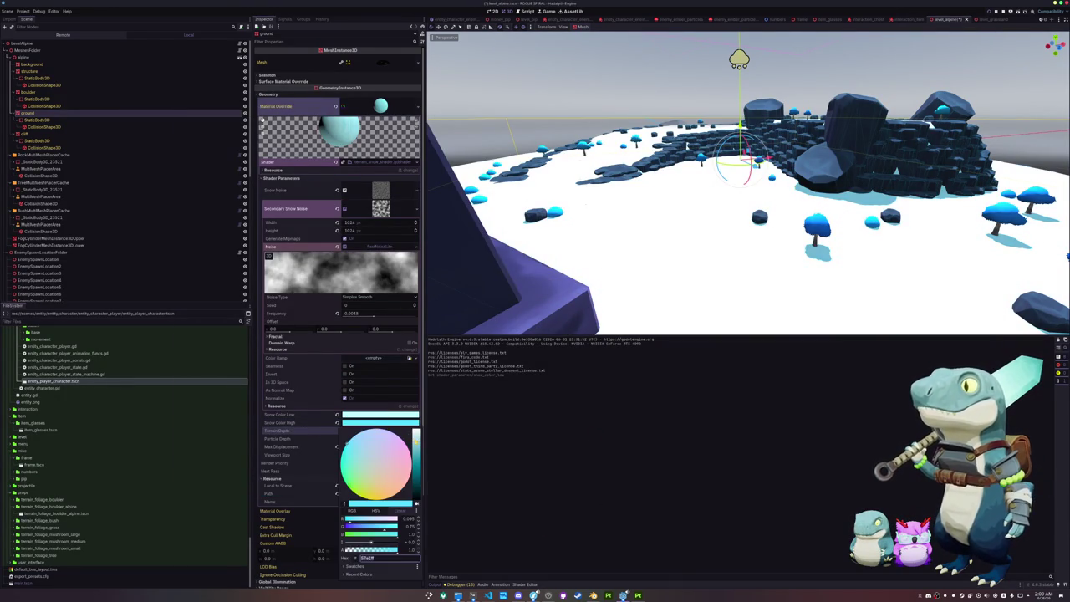
left_click_drag(395, 451, 388, 457)
left_click(395, 414)
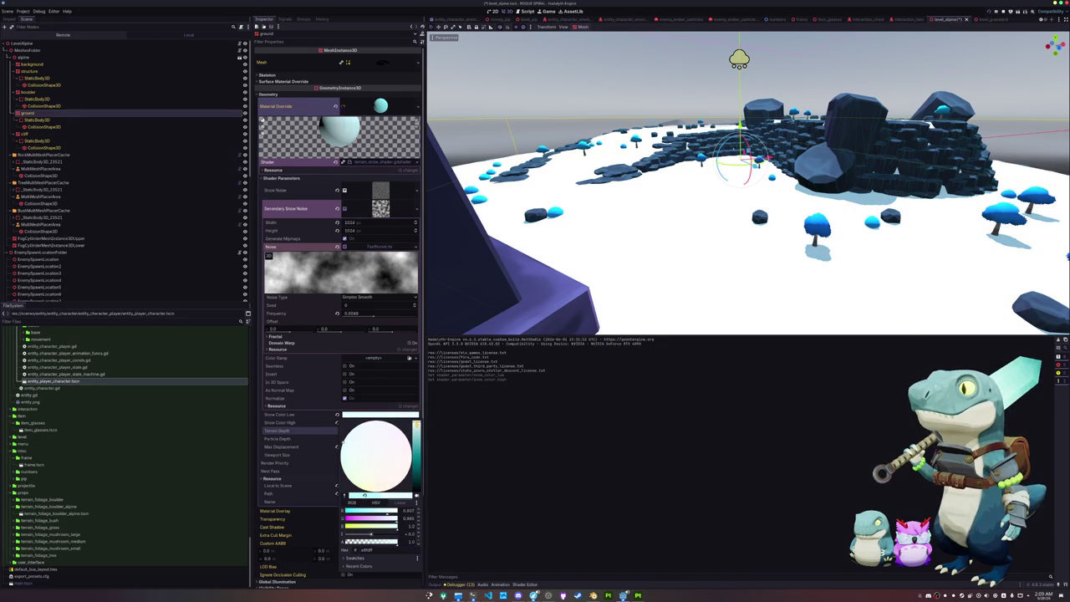
left_click(325, 424)
Check the lighter snow in the running game, then exit it.
key("alt+Tab")
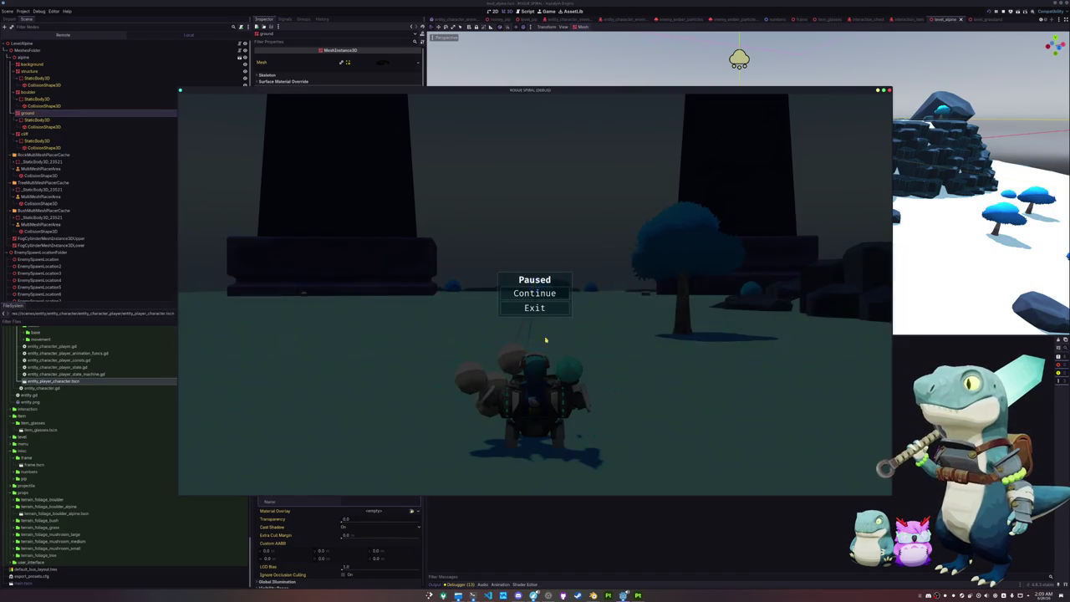
left_click(552, 299)
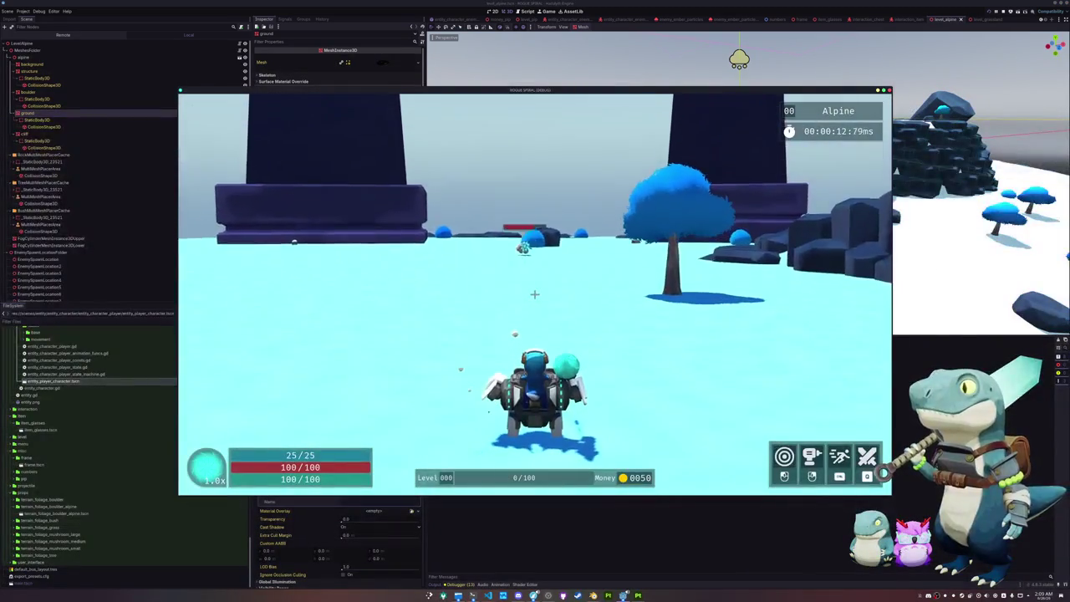
key("Escape")
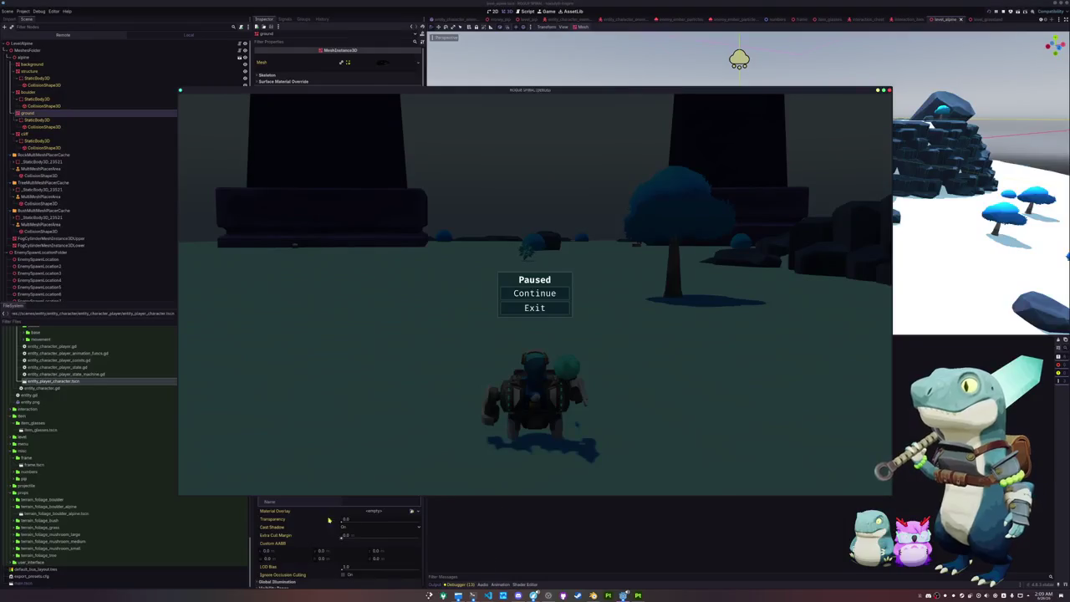
left_click(310, 501)
Re-check the low and high snow colour pickers.
left_click(361, 414)
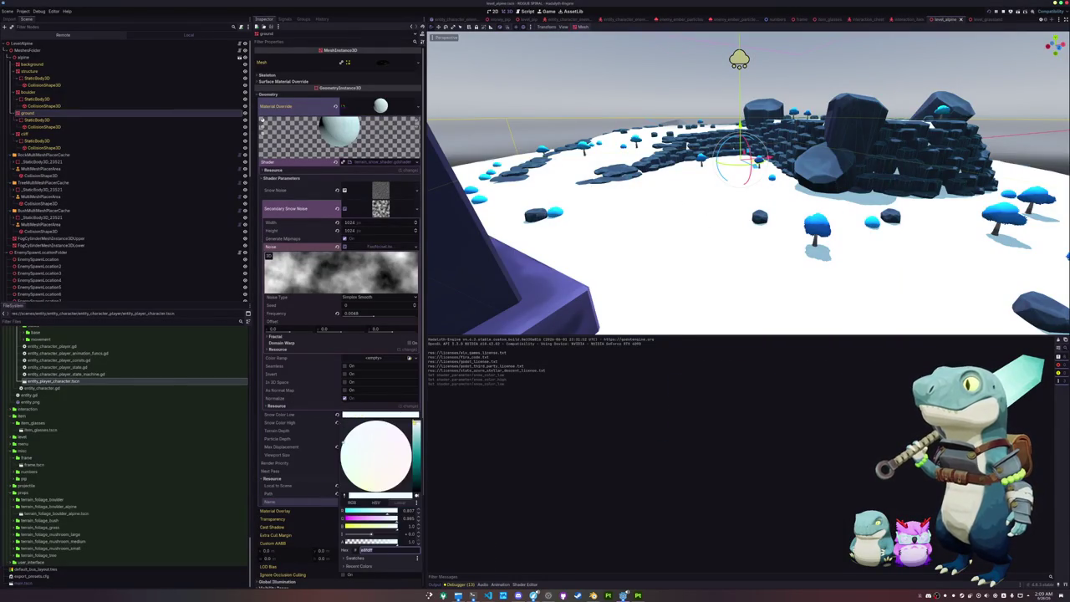
left_click(304, 424)
left_click(380, 422)
left_click(309, 428)
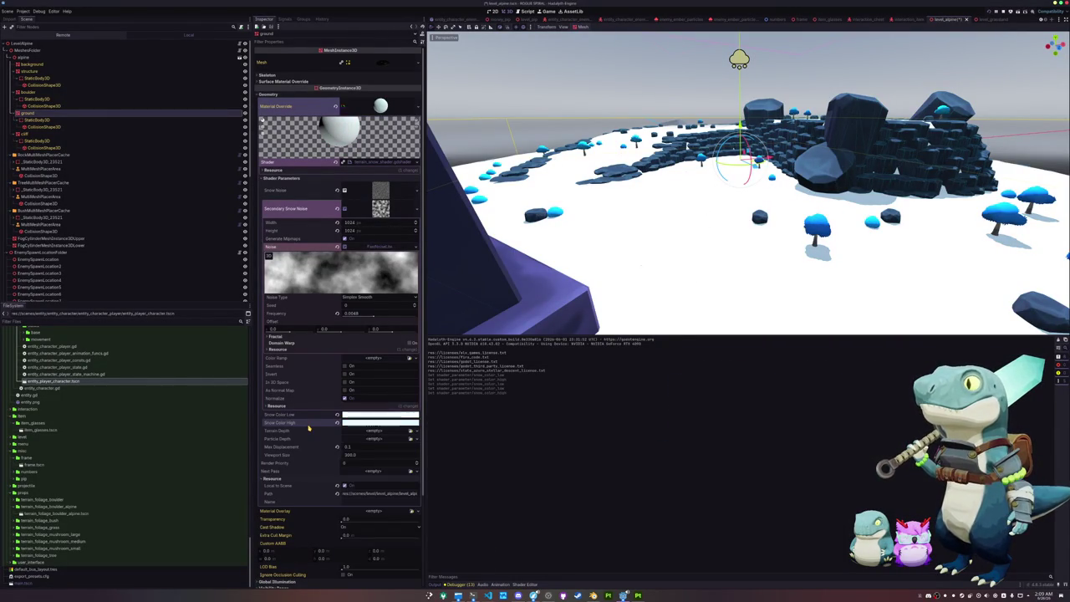
Exit the running game to its menu, stop it with F8, and relaunch with F5.
key("alt+Tab")
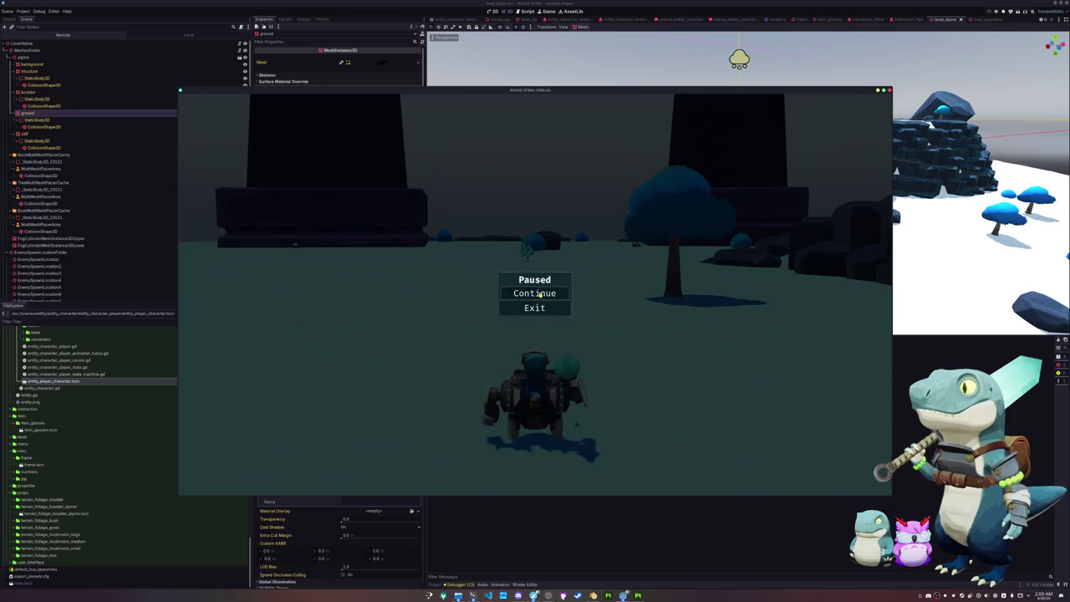
left_click(536, 294)
key("Escape")
left_click(533, 308)
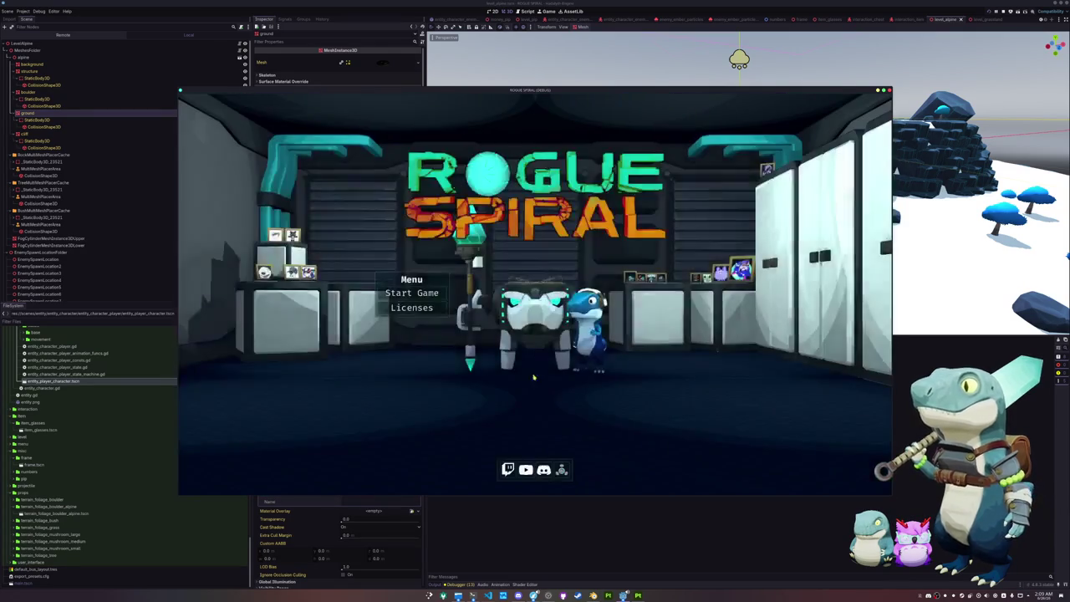
key("F8")
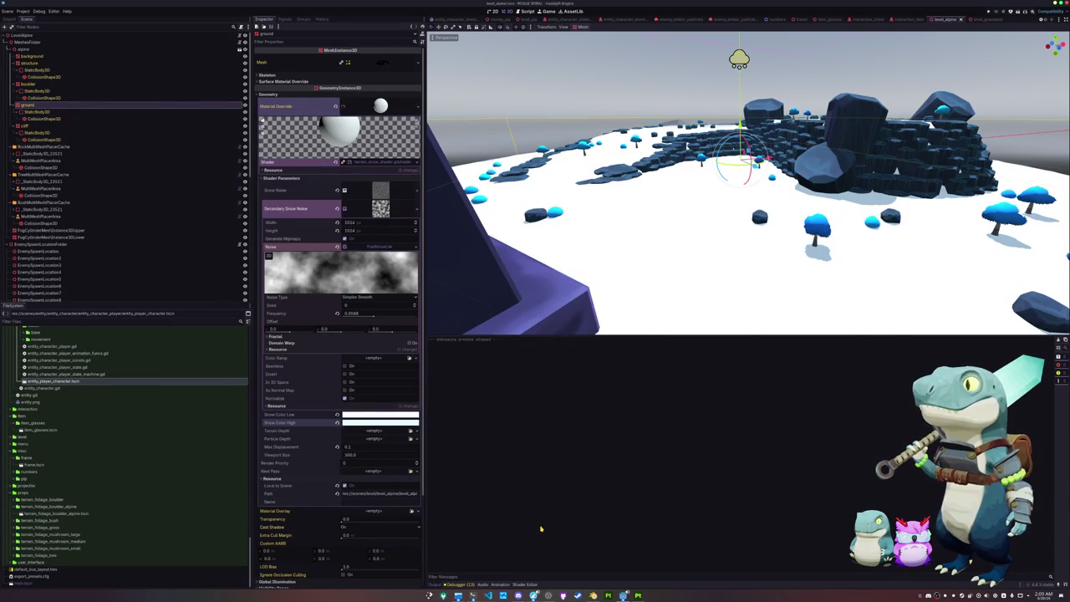
key("F5")
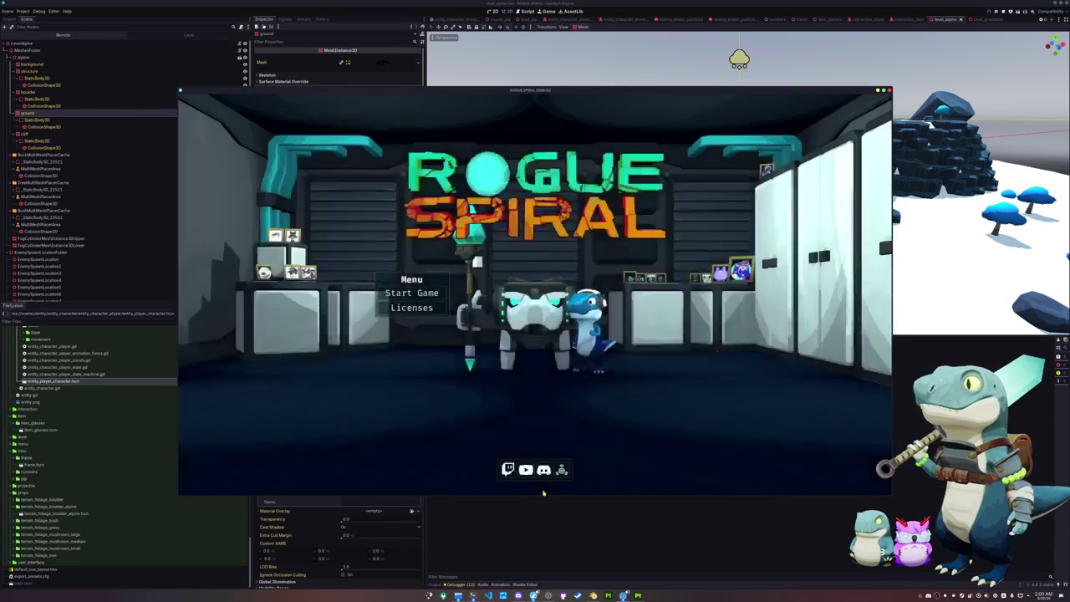
Start the game, leave the Grasslands level, and start again.
left_click(418, 294)
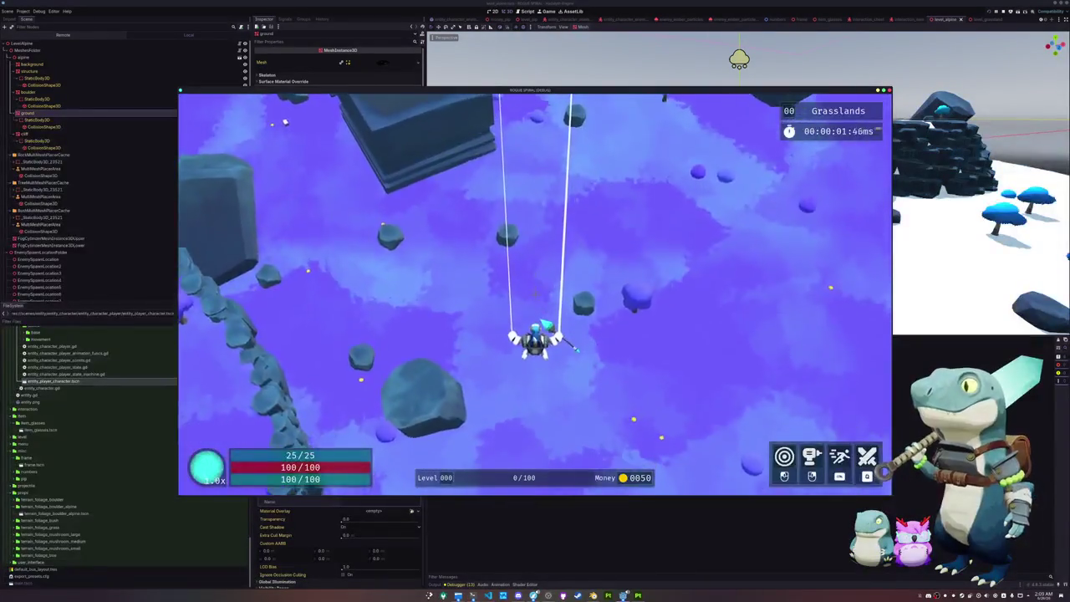
key("Escape")
left_click(539, 309)
left_click(417, 295)
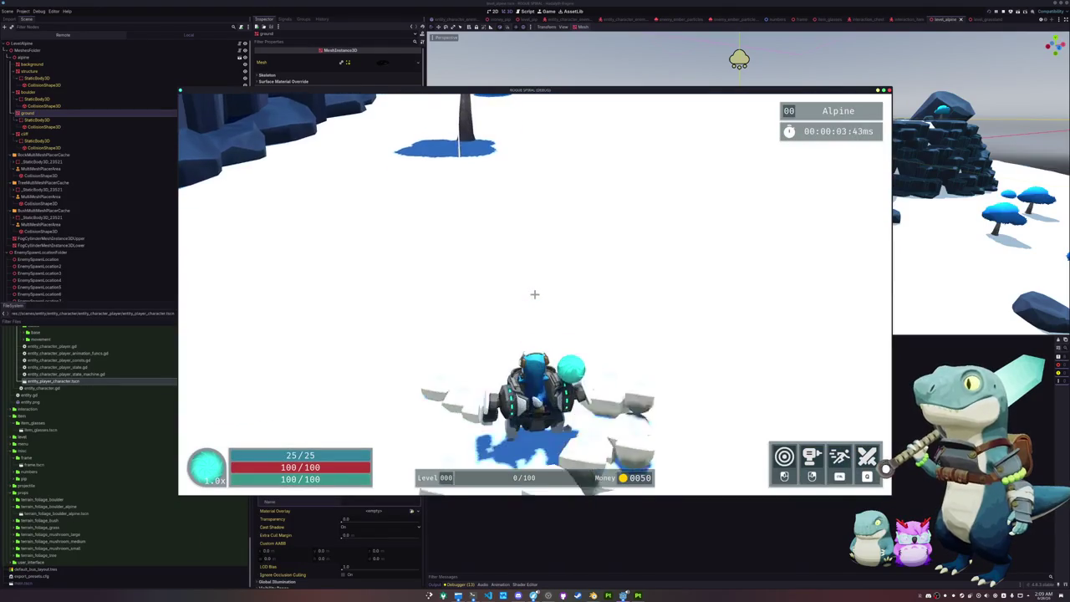
Run and dash across the Alpine snow toward the cliffs, then exit to the editor.
key("w")
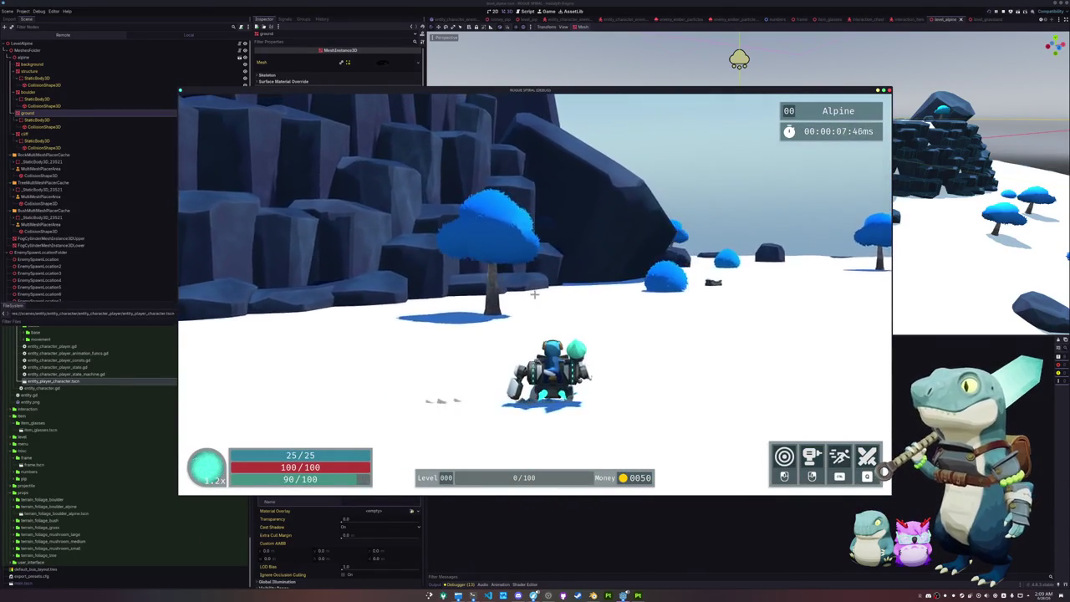
key("space")
key("w")
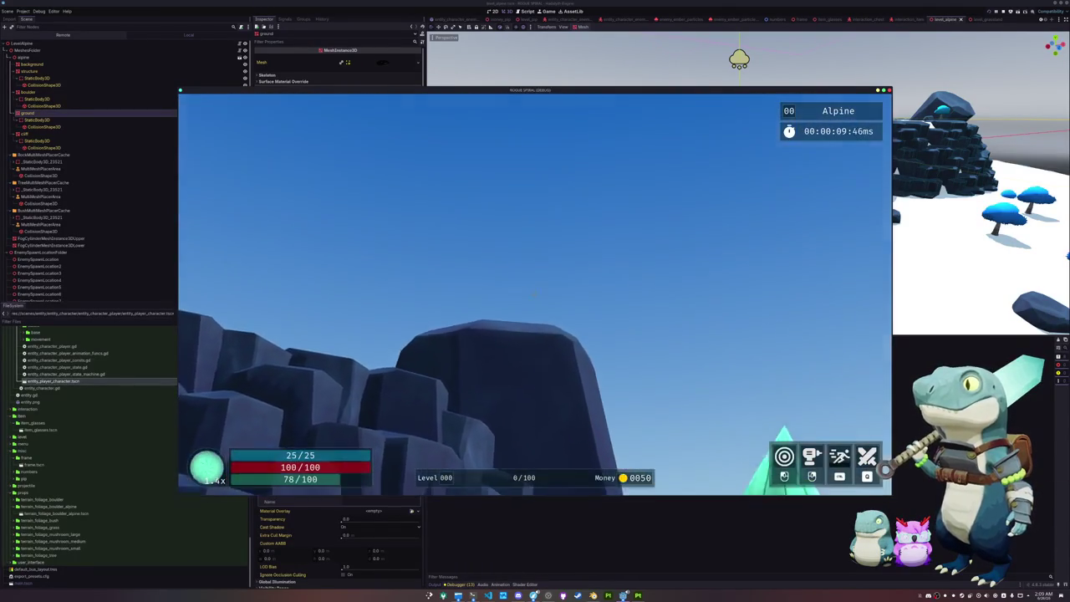
key("w")
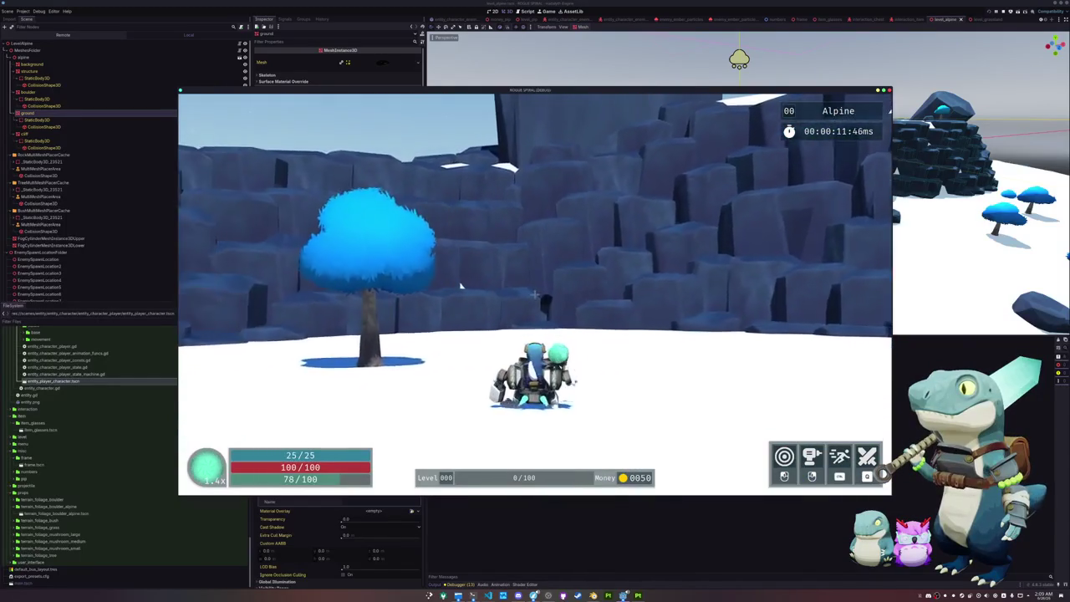
key("Escape")
left_click(535, 306)
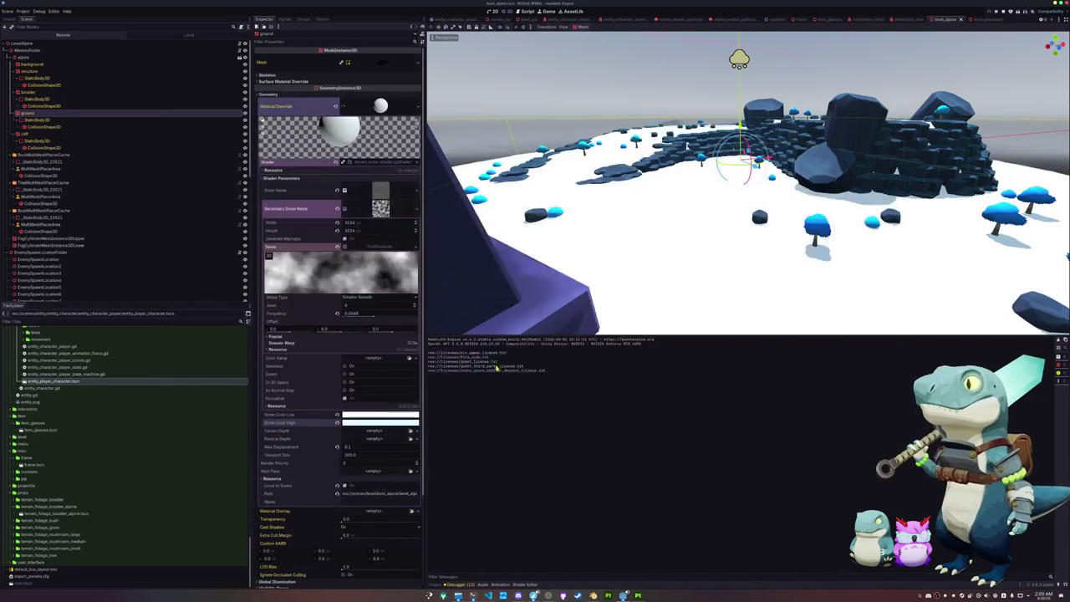
Select SnowParticles and move it directly under LevelAlpine.
scroll(52, 251, "down", 15)
left_click(52, 297)
mouse_move(68, 109)
left_mouse_down()
mouse_move(80, 94)
mouse_move(67, 49)
left_mouse_up()
left_click(381, 179)
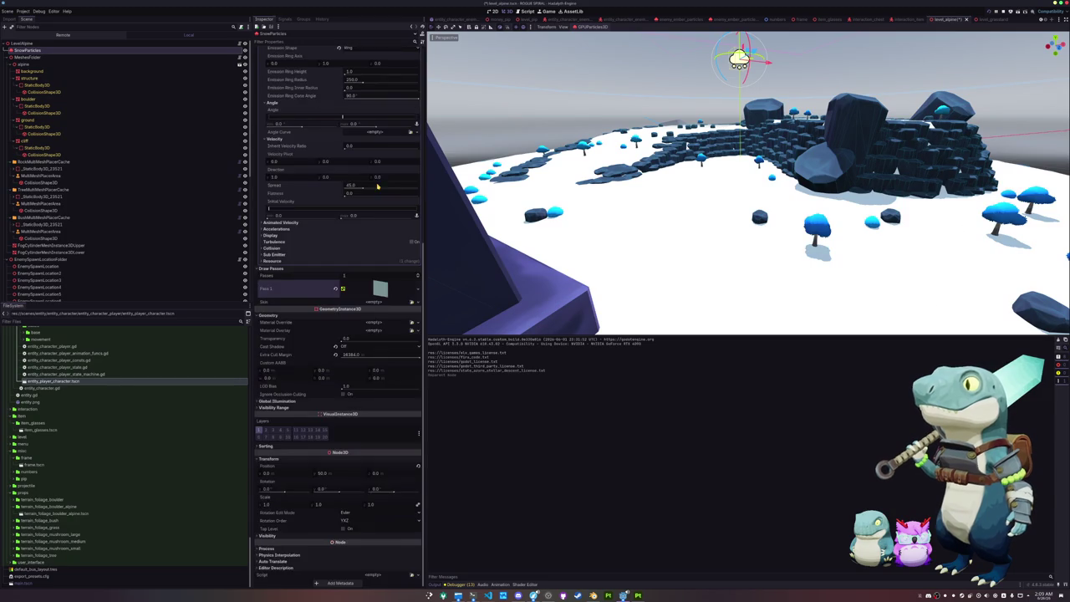
Enable turbulence on the snow particles and drag Lifetime down to 20.0.
scroll(293, 251, "up", 5)
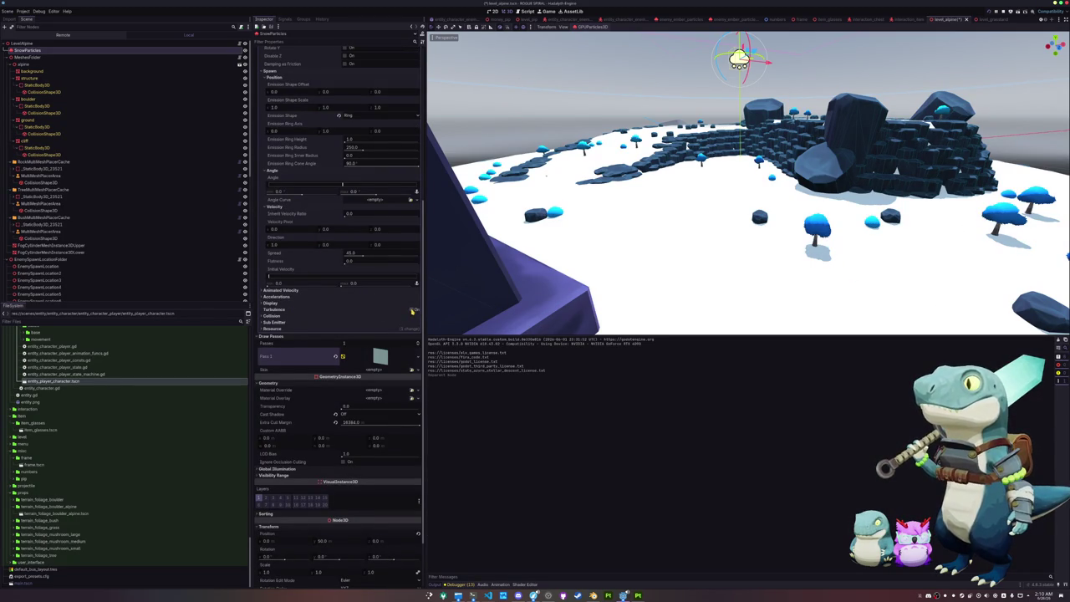
left_click(412, 310)
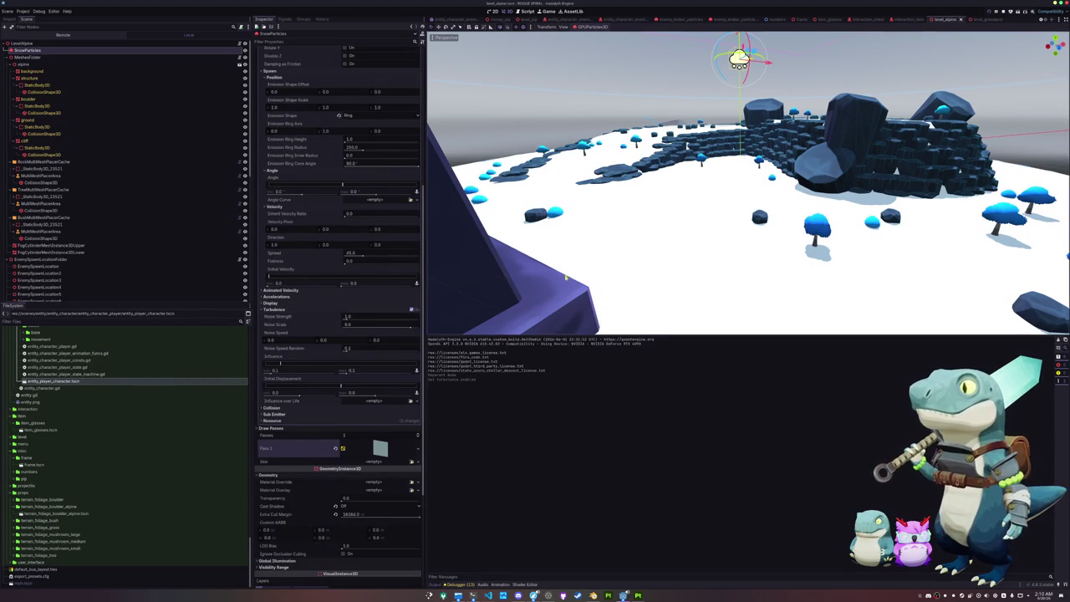
scroll(540, 265, "up", 3)
scroll(349, 96, "up", 6)
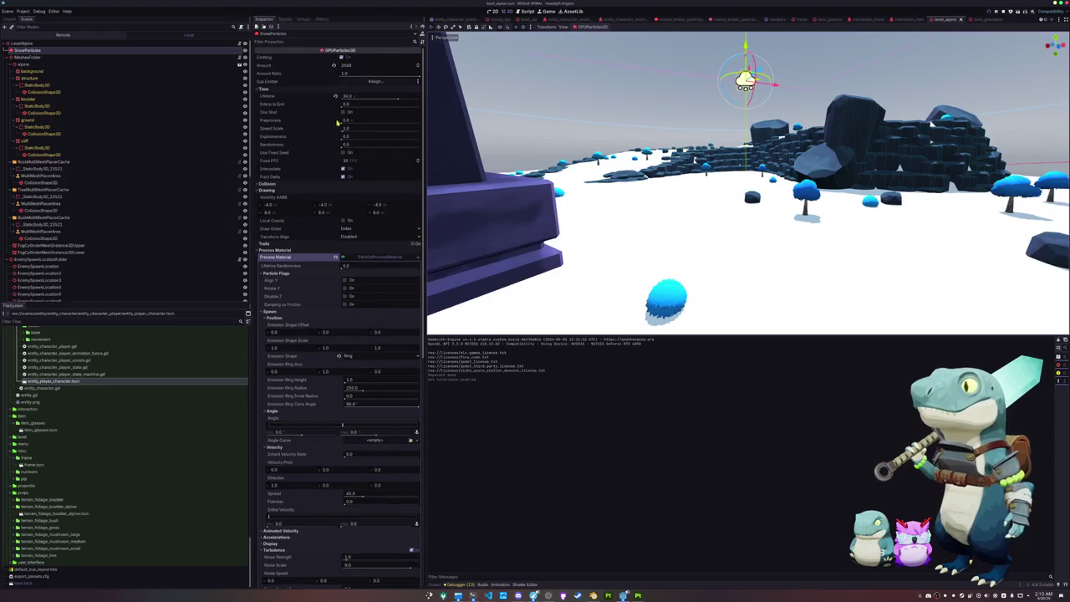
left_click_drag(350, 96, 368, 96)
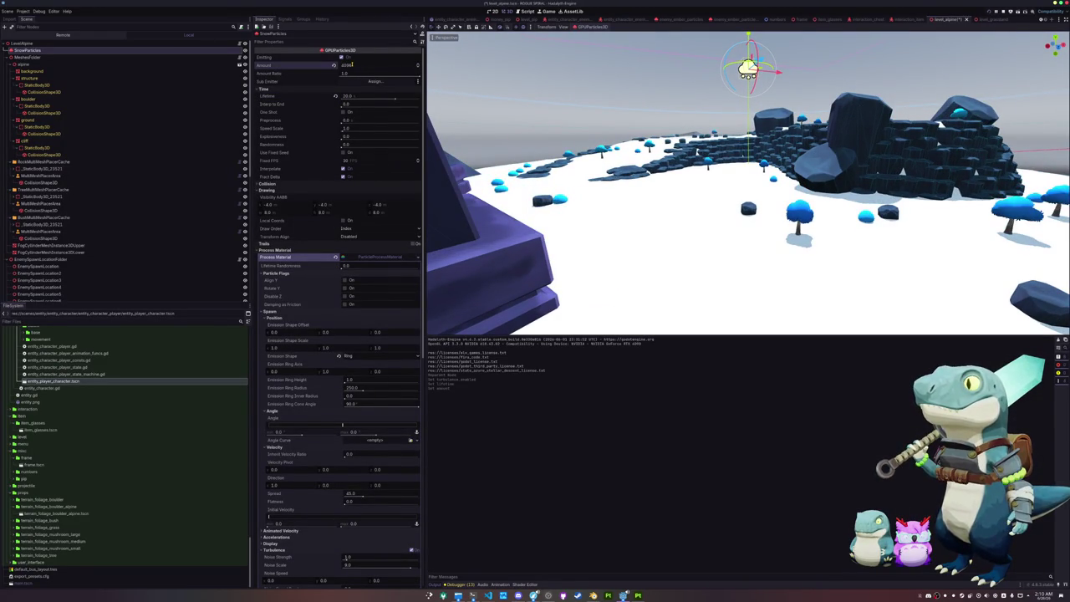
scroll(592, 187, "up", 3)
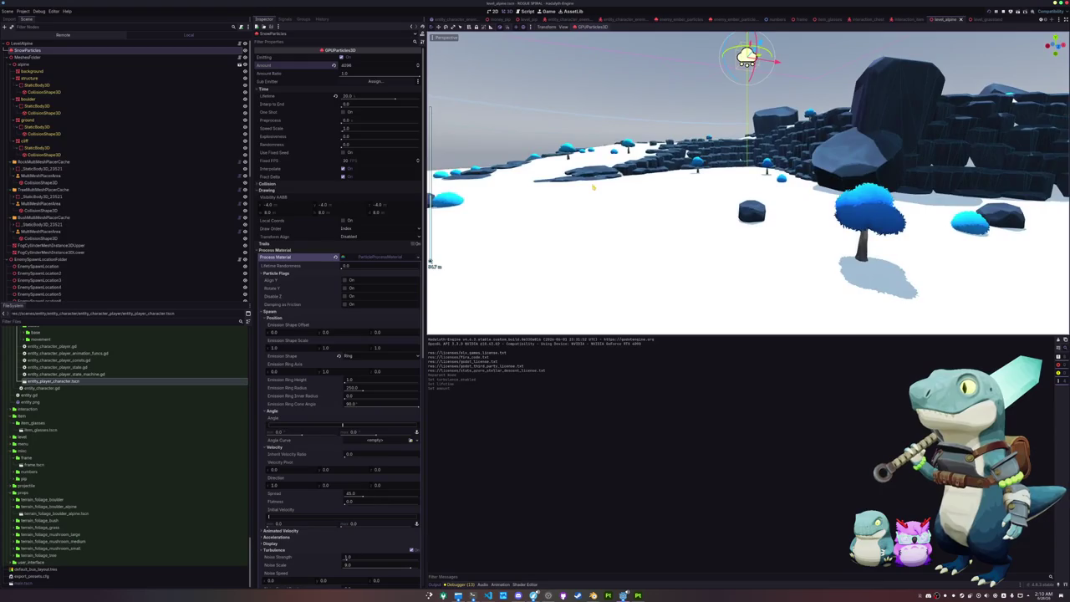
scroll(593, 188, "down", 3)
scroll(292, 292, "down", 3)
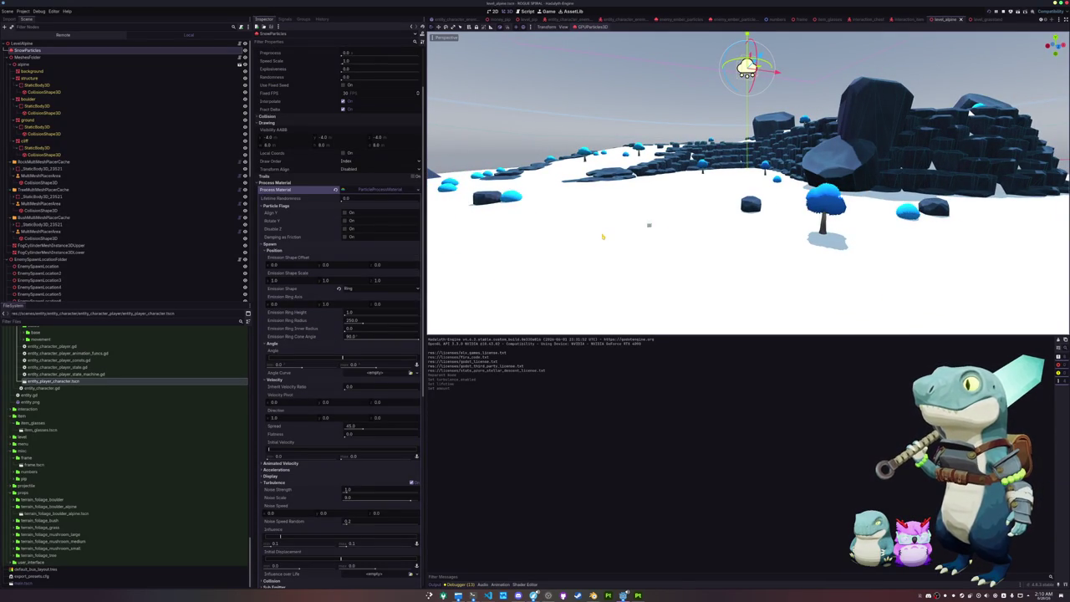
left_click_drag(628, 237, 626, 237)
scroll(315, 390, "down", 10)
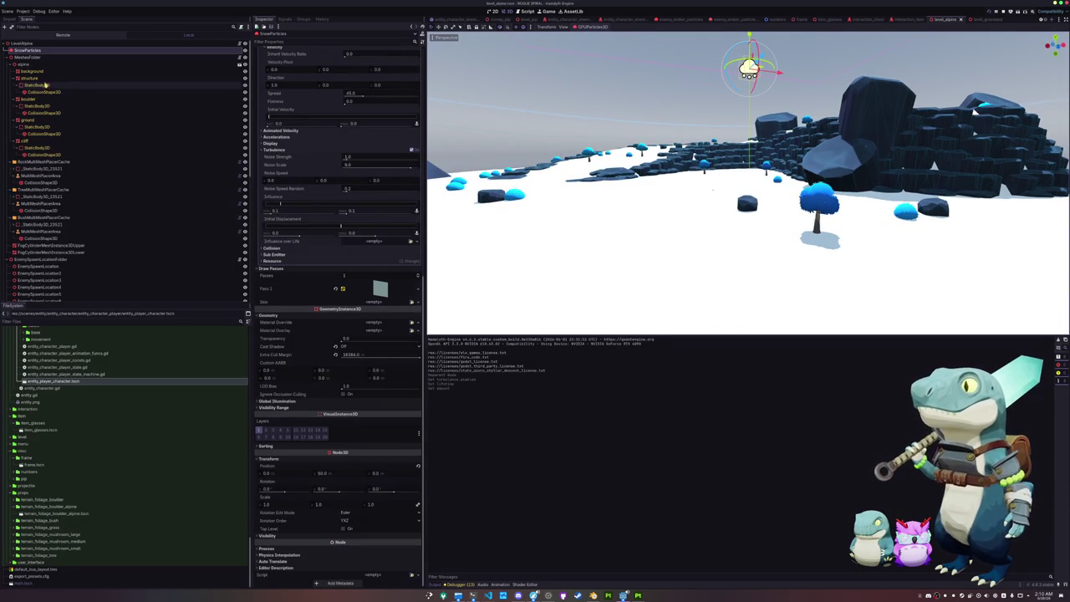
Tint the ground shader's Snow Color Low pale blue and save the scene.
left_click(31, 120)
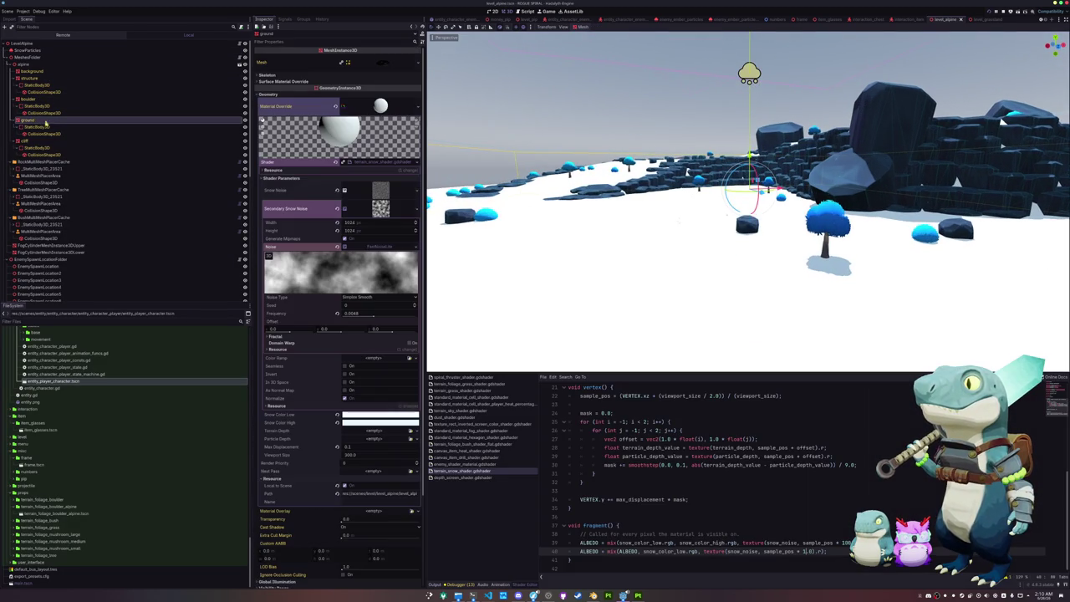
left_click(370, 416)
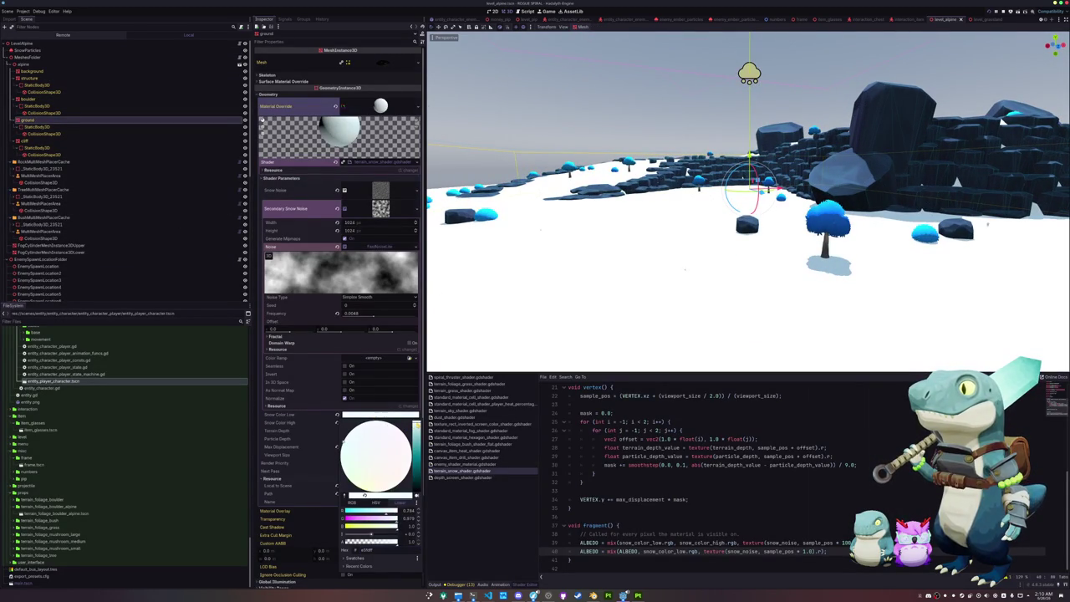
left_click(380, 422)
left_click(380, 422)
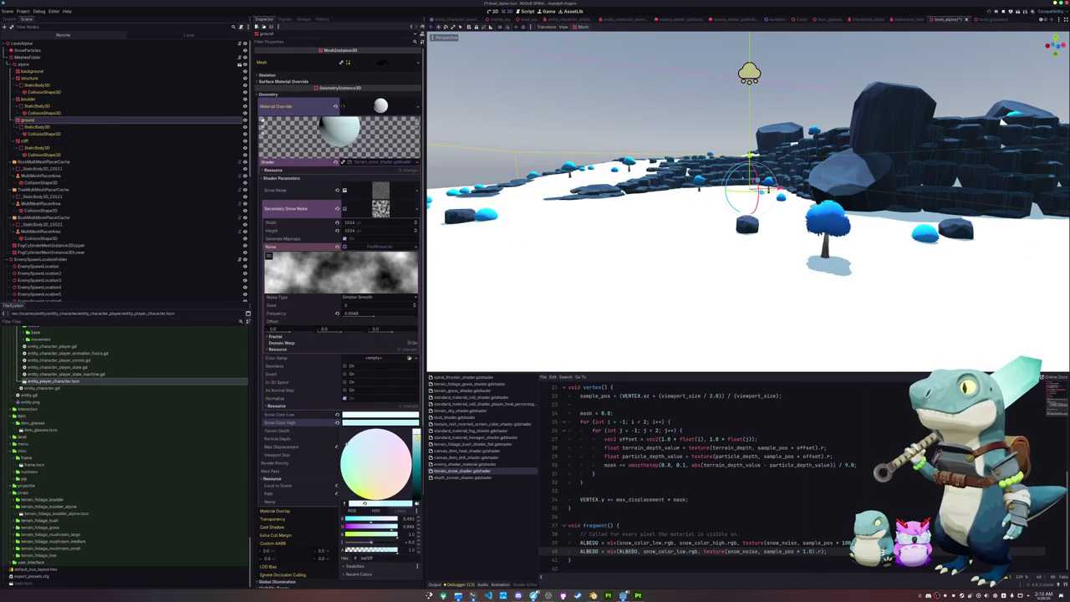
left_click(311, 431)
mouse_move(605, 446)
left_mouse_down()
mouse_move(733, 253)
mouse_move(616, 299)
left_mouse_up()
key("ctrl+s")
Select the SnowParticles emitter and frame the view on it.
scroll(619, 295, "up", 6)
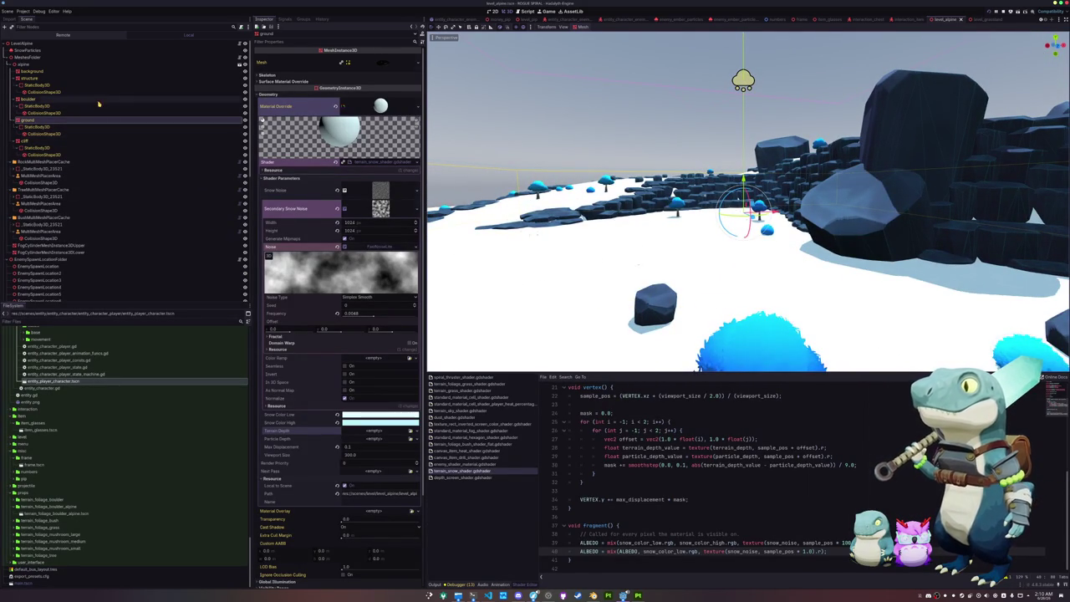
left_click(50, 50)
key("f")
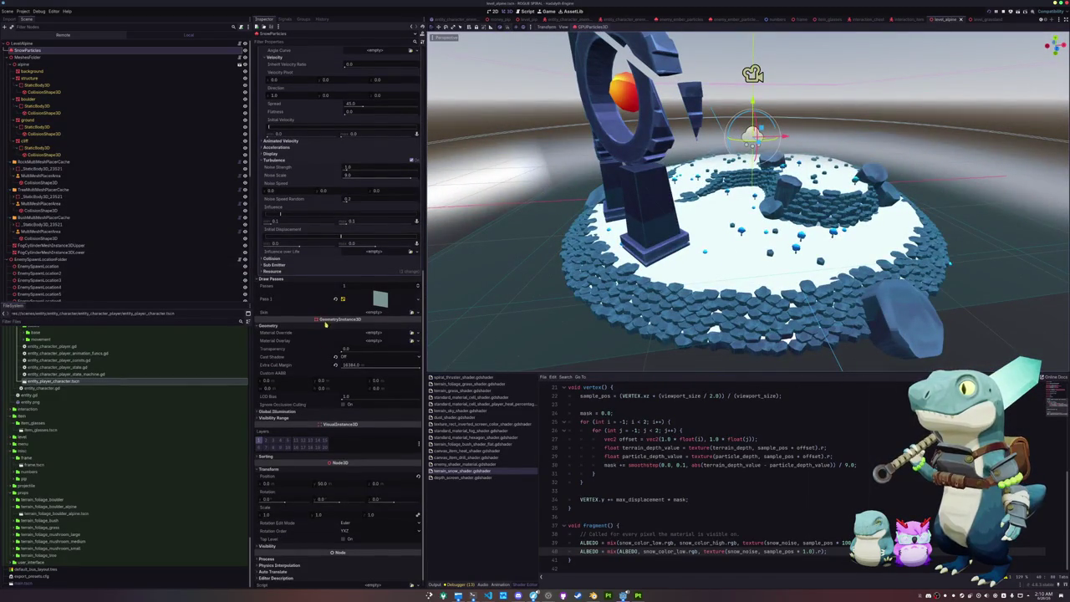
Set Emission Ring Radius to 150 after trying 200, save, and run the game.
scroll(334, 384, "up", 10)
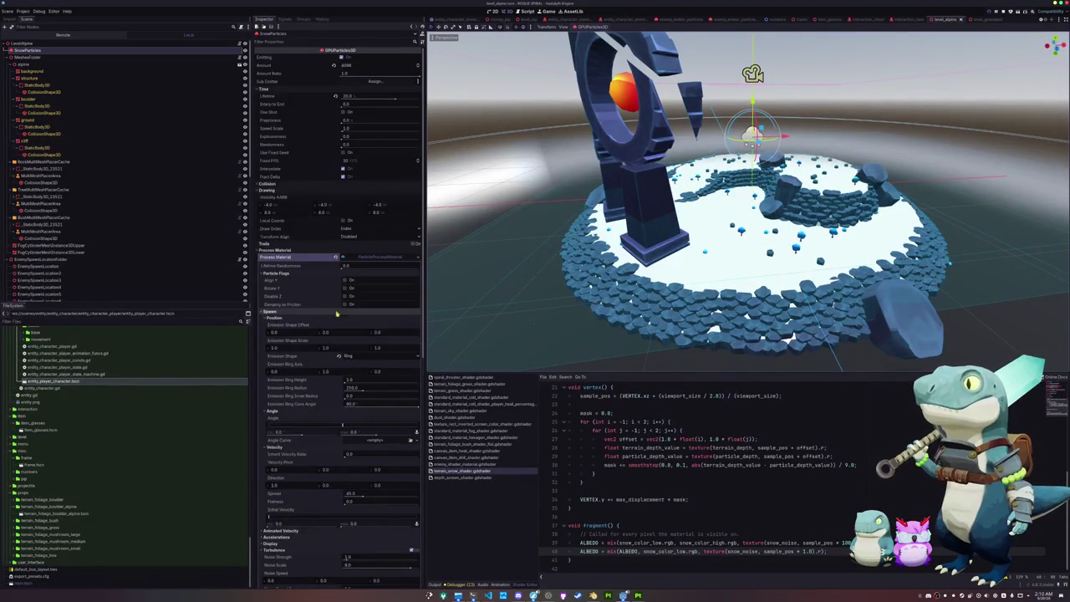
left_click(355, 389)
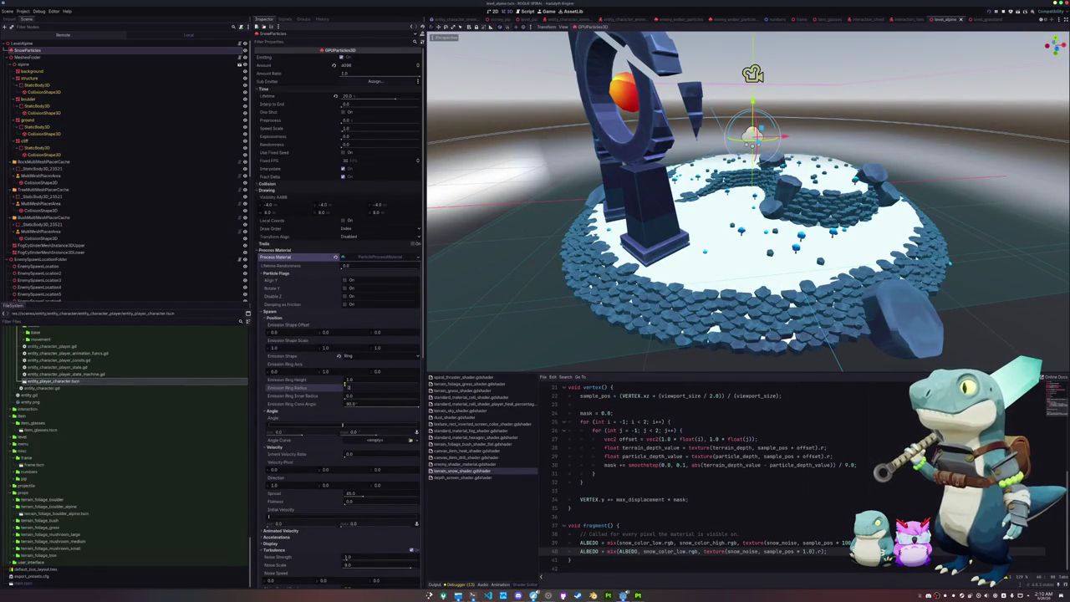
type("00")
key("Return")
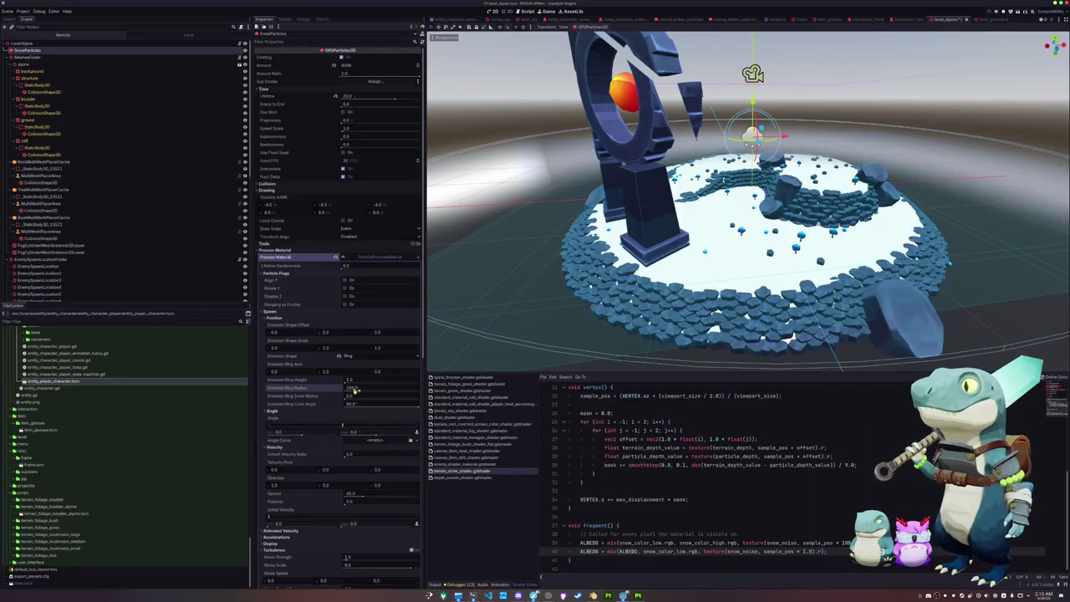
left_click(355, 391)
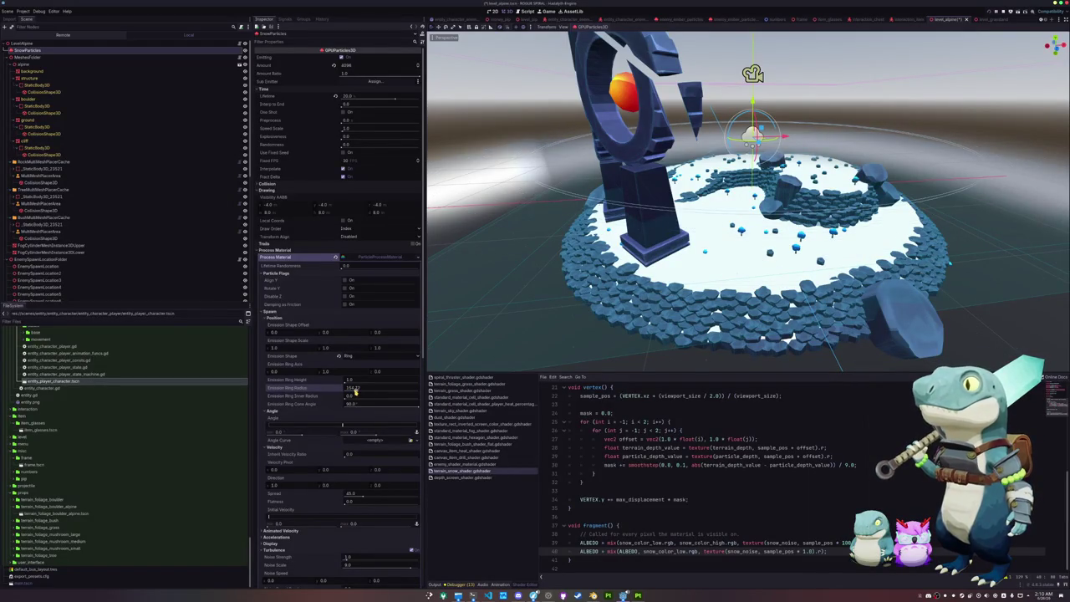
key("Return")
key("ctrl+s")
key("ctrl+j")
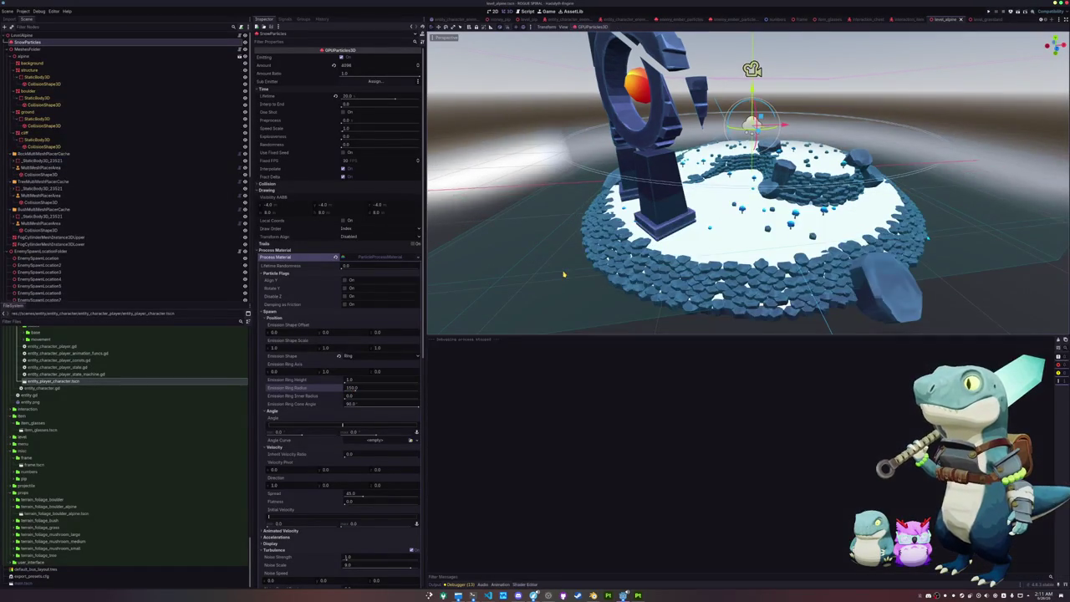
key("F5")
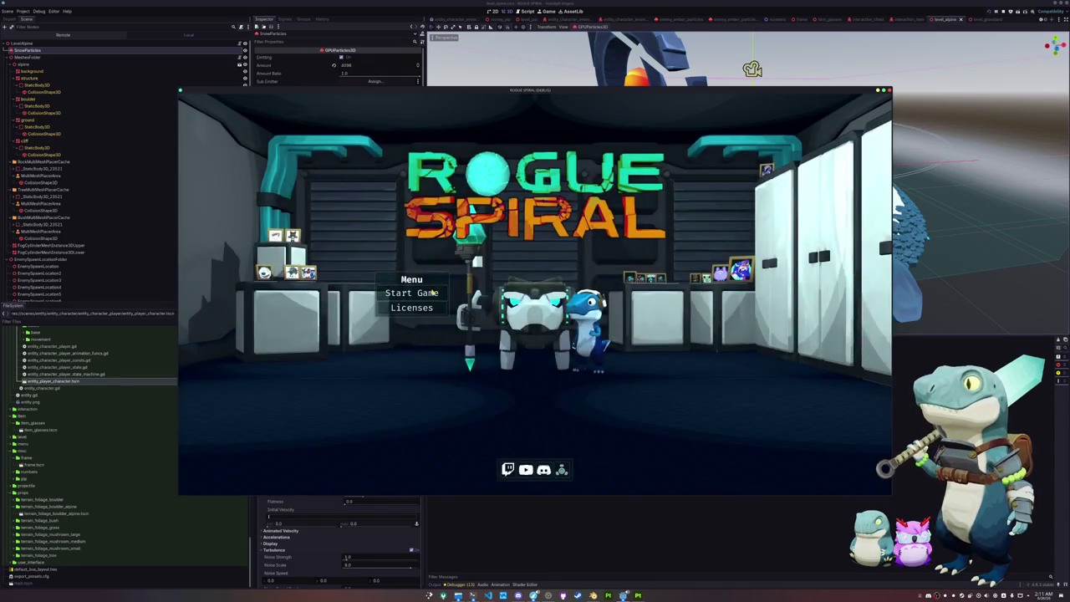
Start a game from the title screen, exit back to it, then stop the game.
left_click(432, 294)
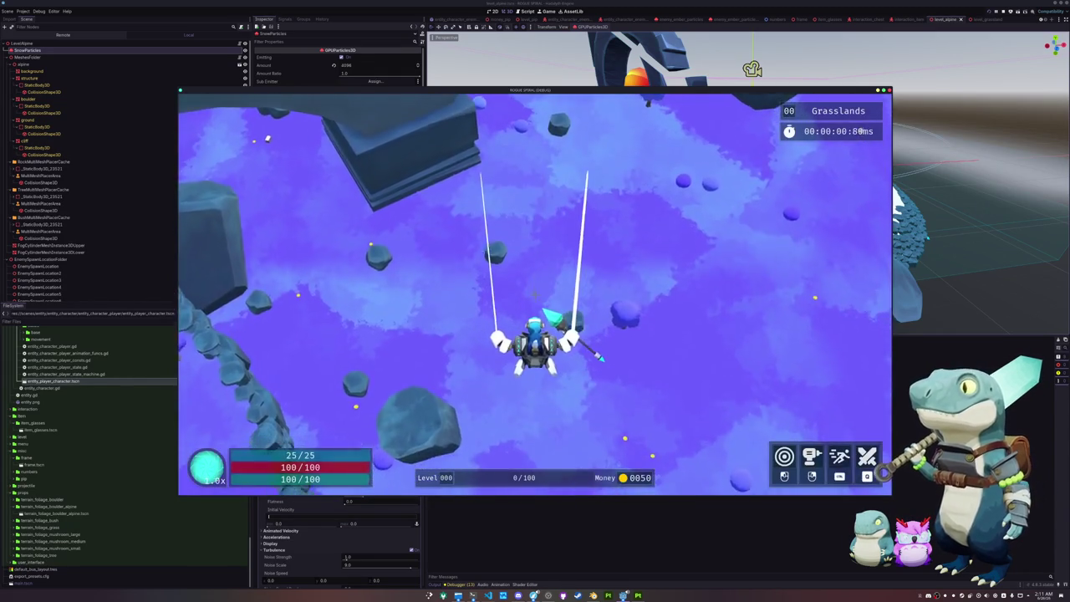
key("Escape")
left_click(536, 308)
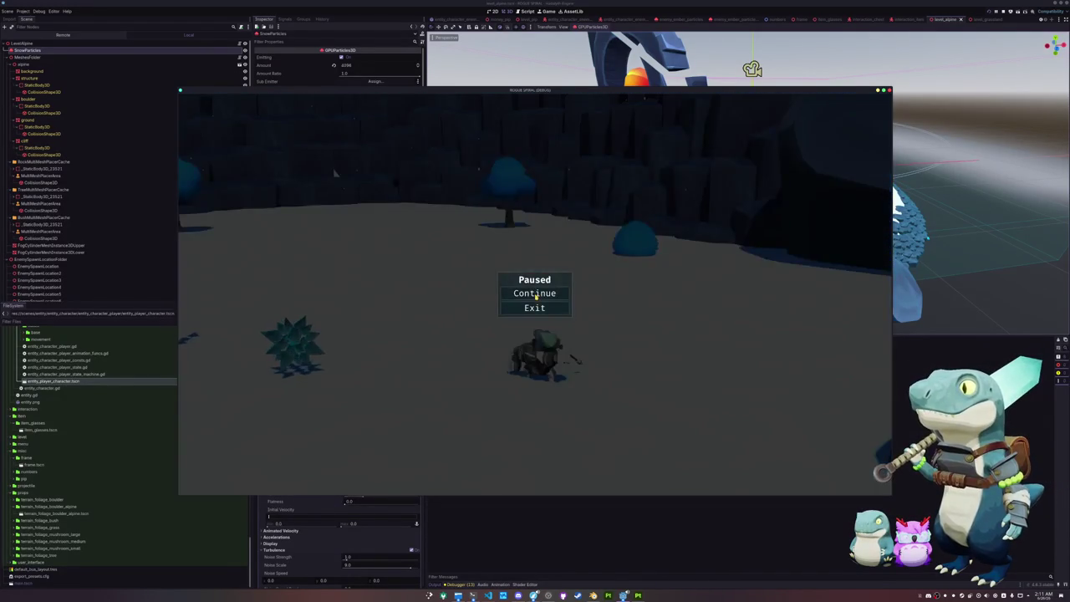
left_click(534, 308)
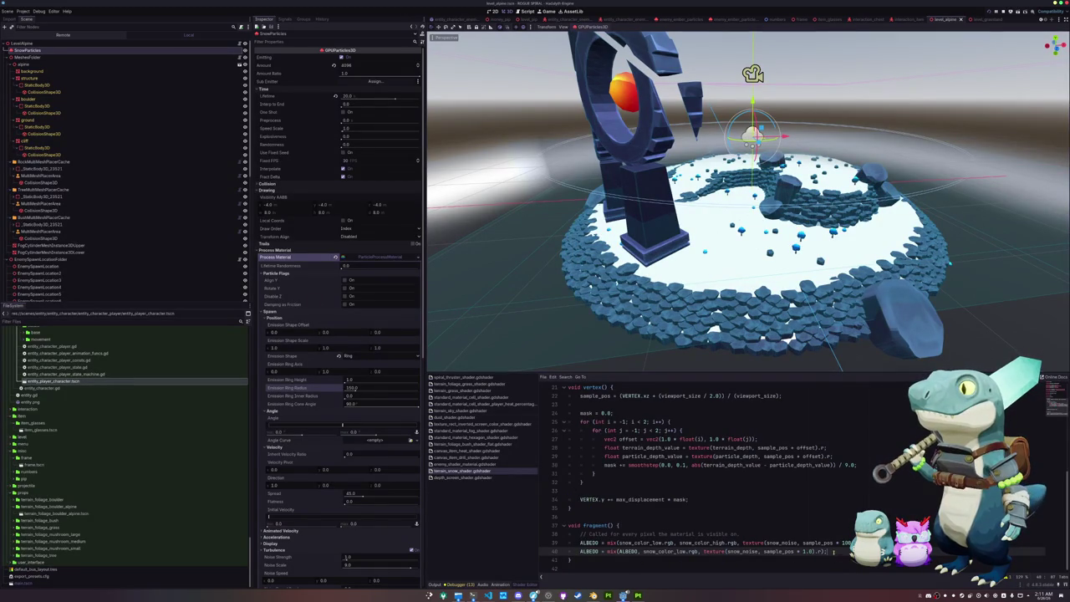
Type a snow colour uniform declaration among the shader uniforms.
scroll(823, 551, "up", 3)
scroll(823, 549, "up", 5)
key("Up")
type("u")
type("niform vec")
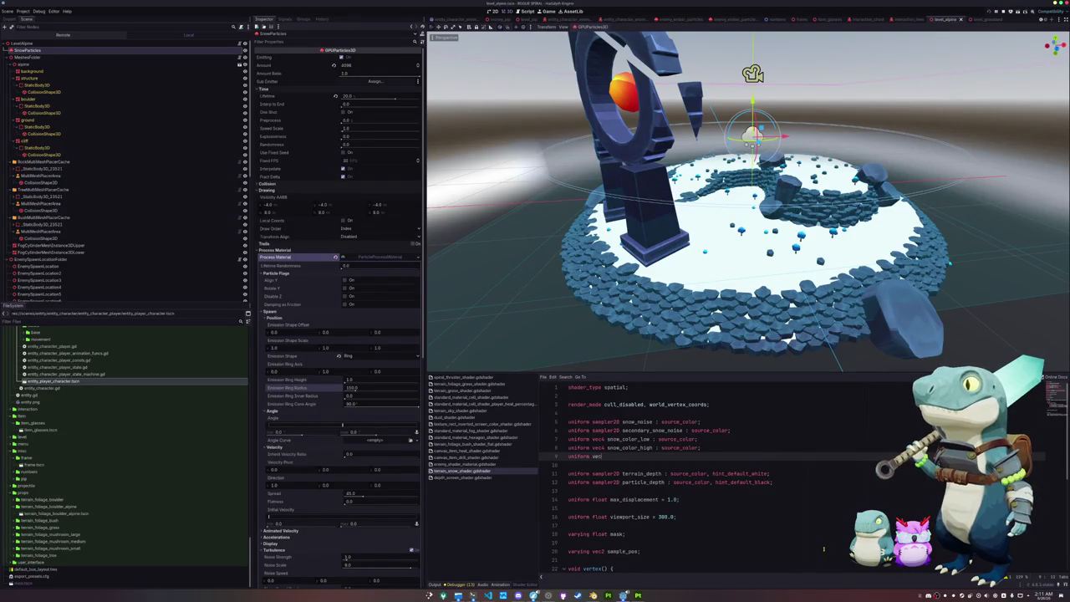
type("4 snow_trail_col")
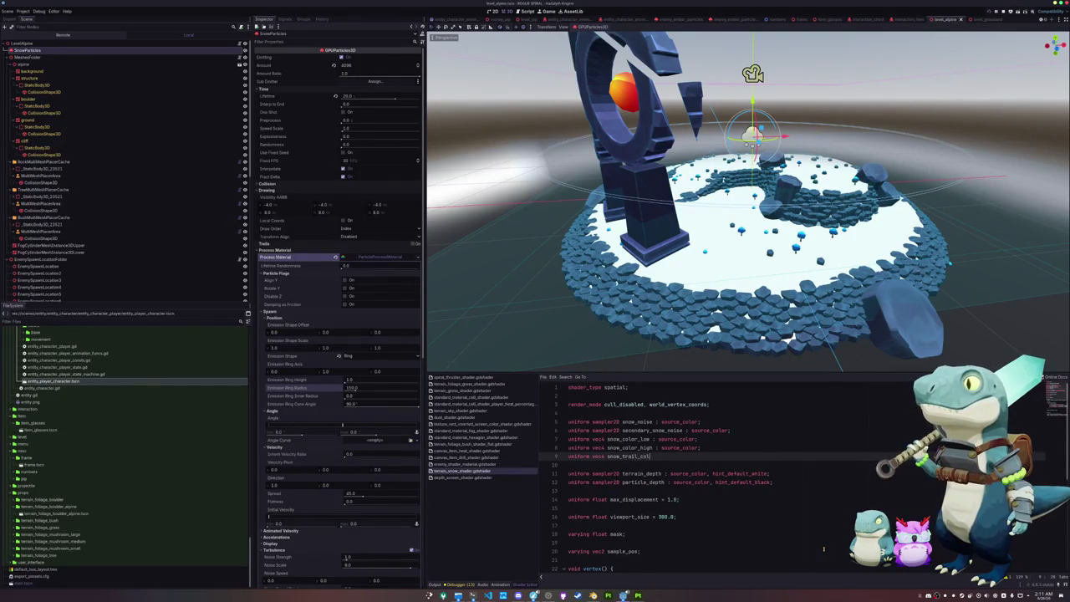
type("or;")
key("Down")
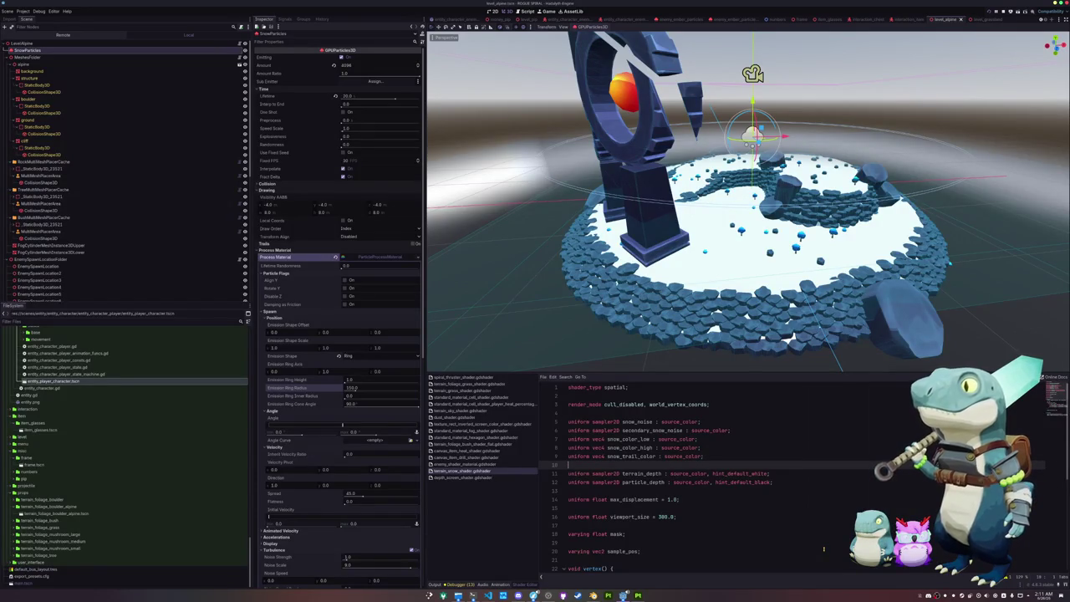
scroll(776, 464, "down", 7)
Append 'ALBEDO = mix(ALBEDO, snow_trail_color.rgb, mask);' at the fragment function's end.
left_click(589, 559)
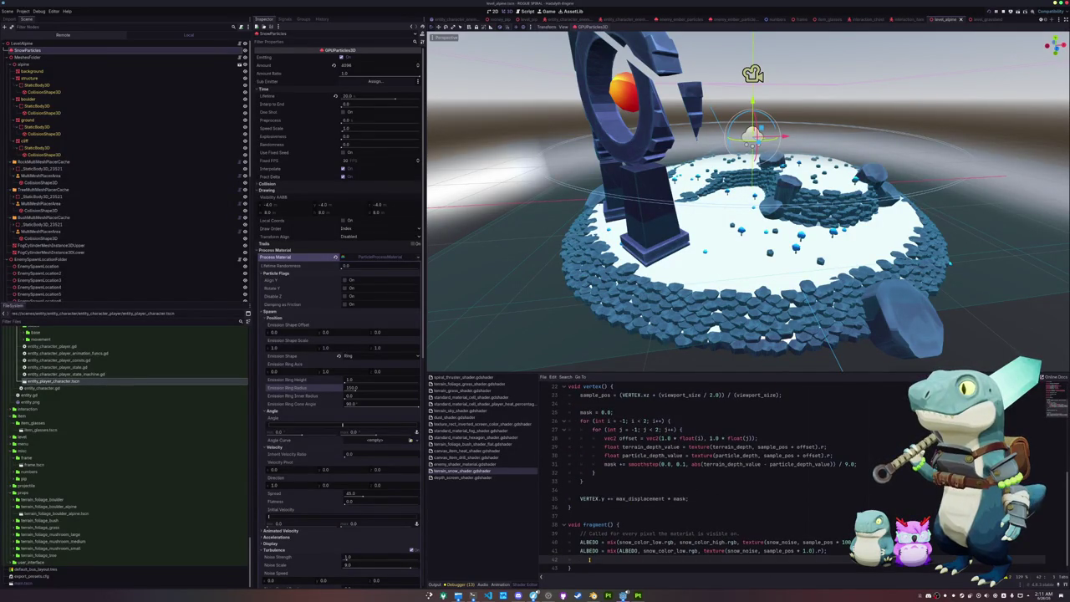
type("ALBEDO = mix(")
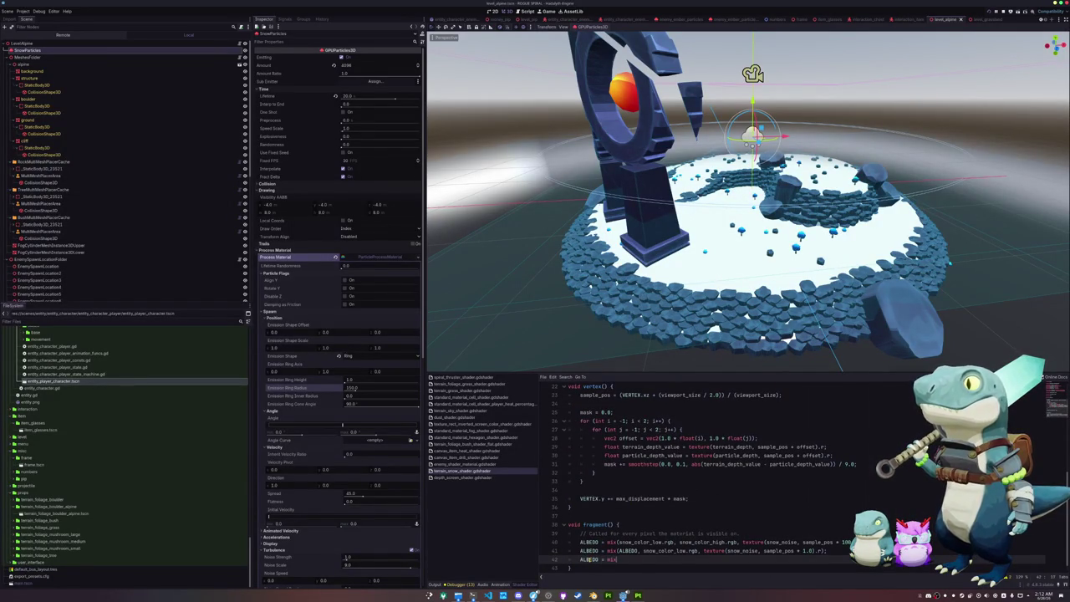
type("ALBEDO, ")
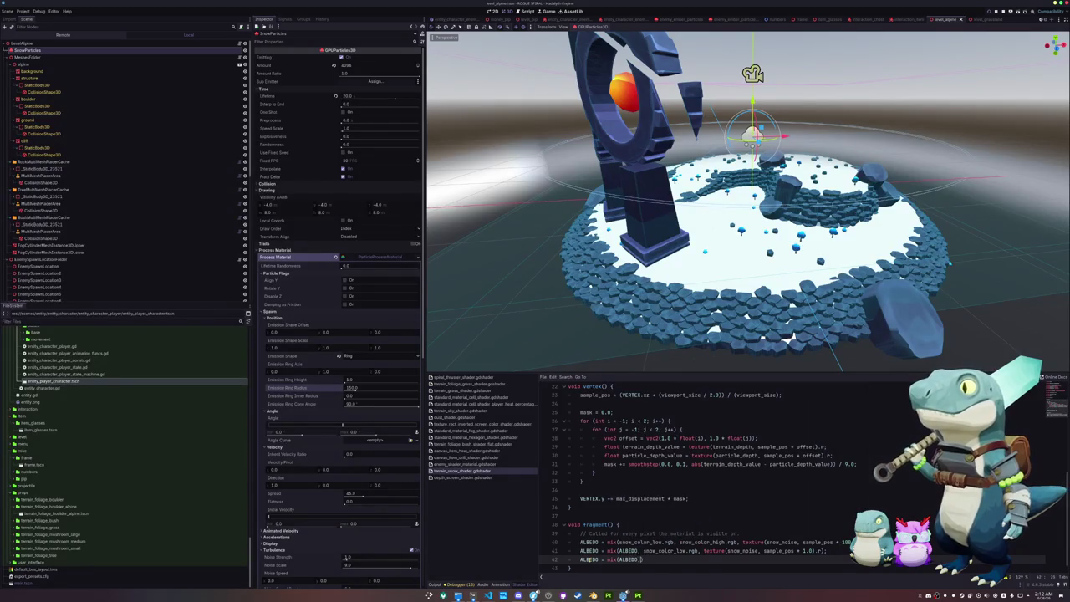
type("snow_tra")
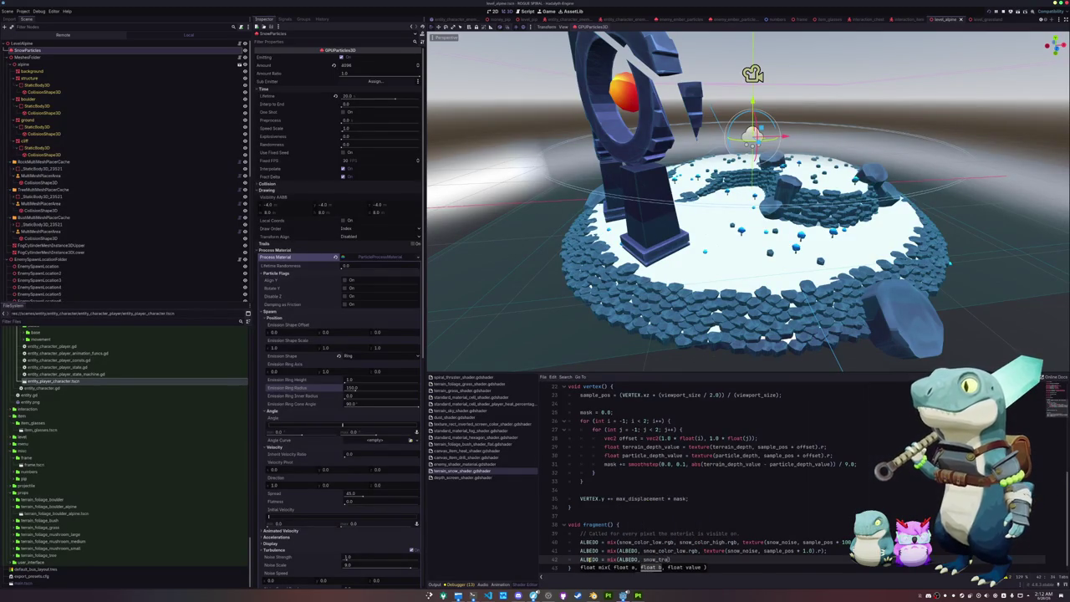
type("il_color.rgb,")
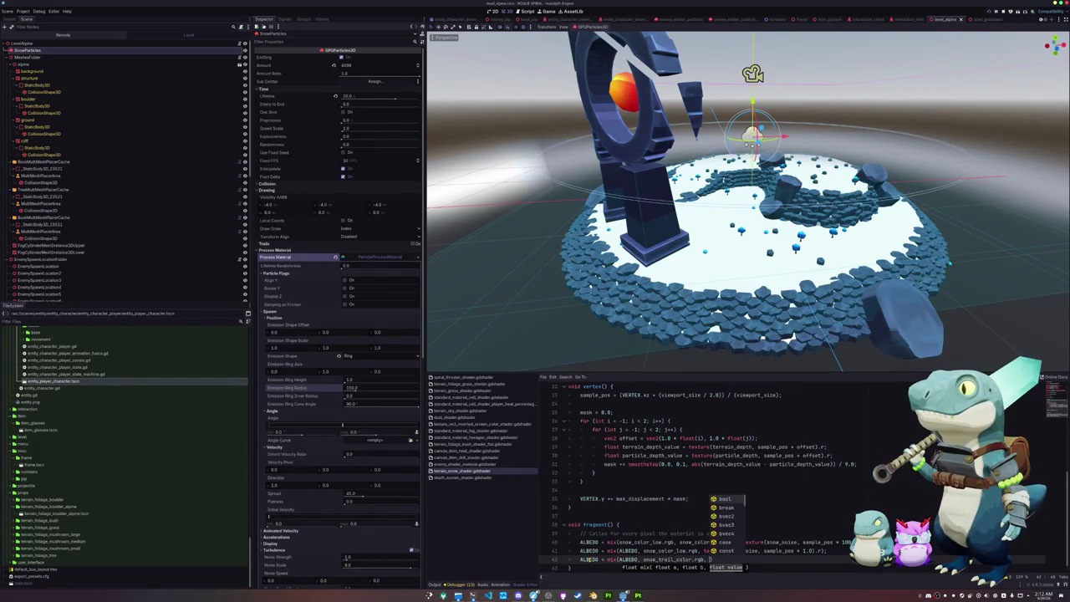
type(" mask);")
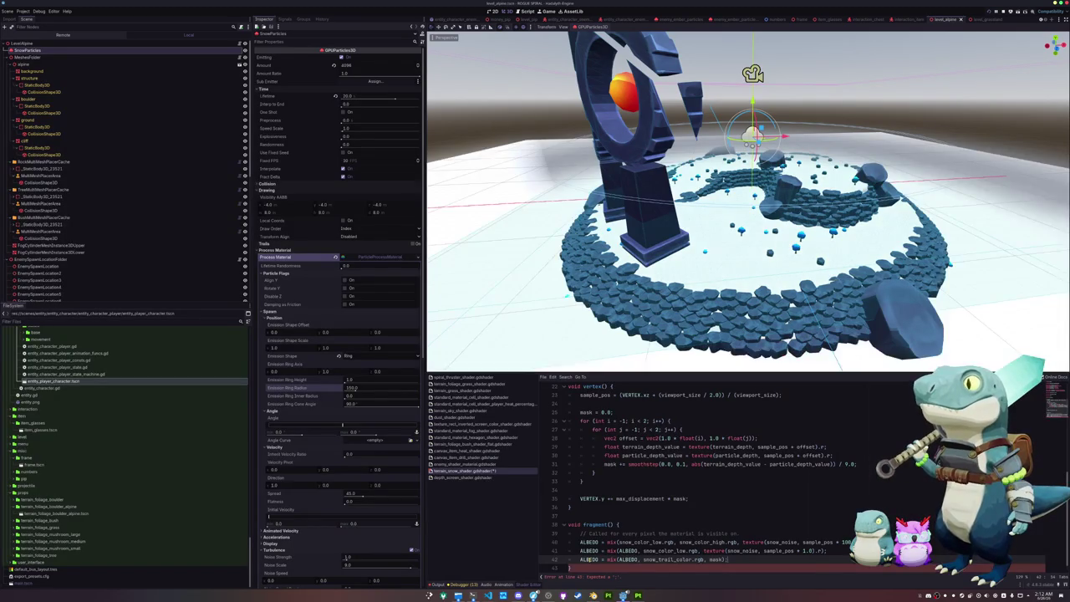
key("Return")
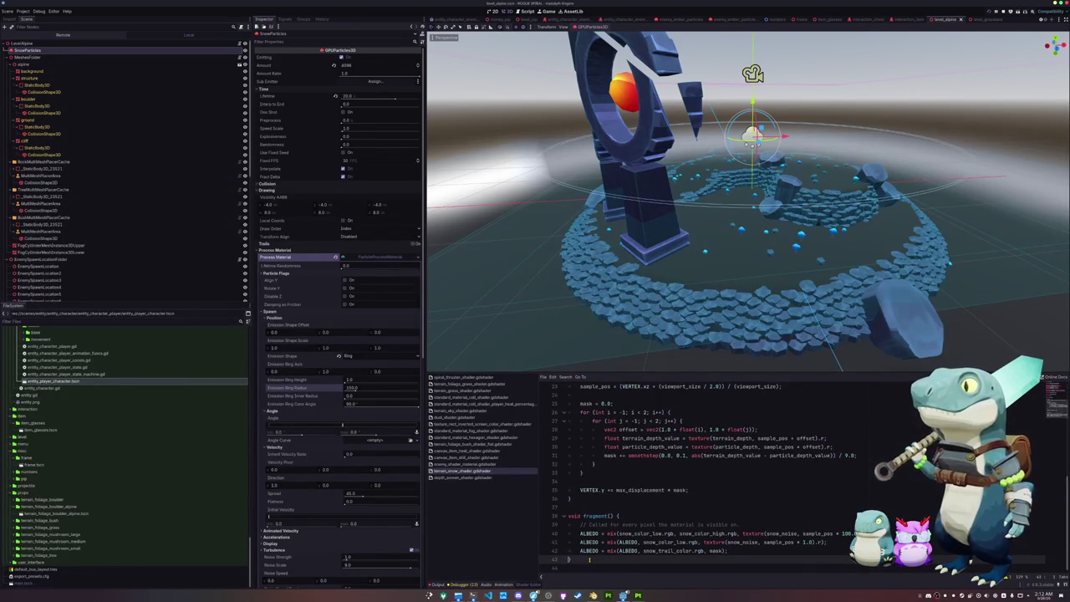
Insert '1.0 - ' before mask in the snow_trail_color mix on line 42.
key("Up")
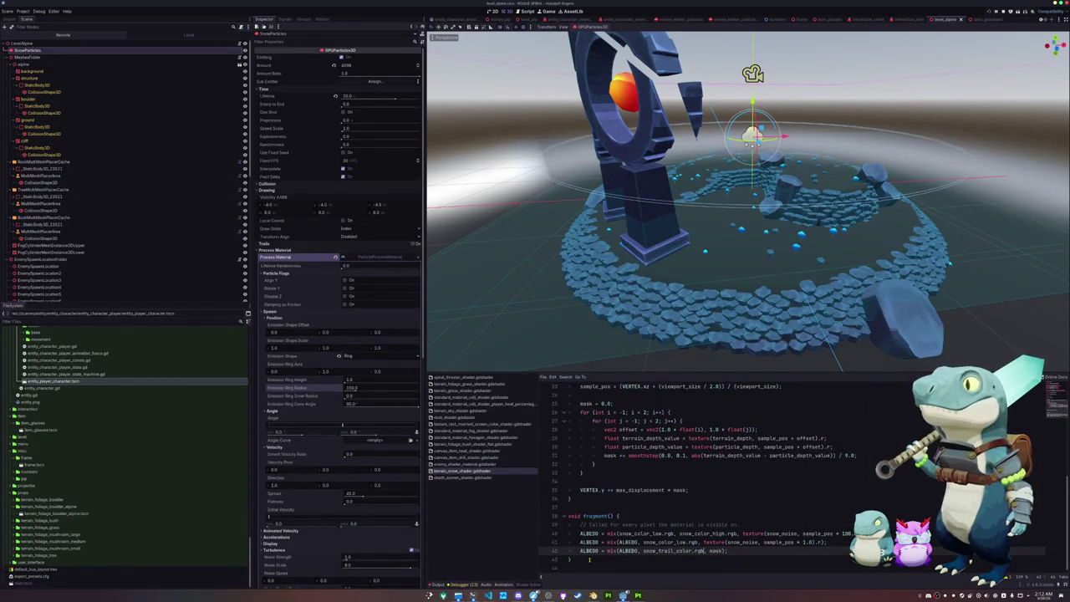
type("1.0 -")
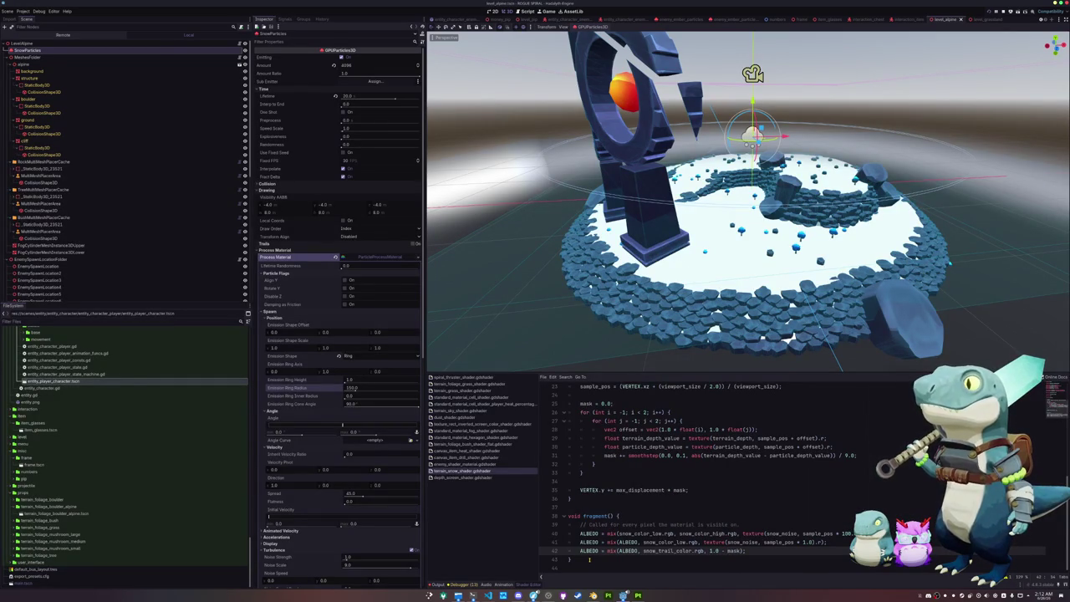
key("ctrl+z")
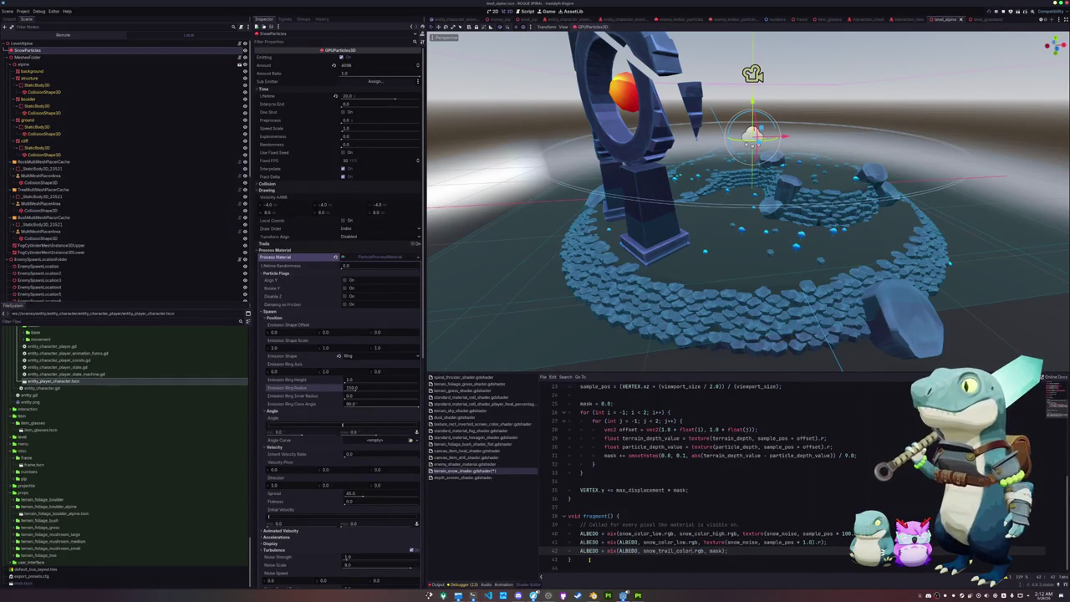
key("ctrl+shift+Left")
key("ctrl+shift+Left")
key("ctrl+shift+Left")
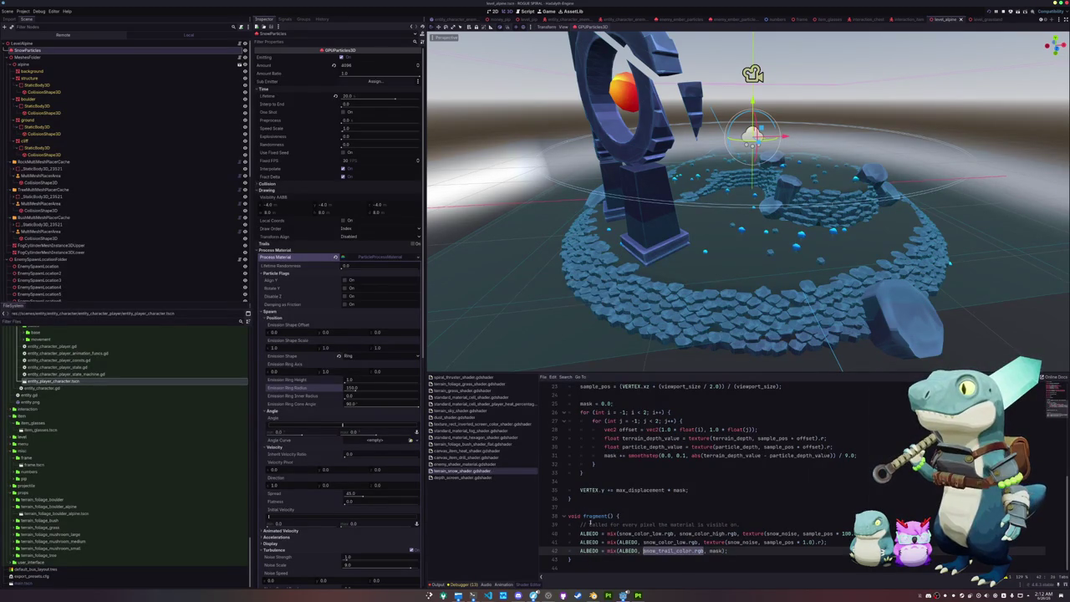
left_click(708, 551)
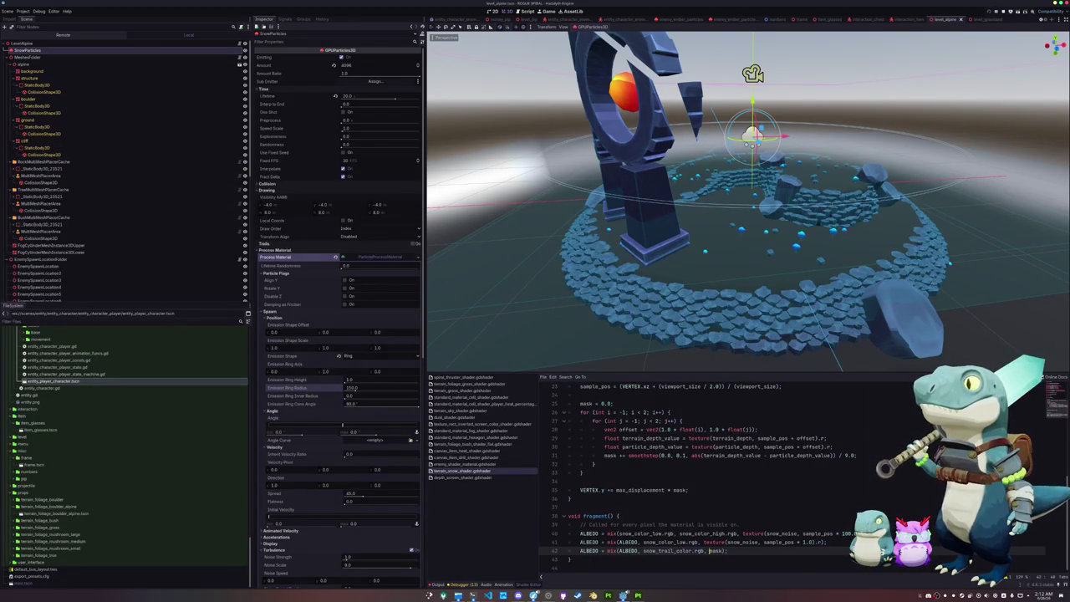
type("1.0 -")
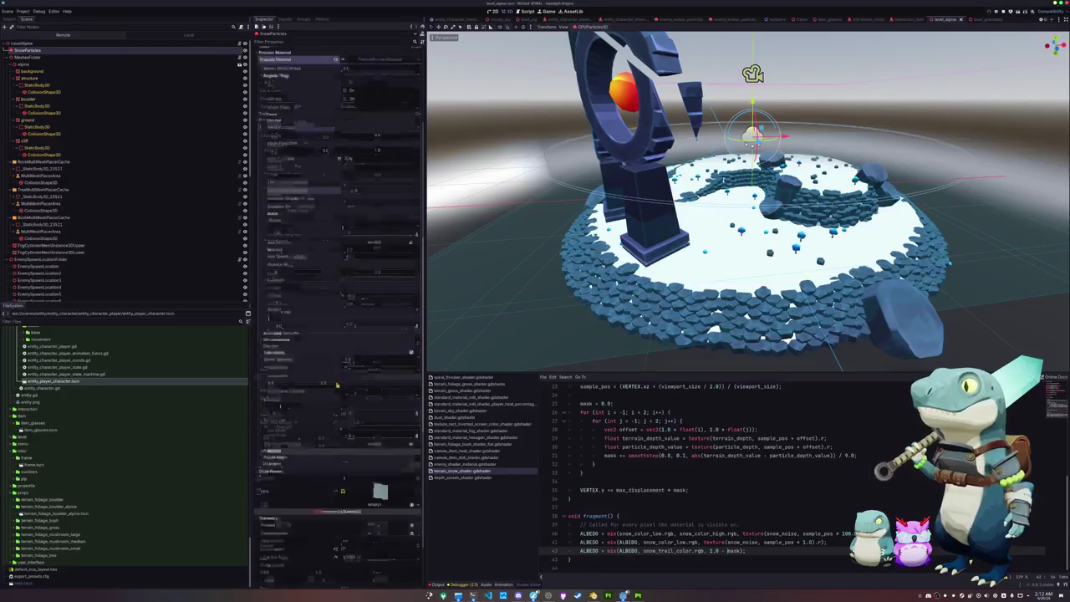
Sample the reference snow colour (#ecf0f1) with KColorChooser.
scroll(84, 126, "down", 5)
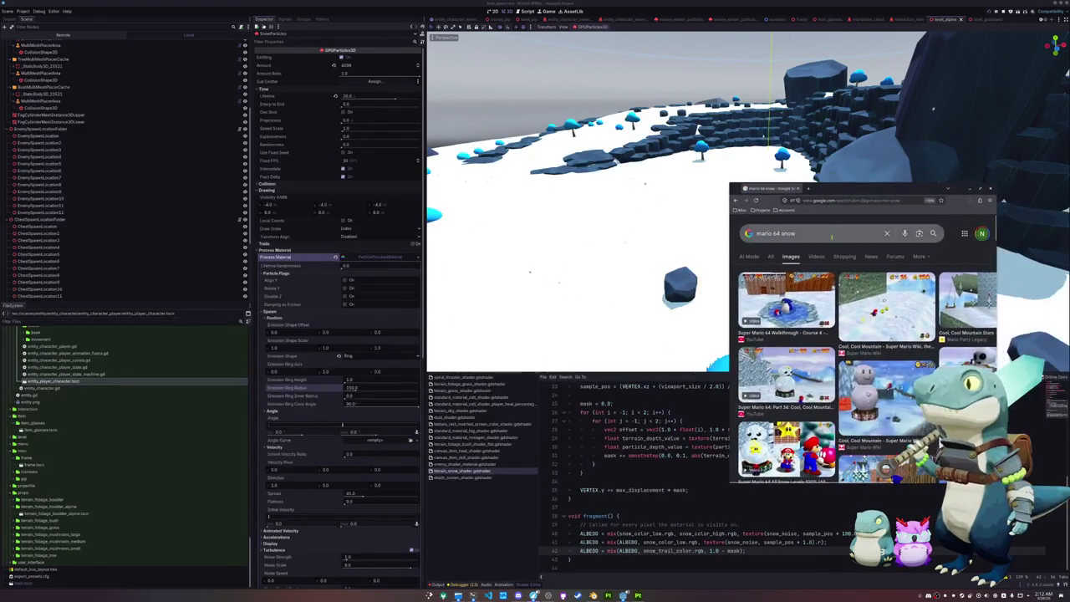
key("super")
type("kcolor")
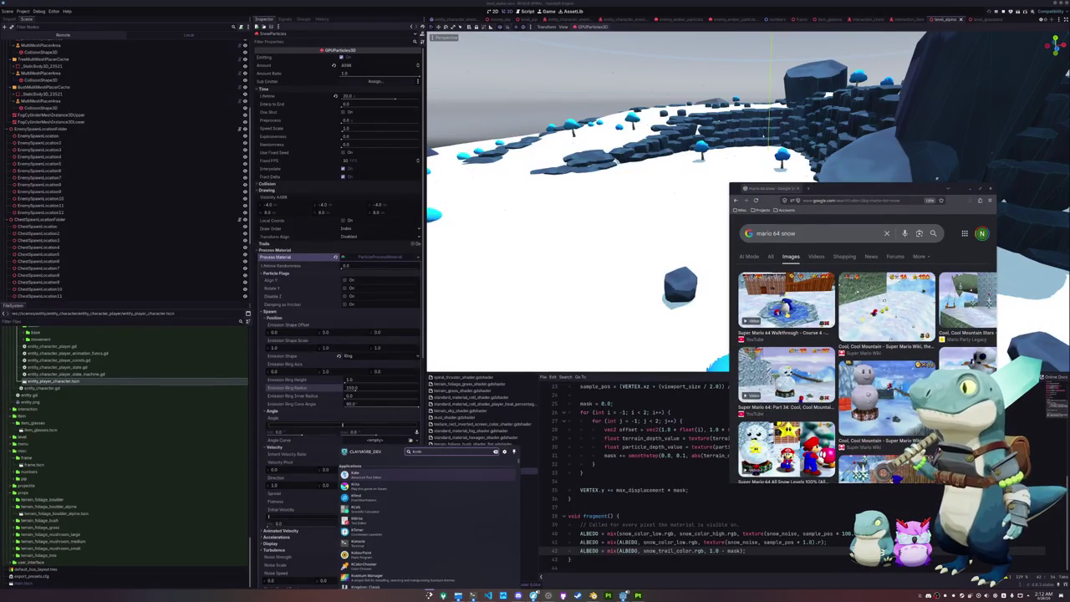
key("Return")
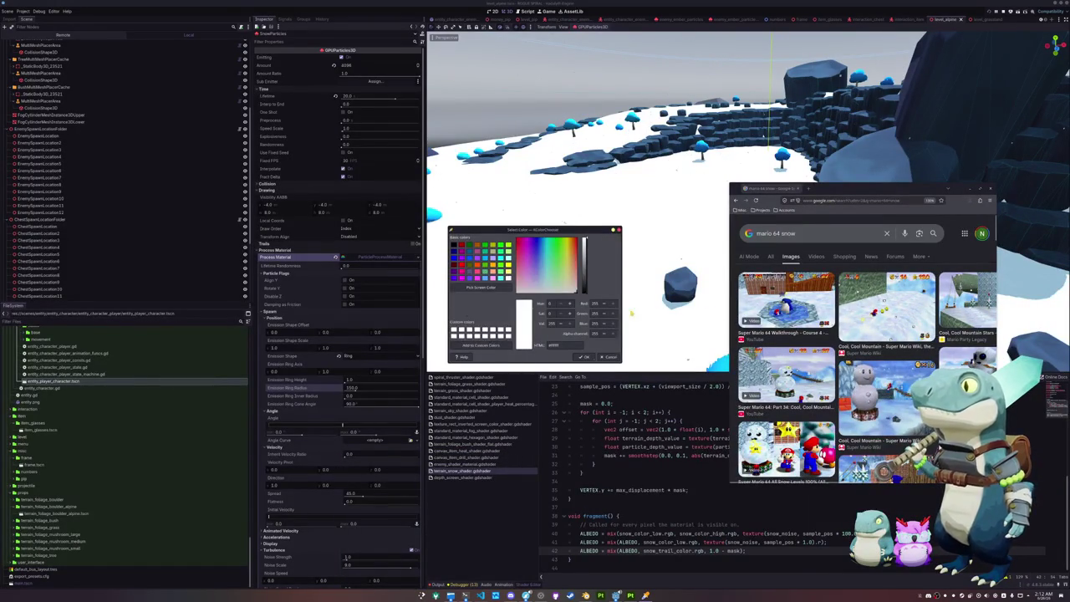
left_click(483, 287)
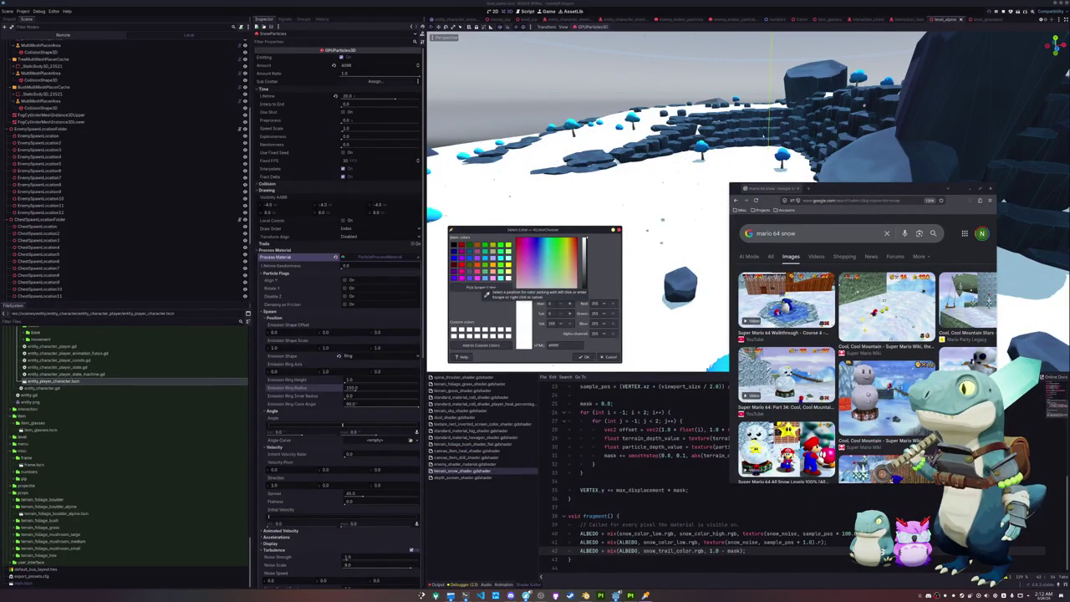
left_click(443, 304)
double_click(566, 344)
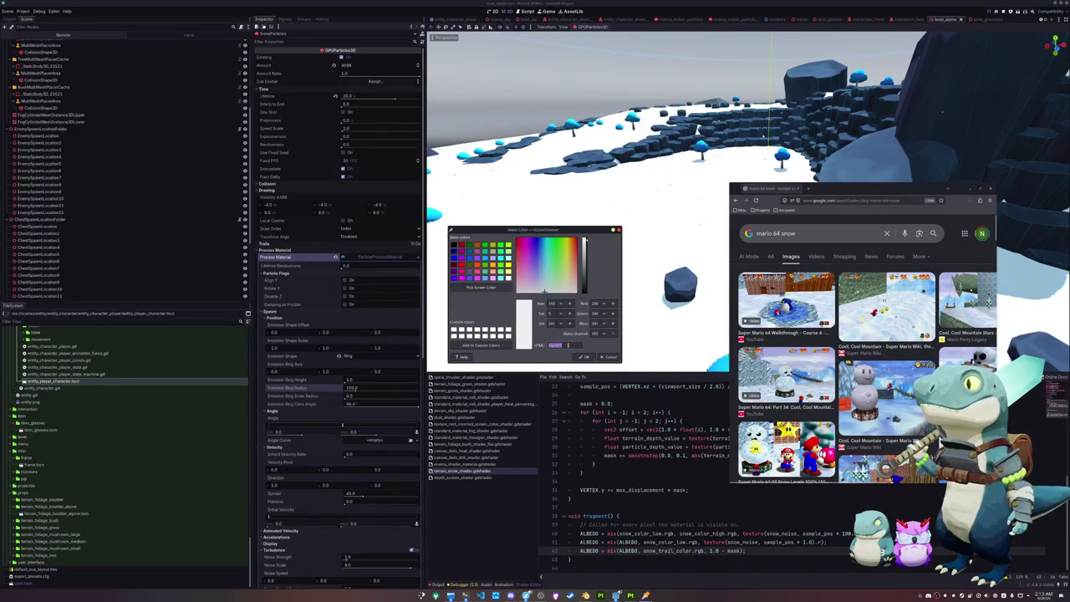
left_click(274, 393)
Set the Pass 1 particle material's Albedo Color to ffffff.
scroll(287, 270, "down", 2)
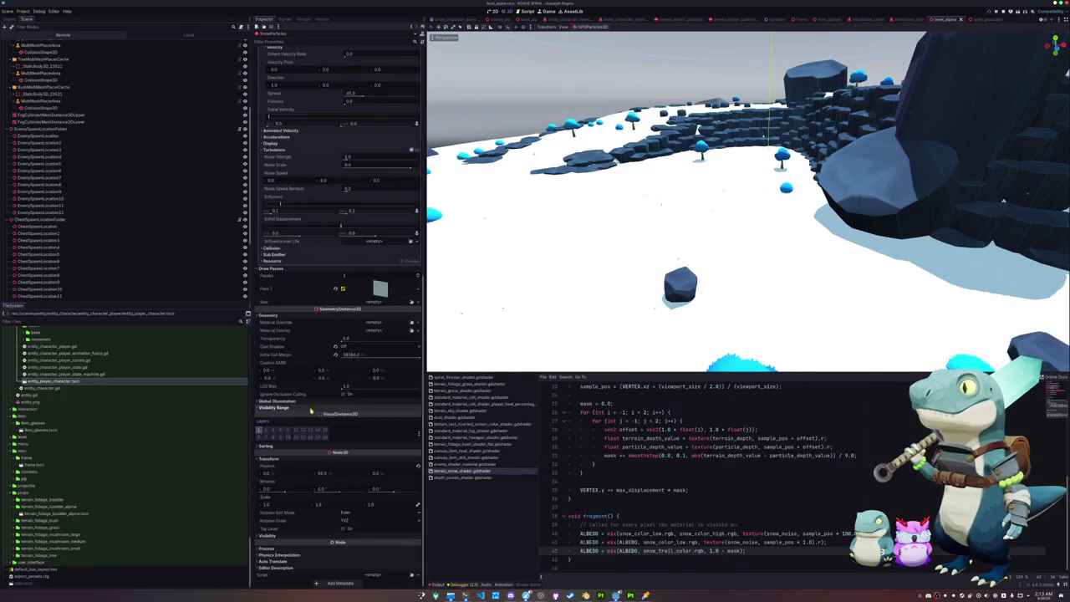
scroll(286, 269, "down", 10)
left_click(376, 289)
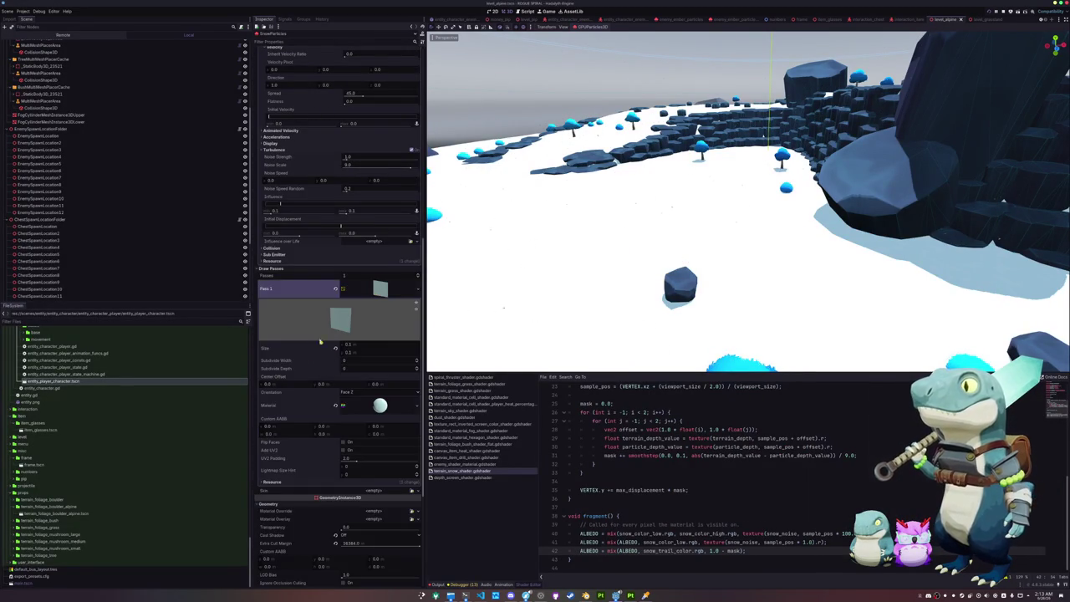
left_click(379, 405)
scroll(380, 405, "down", 6)
left_click(378, 380)
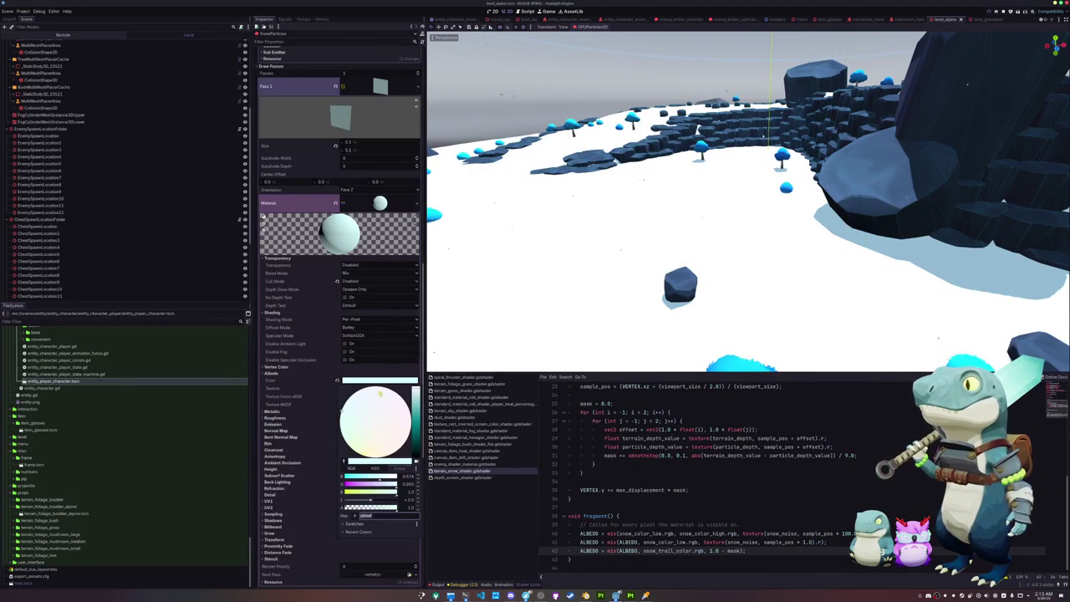
type("ffffff")
key("Return")
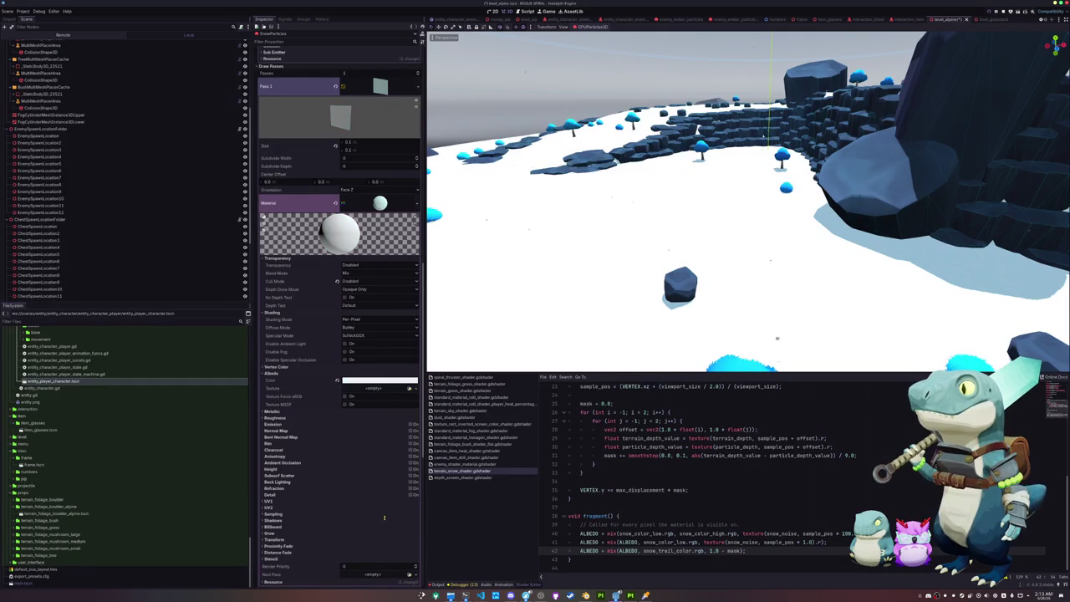
scroll(83, 159, "up", 5)
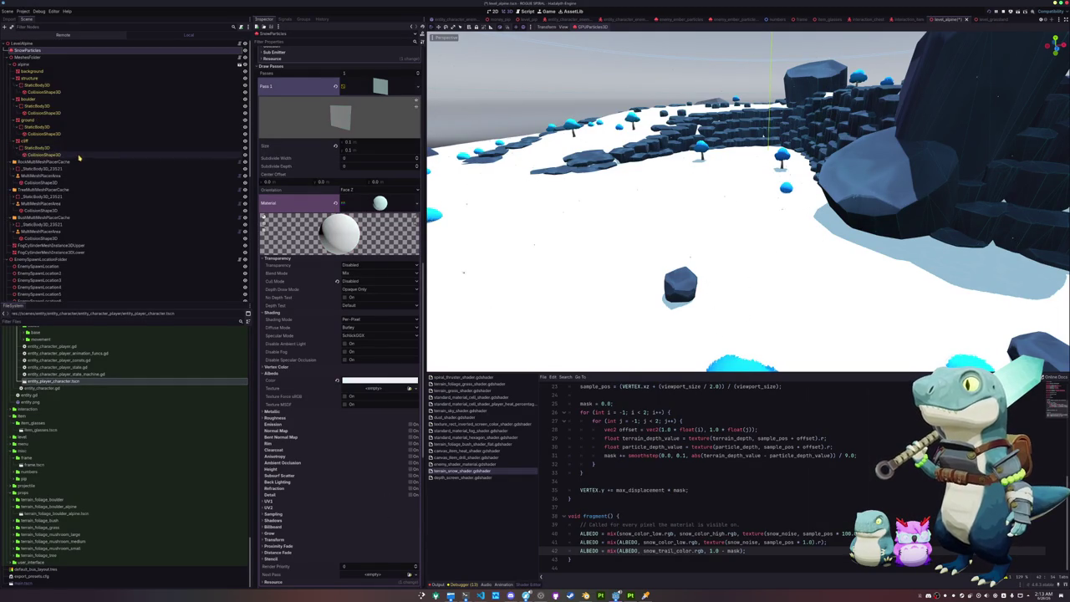
Select the ground mesh and locate its Snow Color Low shader parameter.
left_click(42, 78)
left_click(38, 99)
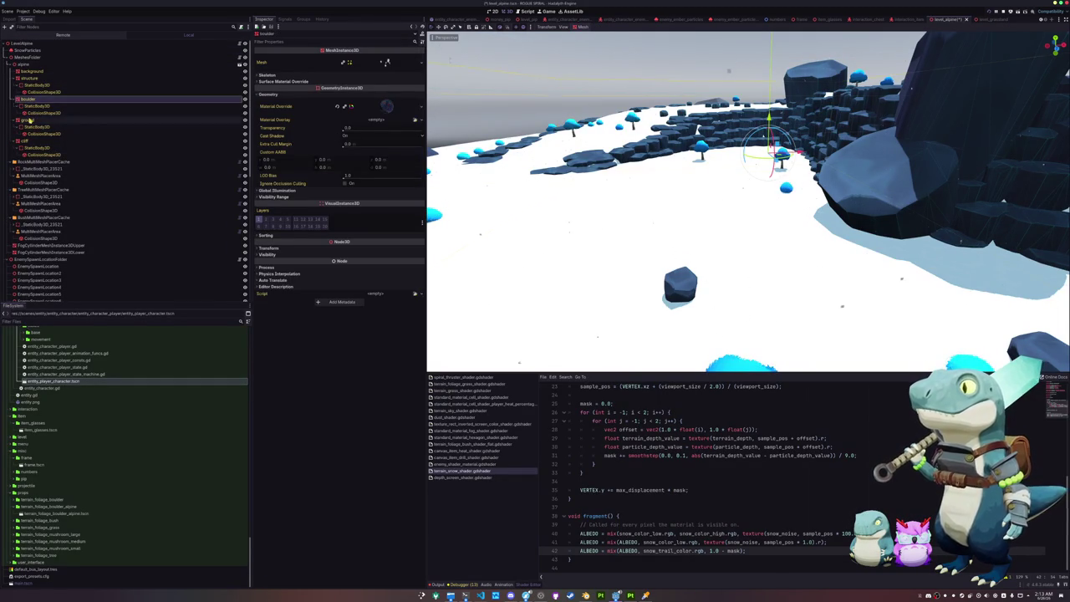
left_click(33, 120)
scroll(315, 310, "down", 2)
left_click(363, 347)
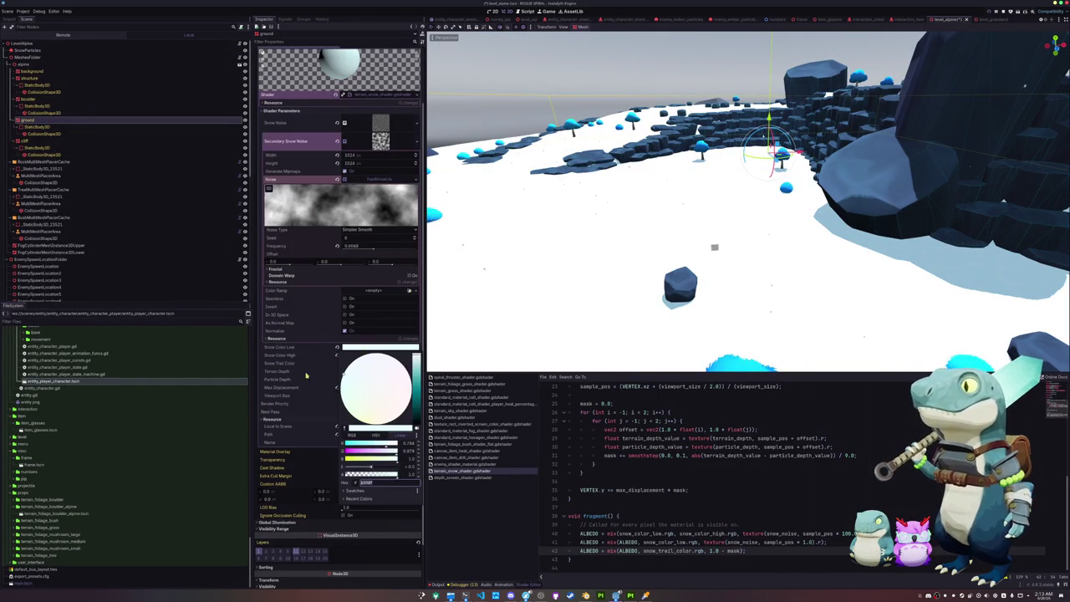
key("Escape")
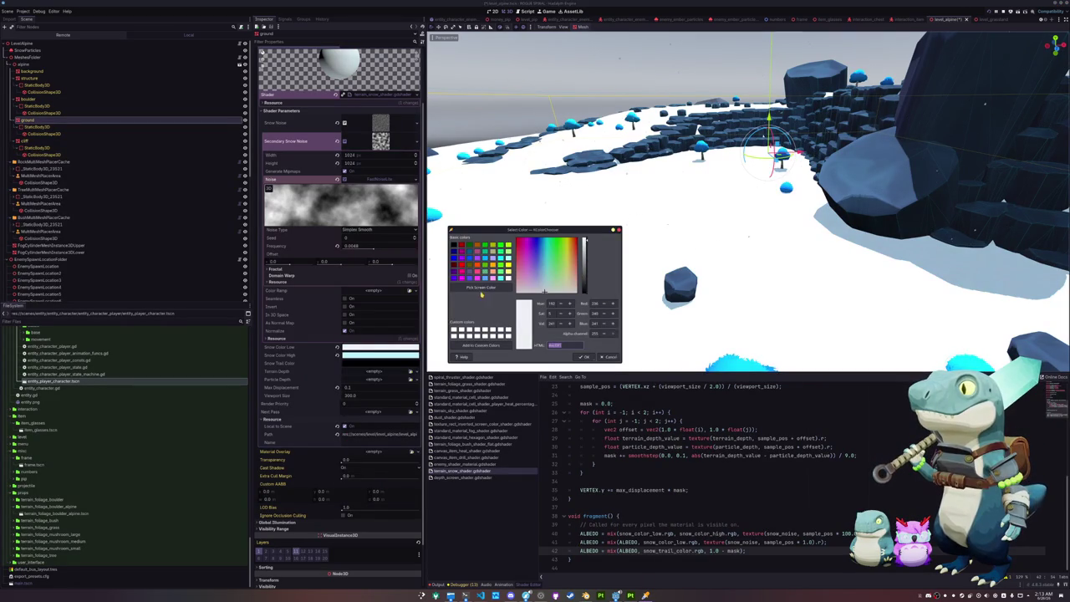
Sample a pale cyan from the Mario 64 snow reference and apply it as Snow Color Low.
key("alt+Tab")
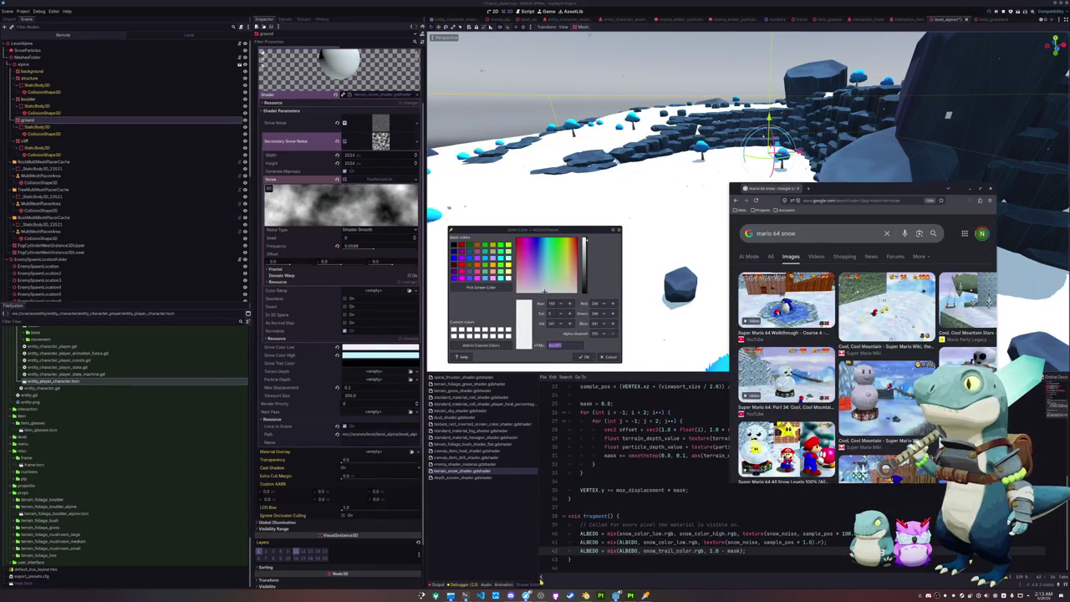
left_click(481, 287)
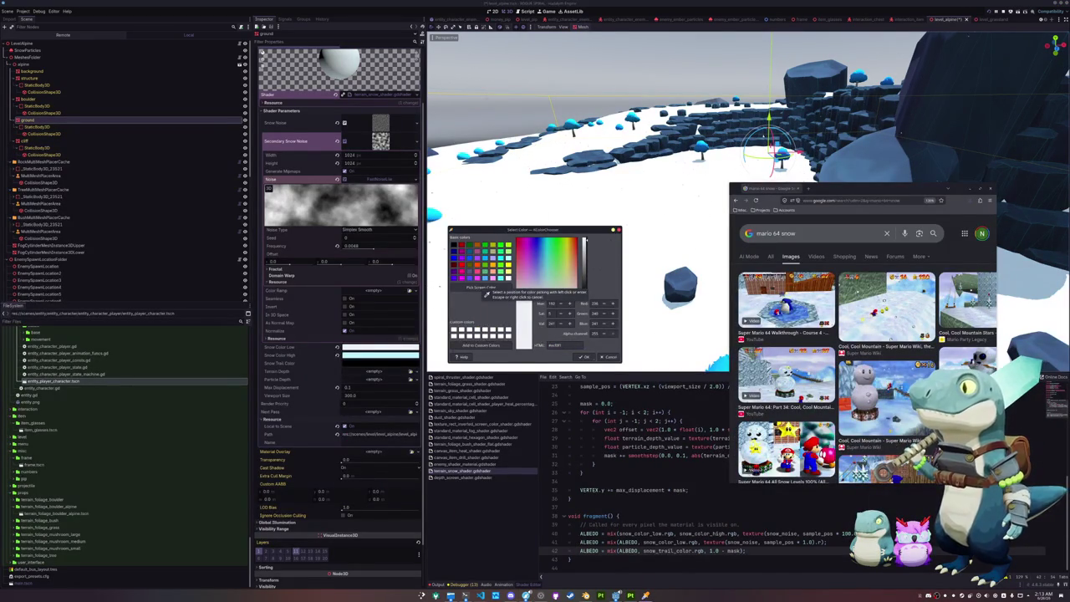
left_click(380, 355)
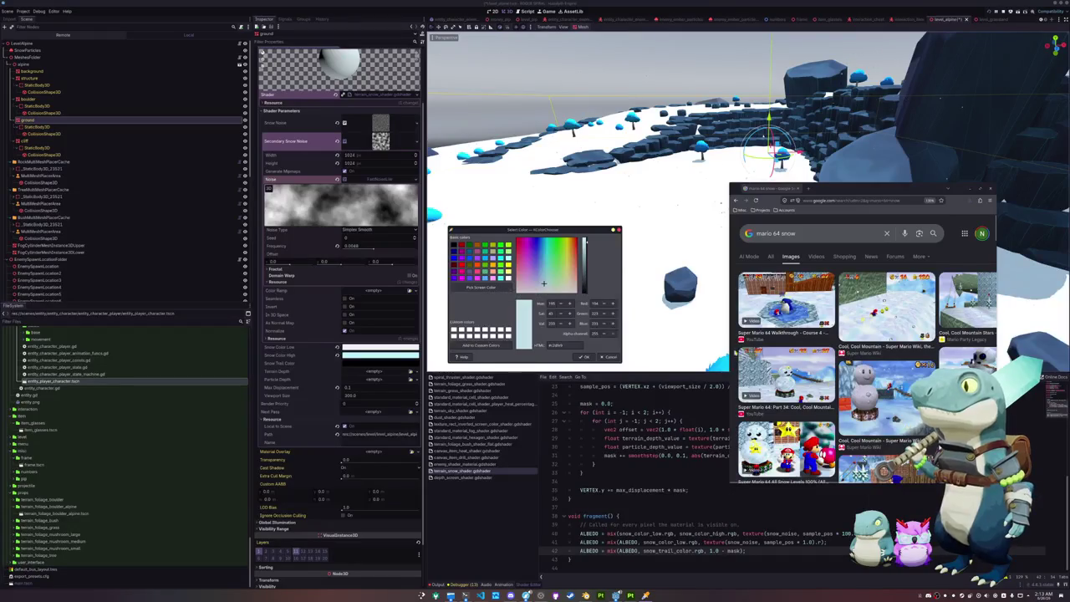
left_click(389, 348)
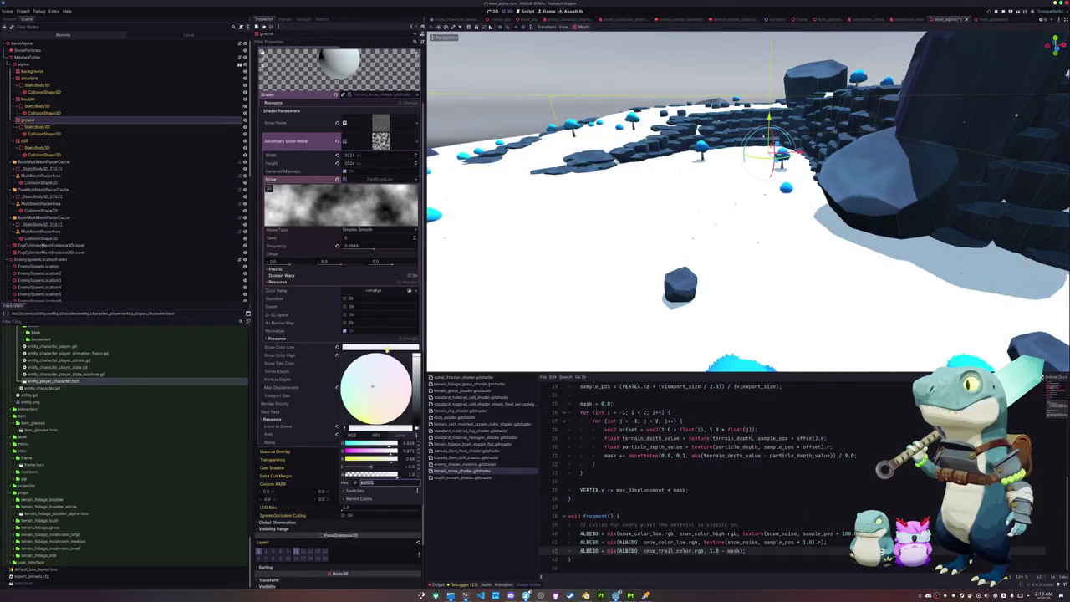
key("ctrl+v")
key("Return")
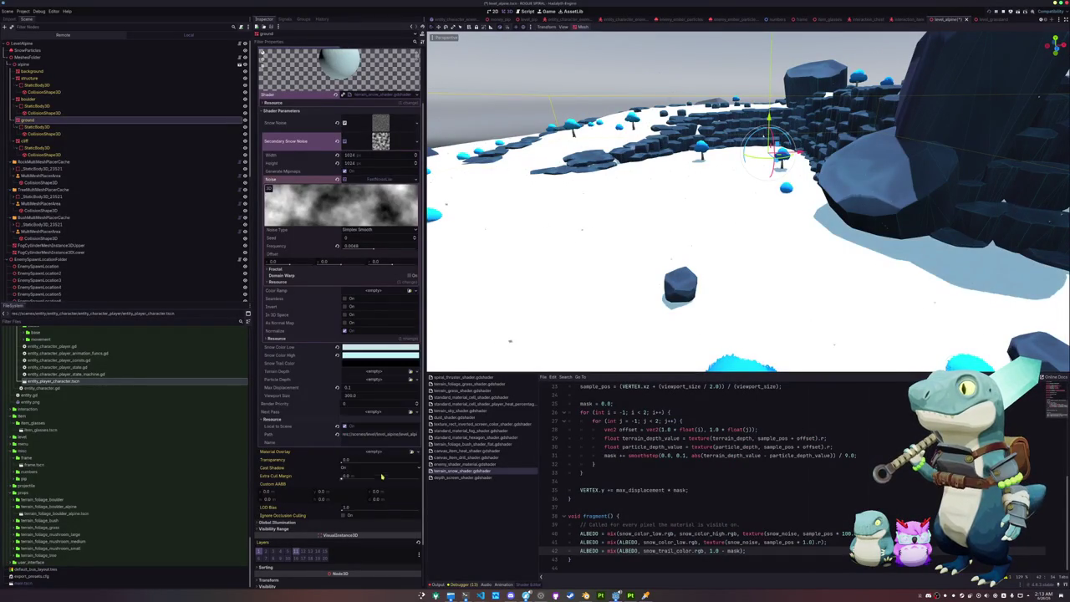
scroll(67, 217, "down", 6)
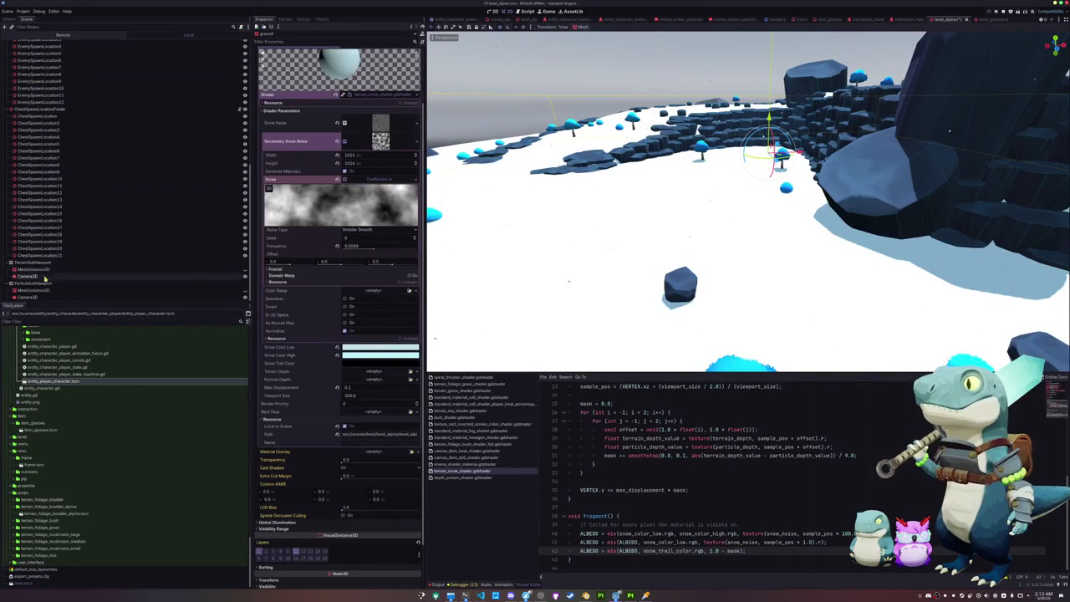
Set the SnowParticles material's albedo colour to light blue.
scroll(46, 275, "up", 8)
left_click(28, 50)
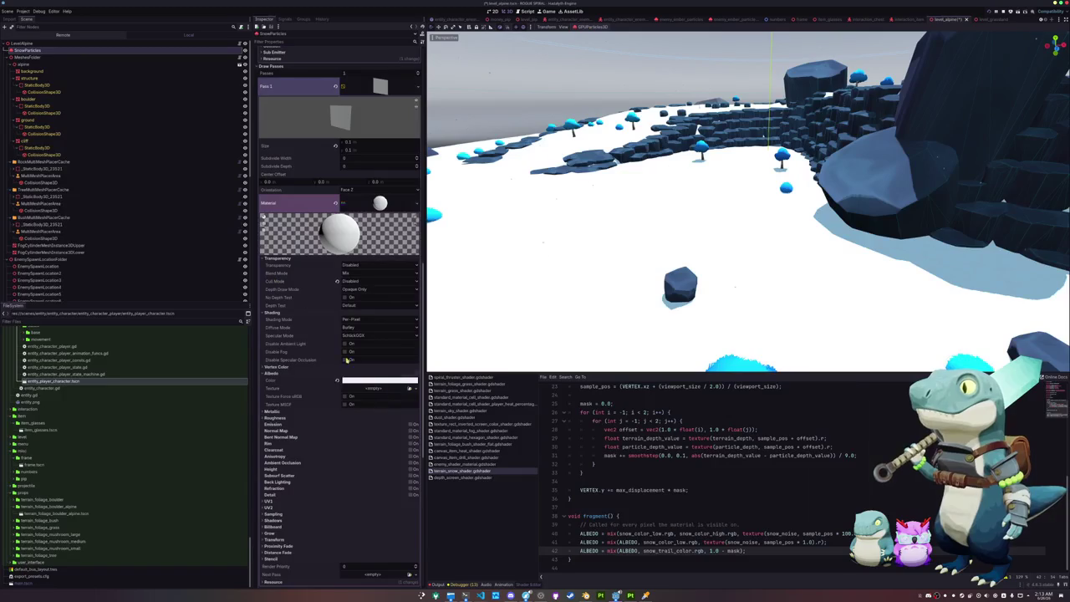
left_click(378, 382)
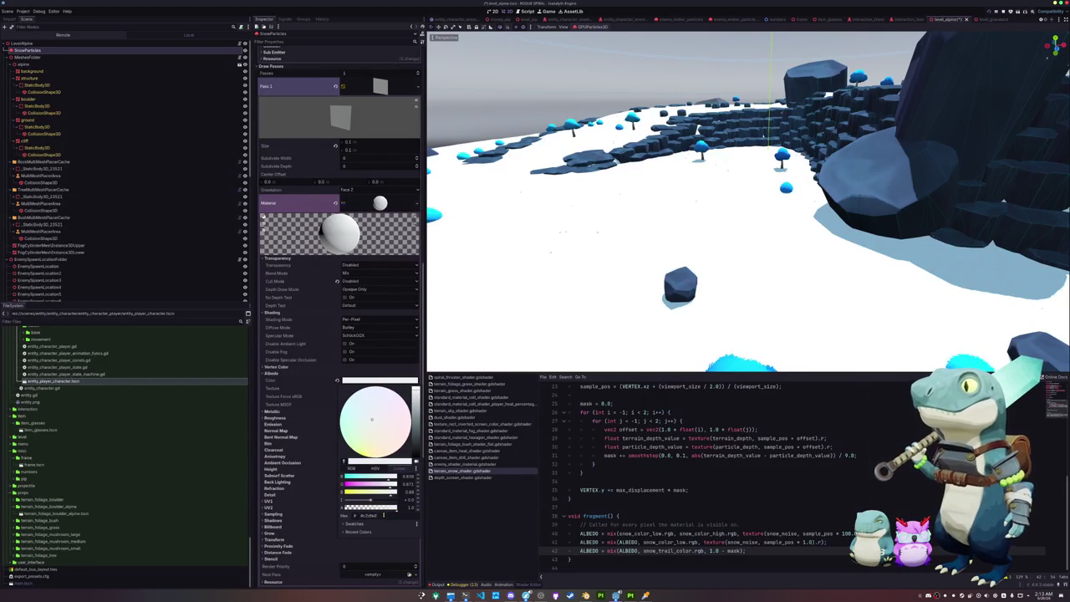
left_click(357, 371)
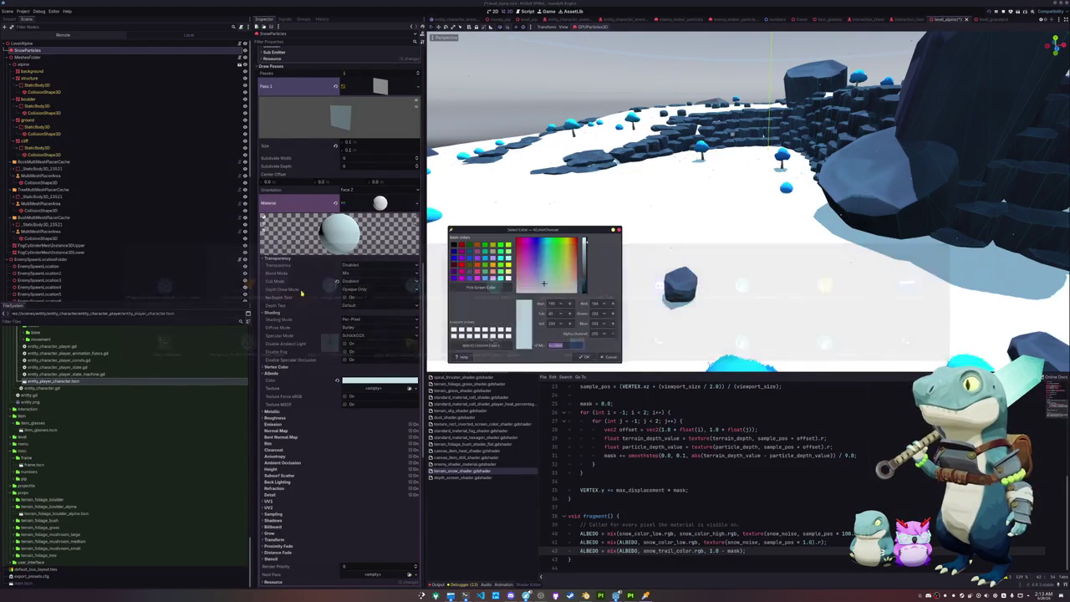
Append specular_disabled to the snow shader's render_mode line.
left_click(619, 395)
scroll(619, 406, "up", 4)
scroll(619, 405, "up", 4)
left_click(605, 412)
key("Up")
key("End")
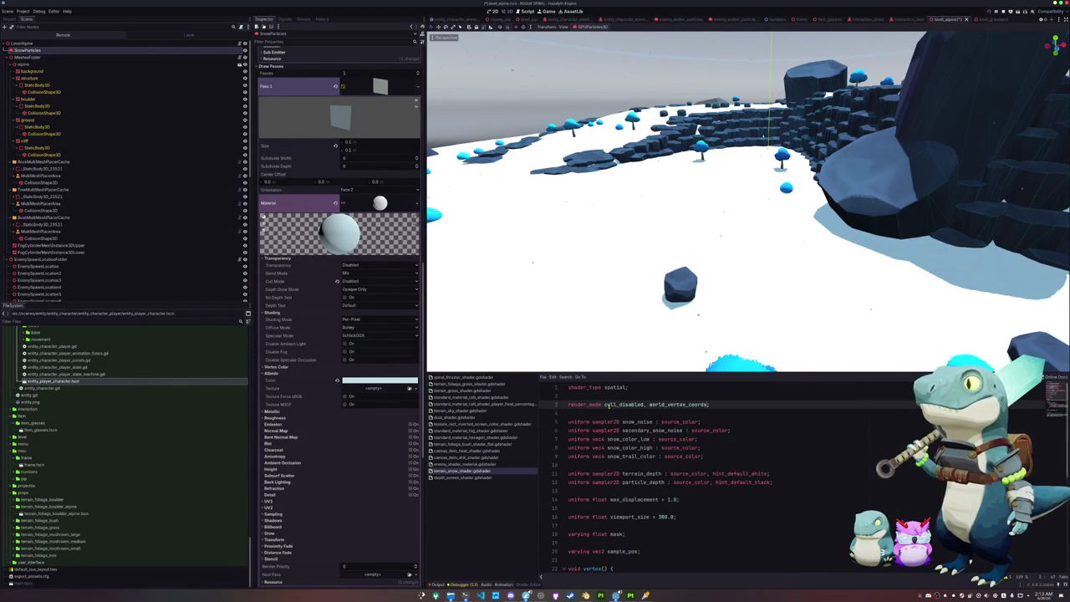
type(", spec")
key("Return")
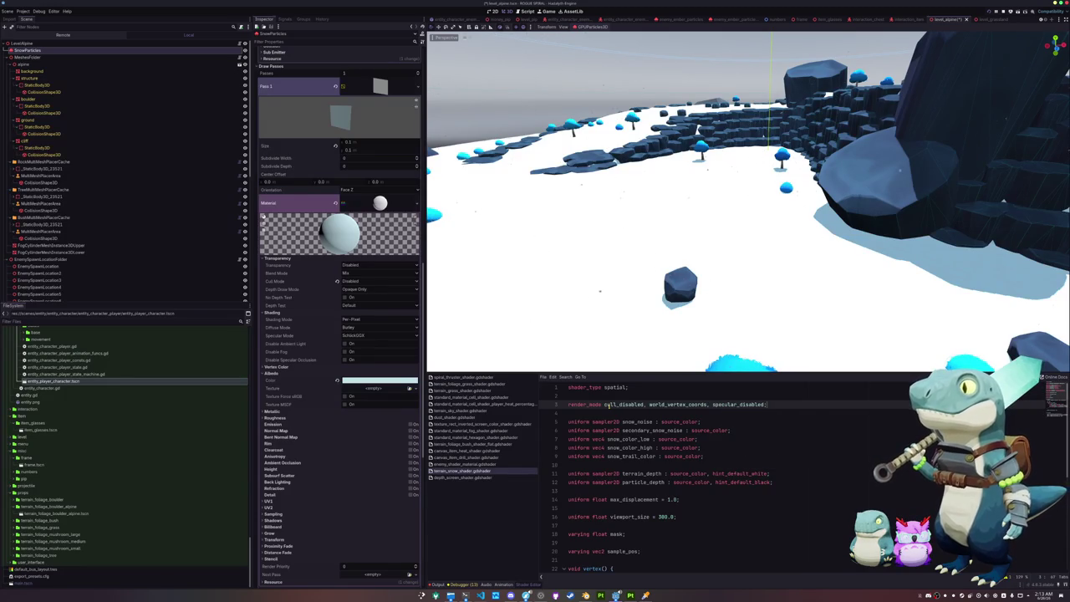
scroll(605, 426, "down", 6)
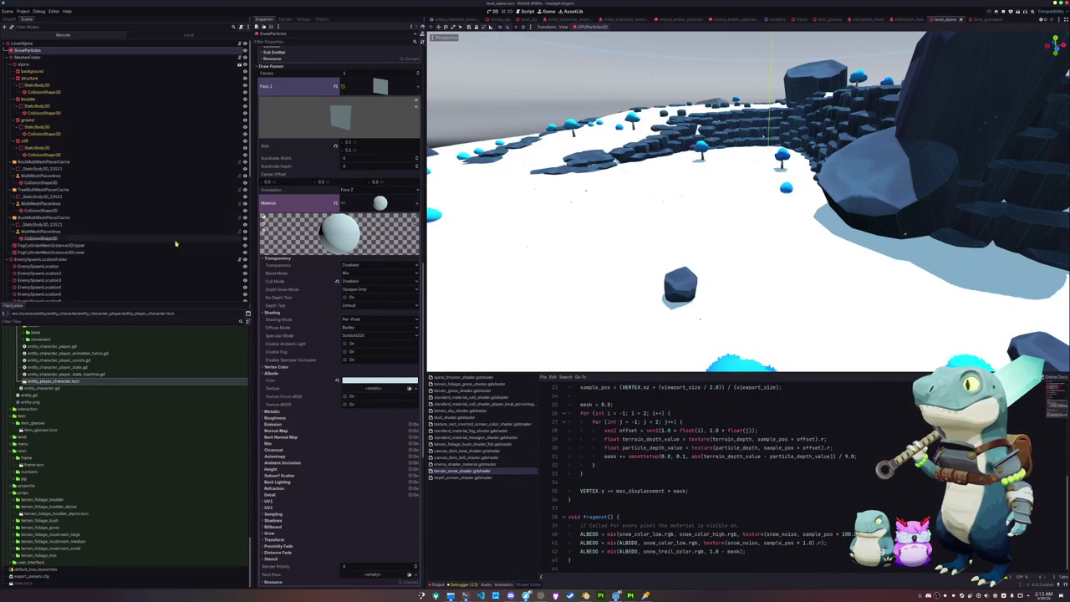
On the ground mesh, sample a light blue from the Mario 64 snow reference for Snow Color High.
left_click(56, 99)
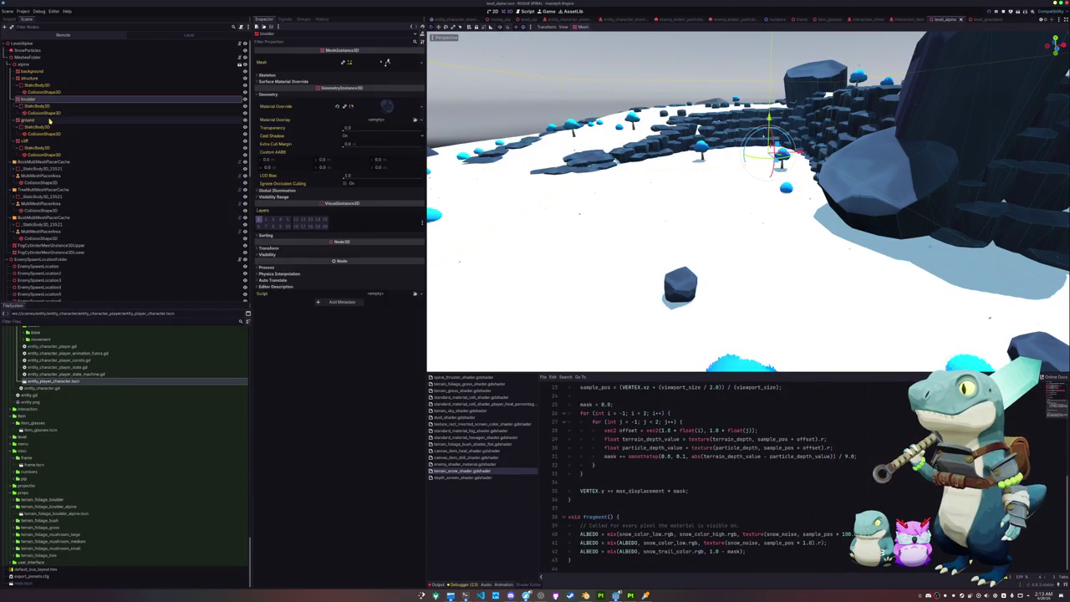
left_click(52, 120)
left_click(351, 356)
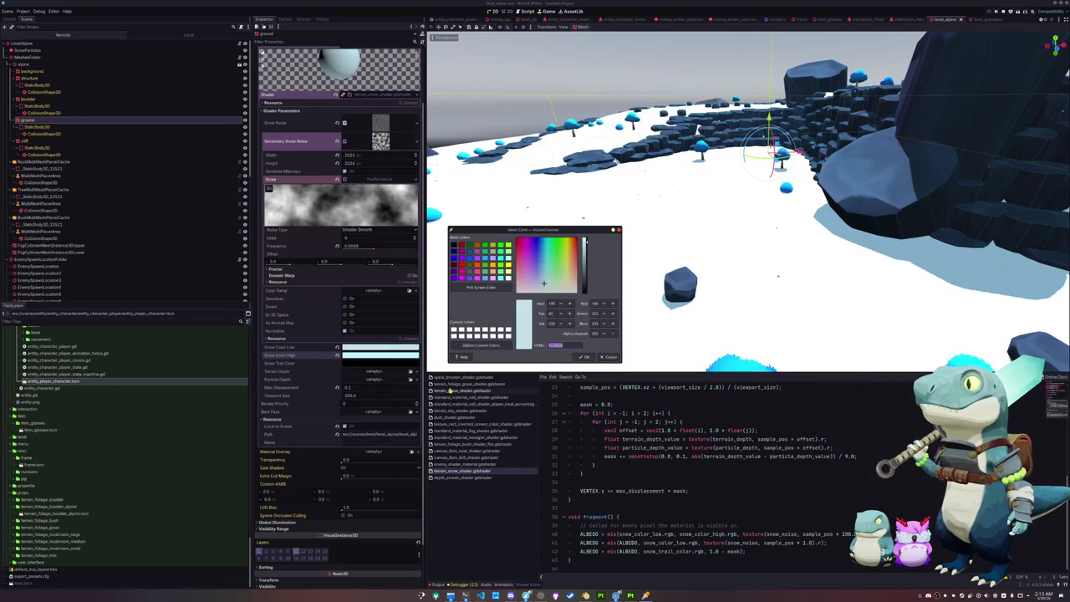
key("alt+Tab")
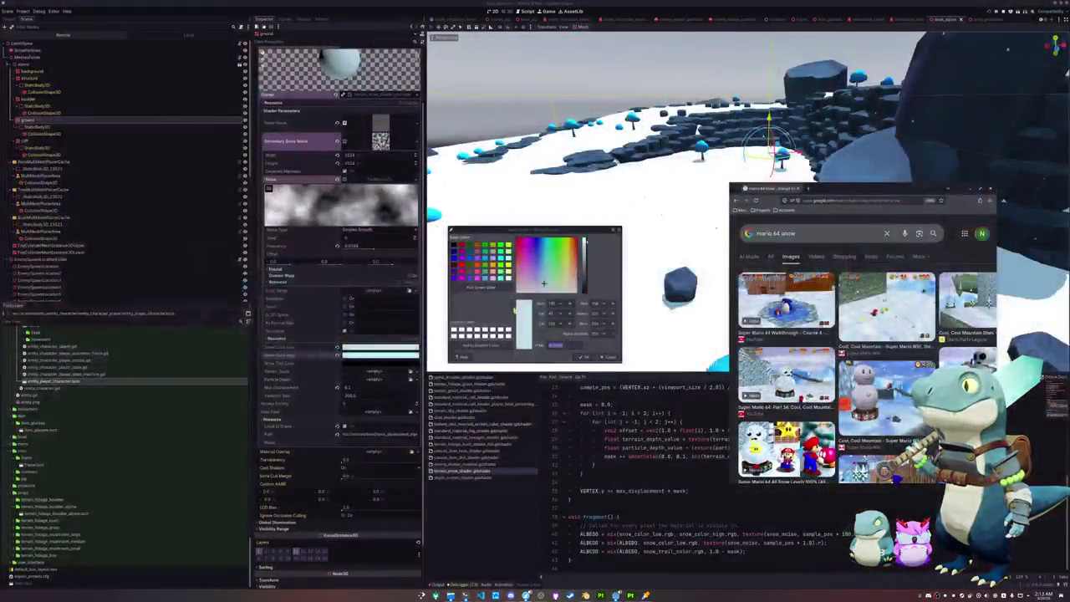
left_click(483, 288)
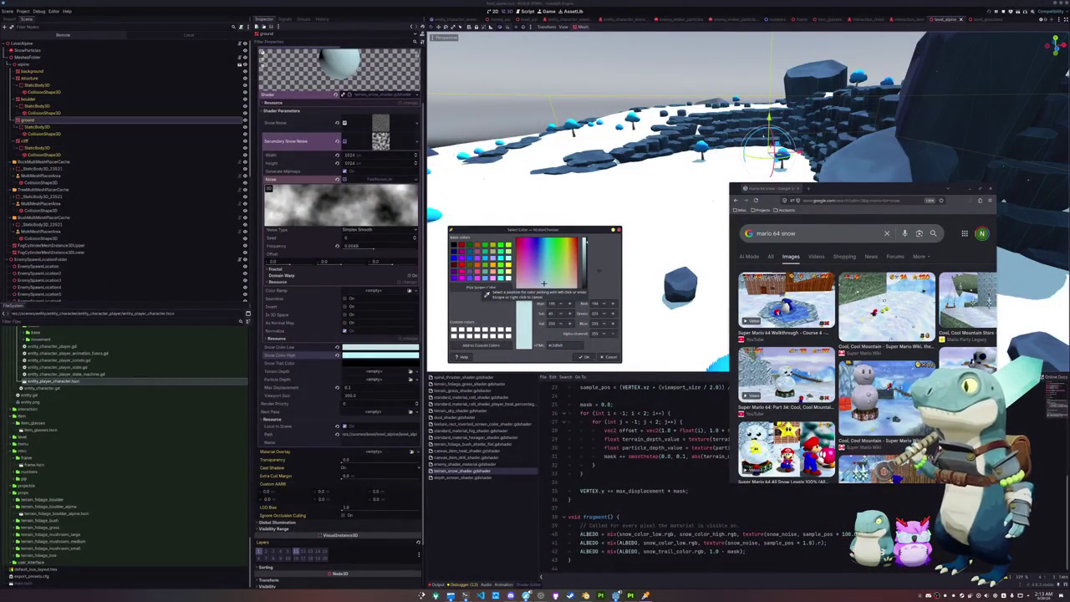
left_click(782, 456)
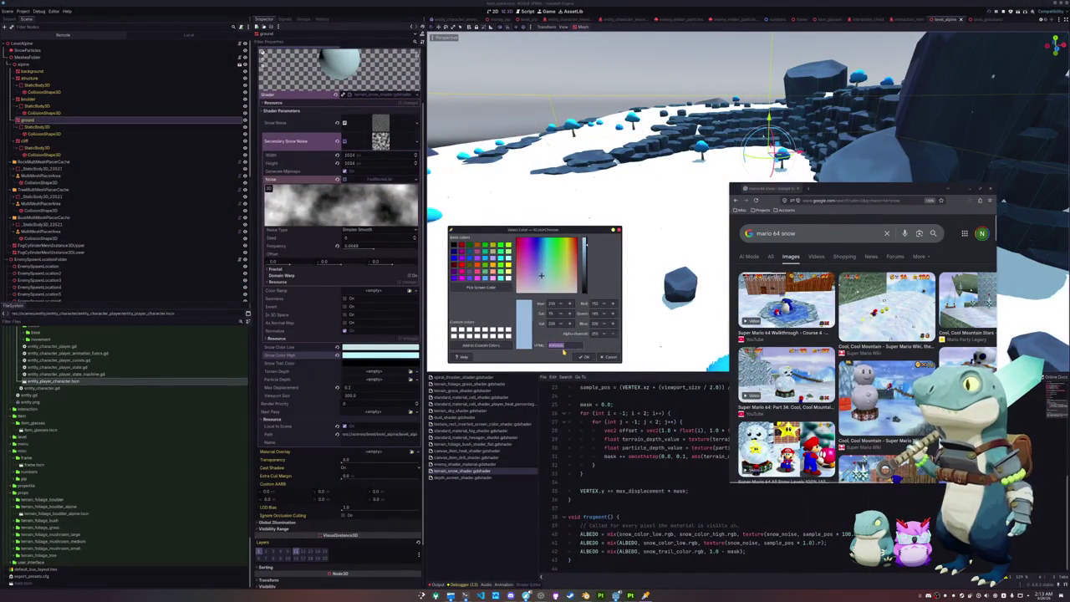
key("Return")
key("BackSpace")
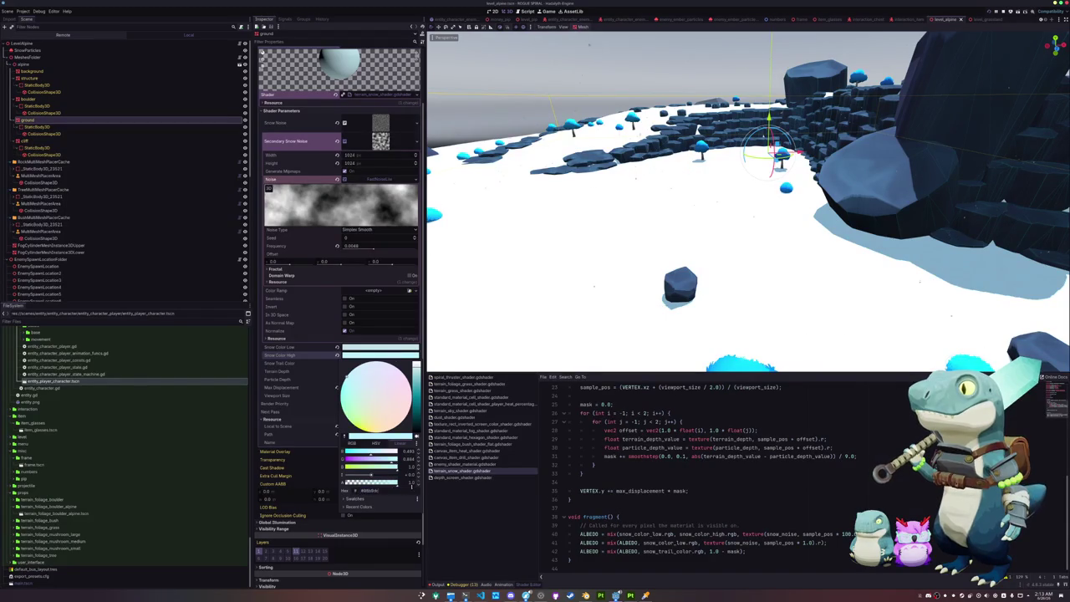
Paste the resampled light blue hex into Snow Color High and set Max Displacement to 0.125.
left_click(345, 440)
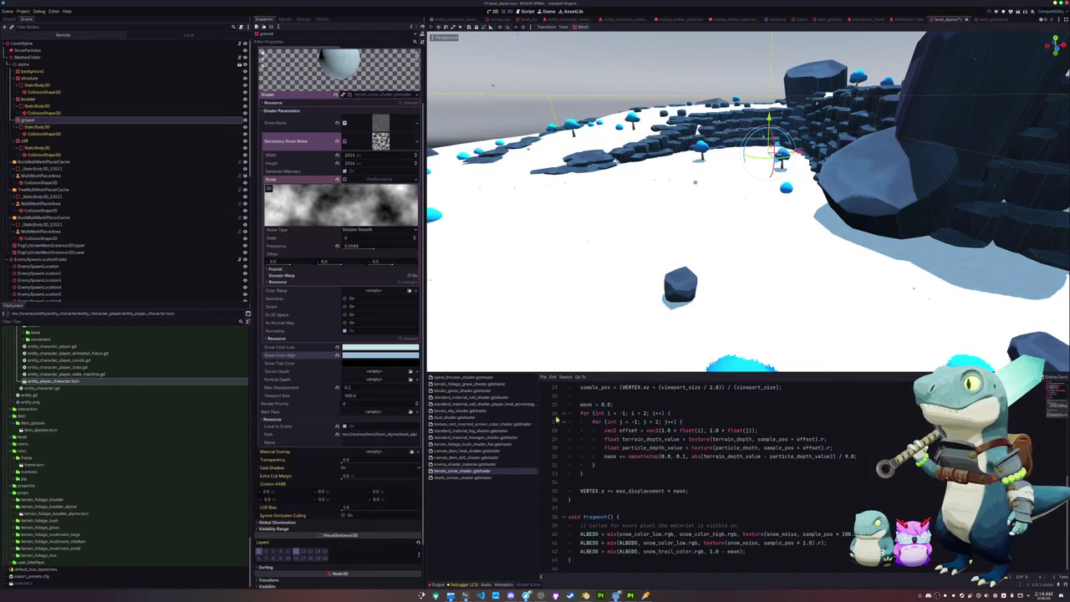
key("alt+Tab")
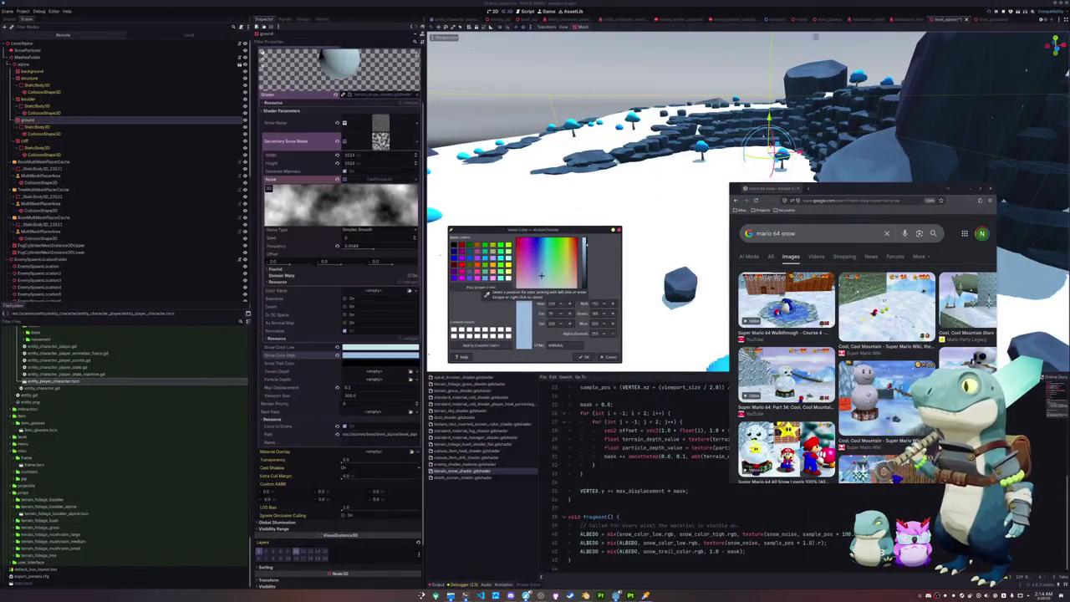
left_click(486, 294)
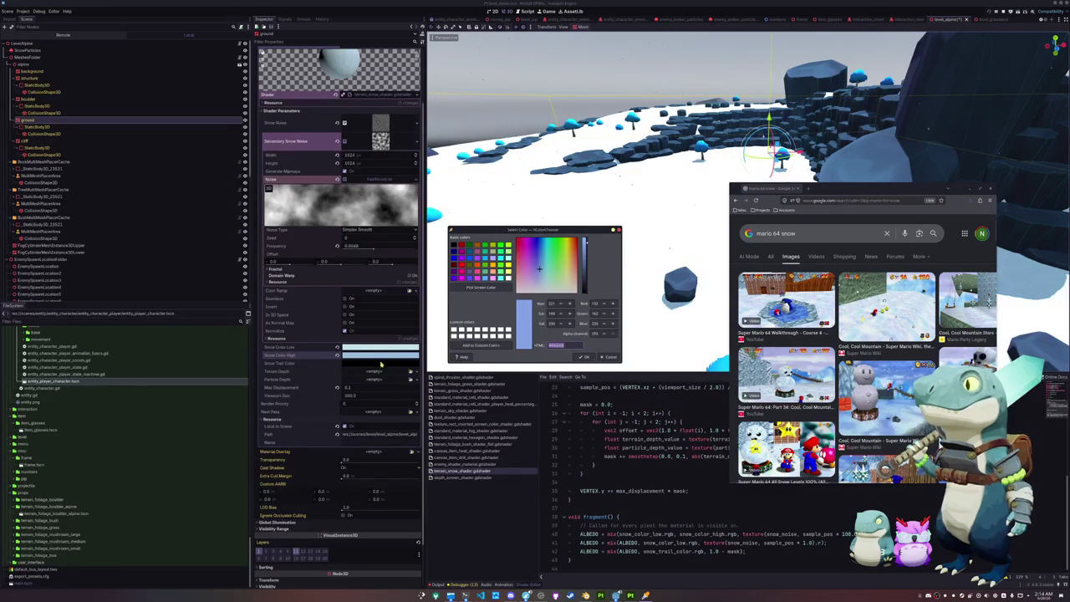
left_click(585, 357)
key("ctrl+v")
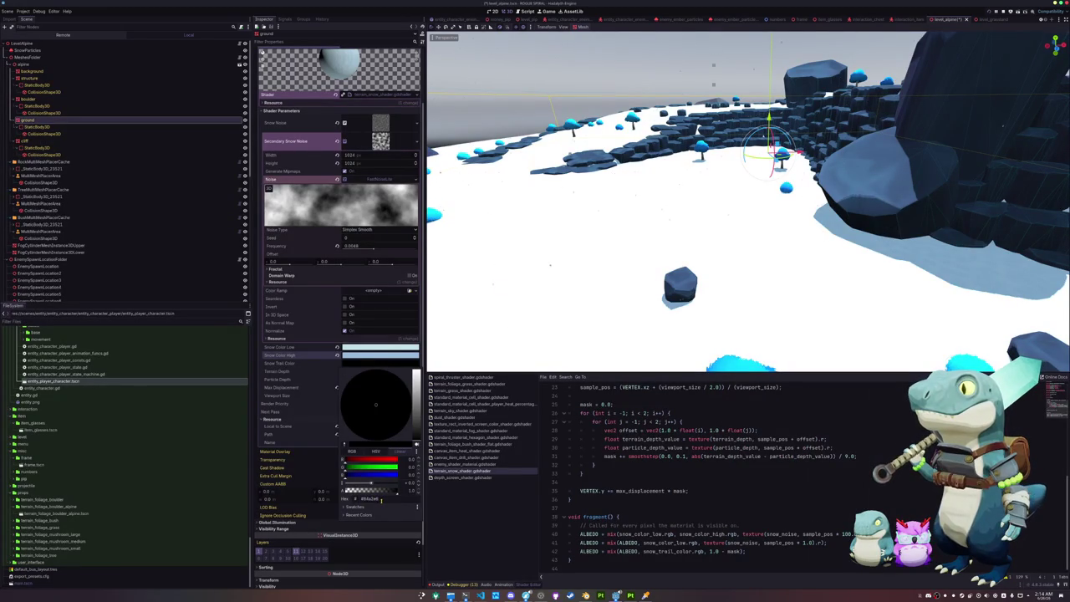
left_click(309, 380)
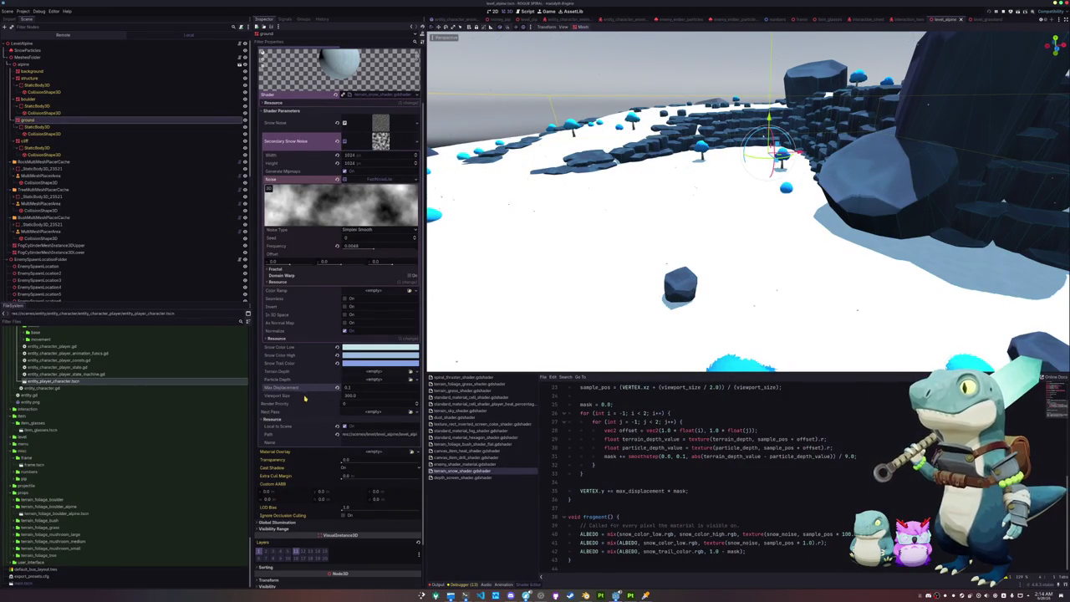
left_click(355, 386)
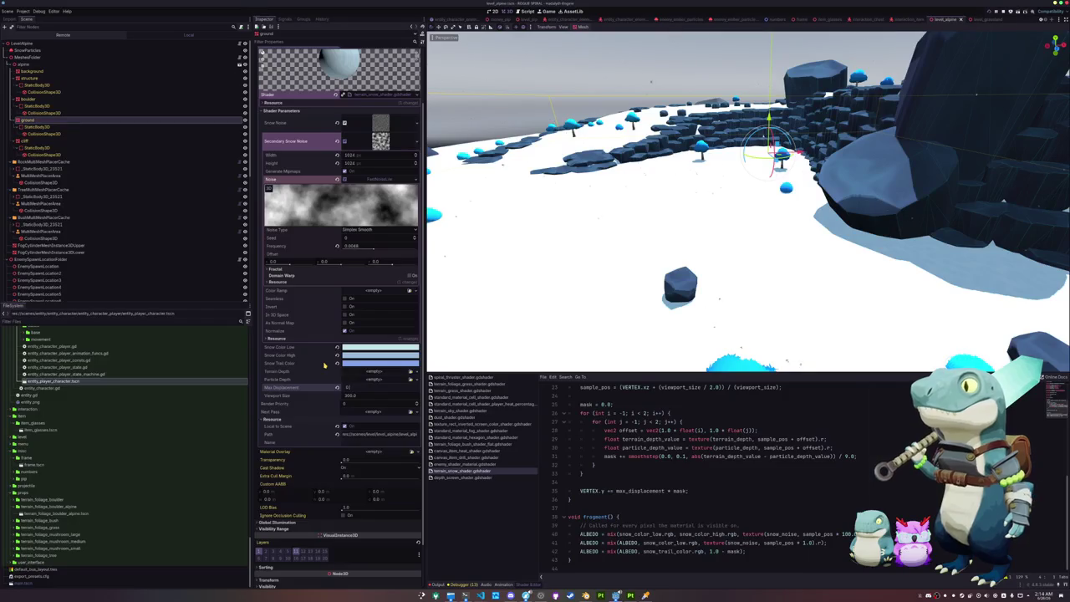
type("125")
scroll(294, 314, "up", 2)
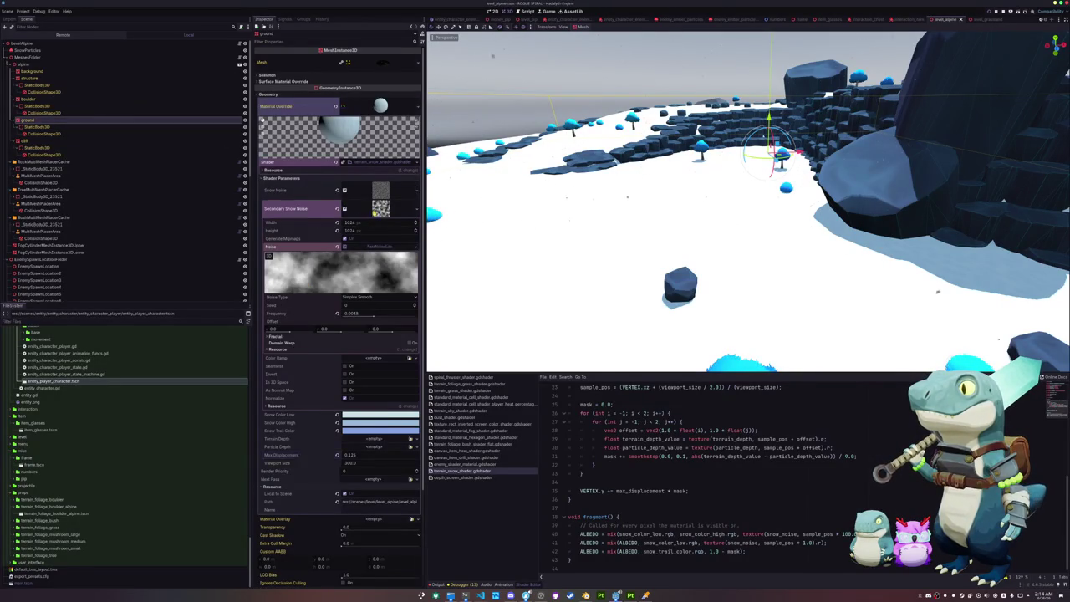
Collapse the secondary snow noise settings and inspect the terrain depth and material override options.
left_click(374, 211)
left_click(385, 247)
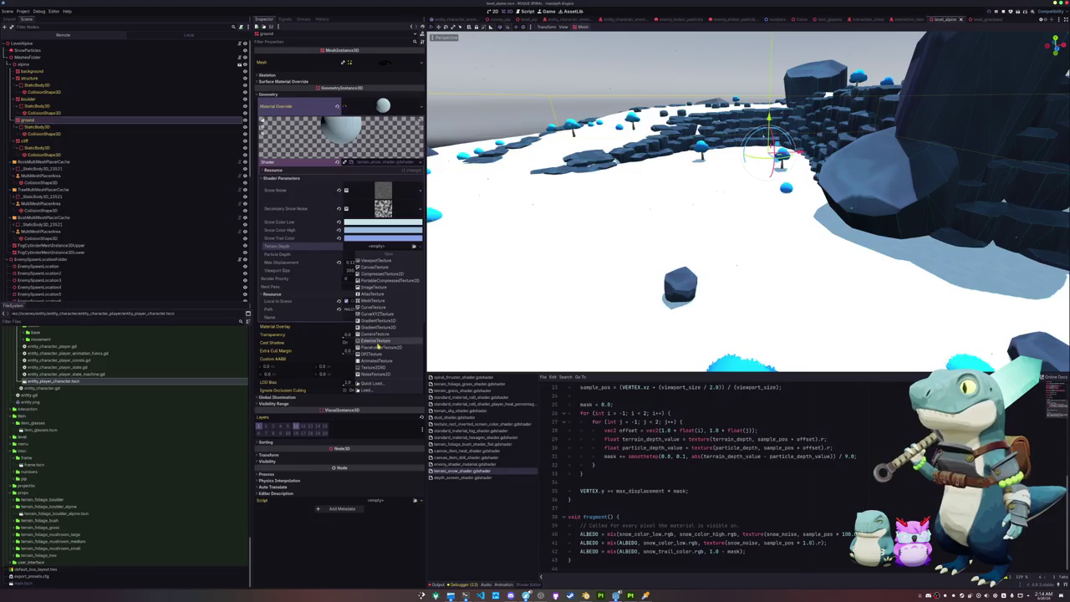
left_click(301, 255)
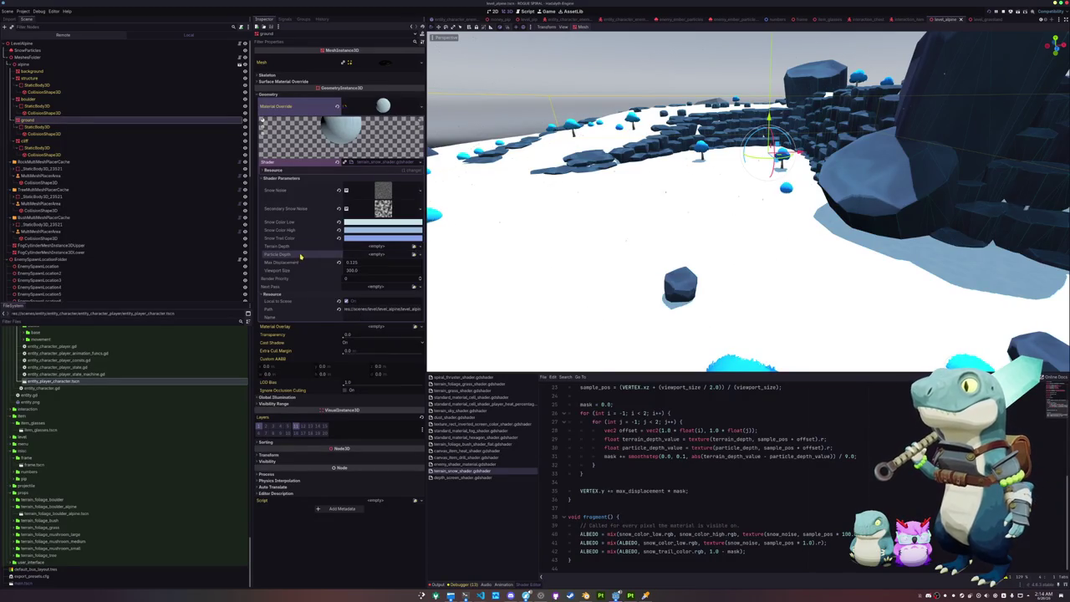
left_click(421, 106)
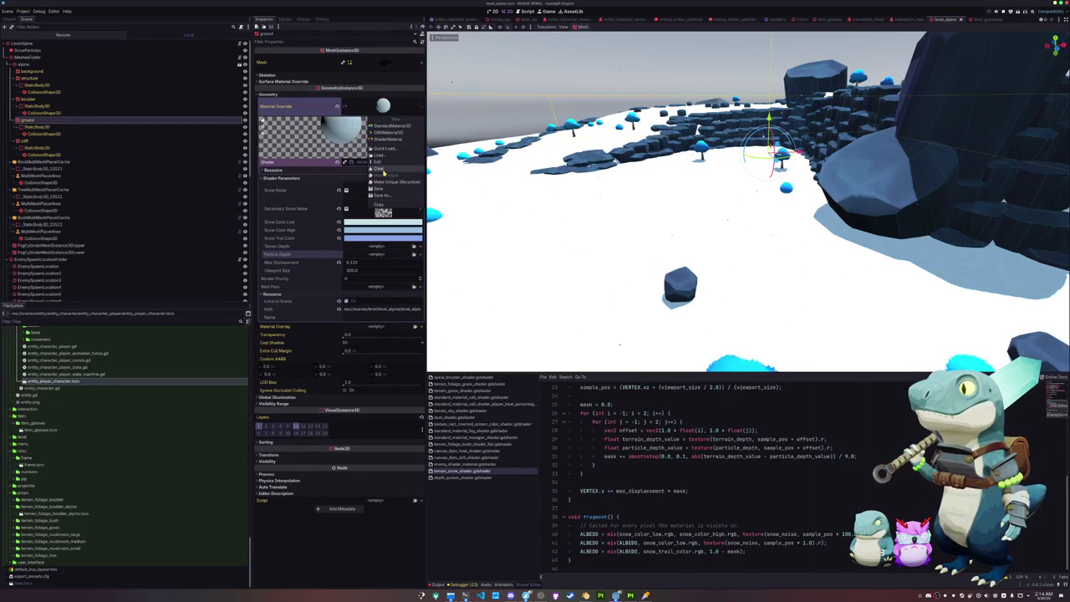
left_click(310, 220)
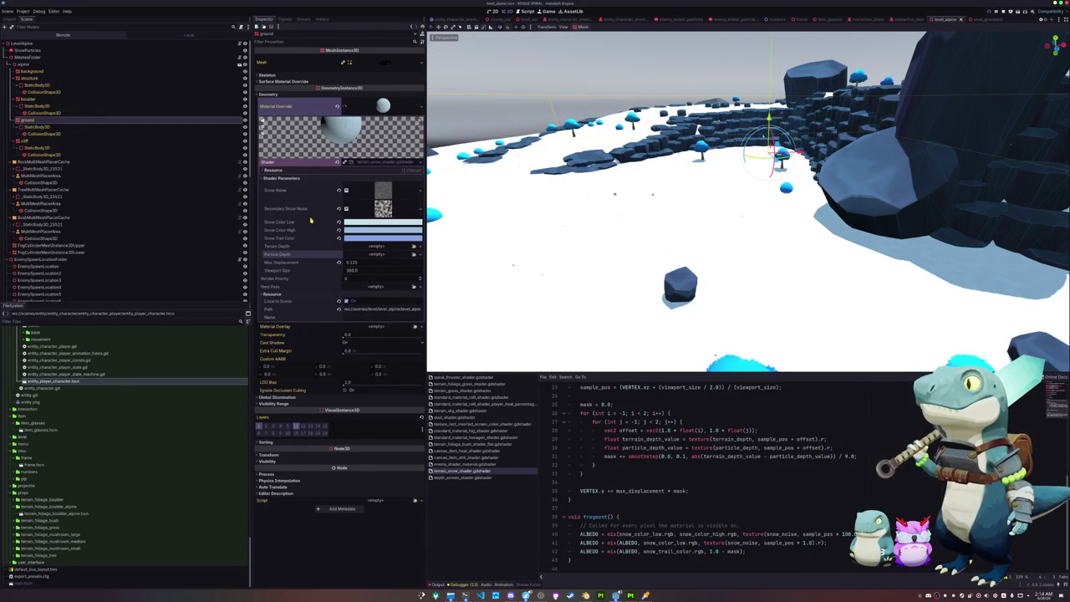
Copy the ground's Material Override value and select the background mesh.
right_click(325, 108)
left_click(343, 110)
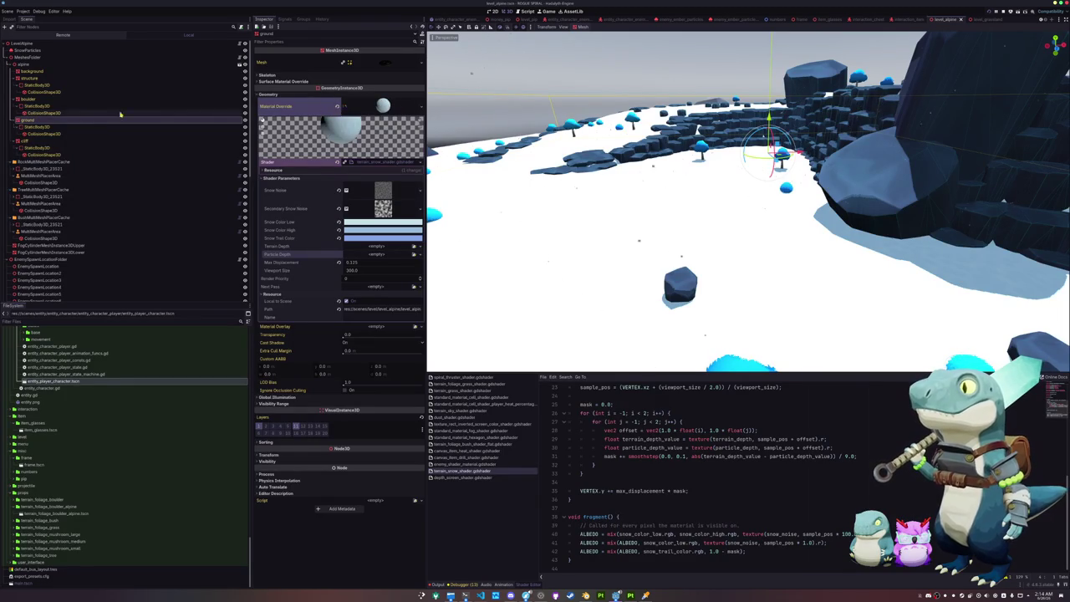
left_click(32, 71)
right_click(35, 72)
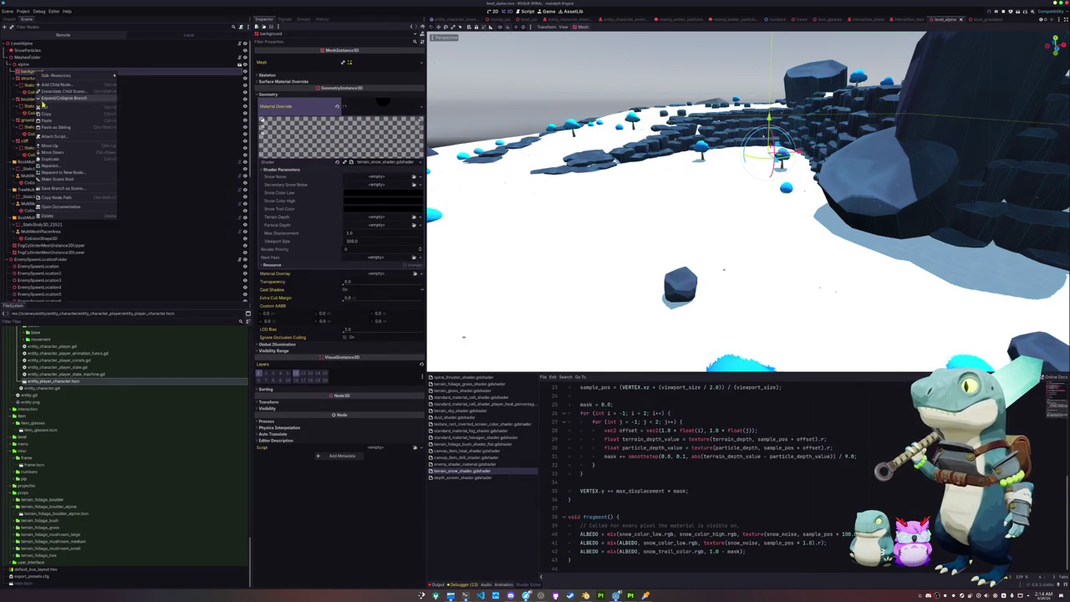
Undo the accidental child node and paste the snow material into background's Material Override.
left_click(75, 122)
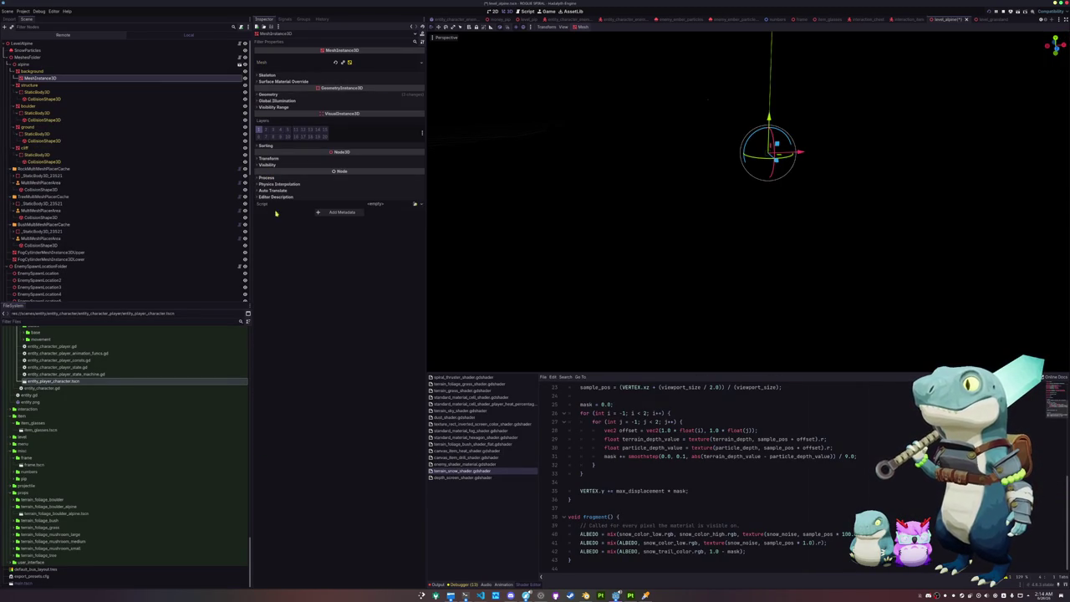
key("ctrl+z")
left_click(53, 76)
right_click(35, 73)
right_click(295, 106)
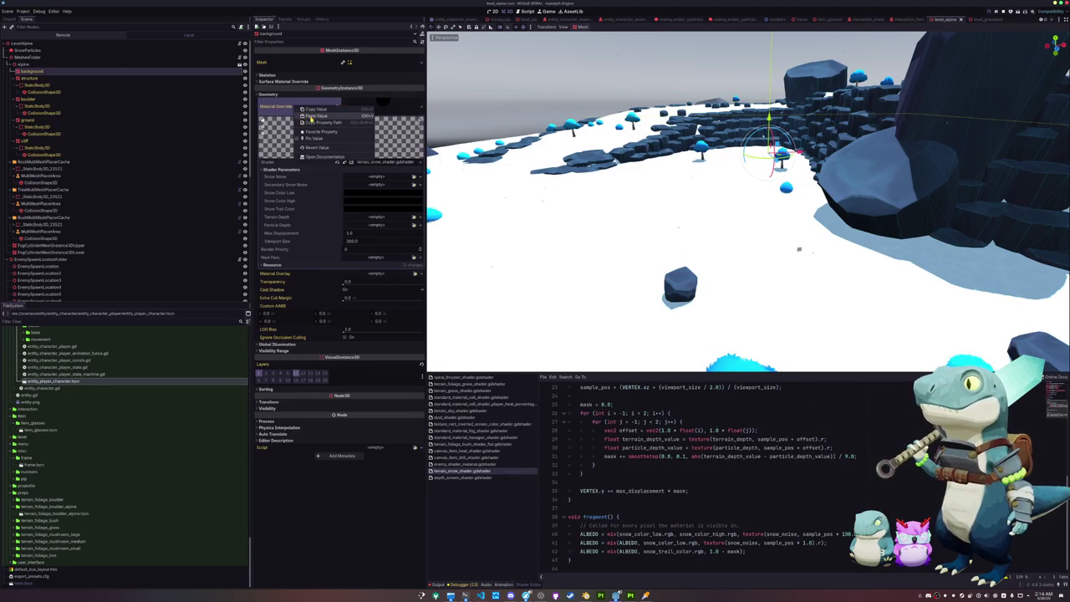
left_click(309, 119)
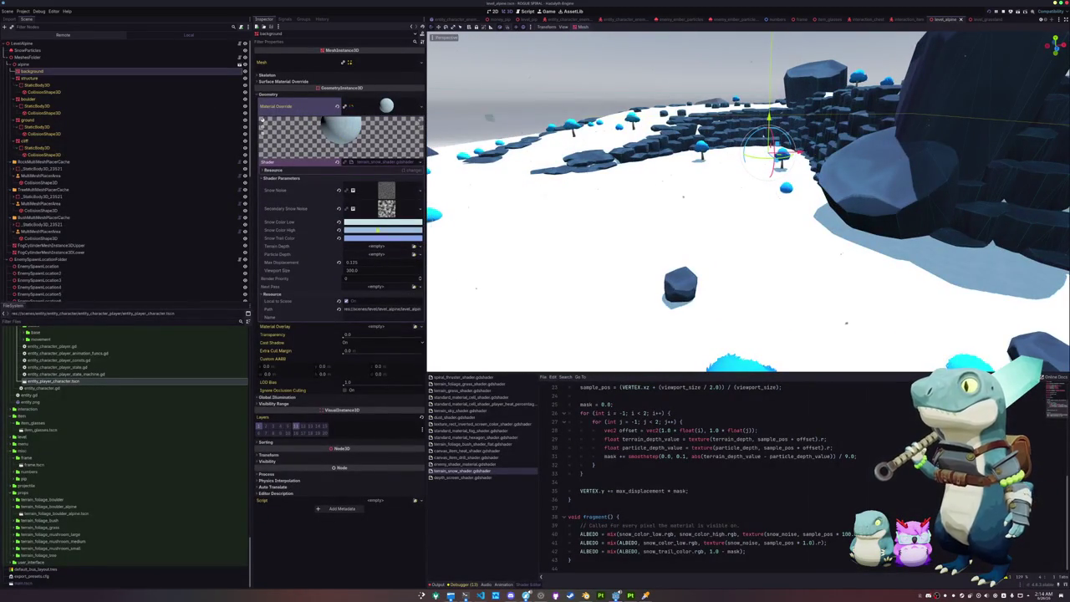
Choose Save As for the background material and move up to the assets folder.
left_click(415, 108)
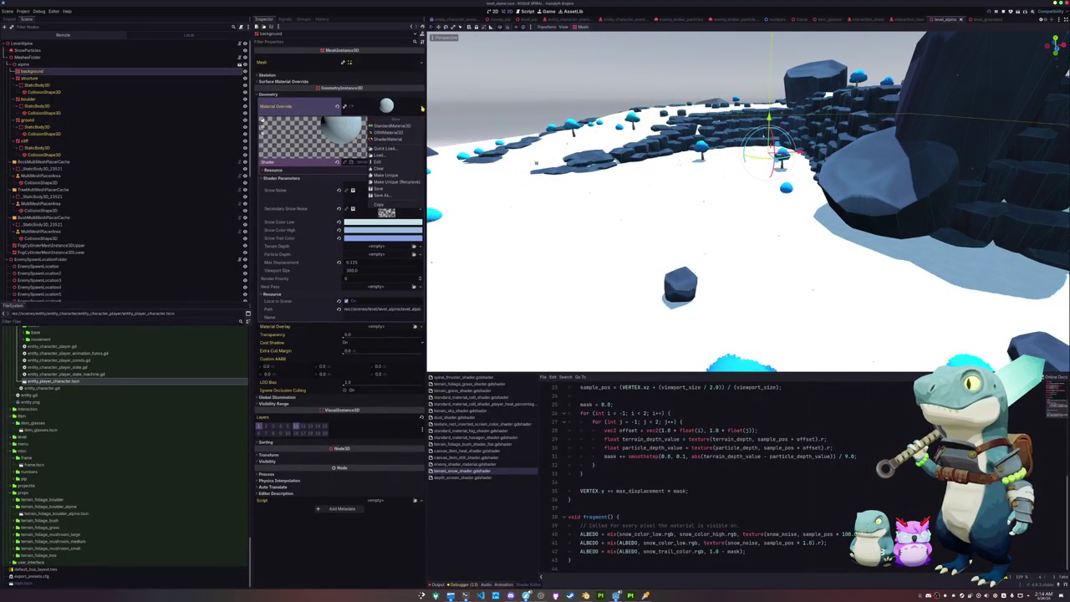
left_click(388, 178)
left_click(421, 106)
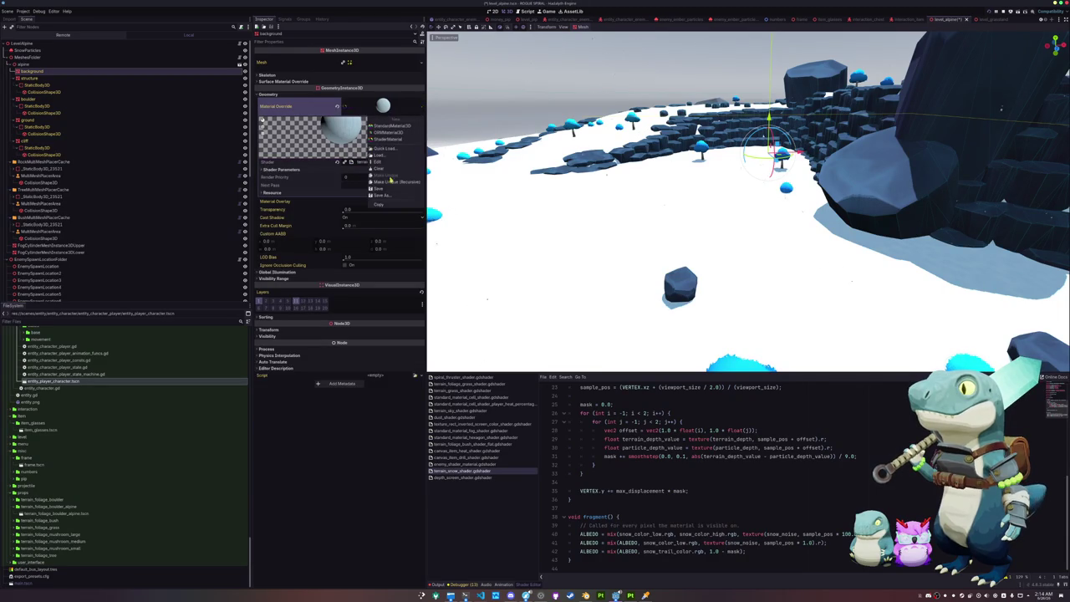
left_click(397, 200)
left_click(404, 205)
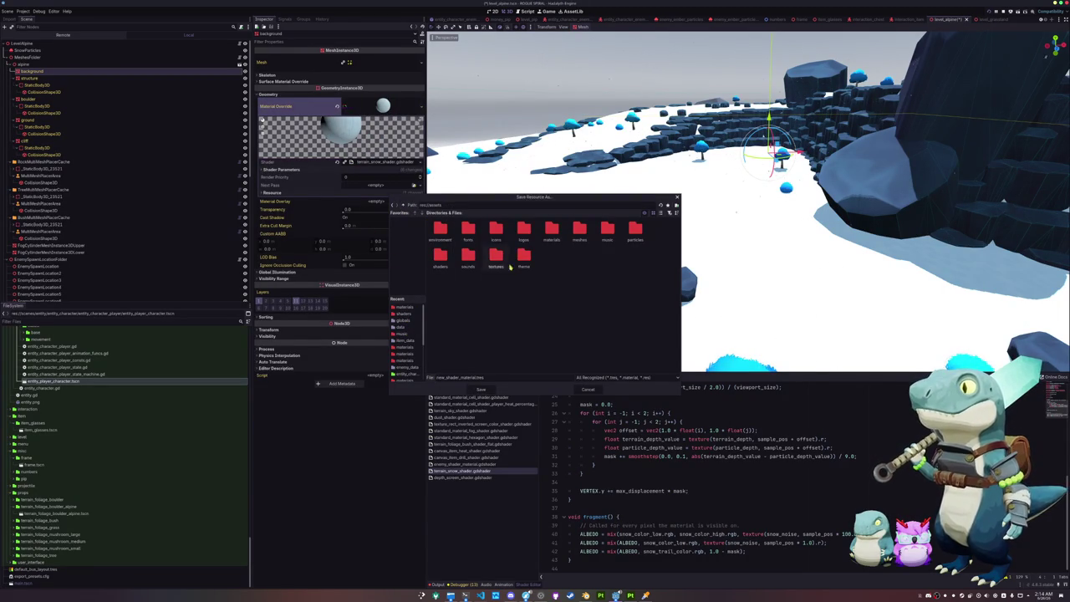
Save the material as 'alpine' in res://assets/meshes/levels/alpine/materials and reselect the ground mesh.
double_click(580, 230)
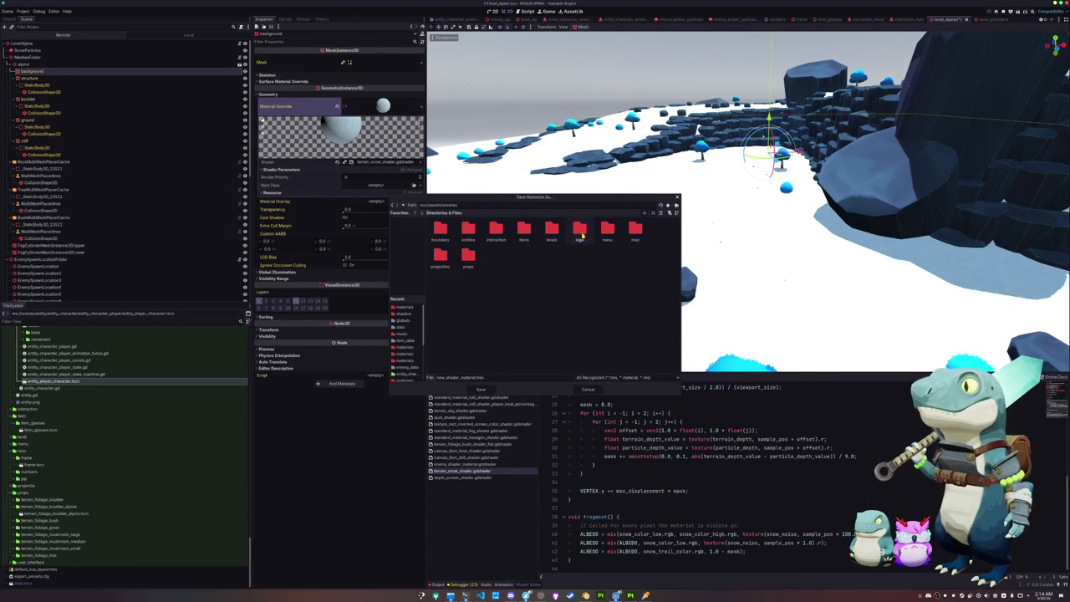
double_click(551, 230)
double_click(440, 229)
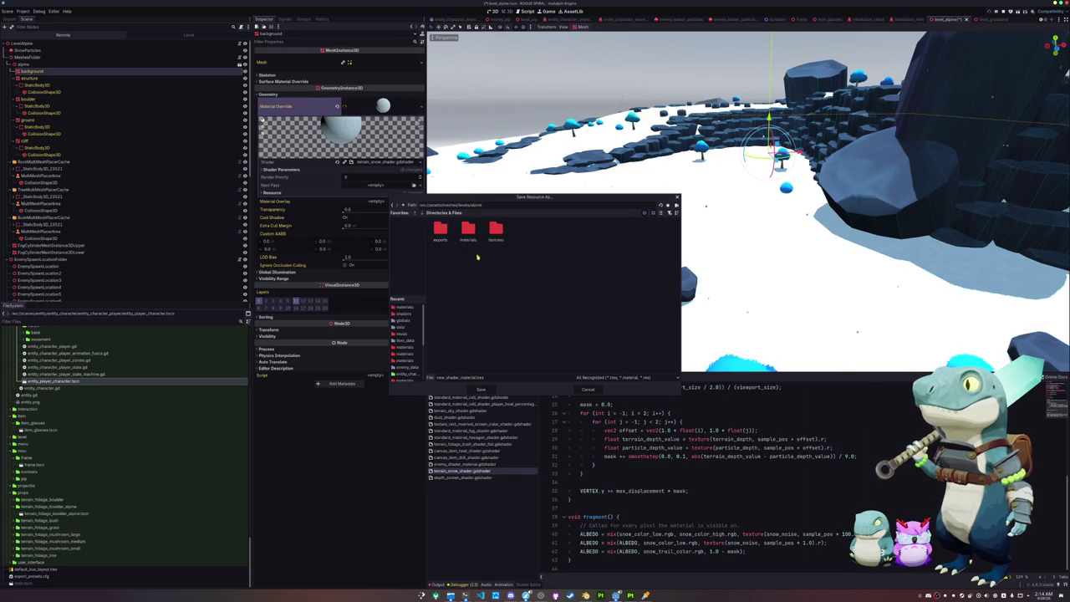
double_click(469, 229)
type("alpine_background_sno")
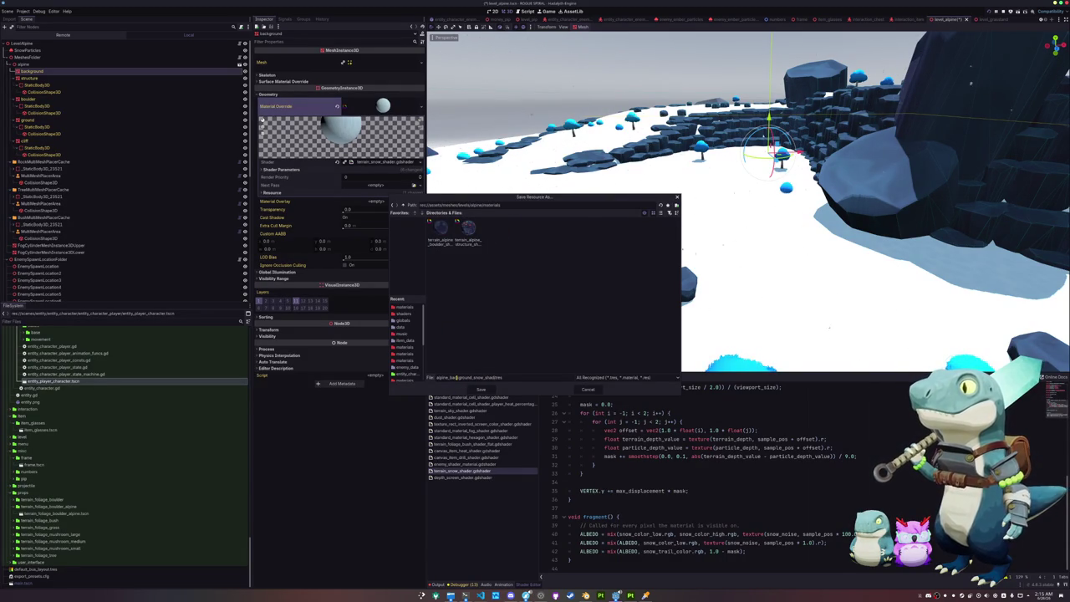
key("Return")
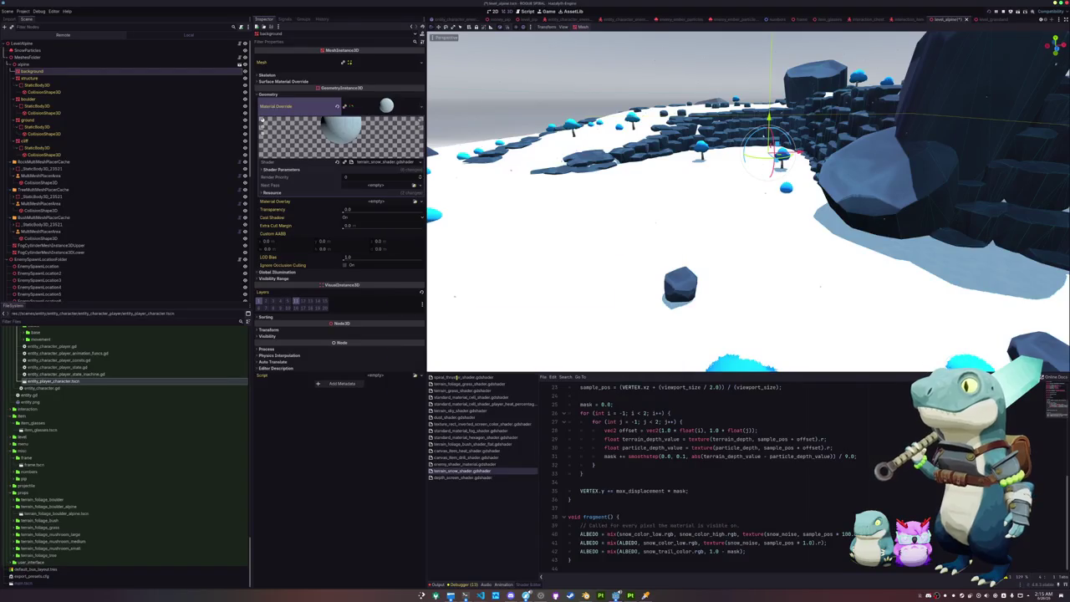
left_click(30, 120)
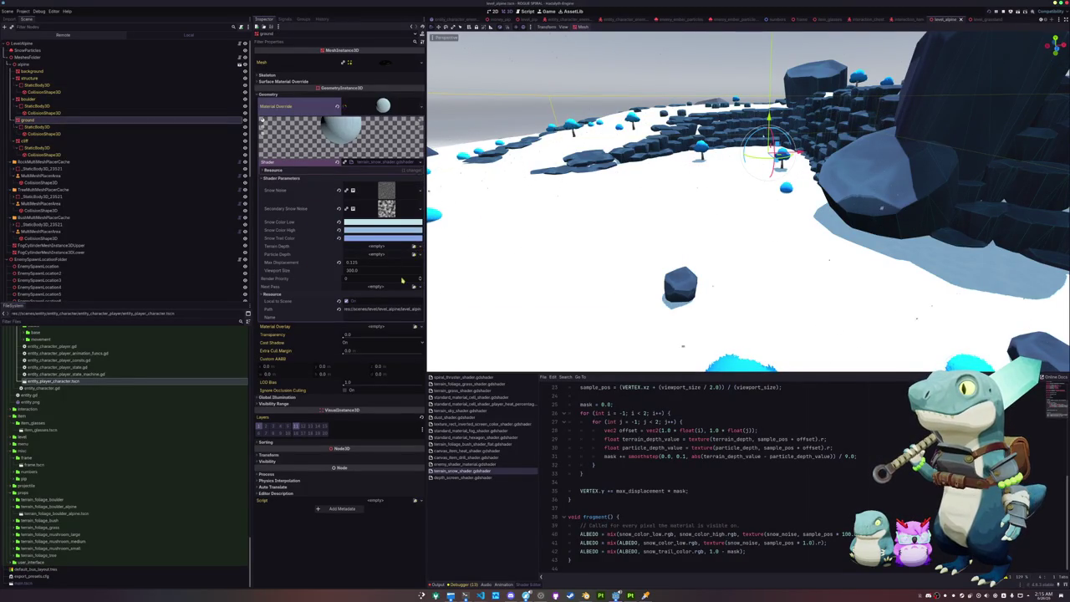
left_click(451, 595)
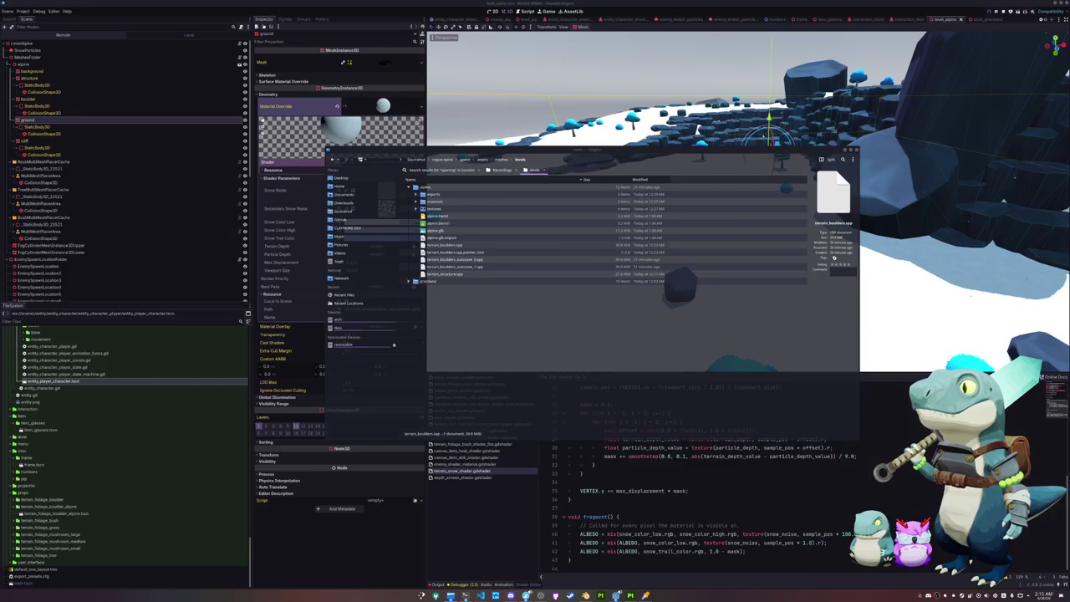
Browse a second Dolphin window to hadalyth-zero's godot/assets/meshes/props folder.
mouse_move(1069, 251)
left_mouse_down()
mouse_move(729, 218)
mouse_move(695, 299)
left_mouse_up()
left_click(594, 285)
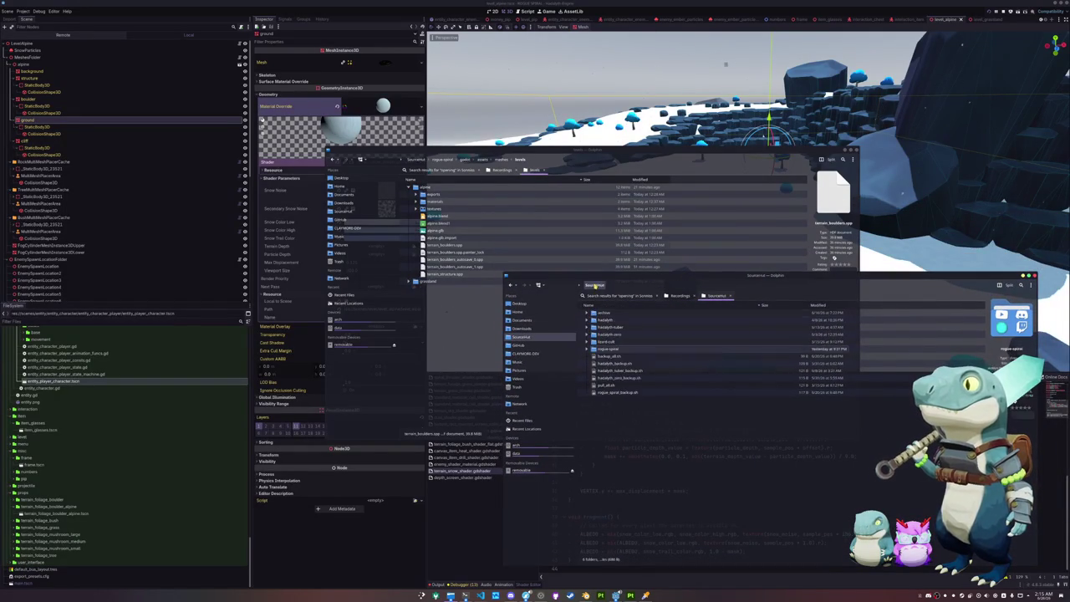
double_click(611, 334)
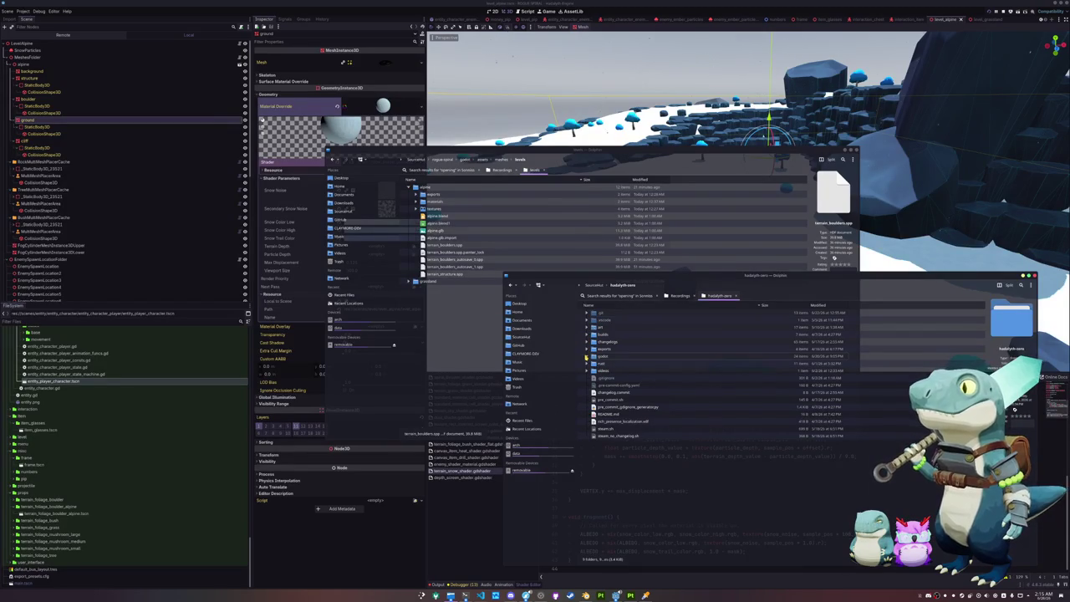
left_click(587, 357)
left_click(594, 378)
left_click(600, 350)
left_click(608, 379)
scroll(635, 435, "down", 5)
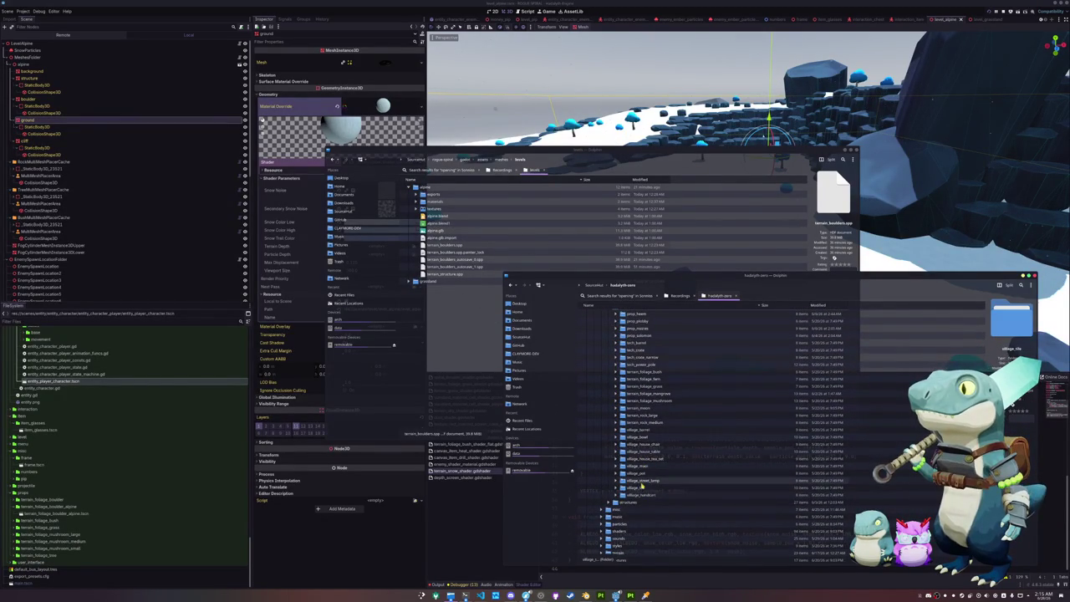
scroll(644, 413, "up", 1)
scroll(644, 414, "down", 1)
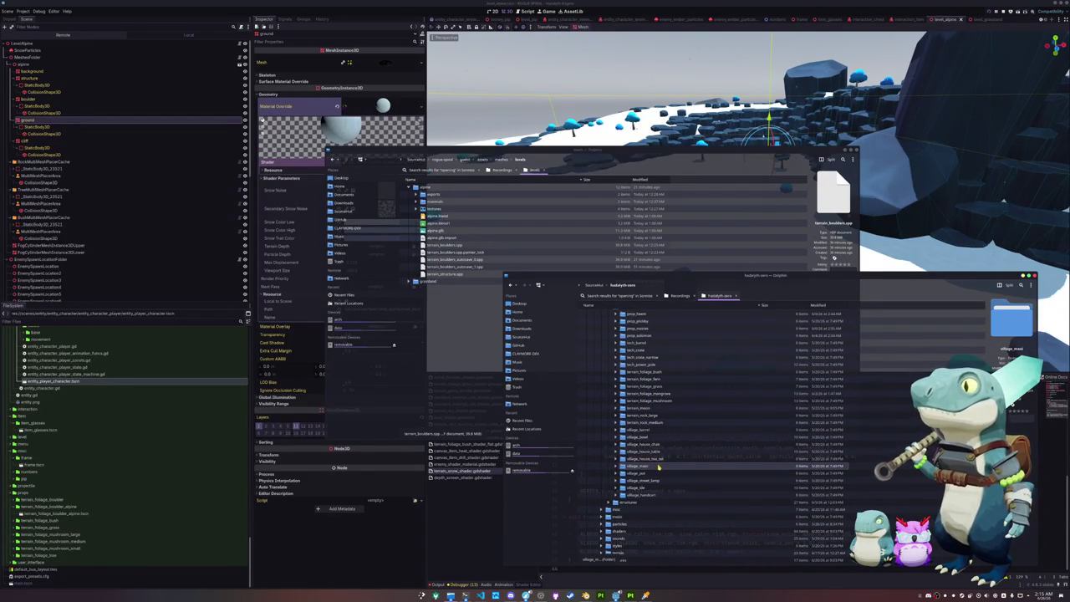
Move the village_mast folder into the props folder and rename it terrain_alpine_penguin.
mouse_move(659, 469)
left_mouse_down()
mouse_move(673, 478)
mouse_move(543, 201)
mouse_move(499, 160)
mouse_move(435, 252)
mouse_move(578, 497)
mouse_move(623, 473)
mouse_move(467, 278)
left_mouse_up()
left_click(483, 278)
type("terrain_alpine_penguin")
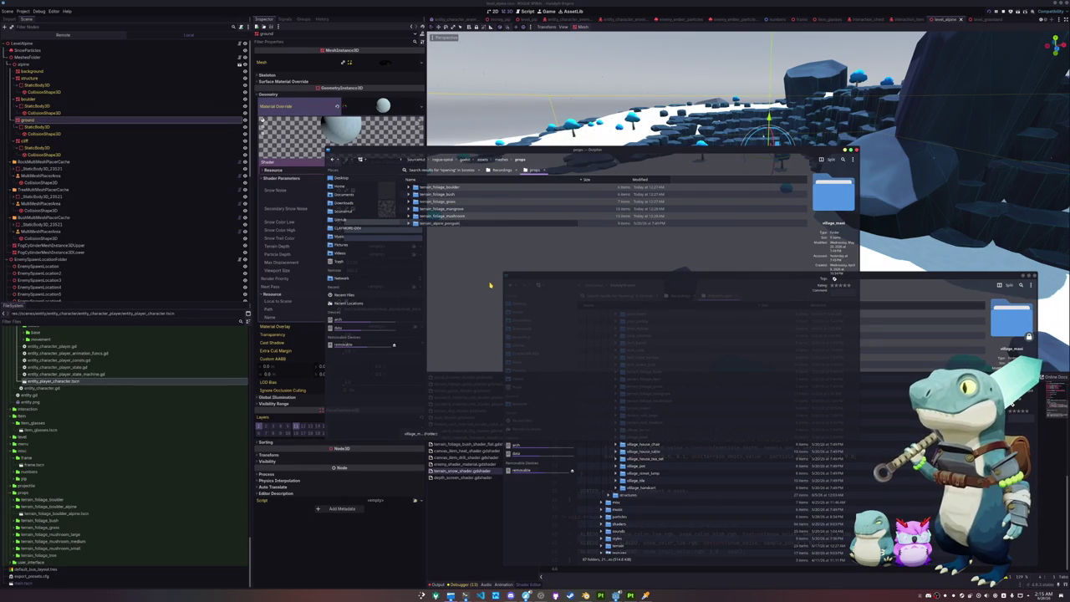
key("Return")
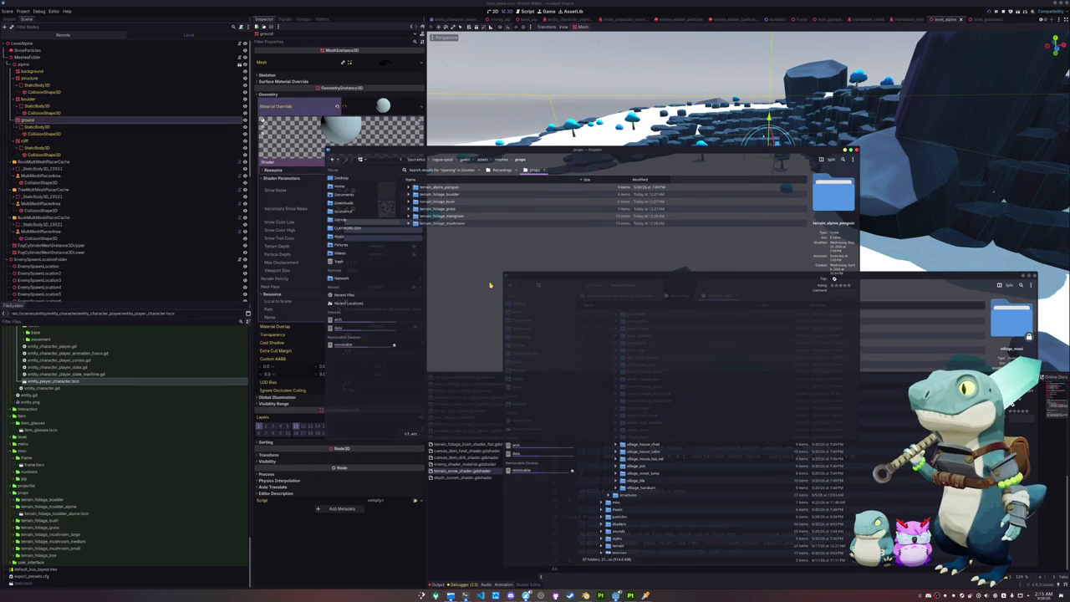
key("Right")
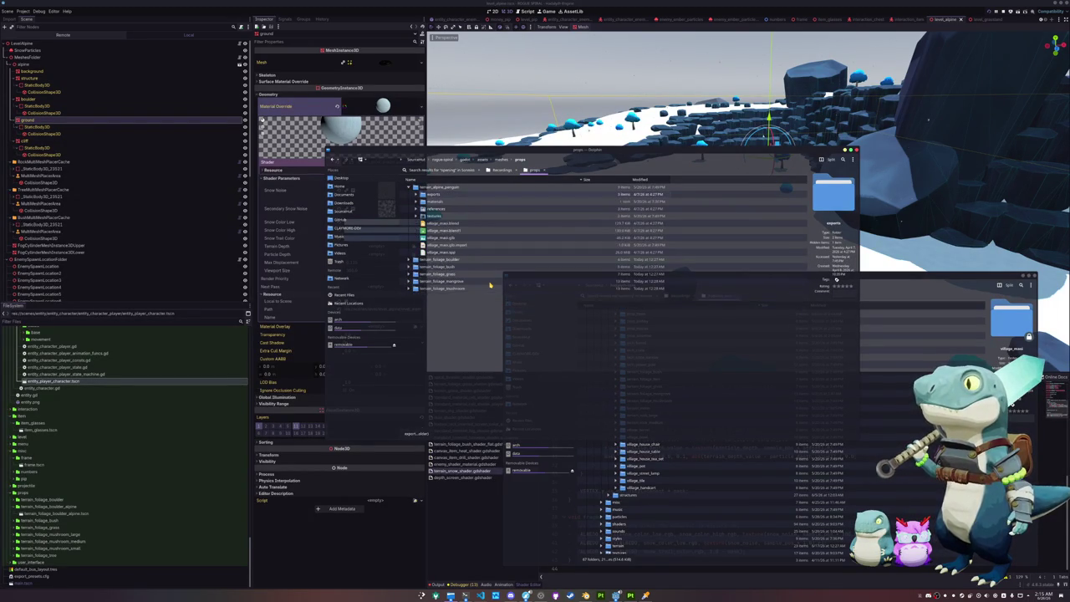
Trash the old village_maxi.fbx, village_maxi.glb and village material exports.
left_click(437, 195)
key("Right")
key("Down")
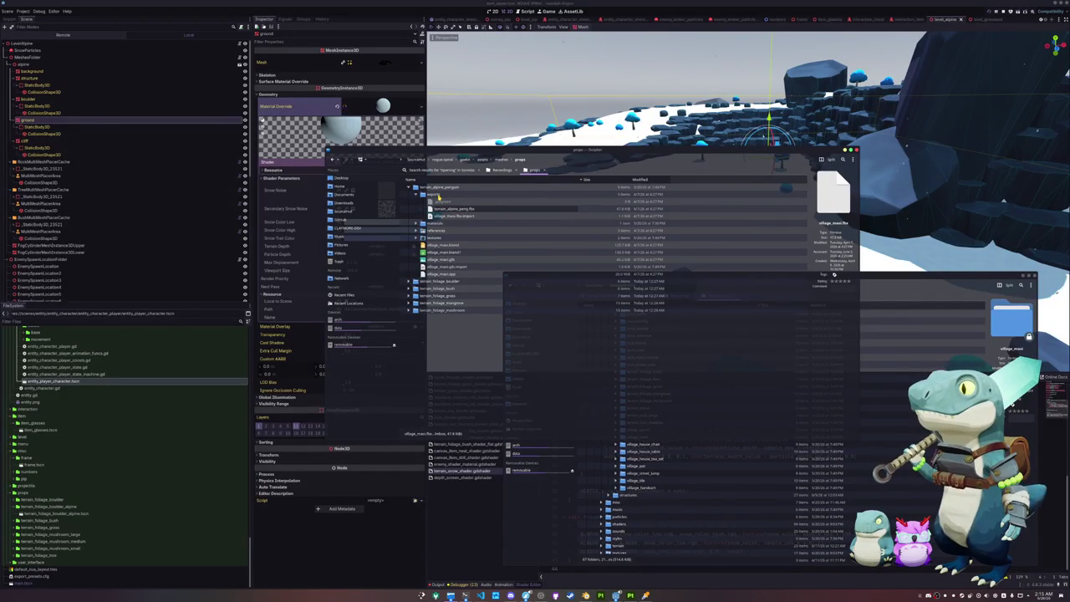
key("Delete")
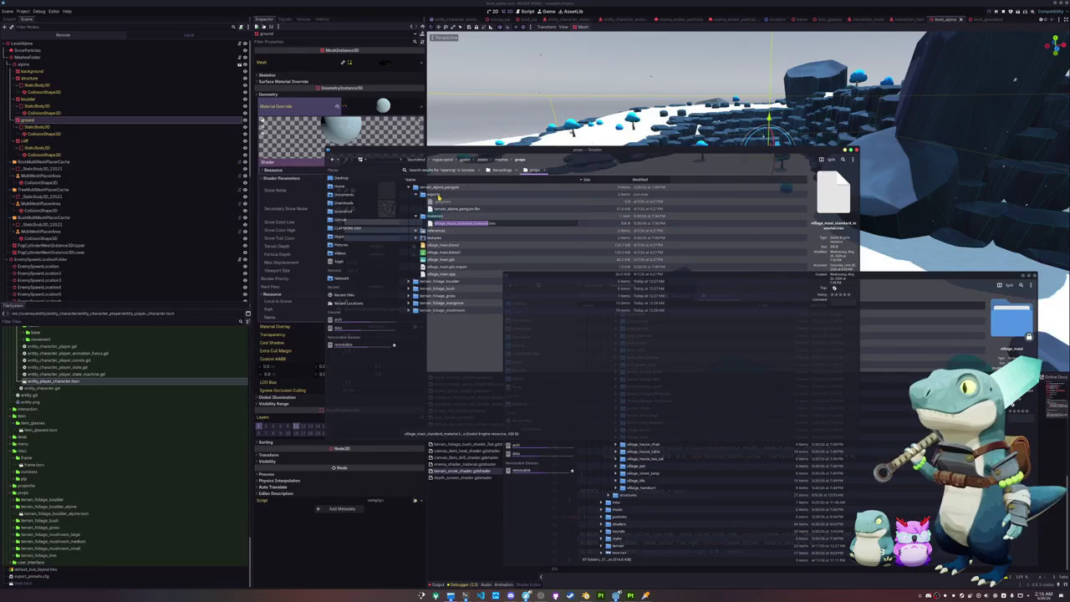
key("Delete")
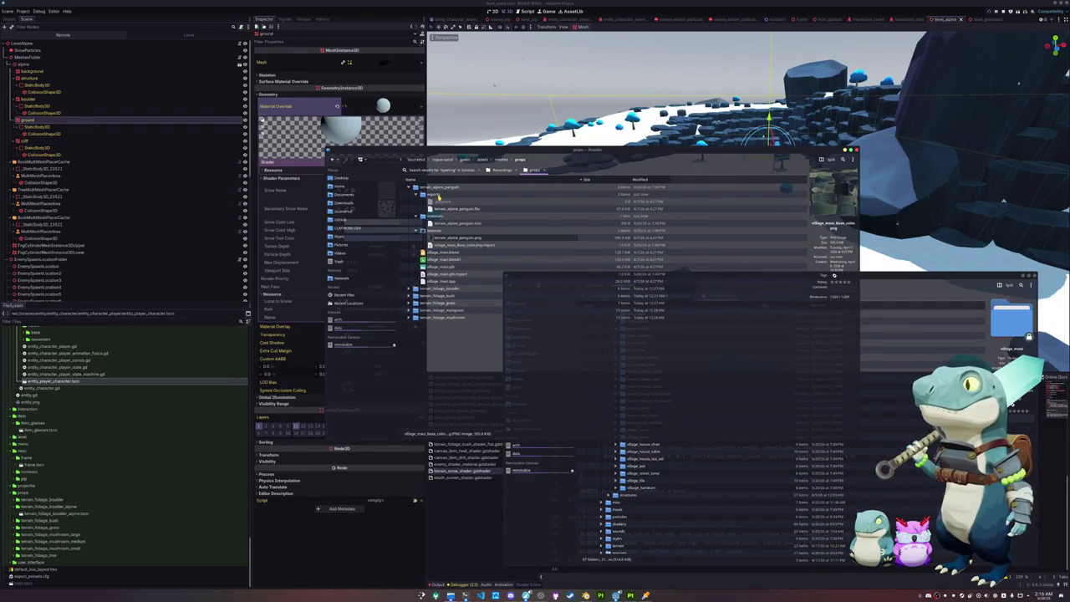
key("Delete")
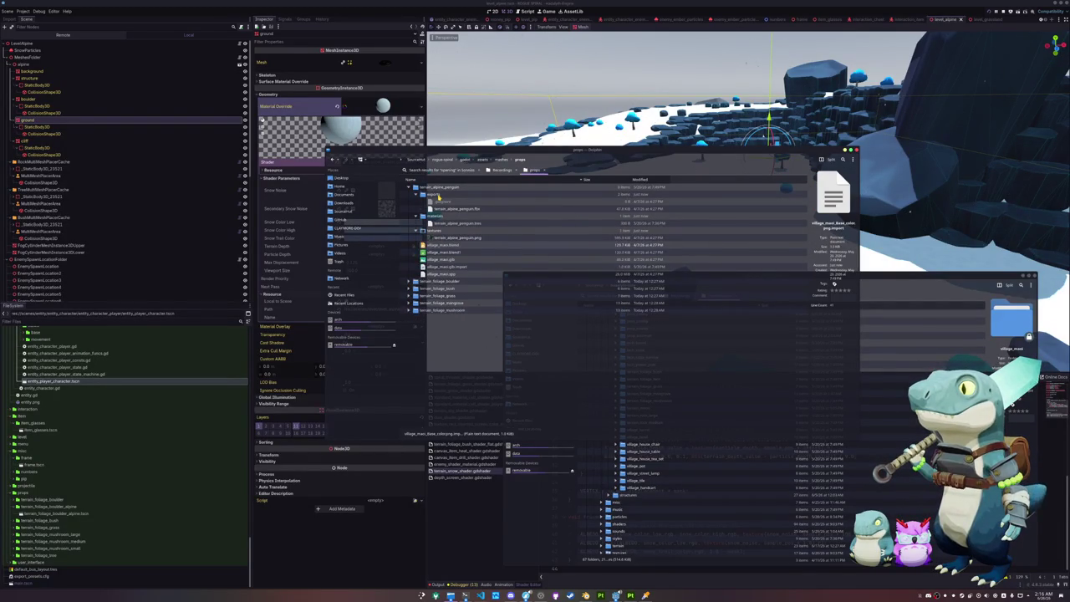
key("Down")
key("Down")
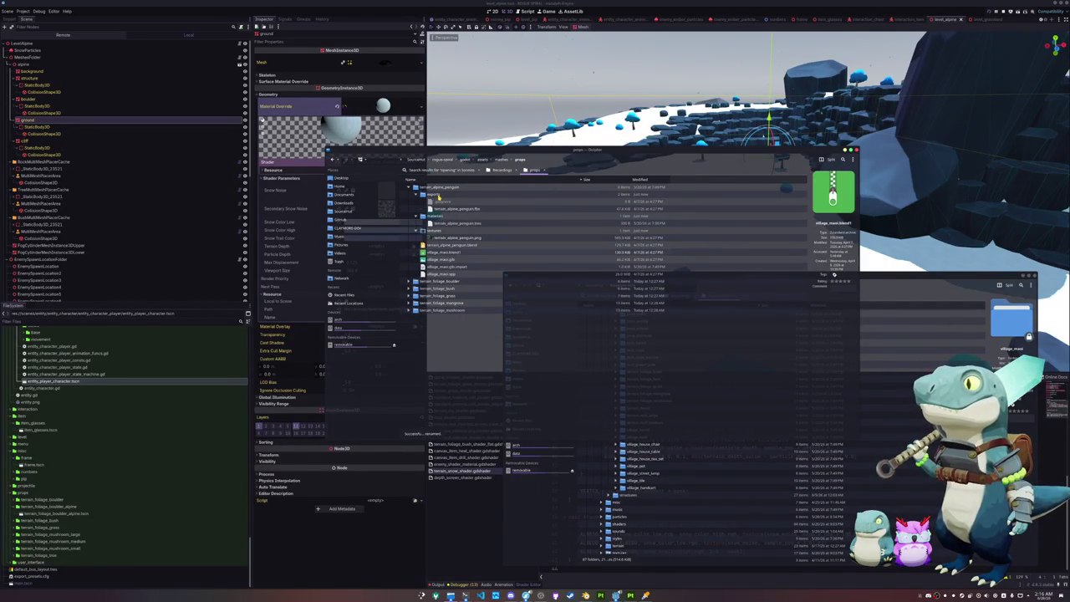
key("Delete")
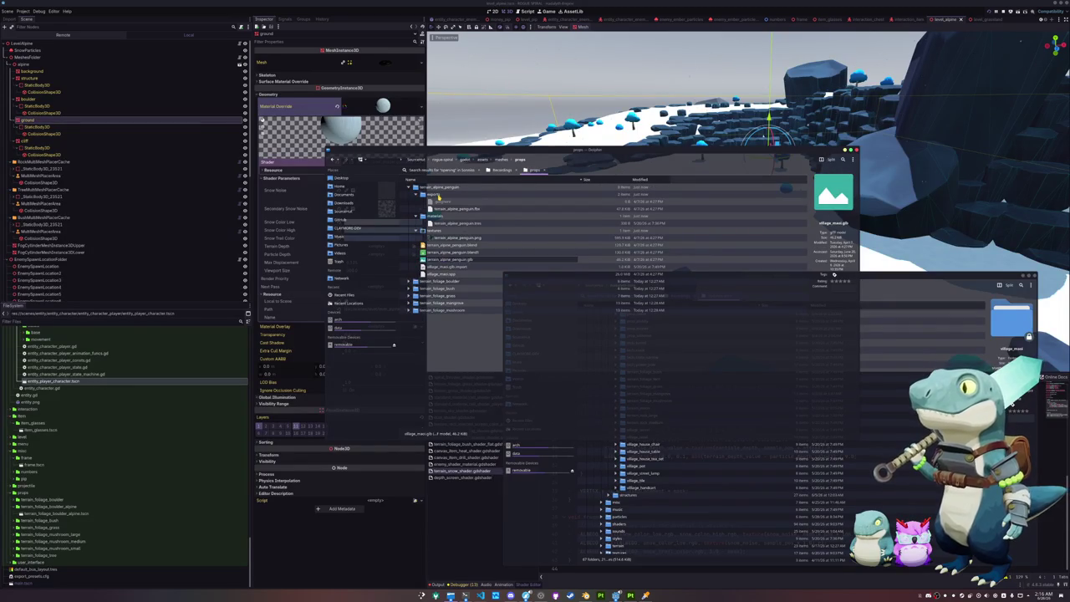
Try opening terrain_alpine_penguin.spp, then cancel the app chooser.
left_click(451, 266)
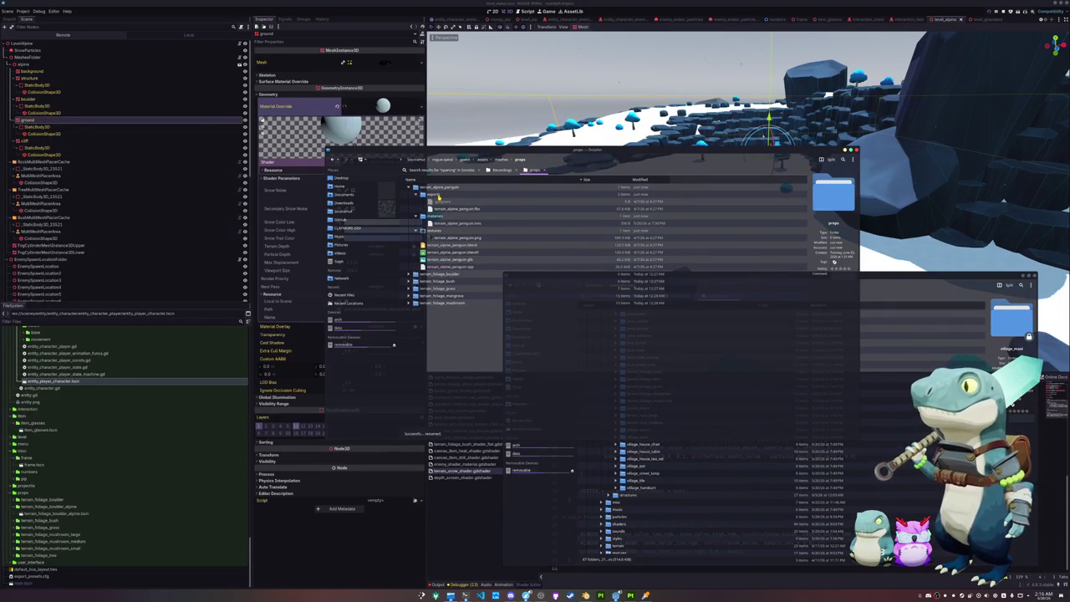
double_click(452, 267)
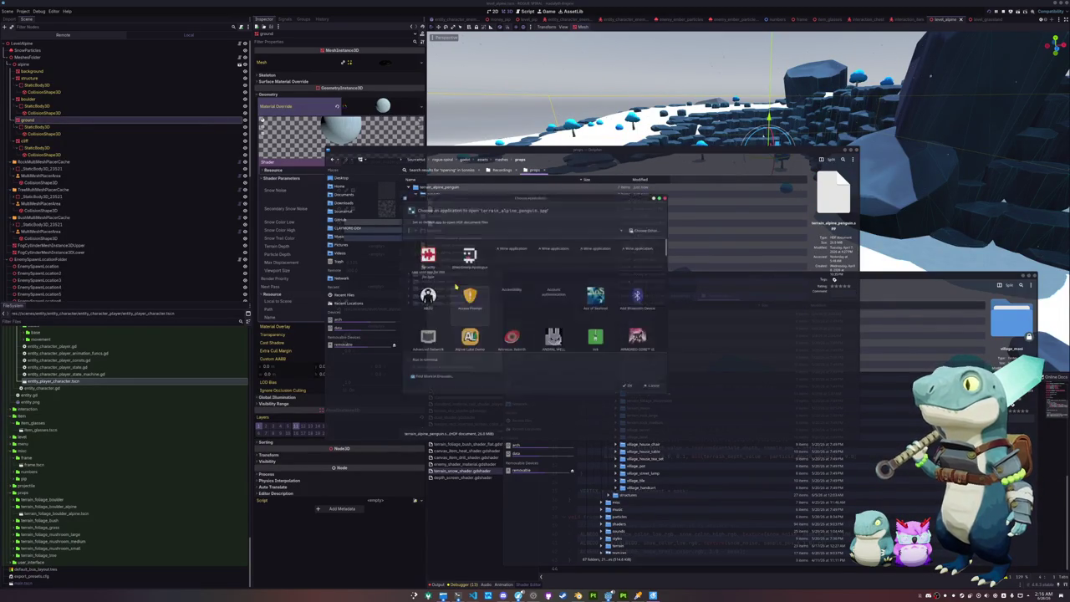
key("Escape")
left_click(434, 259)
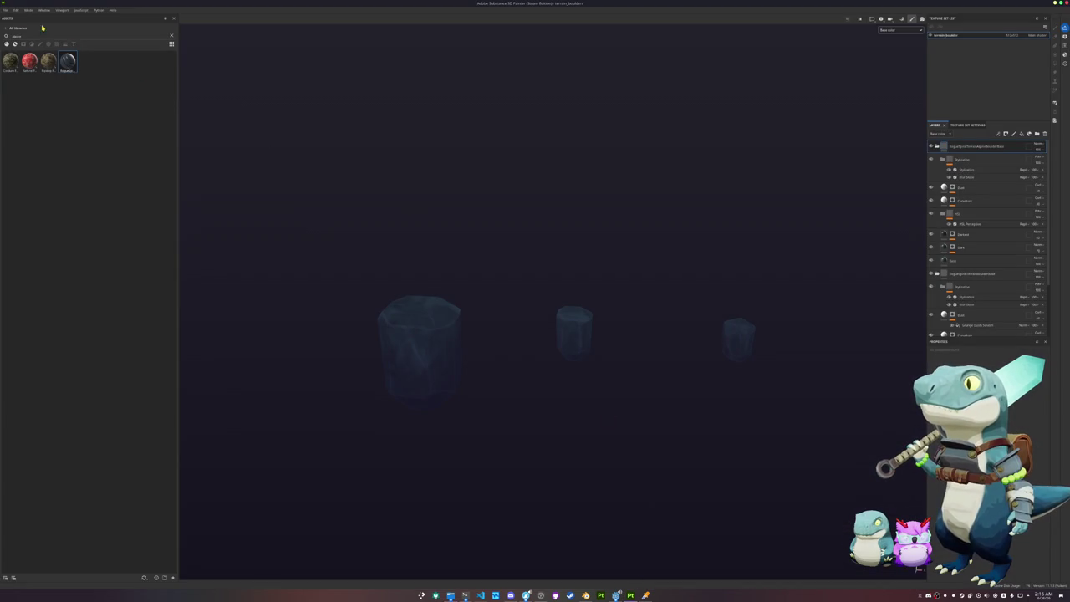
Open terrain_alpine_penguin.spp via File > Open, answering the boulders project's save prompt.
left_click(5, 9)
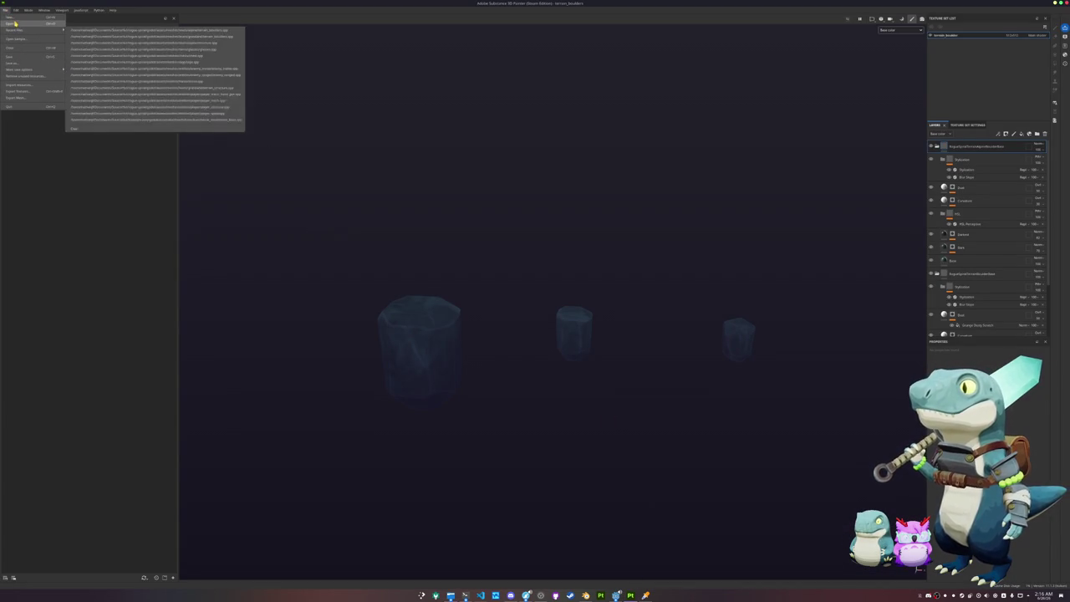
left_click(14, 24)
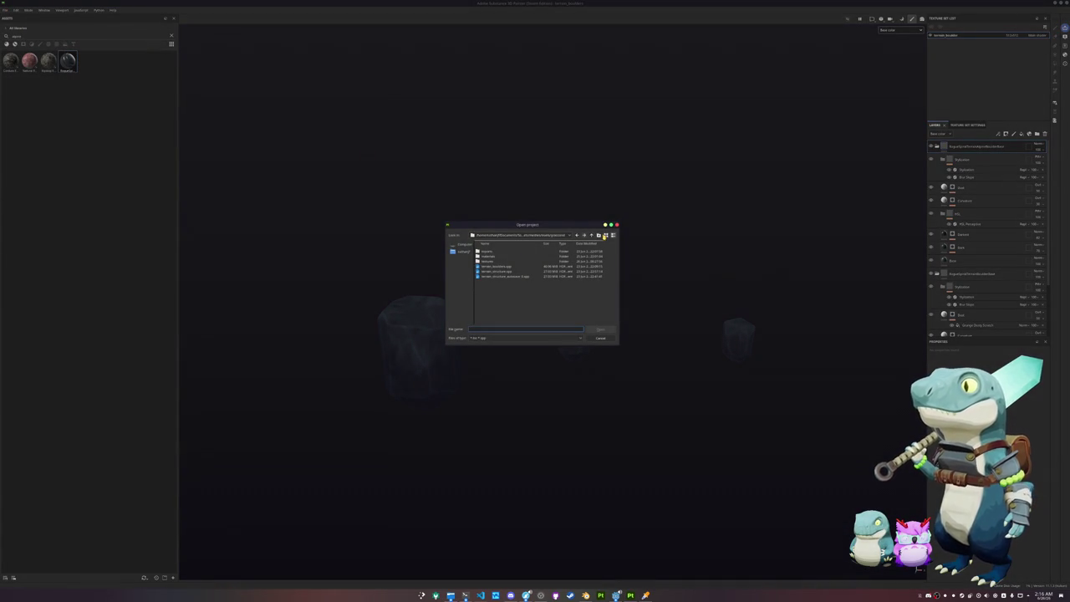
left_click(591, 235)
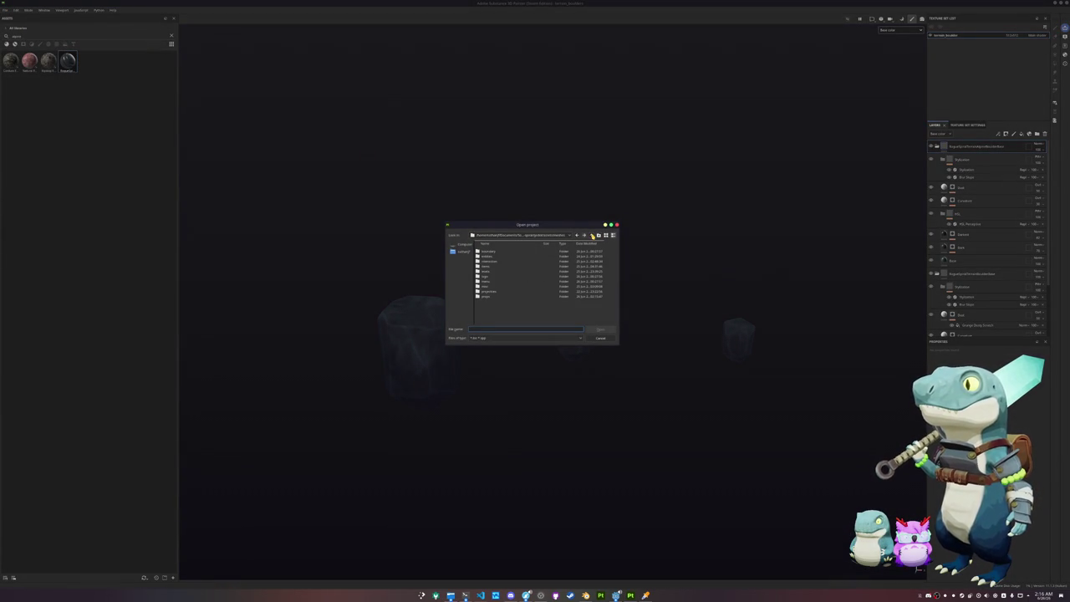
double_click(485, 294)
double_click(499, 251)
double_click(496, 267)
left_click(583, 236)
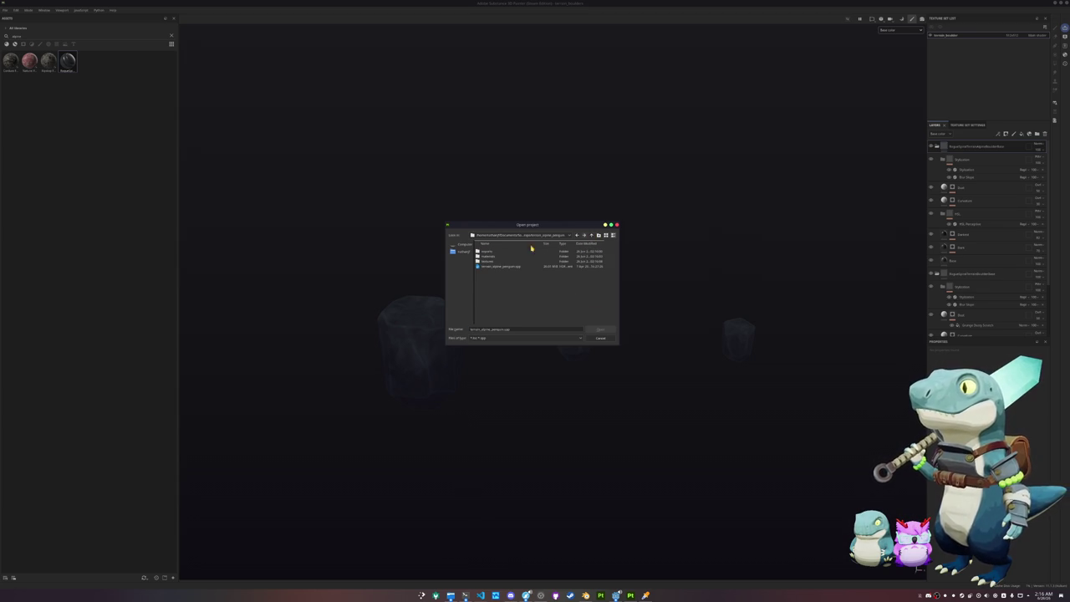
double_click(488, 258)
left_click(592, 236)
double_click(495, 268)
left_click(516, 294)
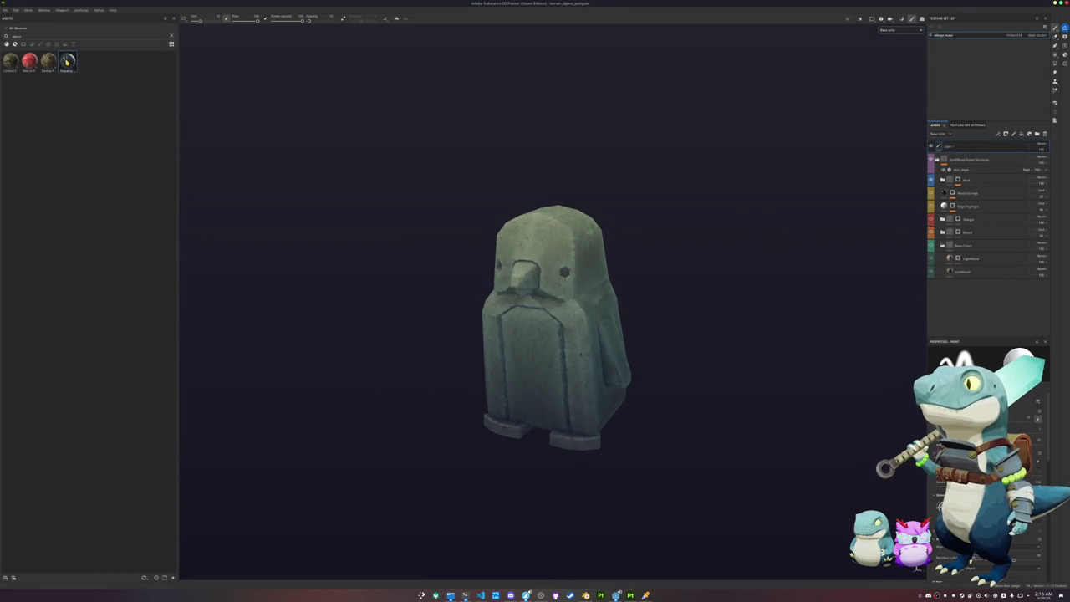
Drag the fourth Assets material onto the penguin's layer stack and add a filter to the top layer.
mouse_move(67, 62)
left_mouse_down()
mouse_move(561, 232)
mouse_move(947, 177)
mouse_move(957, 147)
left_mouse_up()
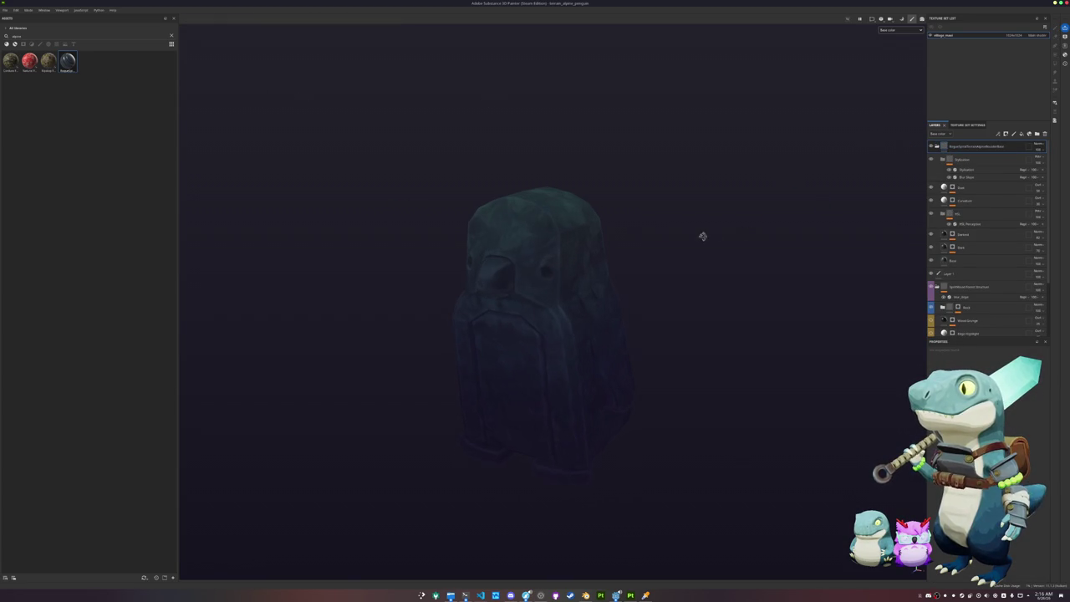
left_click_drag(705, 237, 762, 229)
right_click(960, 147)
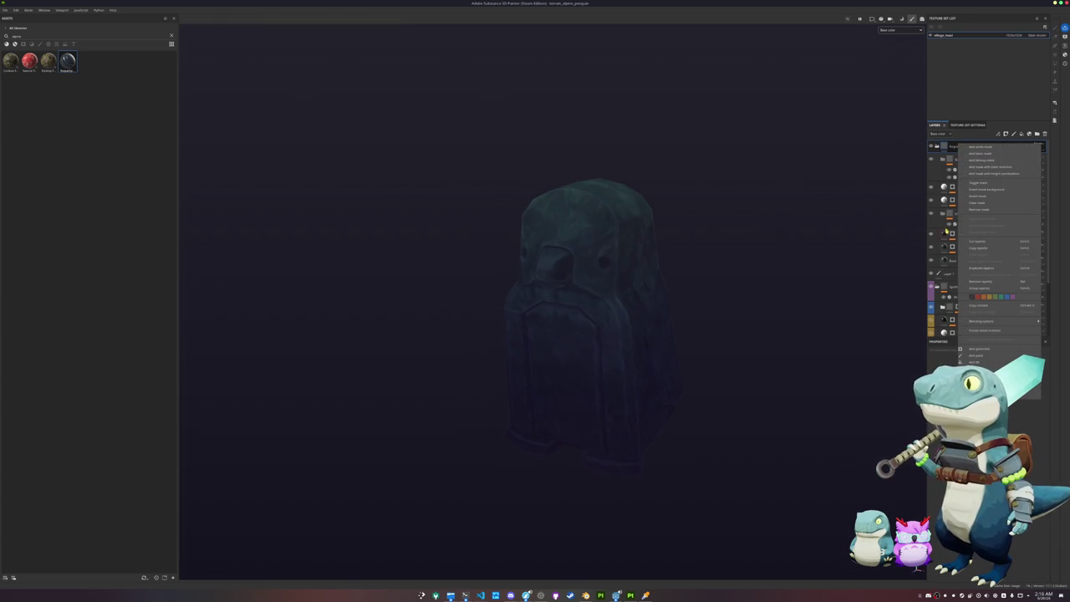
left_click(978, 375)
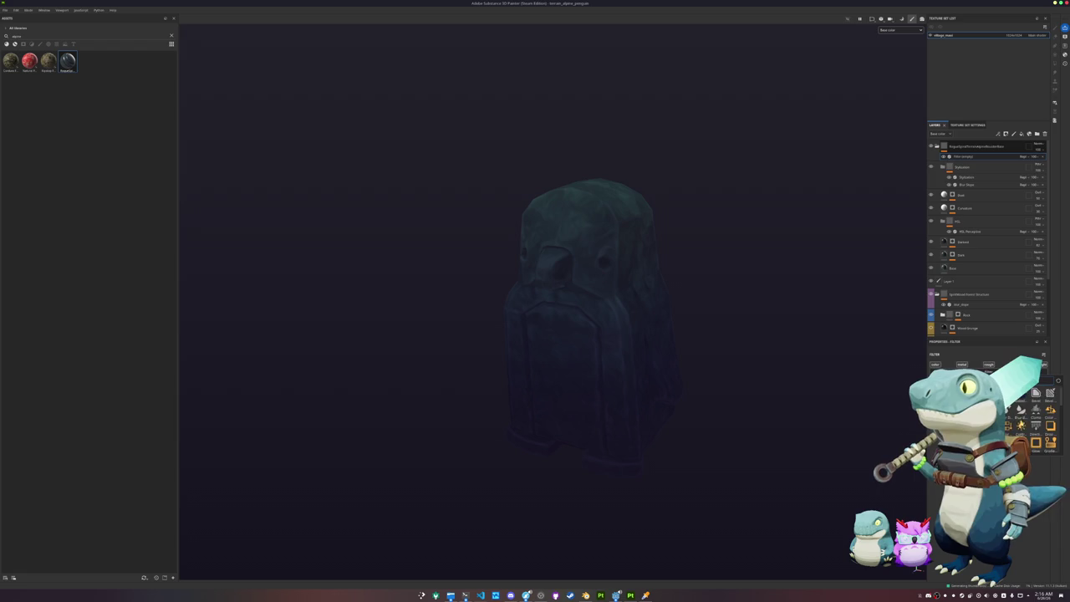
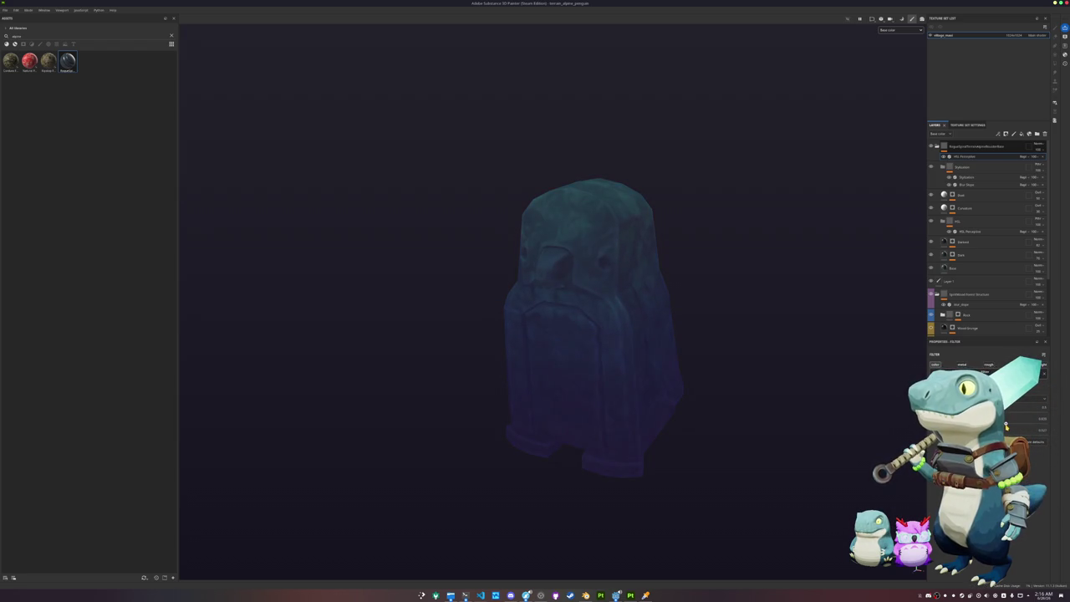
Review the texture export settings and texture set resolution options for the penguin model.
scroll(778, 376, "down", 2)
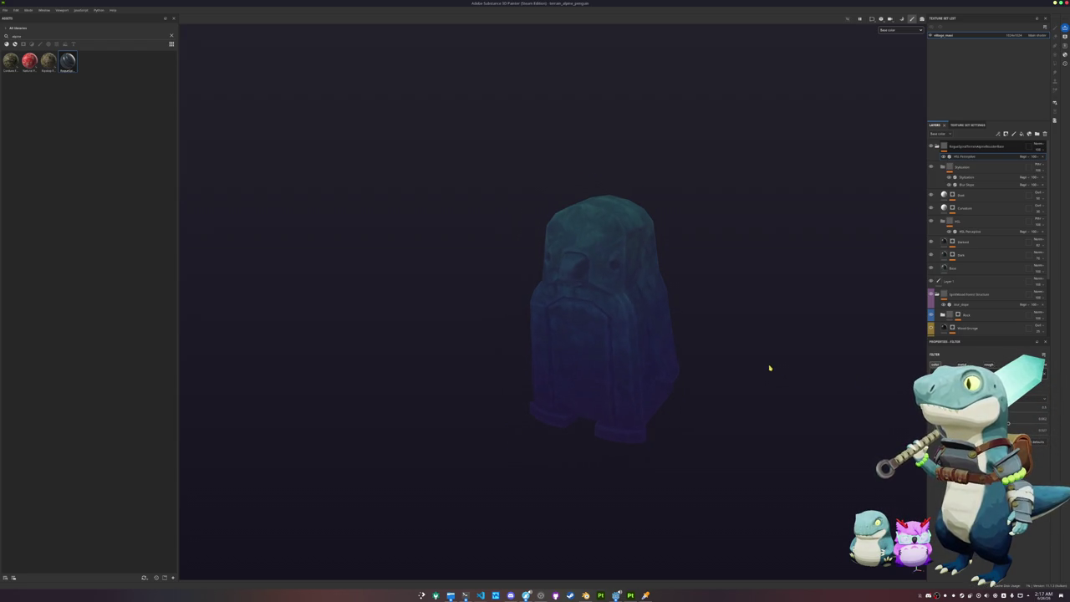
key("ctrl+shift+e")
key("Escape")
left_click(1013, 35)
left_click(1020, 57)
left_click_drag(717, 203, 705, 213)
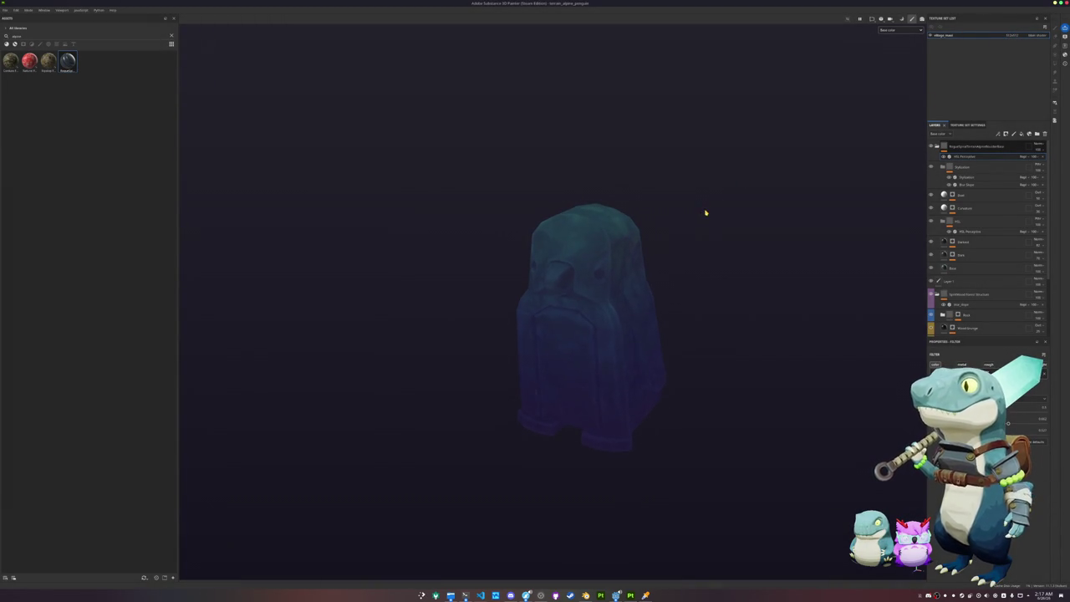
Export the penguin model's textures and delete the leftover village floor color PNG.
key("ctrl+shift+e")
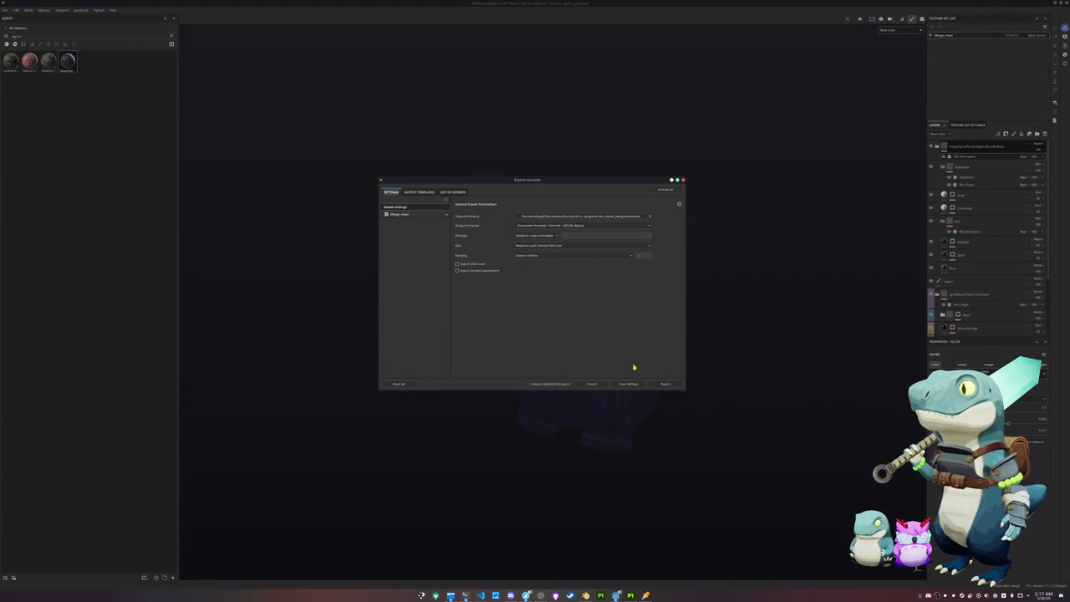
left_click(666, 384)
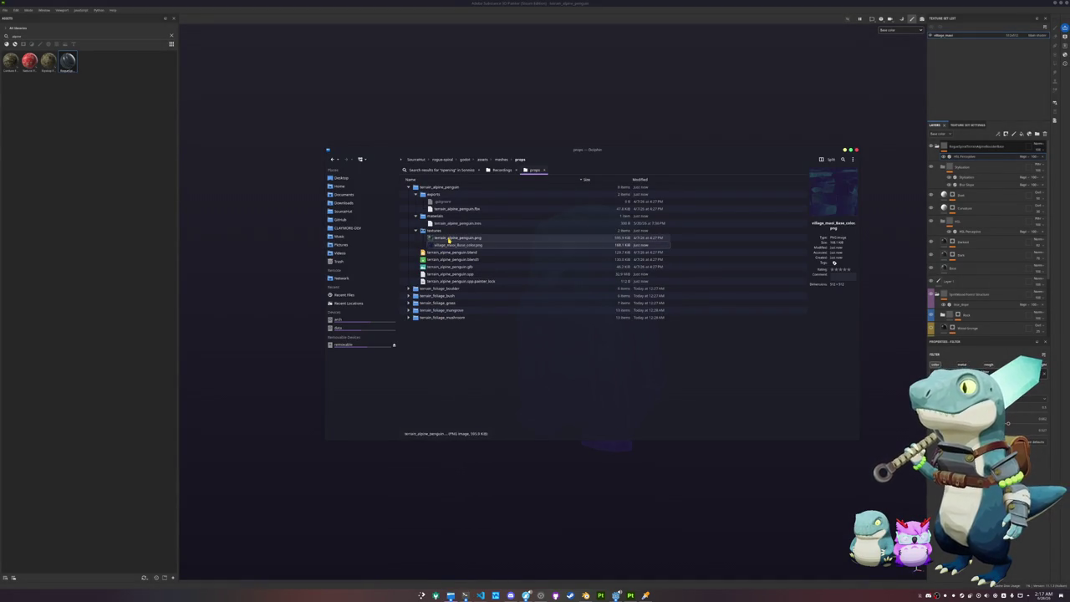
key("Delete")
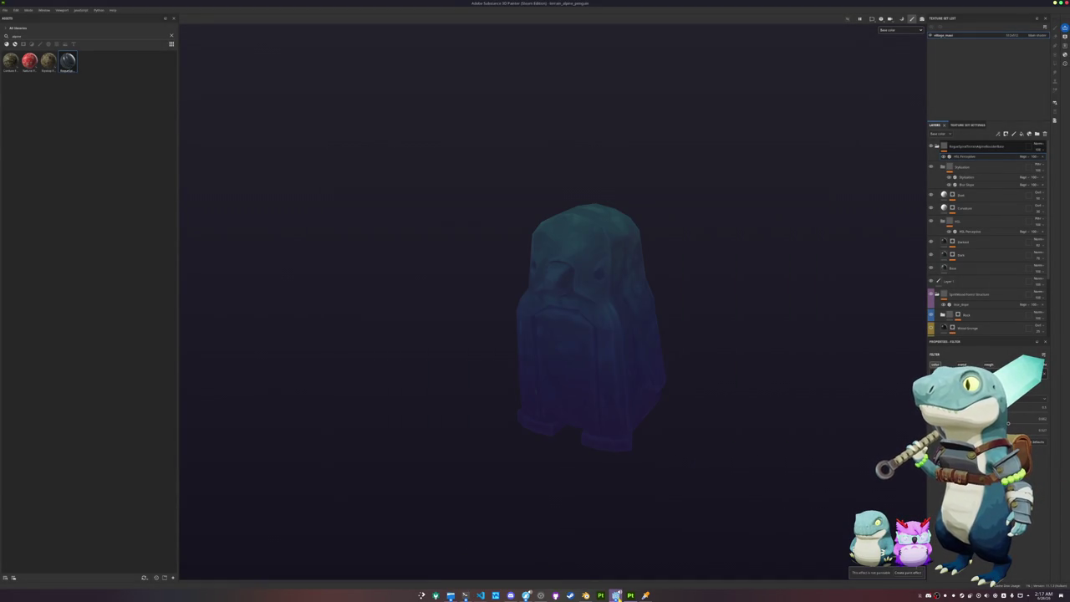
left_click(616, 596)
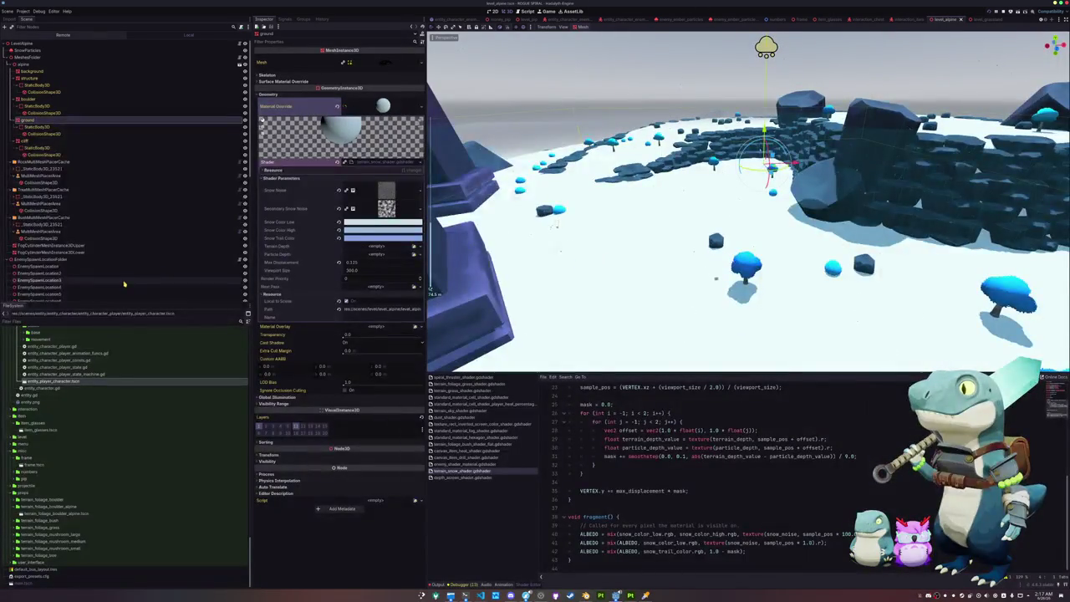
scroll(92, 242, "down", 2)
scroll(29, 201, "up", 2)
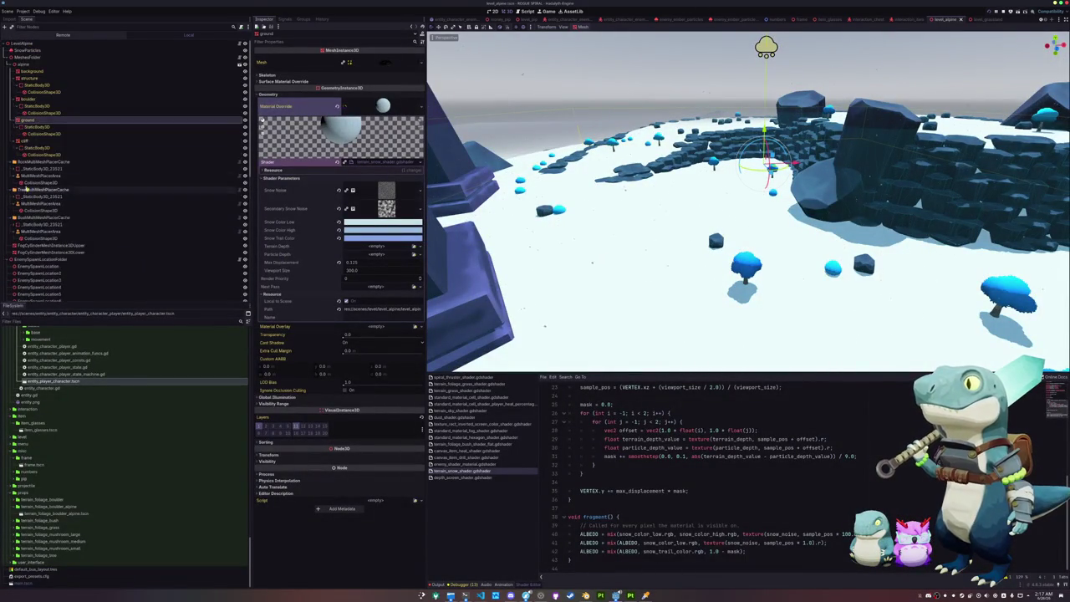
left_click(25, 43)
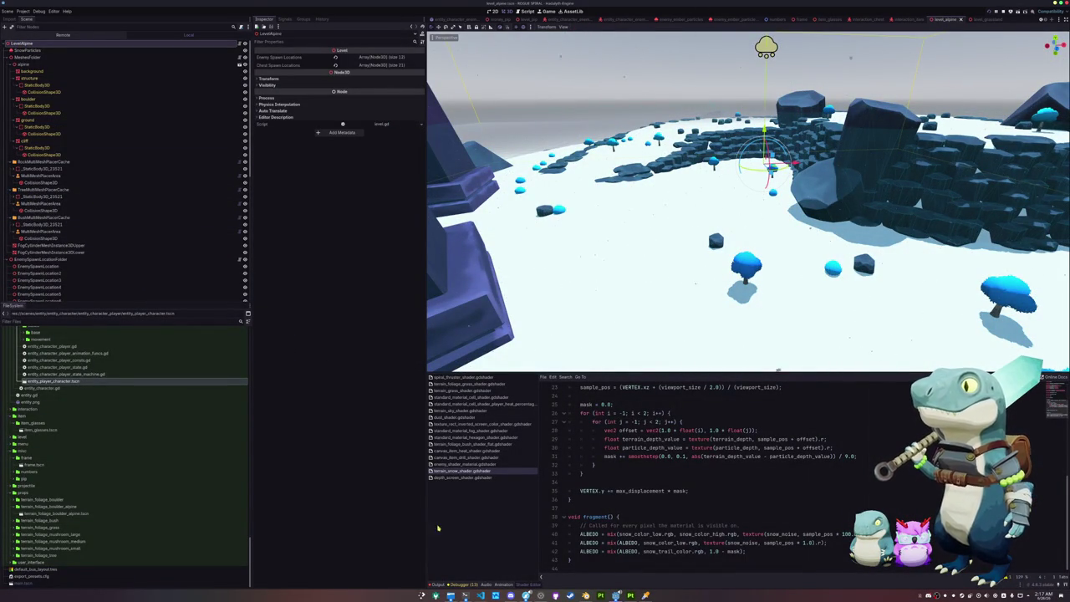
mouse_move(585, 595)
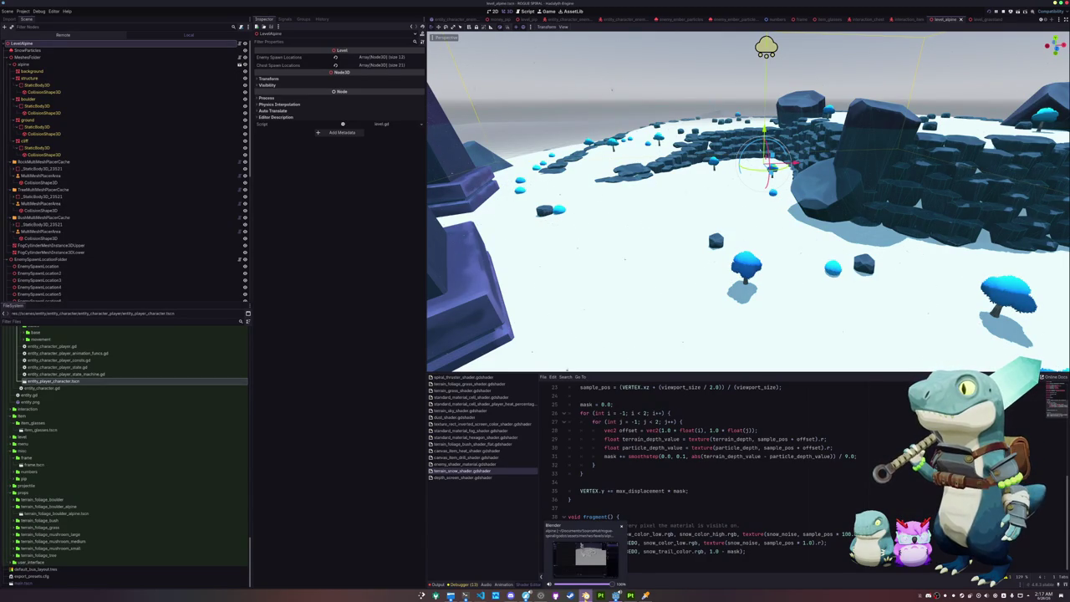
left_click_drag(619, 277, 613, 272)
Select the ground disc in Blender's alpine level scene.
scroll(669, 468, "up", 3)
left_click(585, 595)
scroll(610, 254, "up", 5)
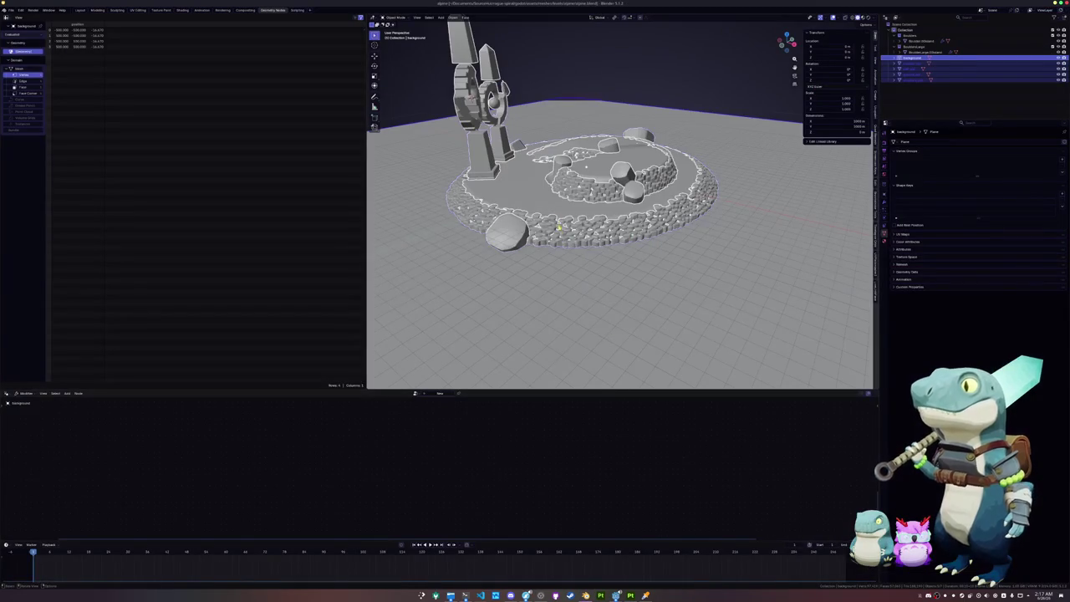
left_click(545, 246)
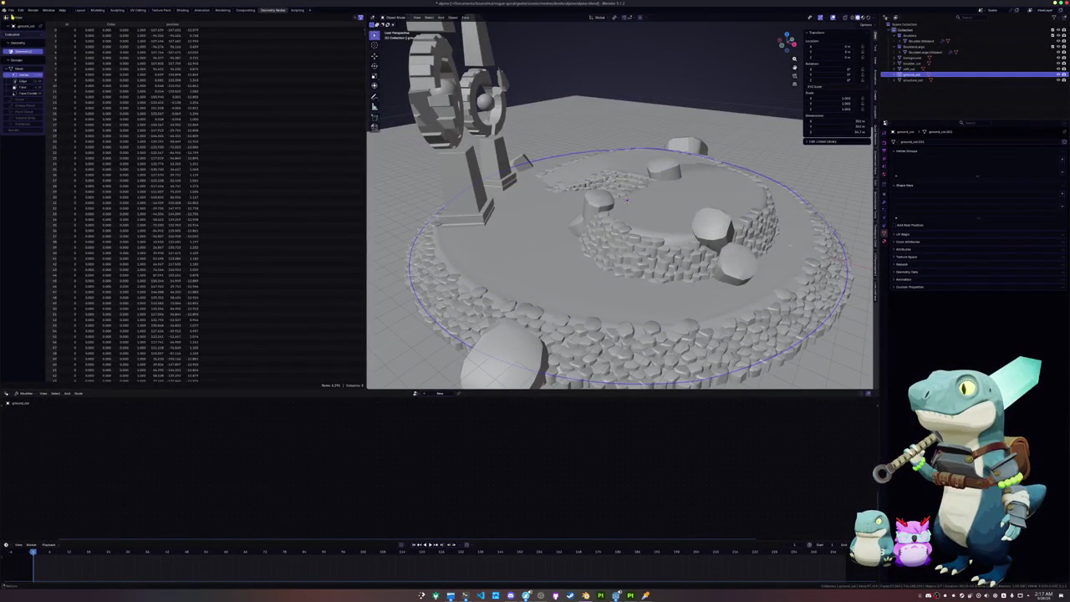
Import terrain_alpine_penguin.glb as glTF 2.0 from props/terrain_alpine_penguin.
left_click(12, 10)
mouse_move(26, 101)
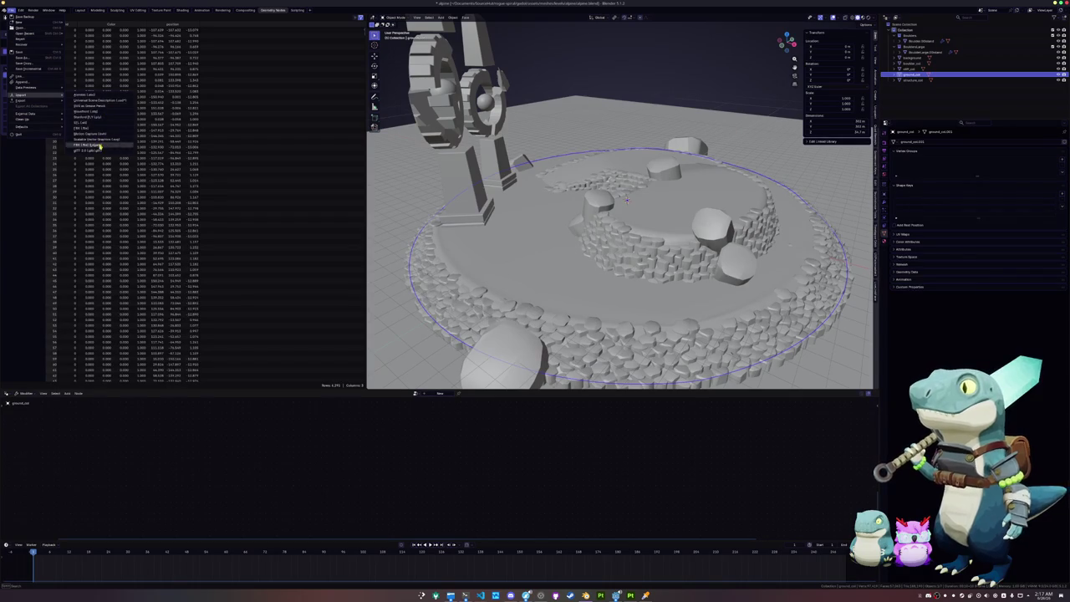
left_click(96, 150)
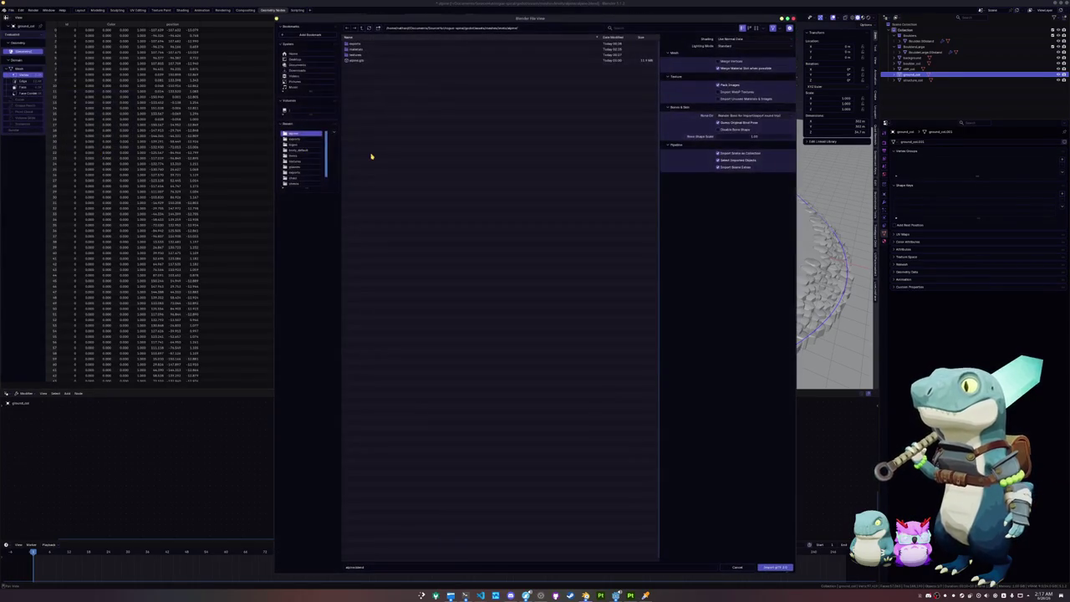
left_click(362, 29)
left_click(362, 28)
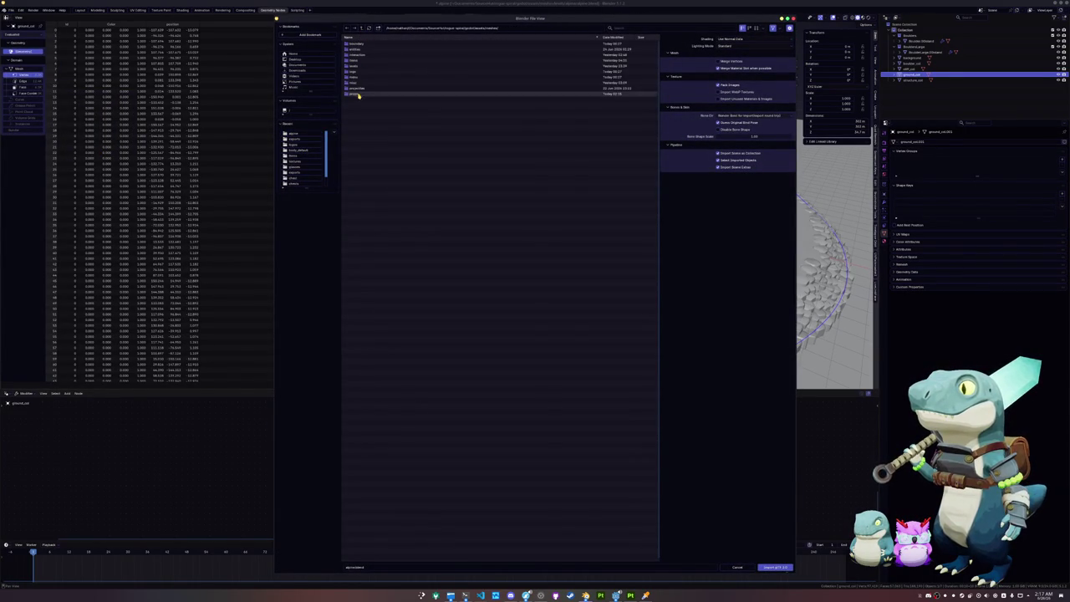
left_click(358, 94)
left_click(372, 44)
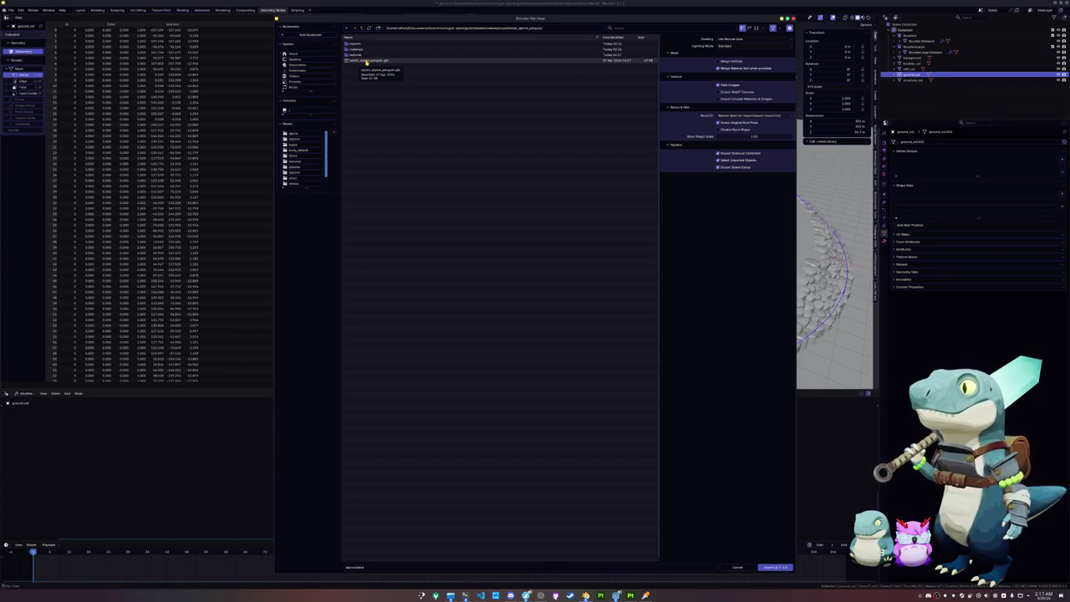
double_click(365, 63)
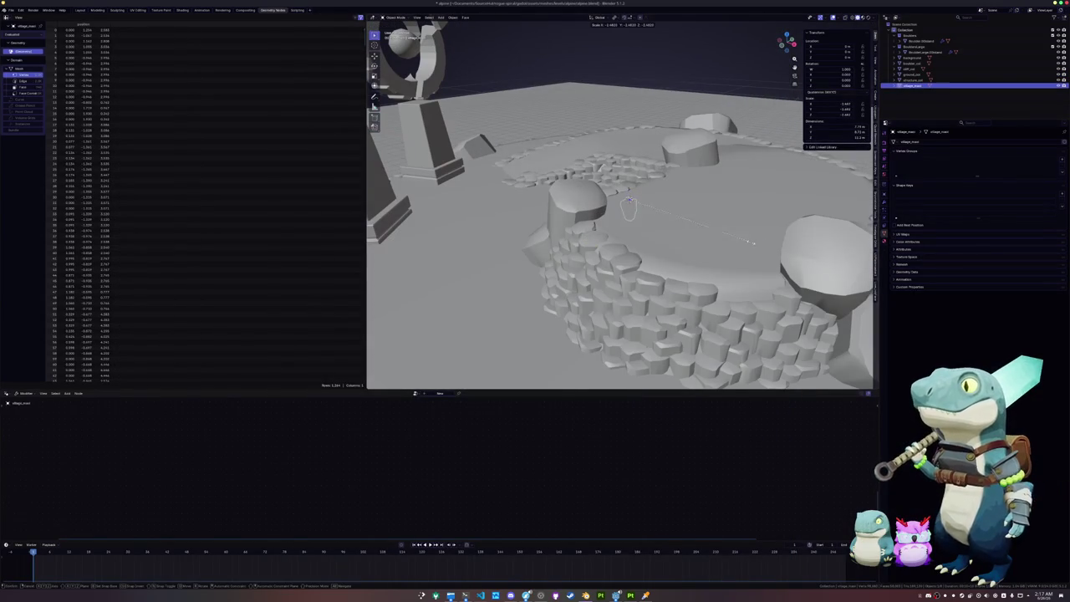
Scale the imported penguin model down and adjust its height.
key("Escape")
key("s")
left_click(630, 194)
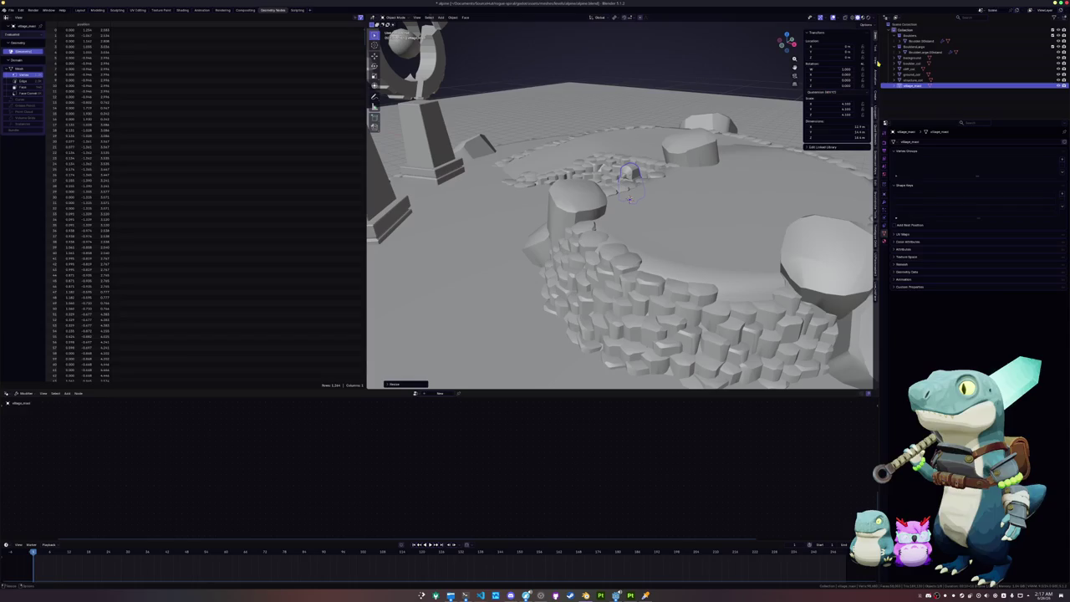
key("KP_Decimal")
key("g")
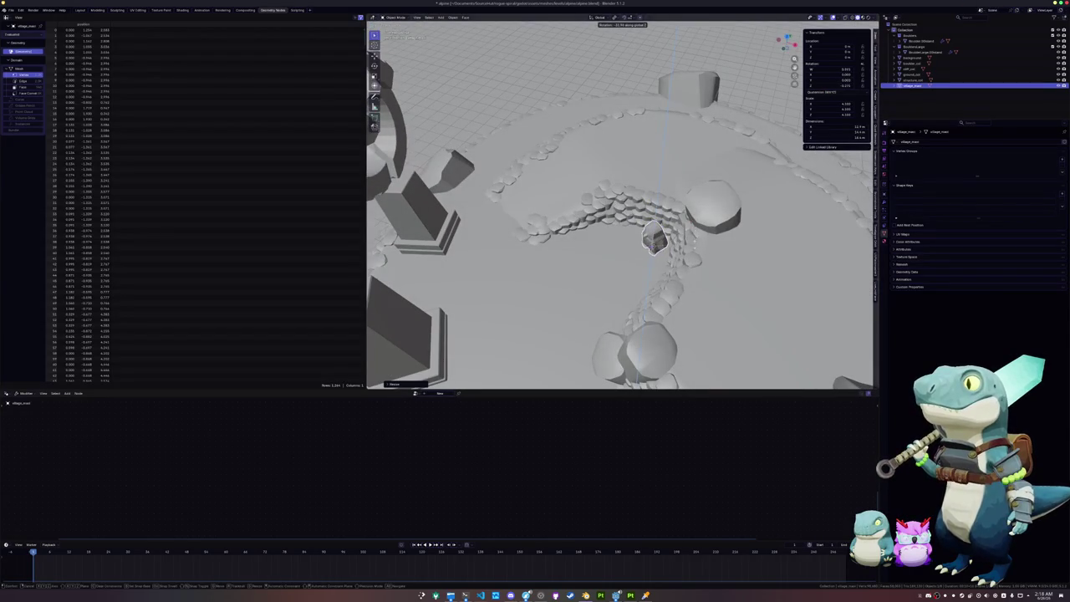
key("shift+z")
left_click(710, 236)
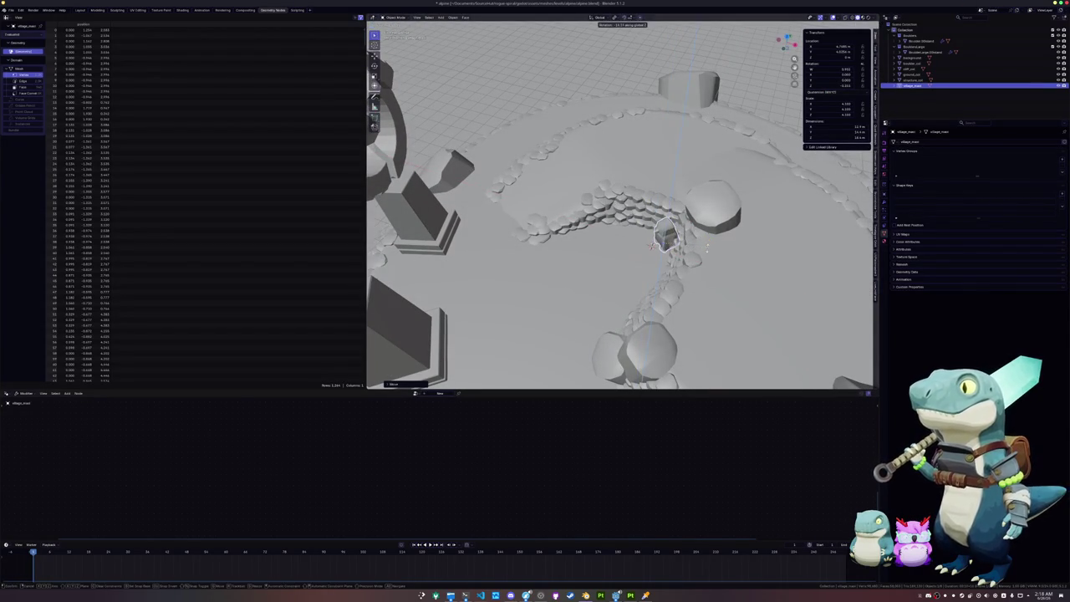
Move the penguin flat against the stone ring's inner rock wall and rotate it around Z.
key("g")
key("shift+z")
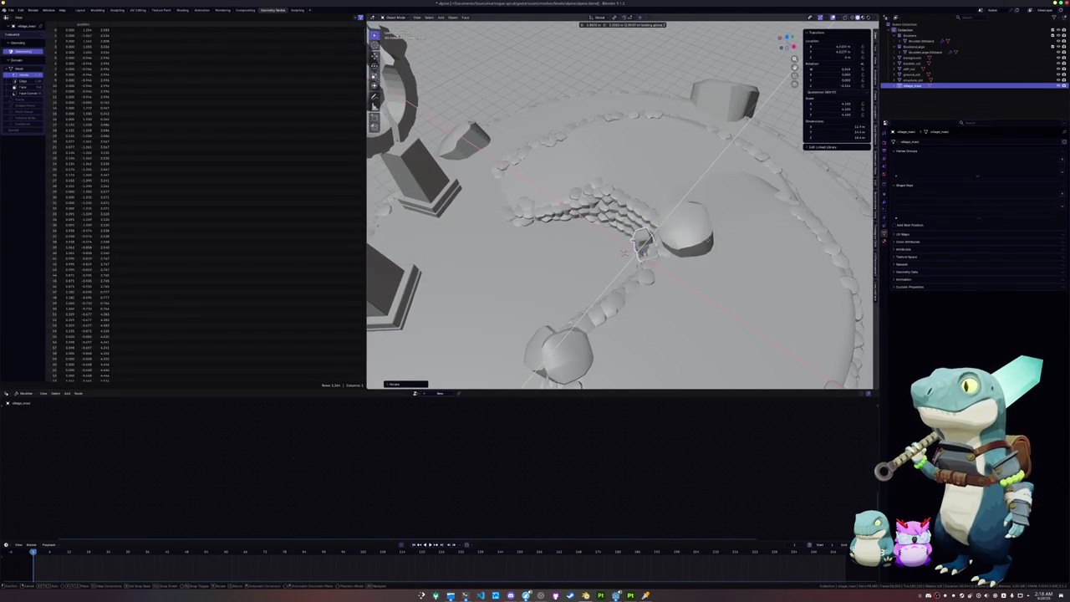
scroll(716, 238, "up", 5)
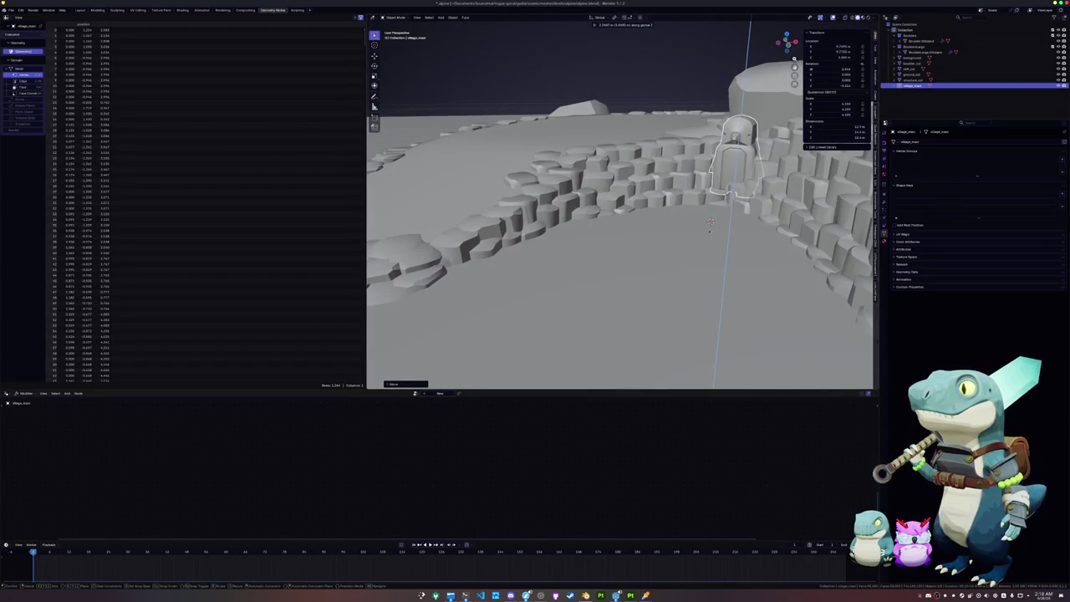
scroll(706, 238, "down", 5)
key("r")
left_click(684, 255)
scroll(684, 254, "down", 5)
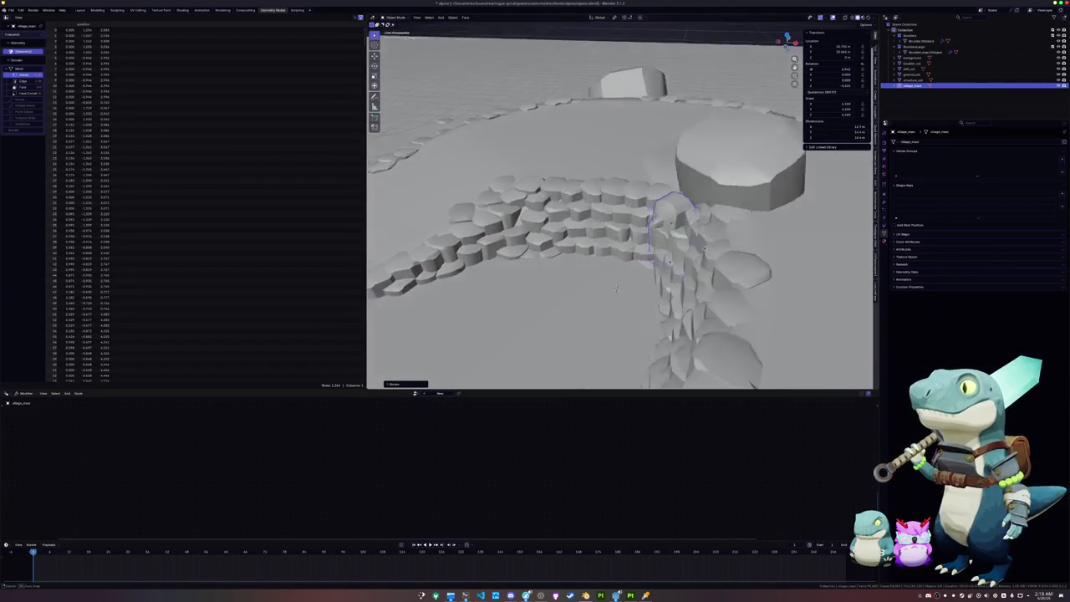
key("KP_7")
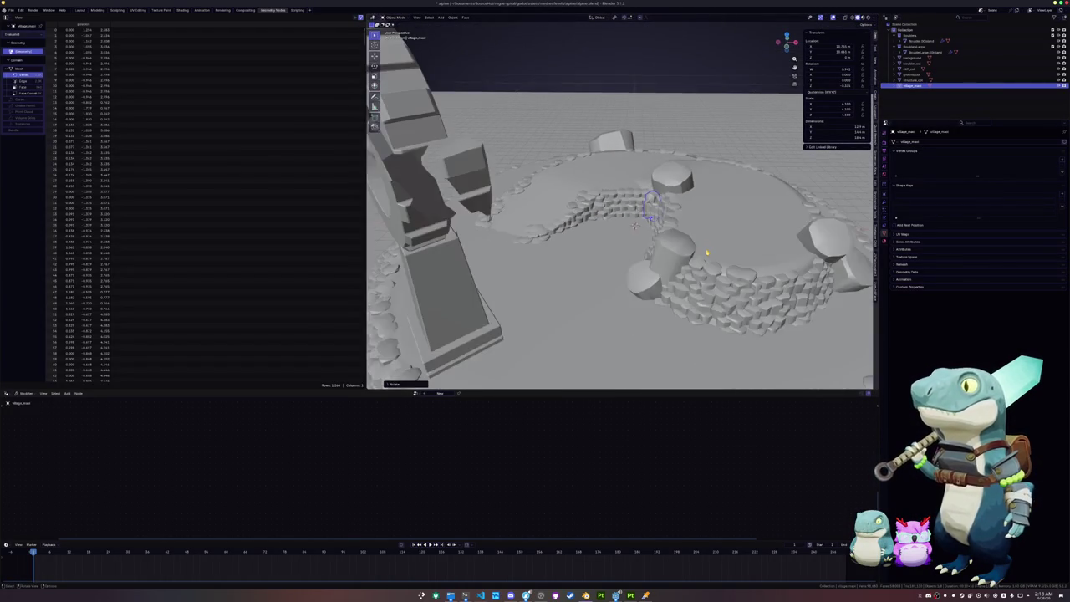
Duplicate the placed penguin model twice, dropping the first copy at a new spot.
scroll(708, 246, "down", 3)
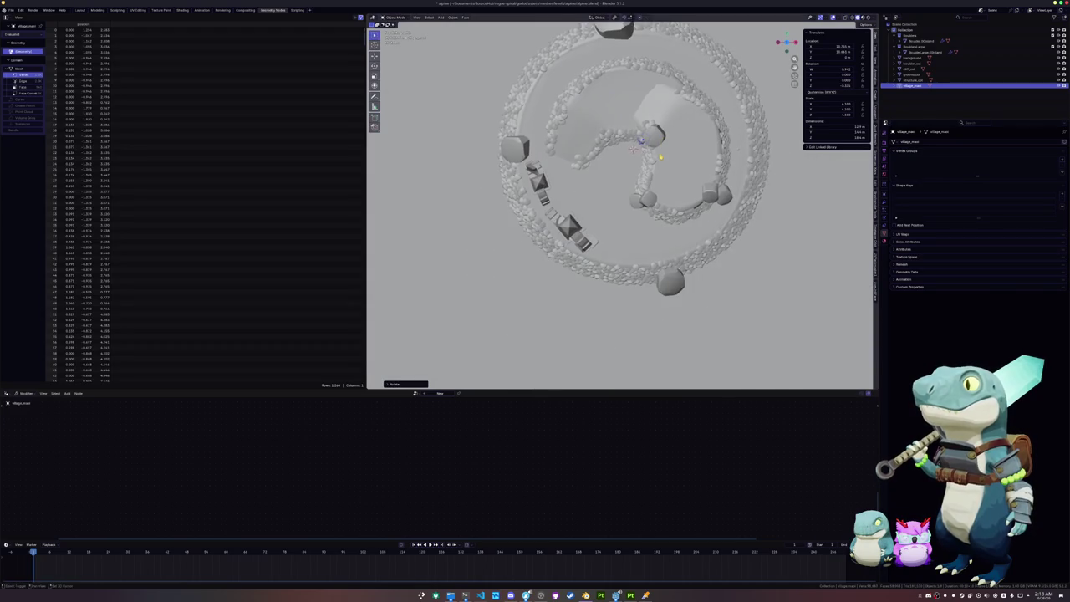
key("shift+d")
left_click(649, 272)
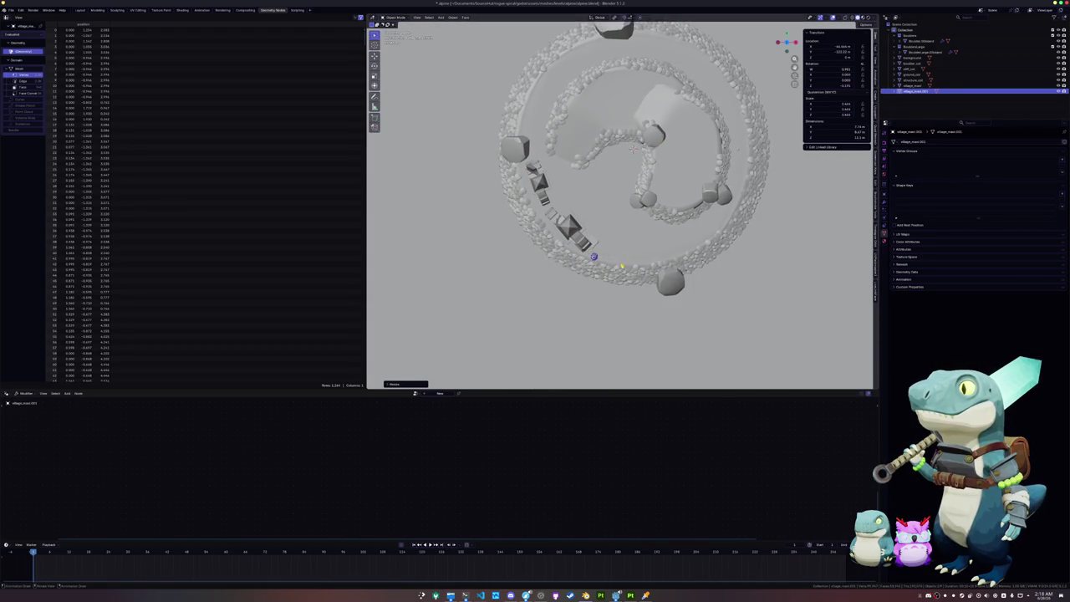
scroll(649, 273, "down", 3)
key("shift+d")
Rotate the copy 45 degrees, enlarge it, and lower it onto the ground.
key("r")
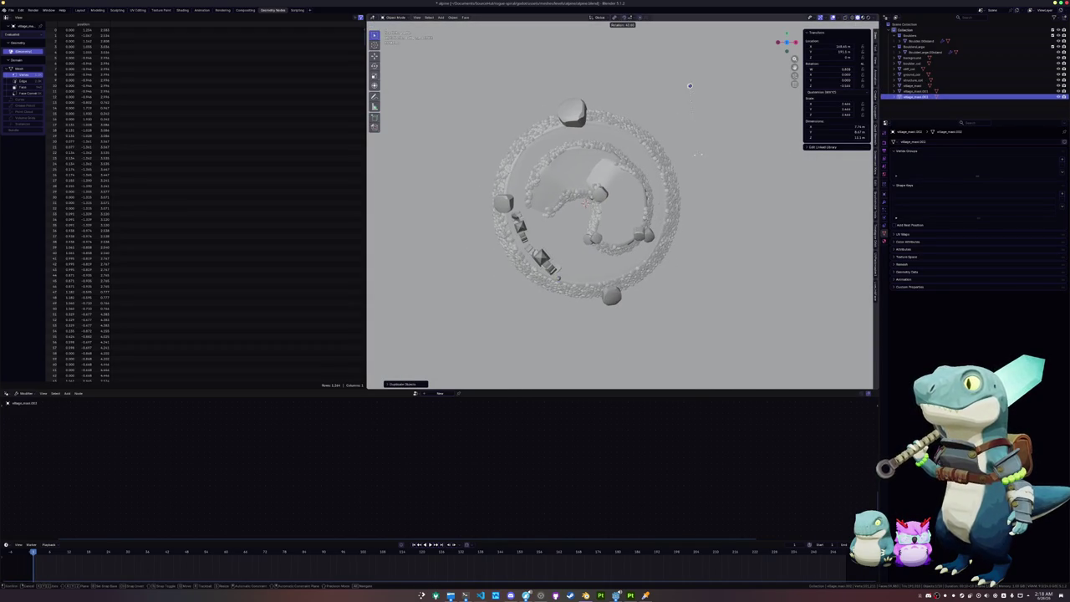
left_click(708, 151)
key("s")
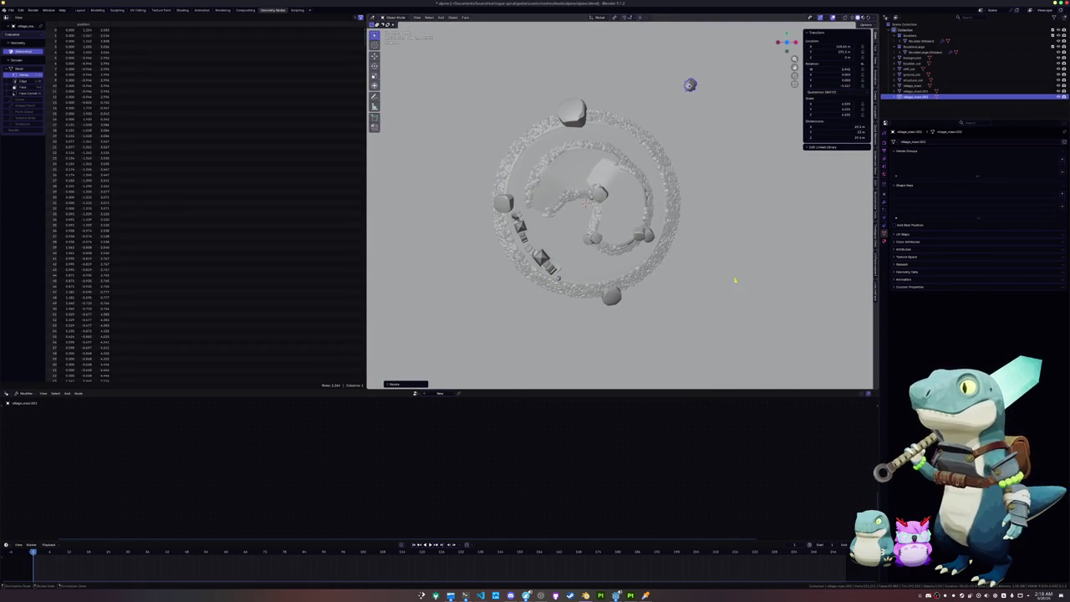
left_click(783, 236)
key("g")
key("z")
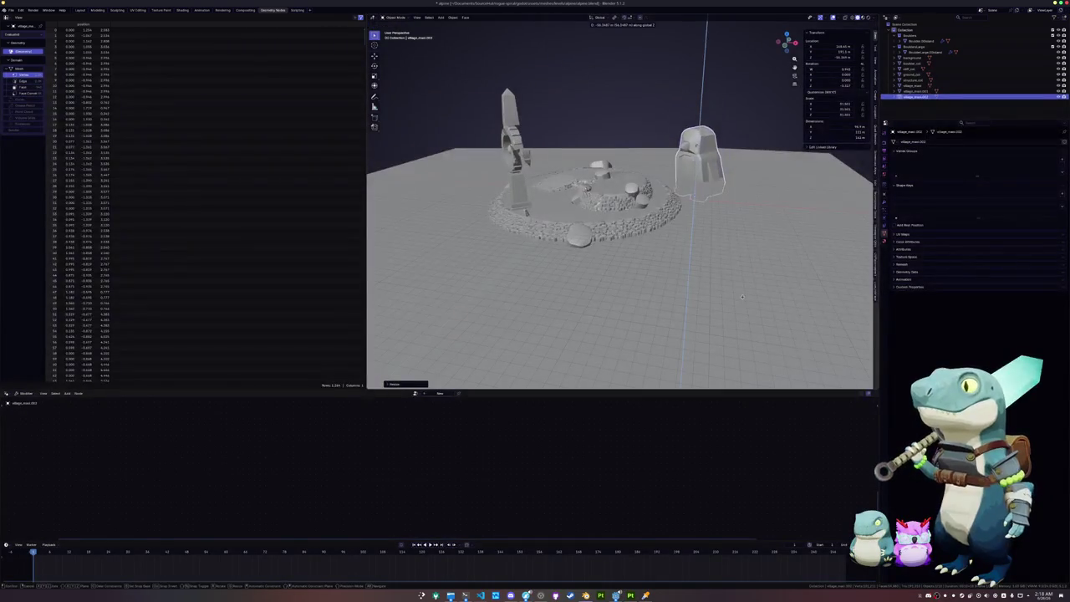
left_click(760, 200)
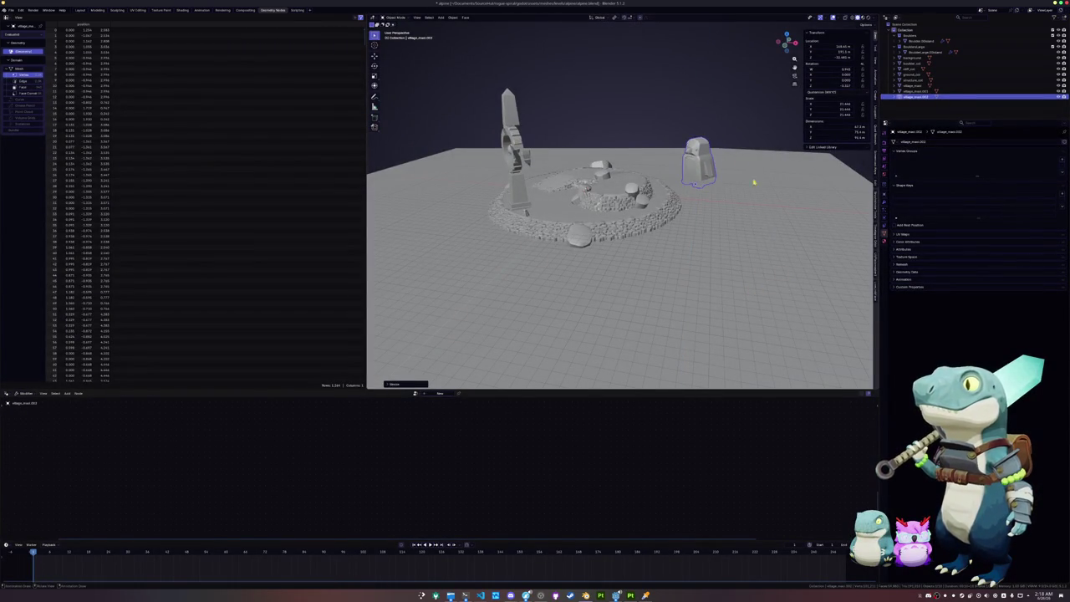
Duplicate the penguin figure and slide the copy along X to stand beside the original.
scroll(756, 193, "up", 3)
scroll(752, 158, "up", 5)
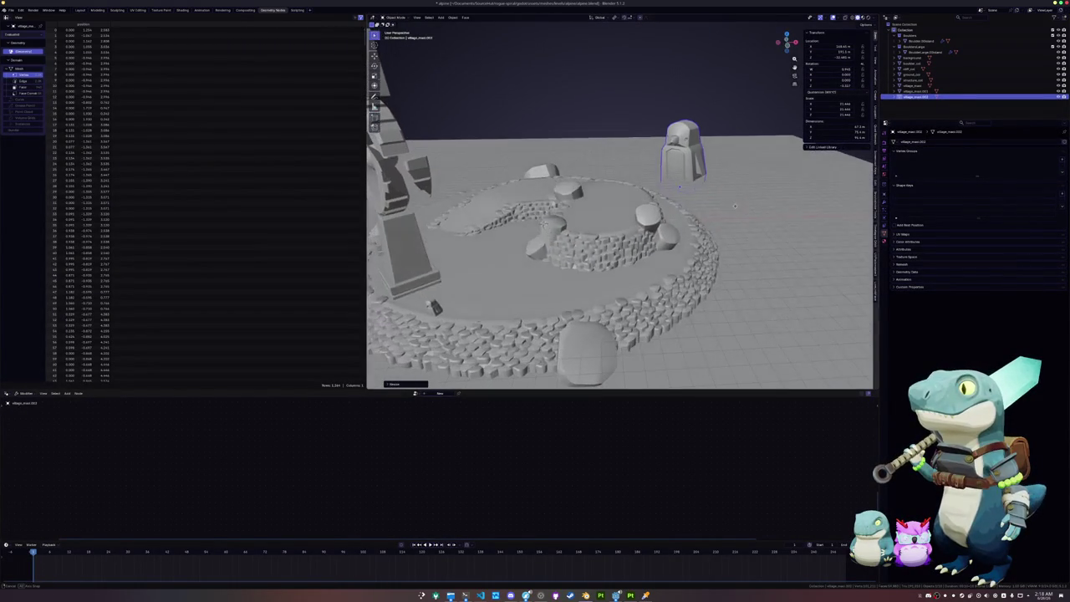
scroll(744, 205, "up", 10)
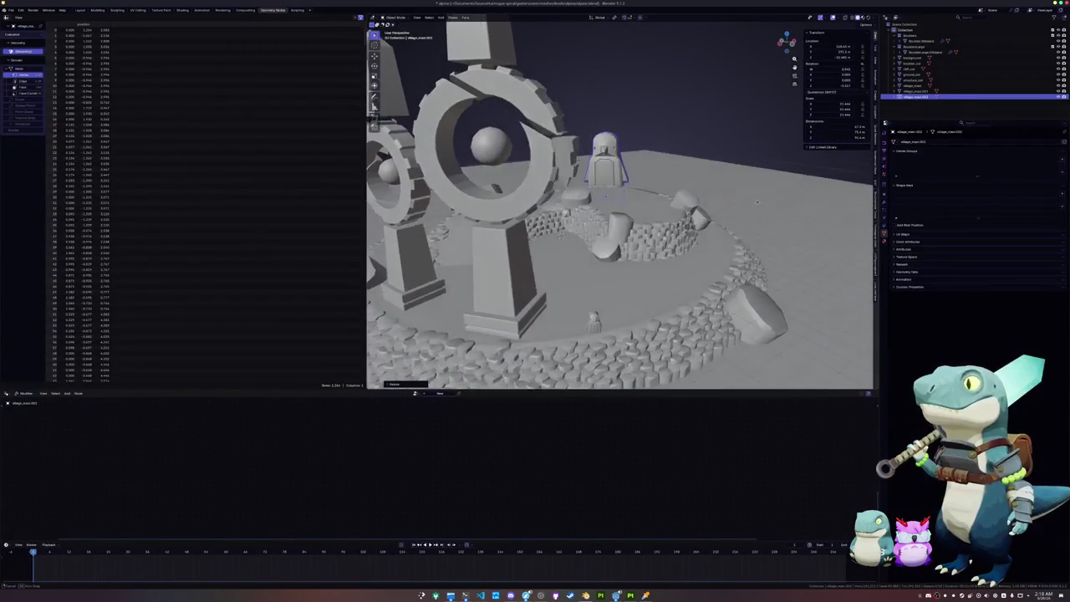
key("g")
key("z")
key("Escape")
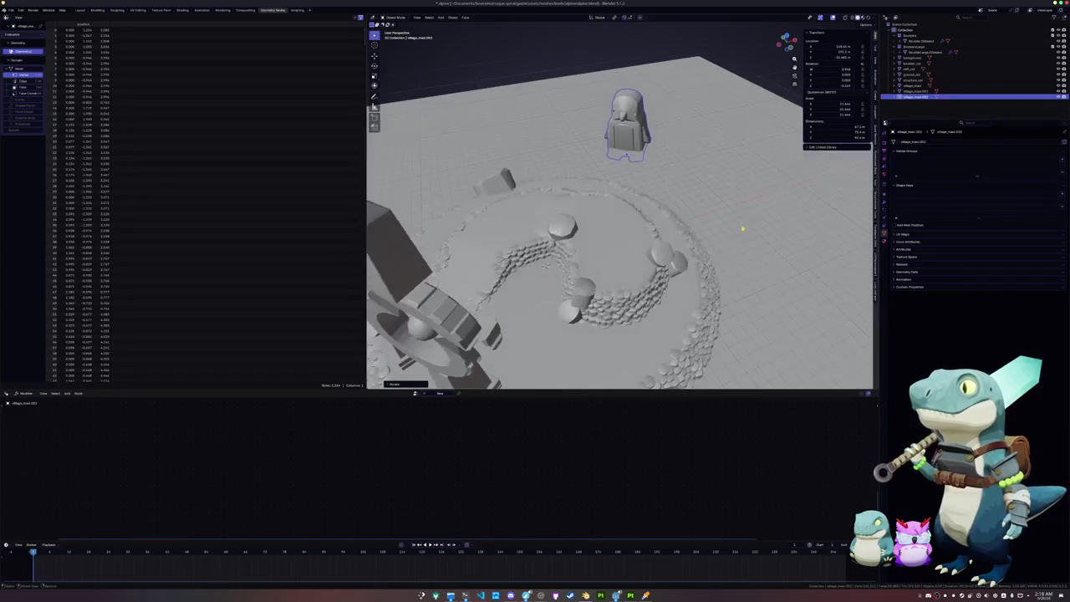
key("shift+d")
key("z")
key("x")
left_click(768, 230)
scroll(731, 215, "up", 5)
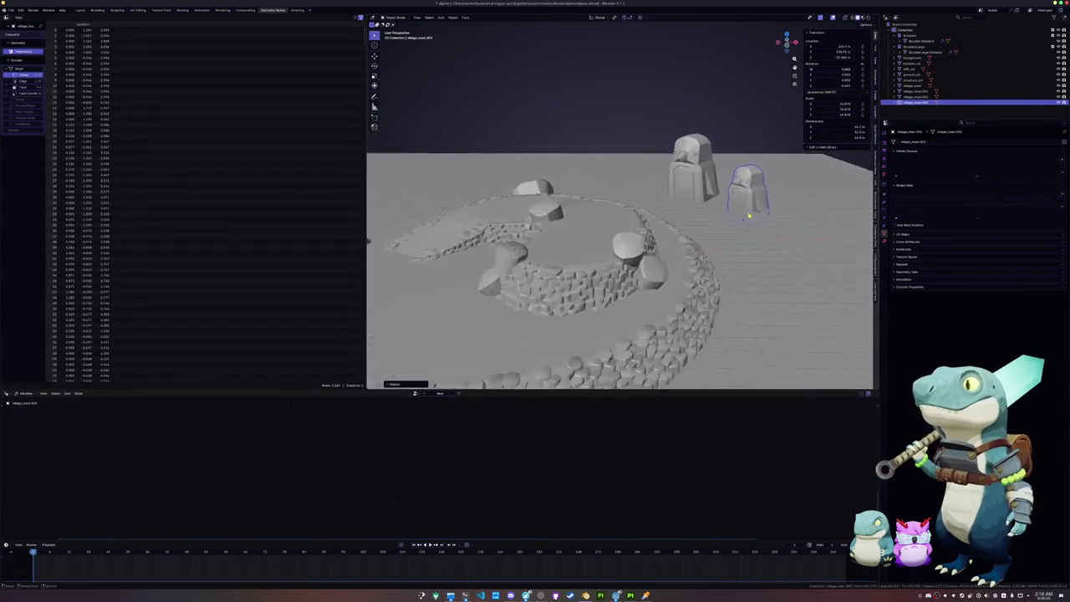
scroll(693, 242, "down", 6)
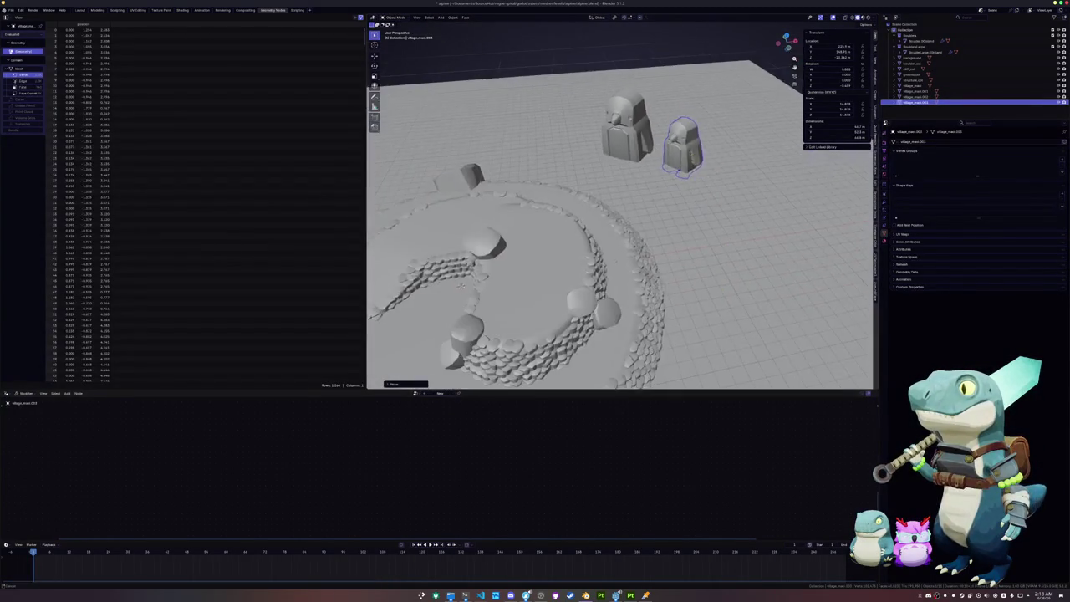
scroll(692, 263, "up", 5)
scroll(691, 263, "down", 5)
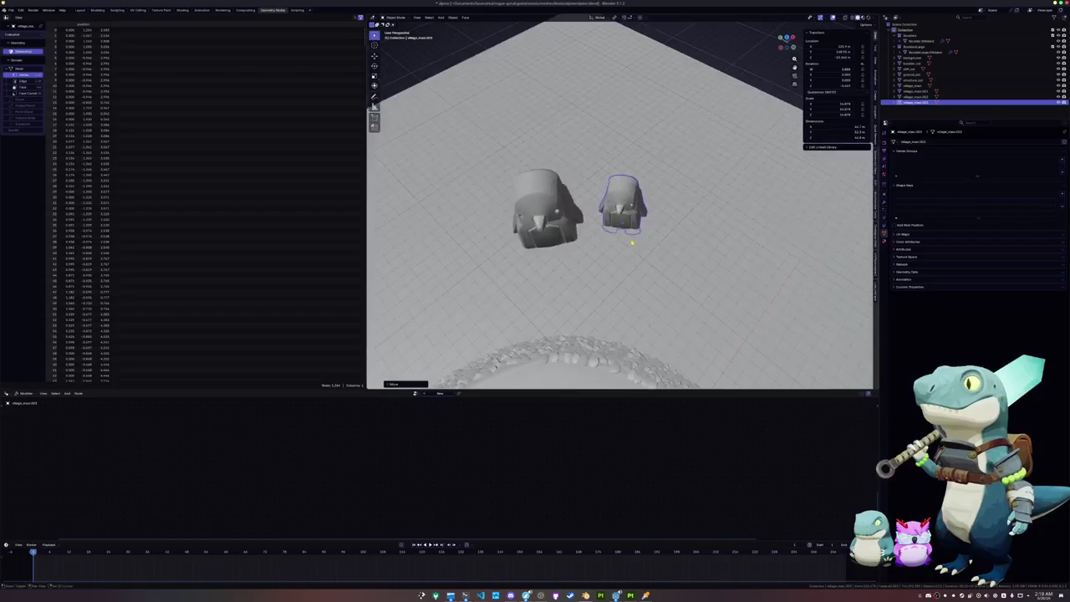
Place a smaller copy of the figure in front and to the left.
key("shift+d")
left_click(594, 302)
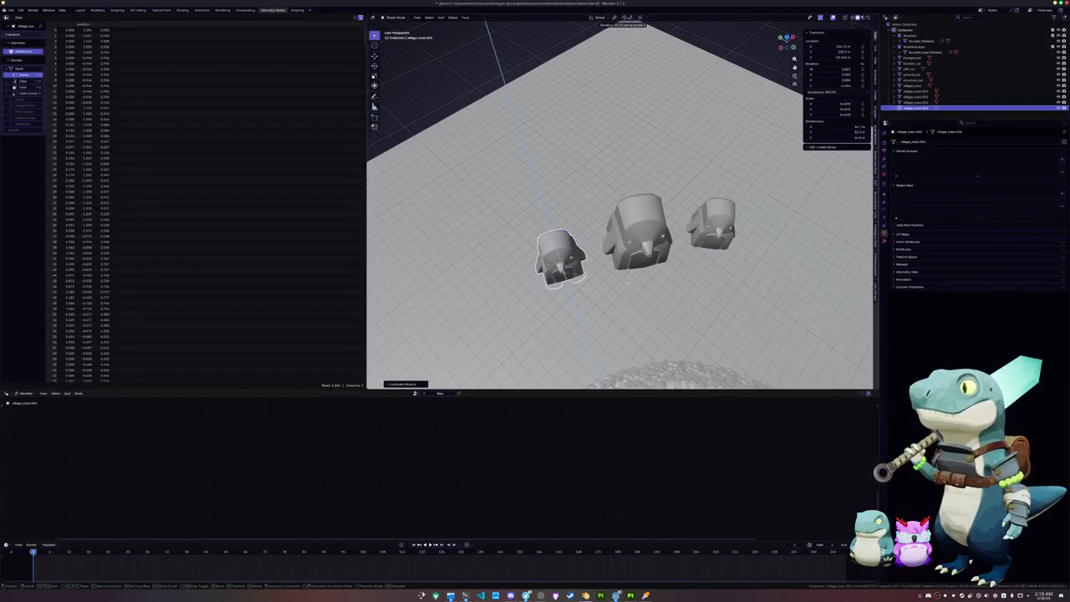
key("s")
key("Return")
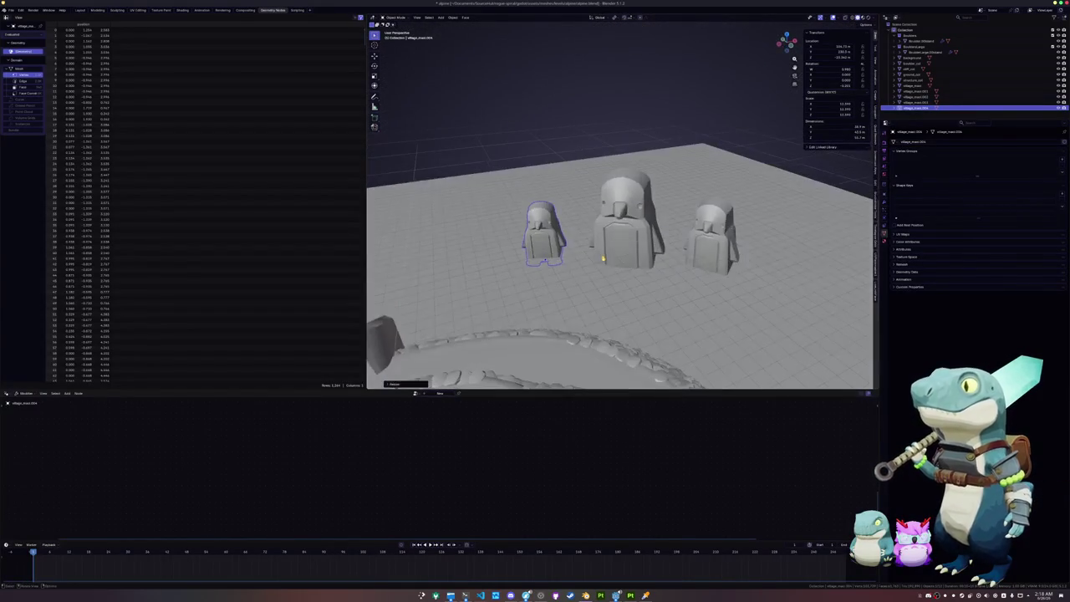
Stack a copy on top of the small figure, fine-tuning its height along Z.
key("shift+d")
key("shift+z")
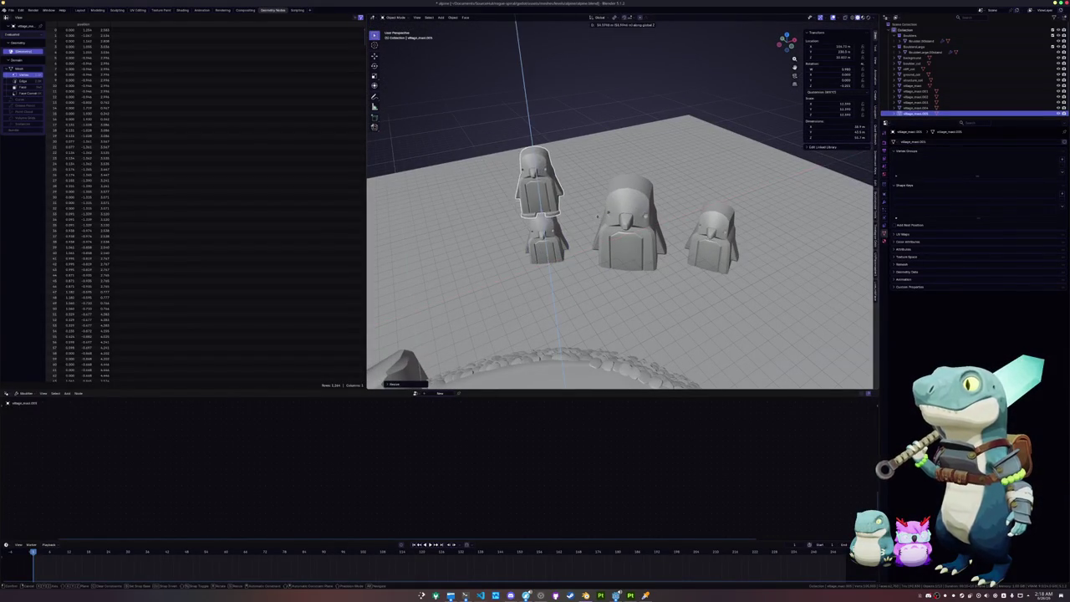
key("Return")
scroll(618, 218, "up", 5)
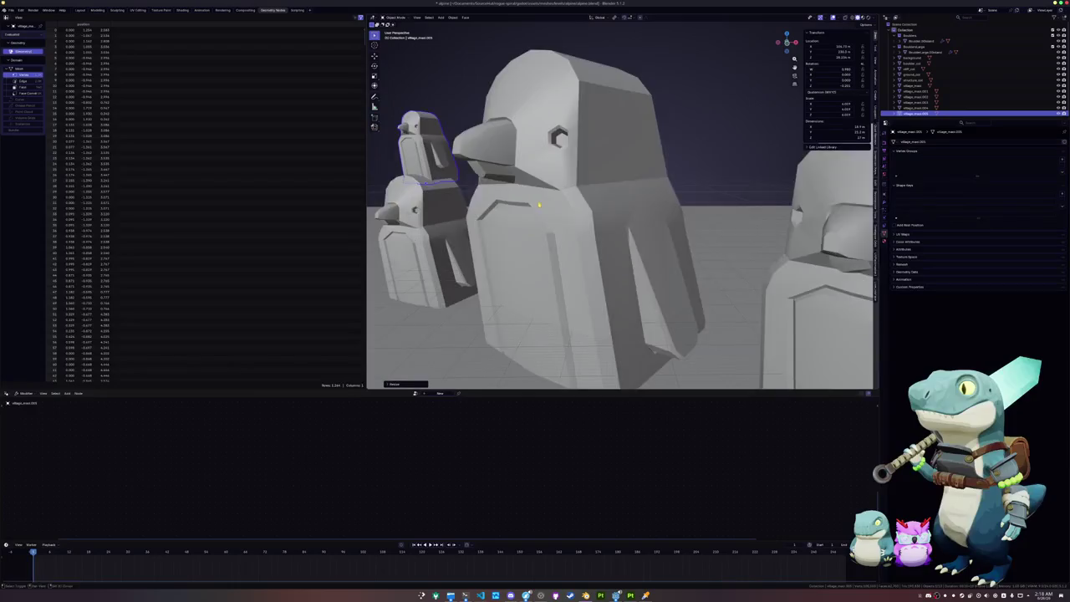
key("g")
key("z")
key("Return")
scroll(619, 218, "down", 5)
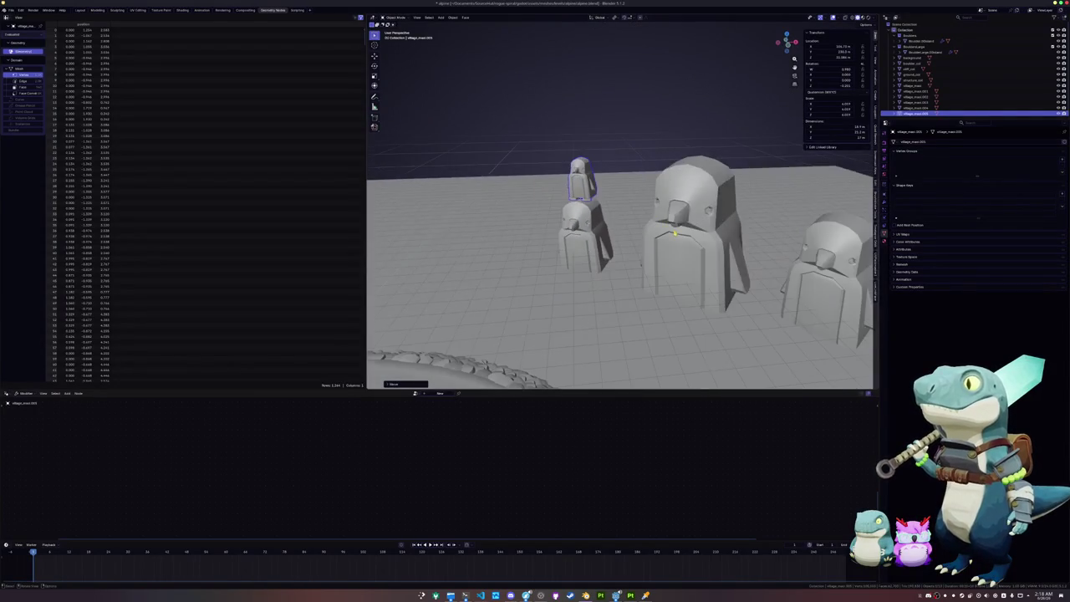
key("g")
key("z")
Add another copy higher on the stack, scaling it along its height only.
key("z")
key("z")
key("Return")
key("shift+d")
key("z")
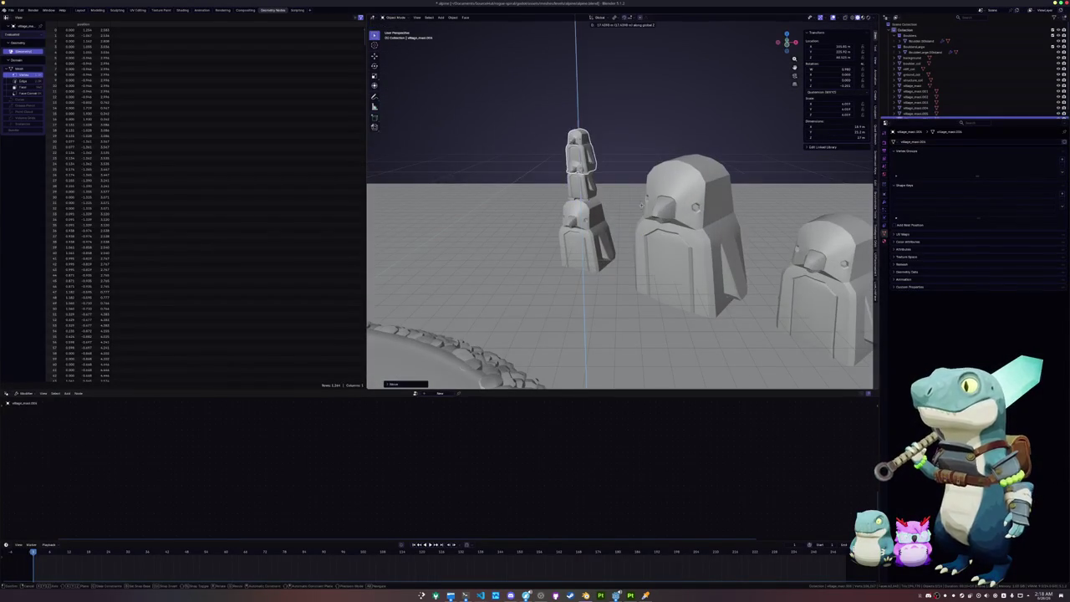
key("Return")
key("s")
key("z")
key("Return")
scroll(619, 184, "down", 4)
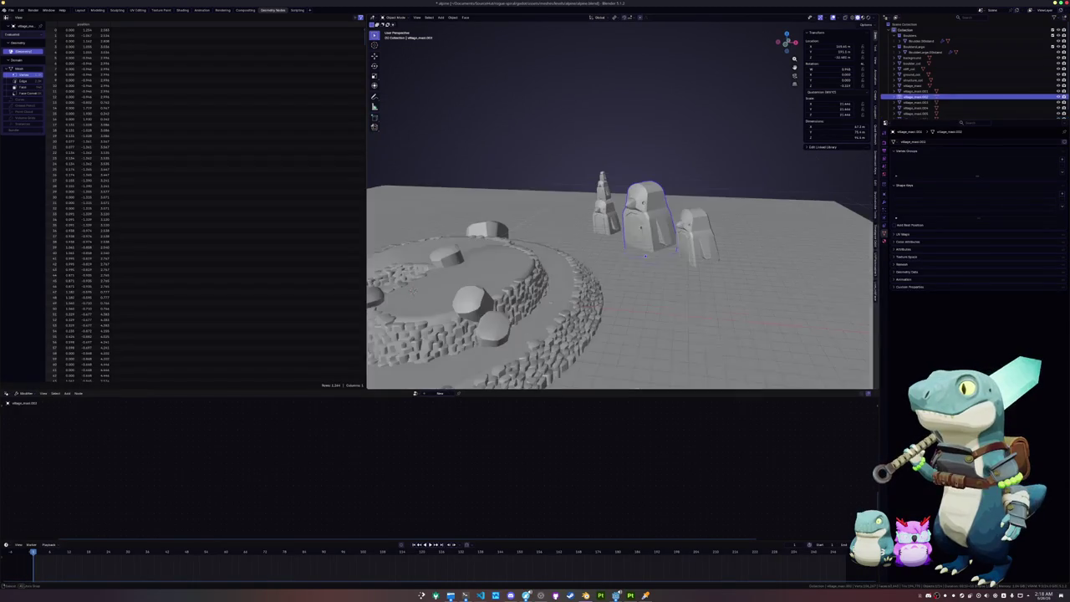
Duplicate the middle figure onto the stack and adjust the top piece's height.
key("shift+d")
key("z")
key("Escape")
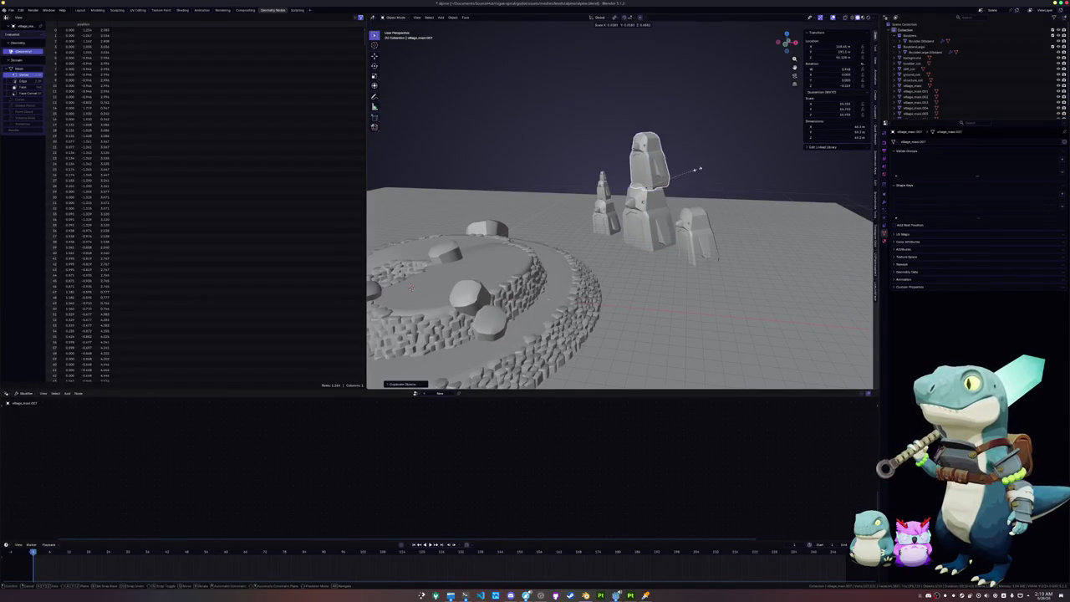
key("g")
key("z")
key("Return")
key("g")
key("z")
key("Return")
scroll(644, 233, "down", 5)
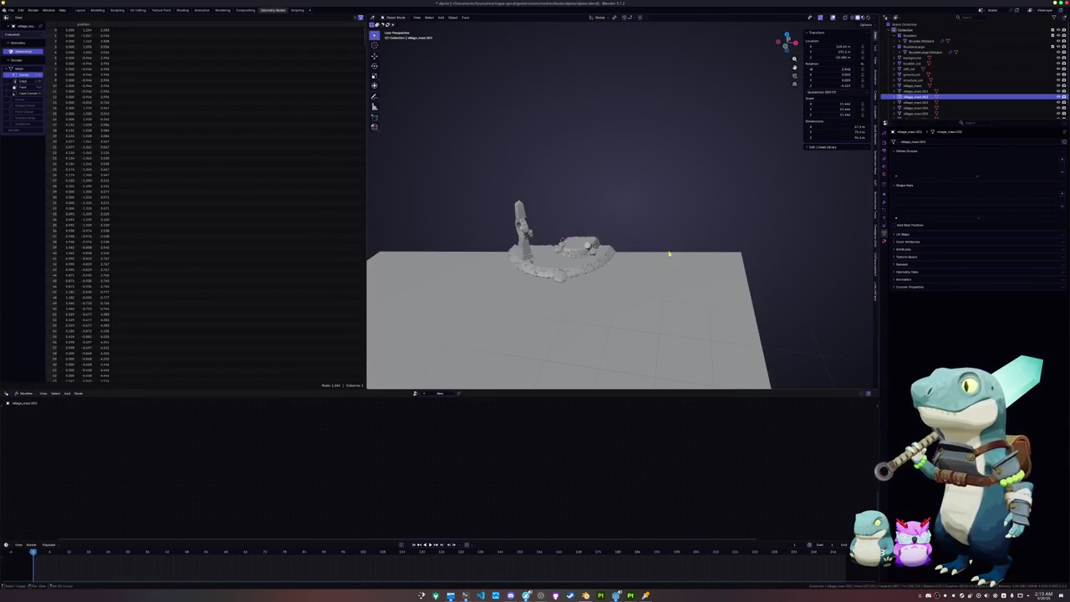
scroll(670, 252, "up", 5)
Create a much larger, freely tilted copy of the large figure.
key("shift+d")
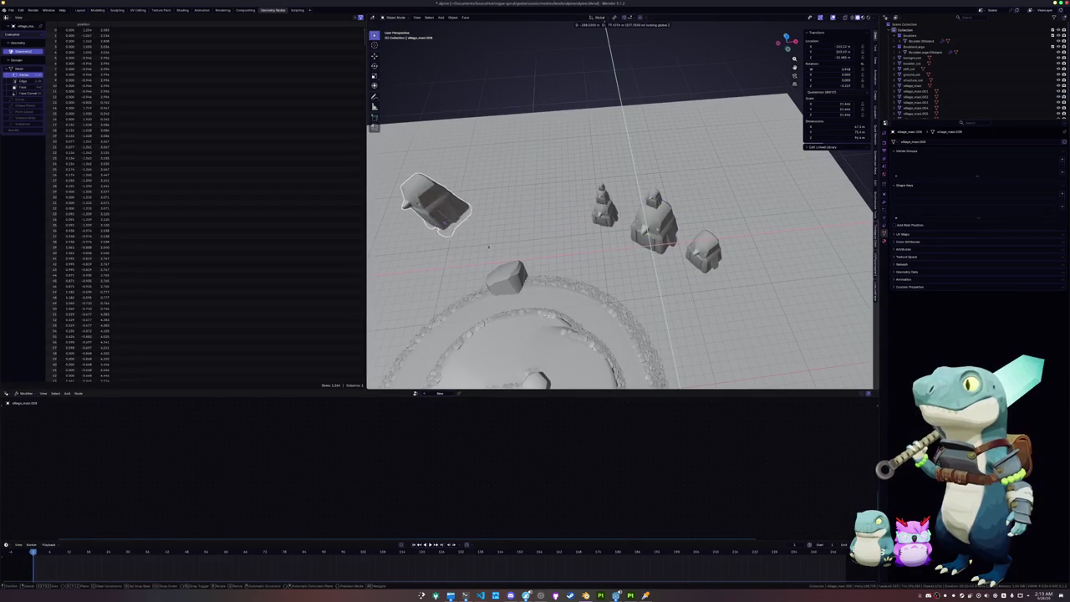
scroll(413, 248, "up", 2)
key("s")
left_click(563, 177)
key("s")
left_click(632, 185)
key("r")
key("r")
left_click(632, 184)
key("r")
key("r")
left_click(633, 185)
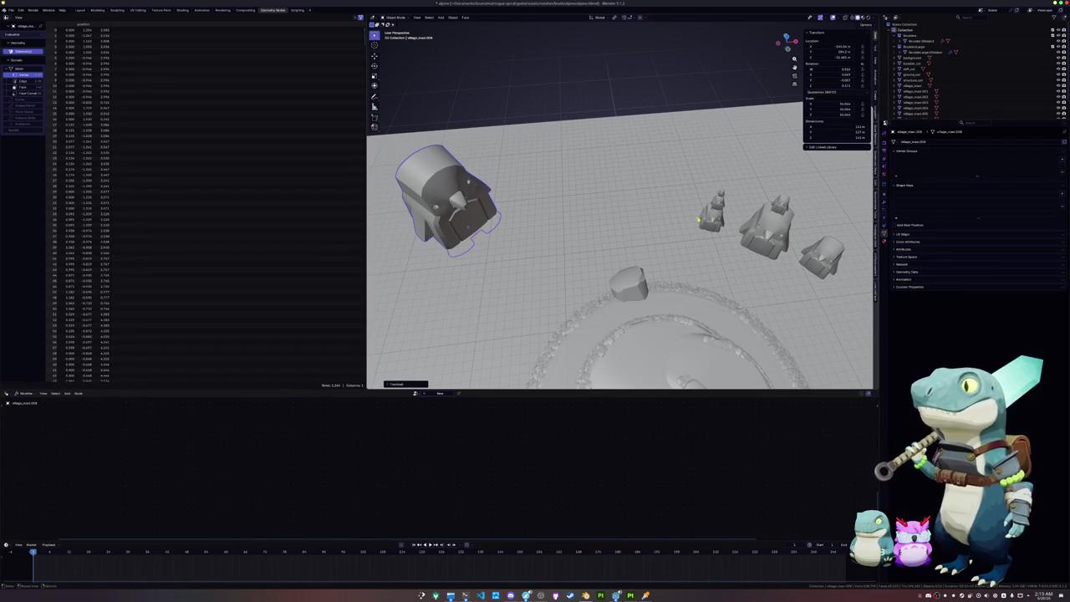
Tilt the small right-hand figure and the small tower above it.
left_click(702, 214)
key("KP_Decimal")
key("r")
key("r")
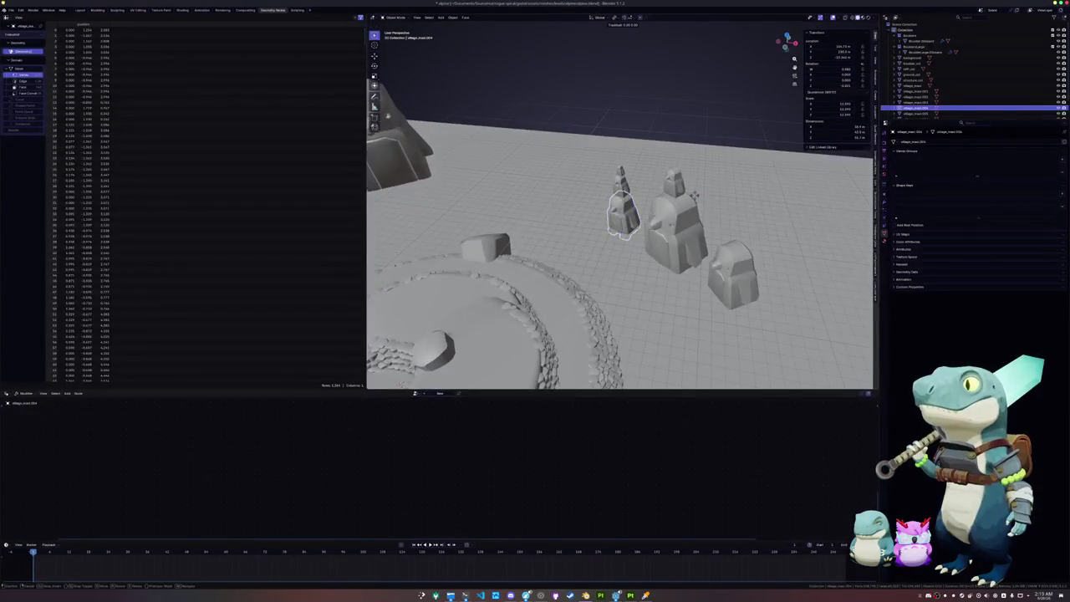
left_click(694, 195)
left_click(620, 178)
key("KP_Decimal")
key("r")
key("r")
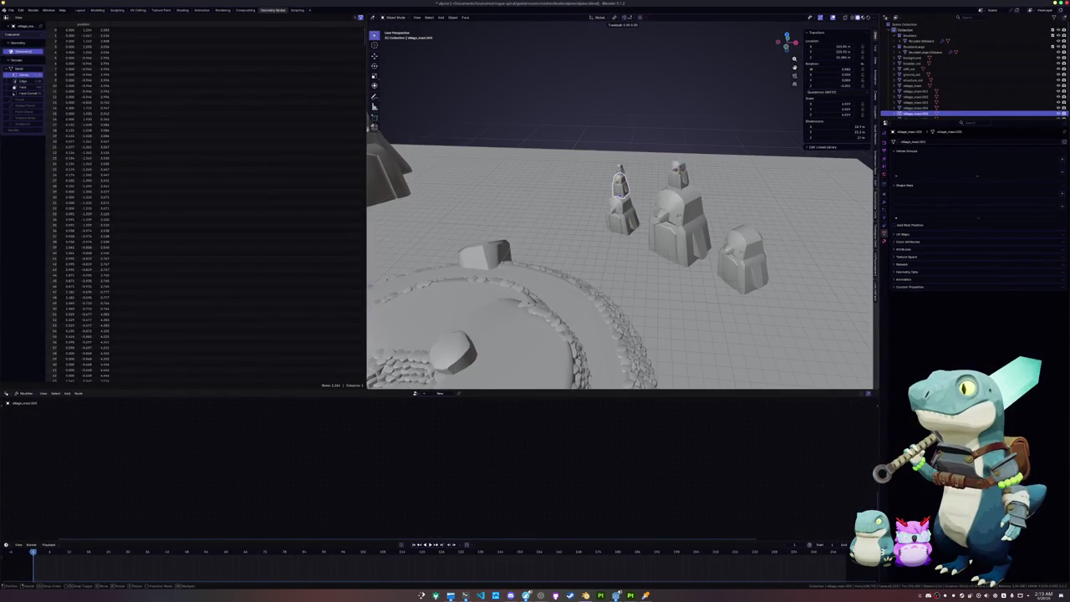
left_click(654, 168)
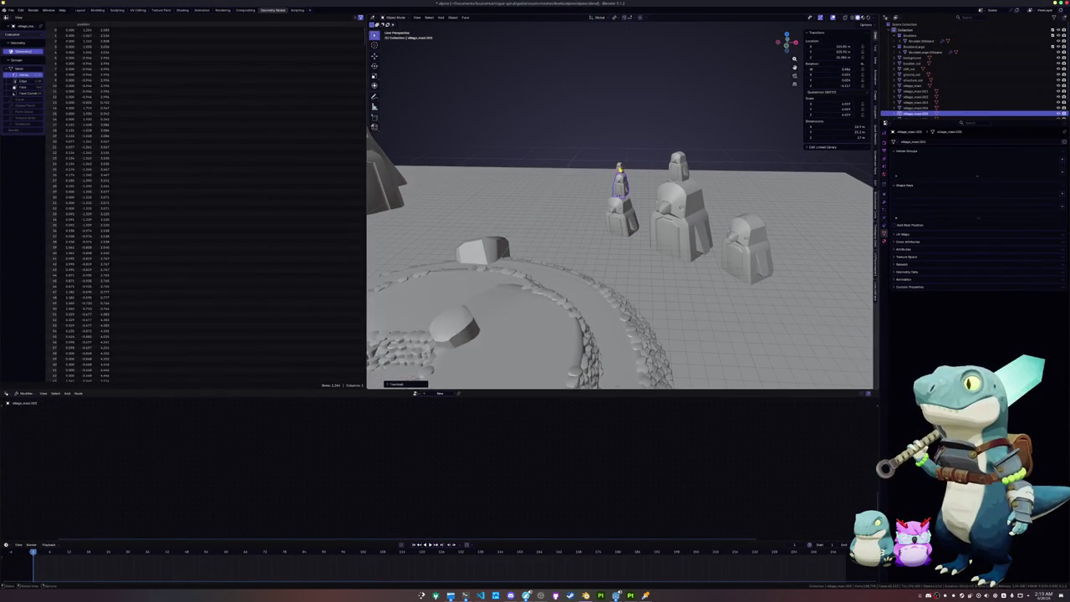
key("r")
key("r")
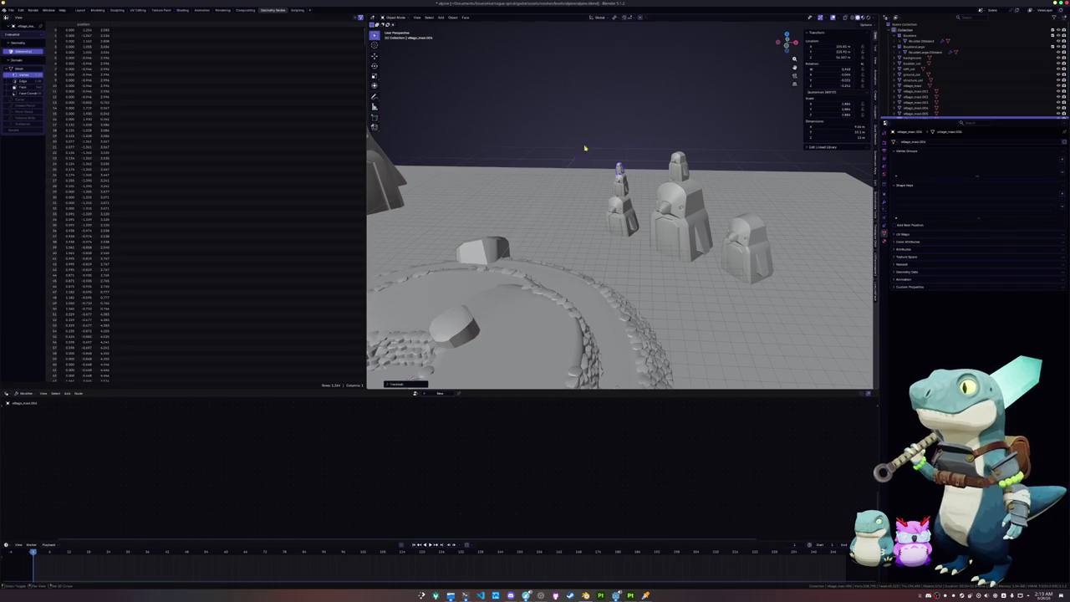
Select the ground plane, central tower, small tower and right-hand figure in turn.
left_click(656, 261)
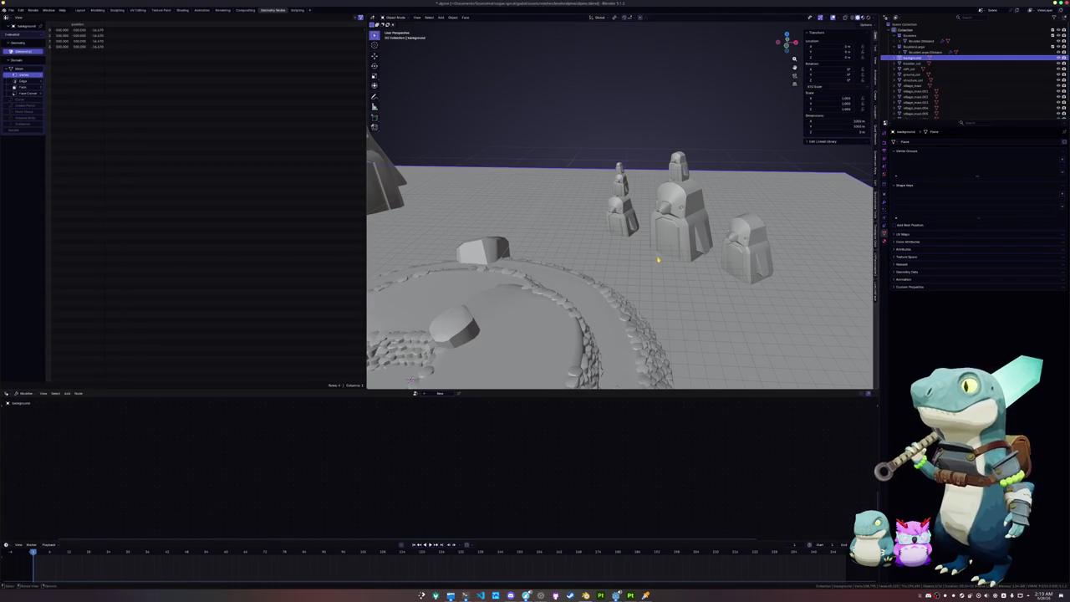
left_click(673, 244)
left_click(684, 165)
left_click(749, 251)
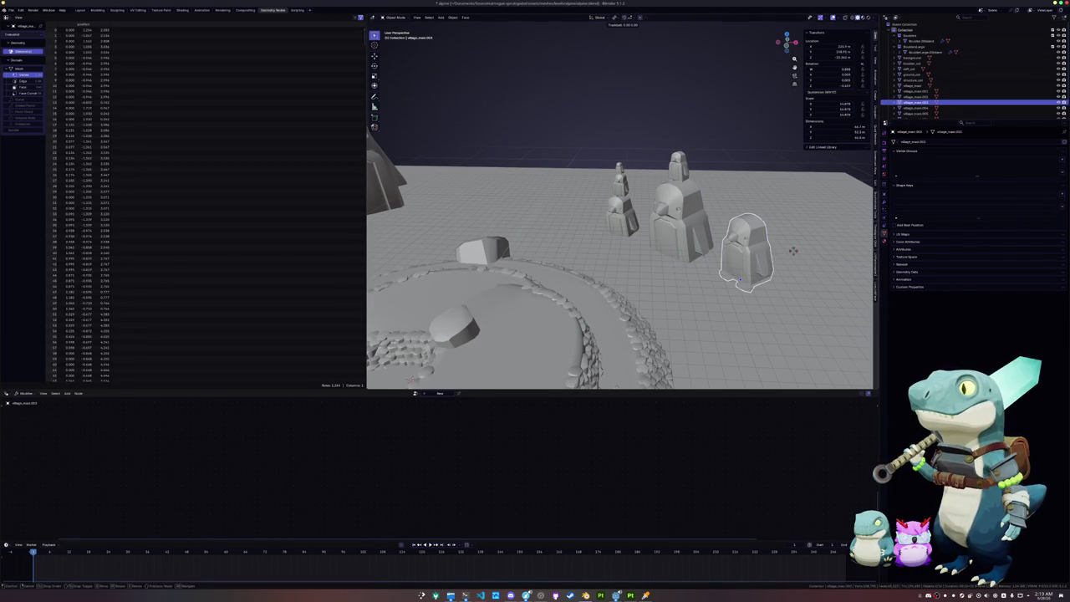
scroll(679, 220, "up", 5)
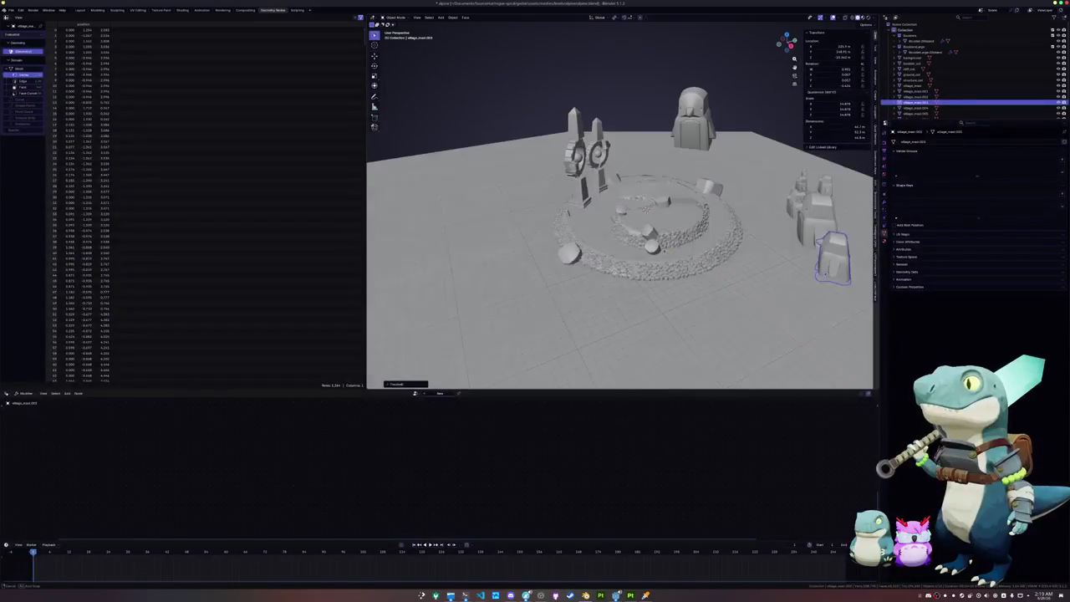
Lift the small hooded statue onto the stone ring wall and adjust its height and rotation.
left_click(485, 232)
mouse_move(495, 243)
left_mouse_down()
mouse_move(615, 172)
mouse_move(639, 201)
mouse_move(635, 223)
mouse_move(668, 213)
left_mouse_up()
key("g")
key("z")
left_click(660, 209)
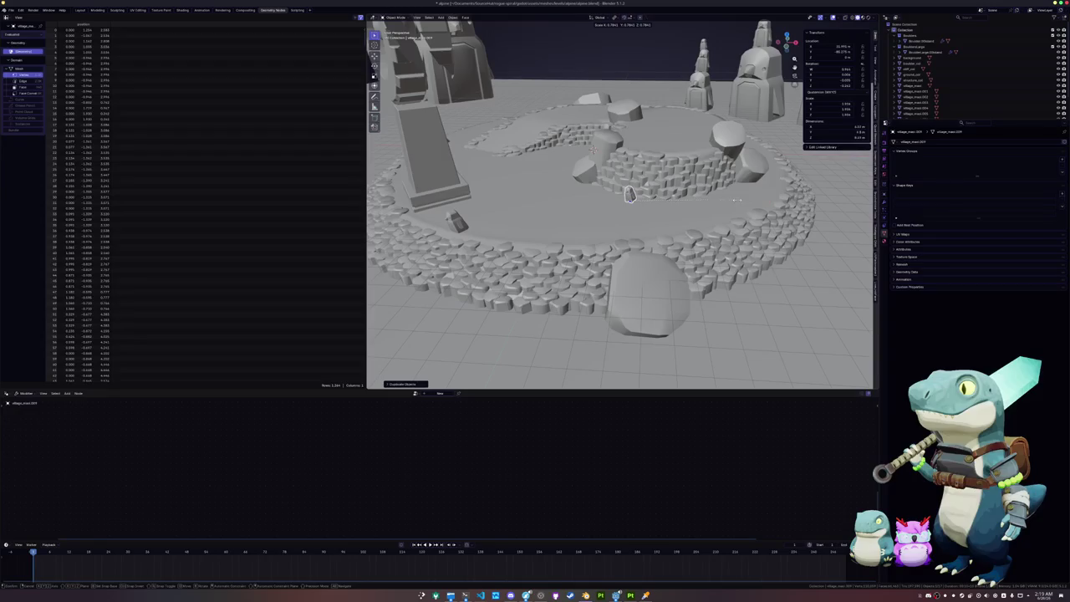
mouse_move(661, 209)
left_mouse_down()
mouse_move(673, 215)
mouse_move(626, 193)
mouse_move(517, 197)
left_mouse_up()
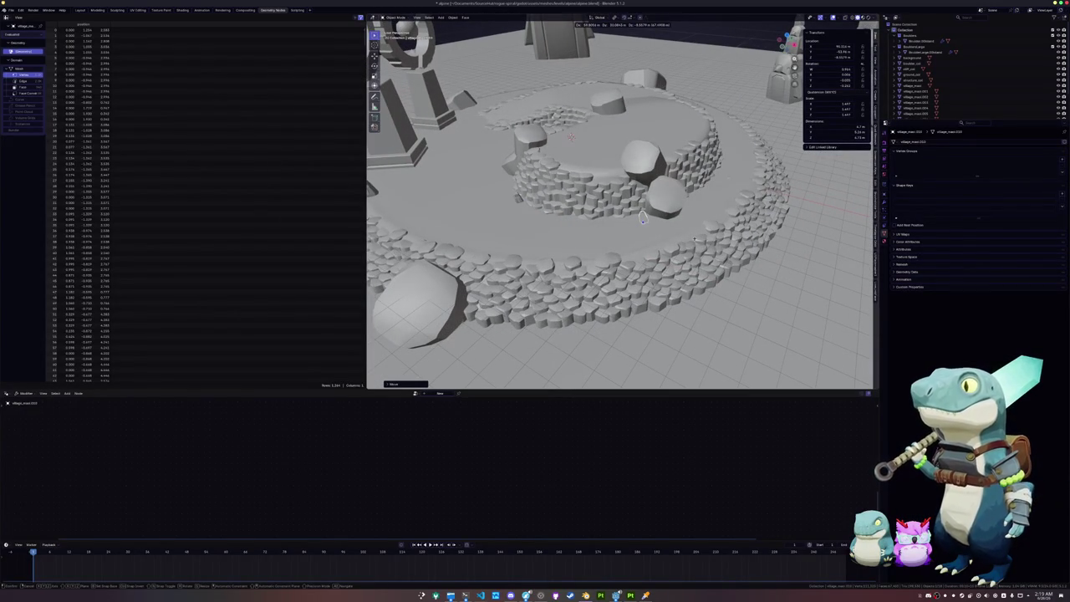
key("Escape")
key("g")
key("z")
key("r")
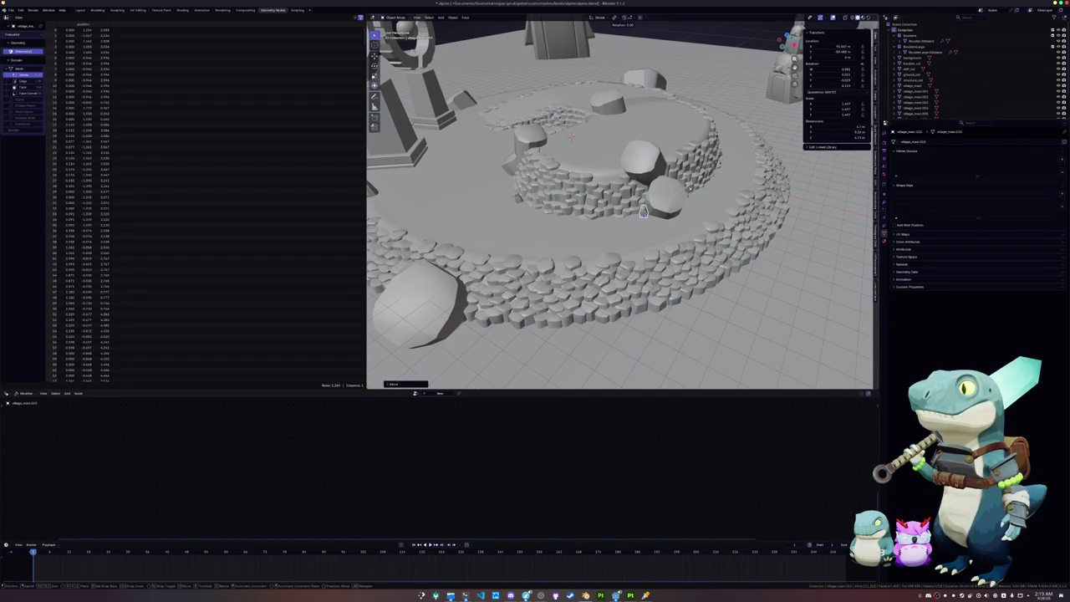
mouse_move(643, 211)
left_mouse_down()
mouse_move(593, 218)
mouse_move(619, 223)
left_mouse_up()
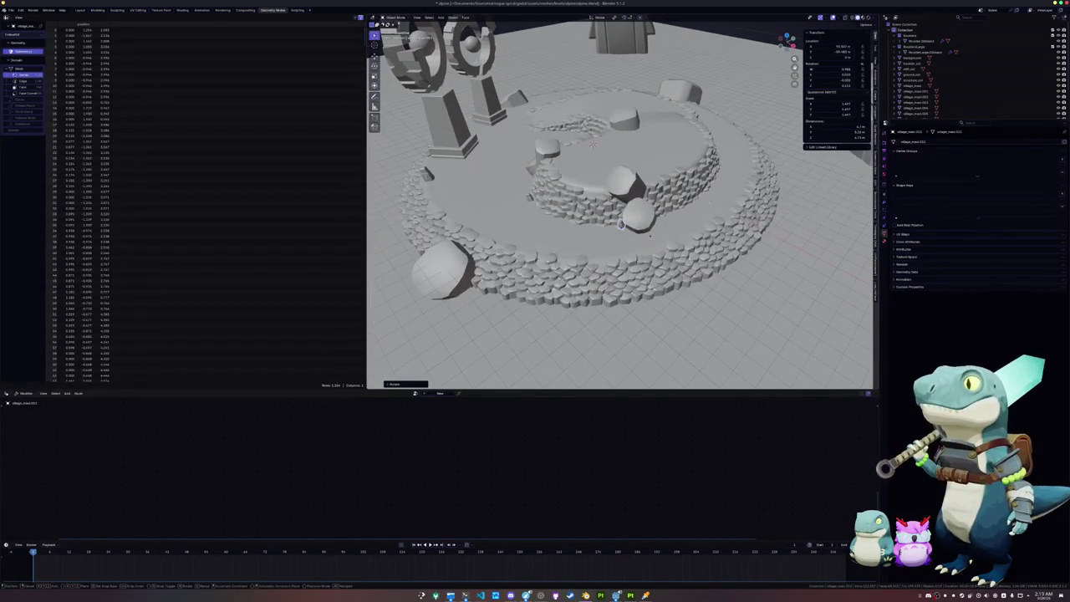
Duplicate the statue, raise the copy, then slide it along Y and rotate it about Z.
key("shift+d")
key("z")
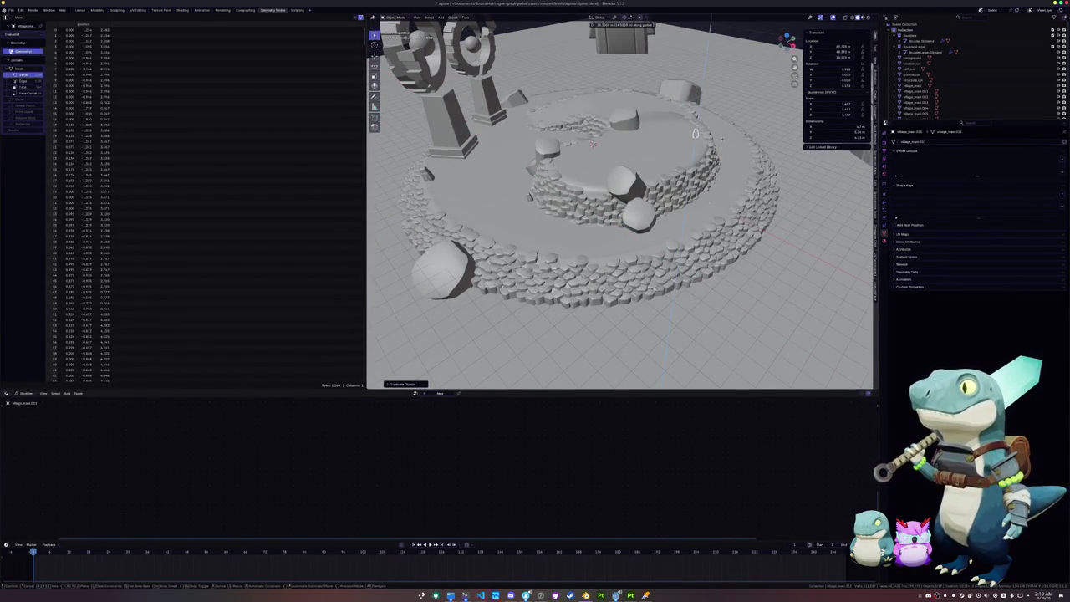
scroll(592, 144, "up", 5)
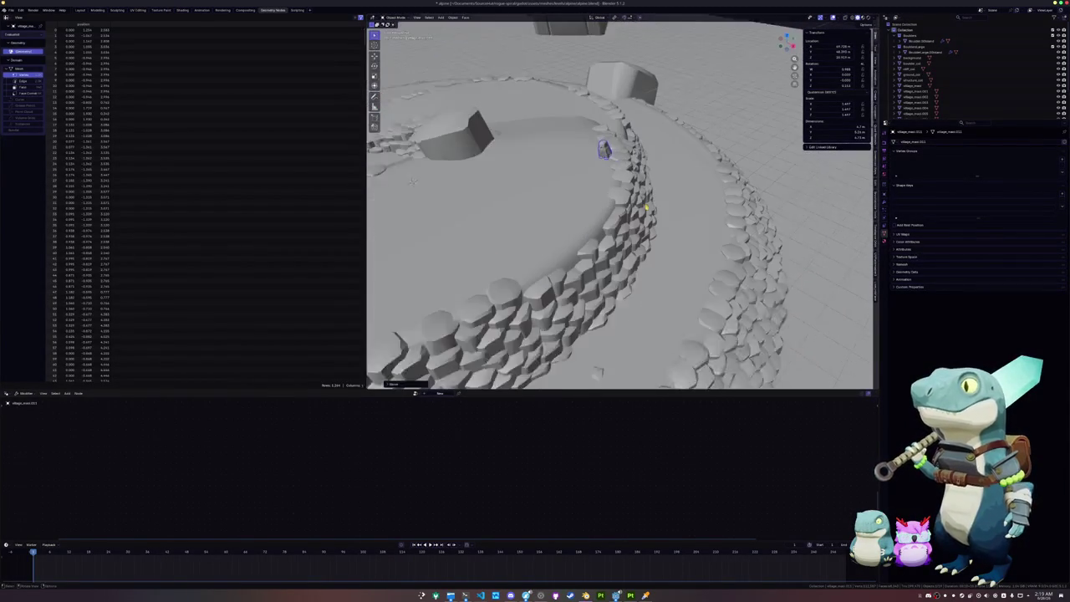
left_click(600, 144)
left_click_drag(600, 143, 648, 195)
key("g")
key("y")
left_click(615, 194)
key("r")
key("z")
left_click(616, 211)
Make another copy, move it right along Y and rotate it about the vertical axis.
key("shift+d")
key("y")
left_click(679, 208)
key("r")
key("z")
left_click(676, 181)
scroll(659, 243, "down", 5)
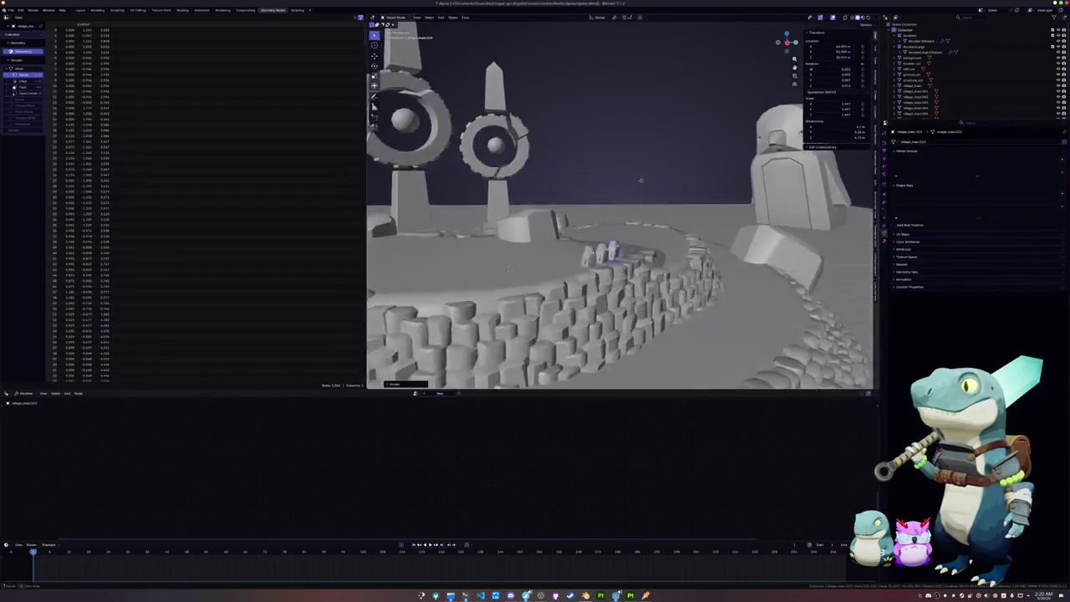
scroll(660, 243, "down", 3)
scroll(535, 277, "up", 2)
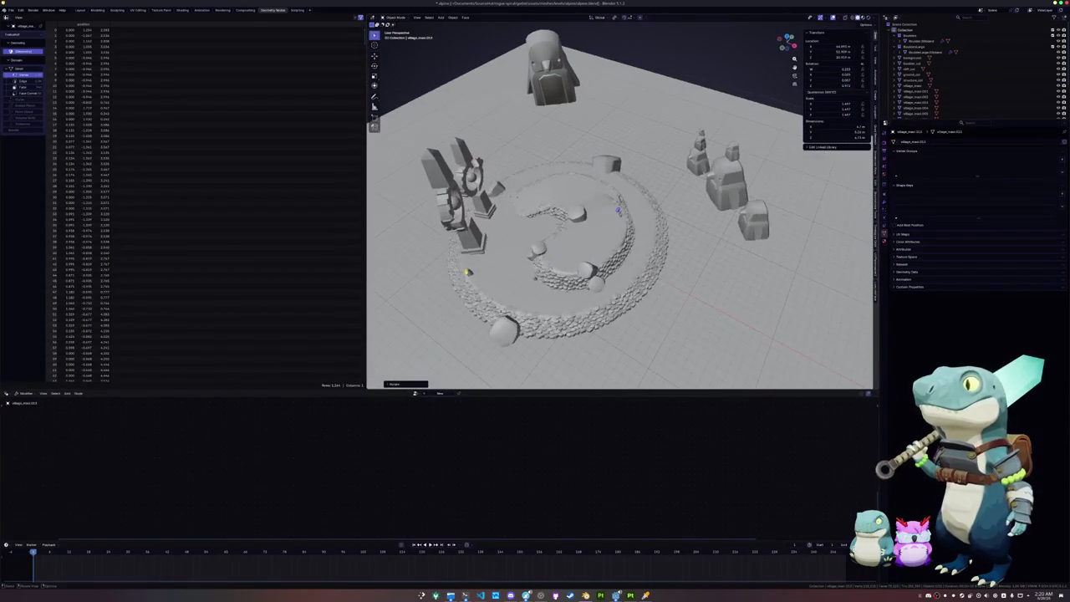
scroll(469, 272, "up", 8)
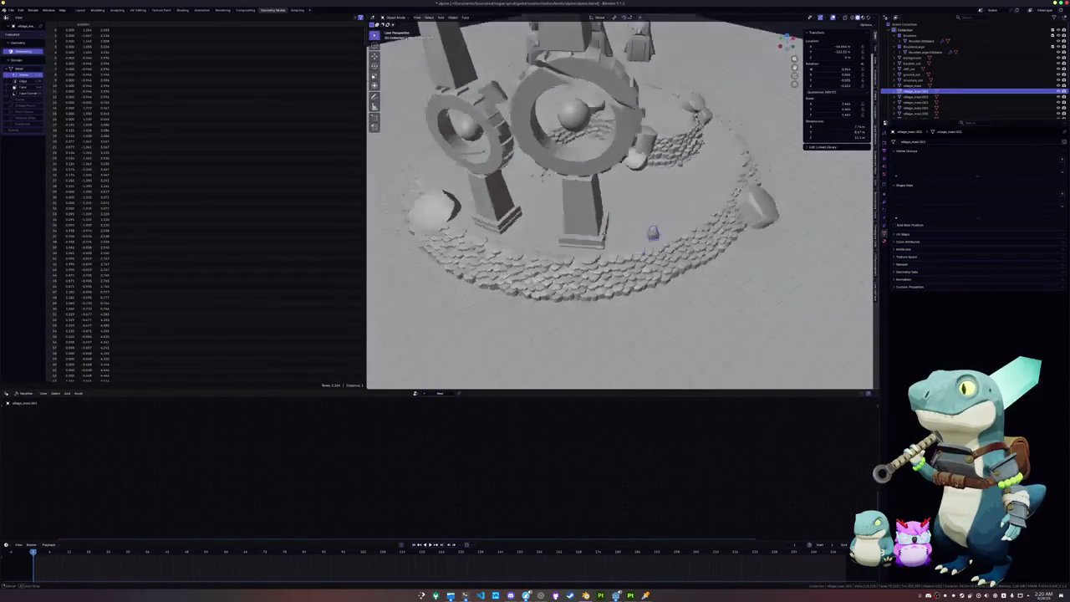
Duplicate the hooded statue again and place the copy beside the original with height locked.
key("shift+d")
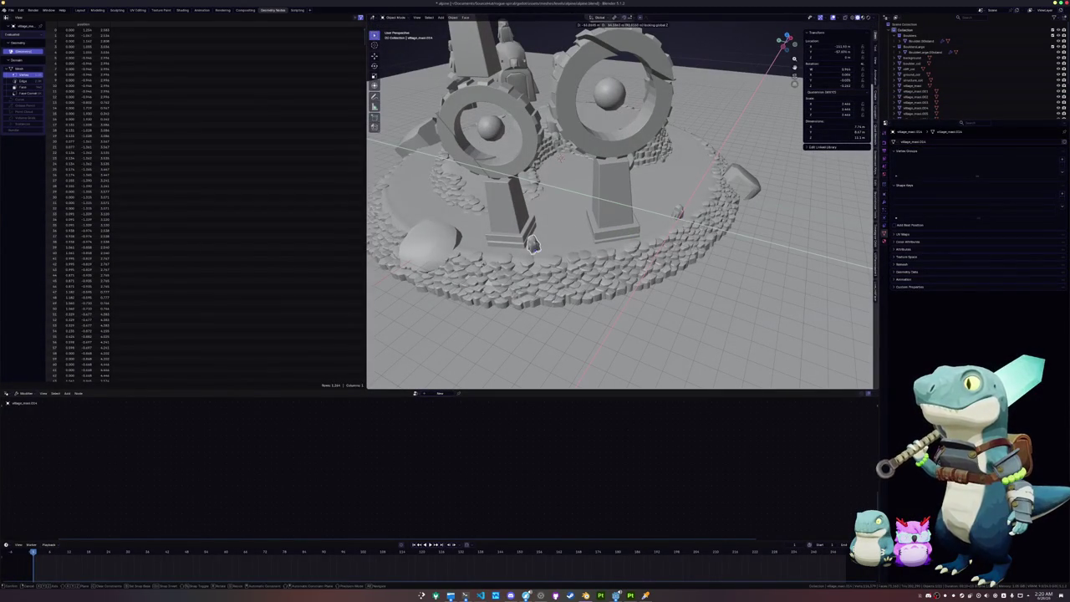
key("Return")
key("g")
key("shift+z")
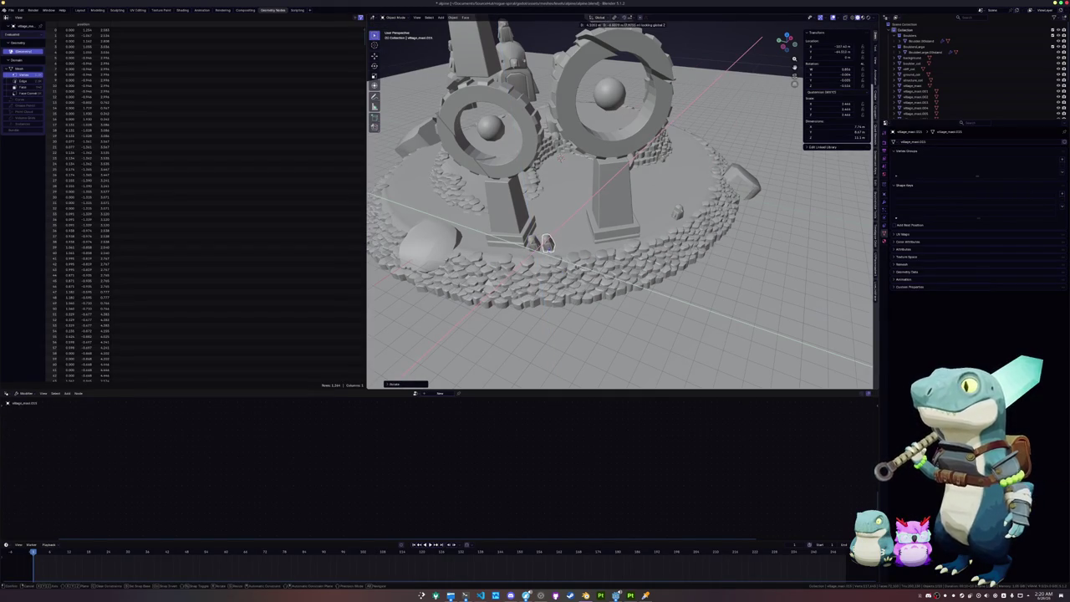
scroll(548, 243, "up", 6)
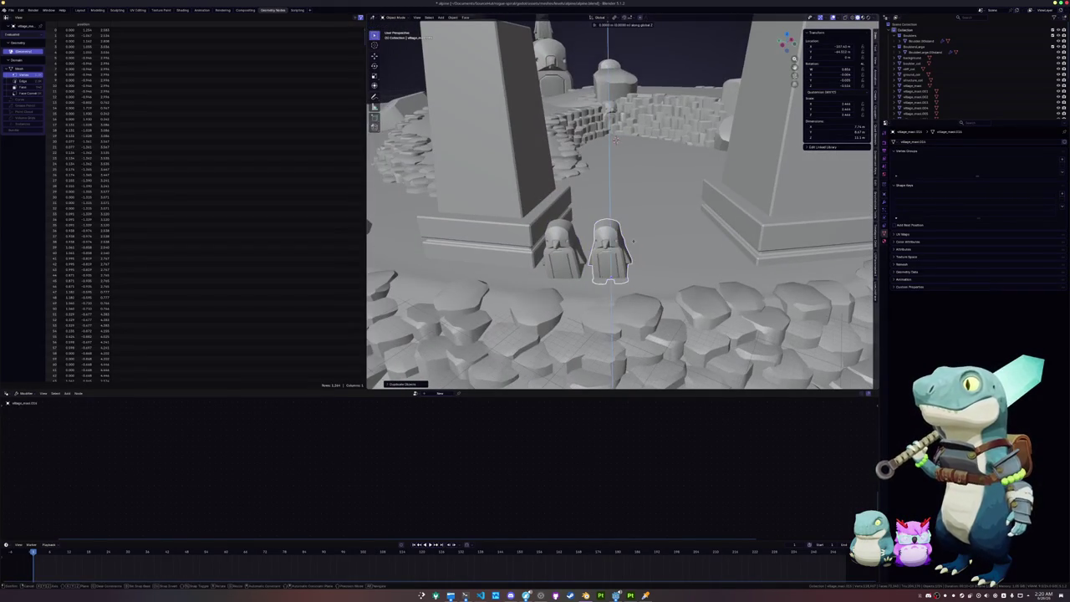
key("shift+z")
left_click(637, 209)
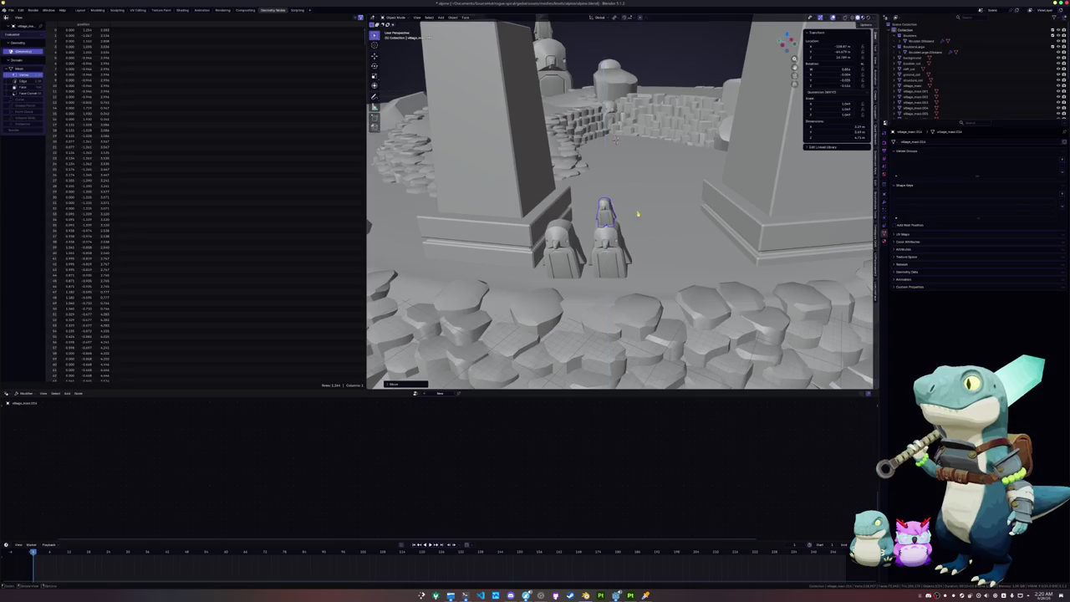
scroll(549, 203, "up", 4)
scroll(667, 209, "down", 4)
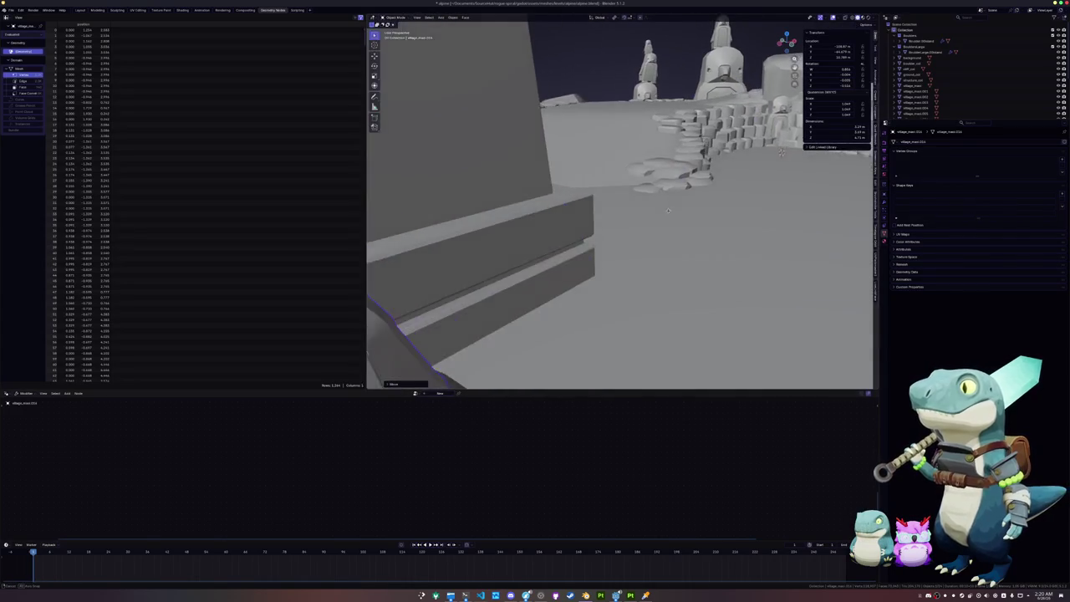
left_click(669, 210)
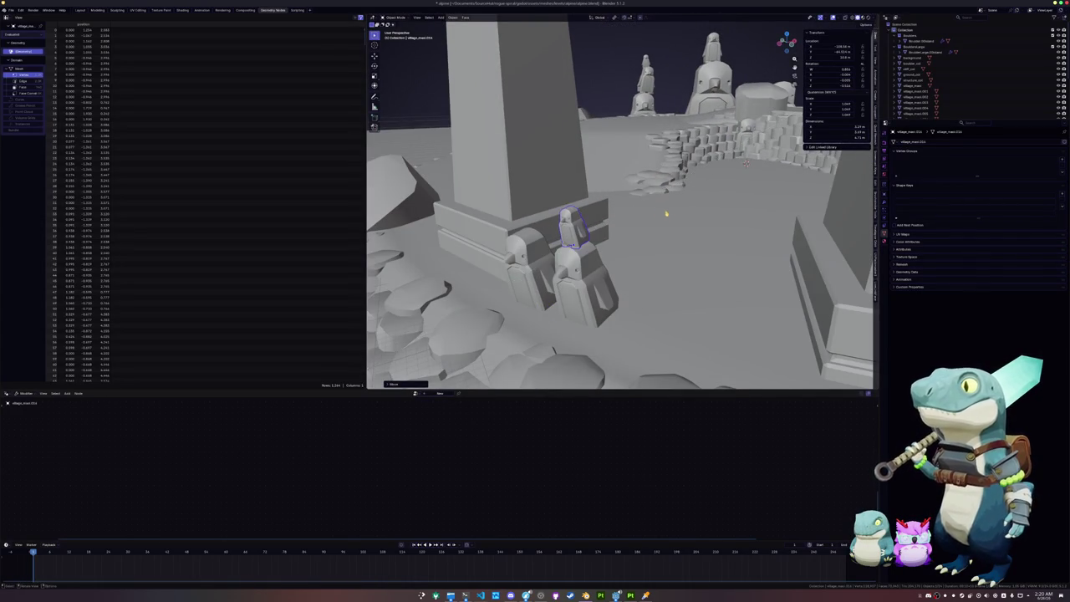
scroll(650, 213, "down", 3)
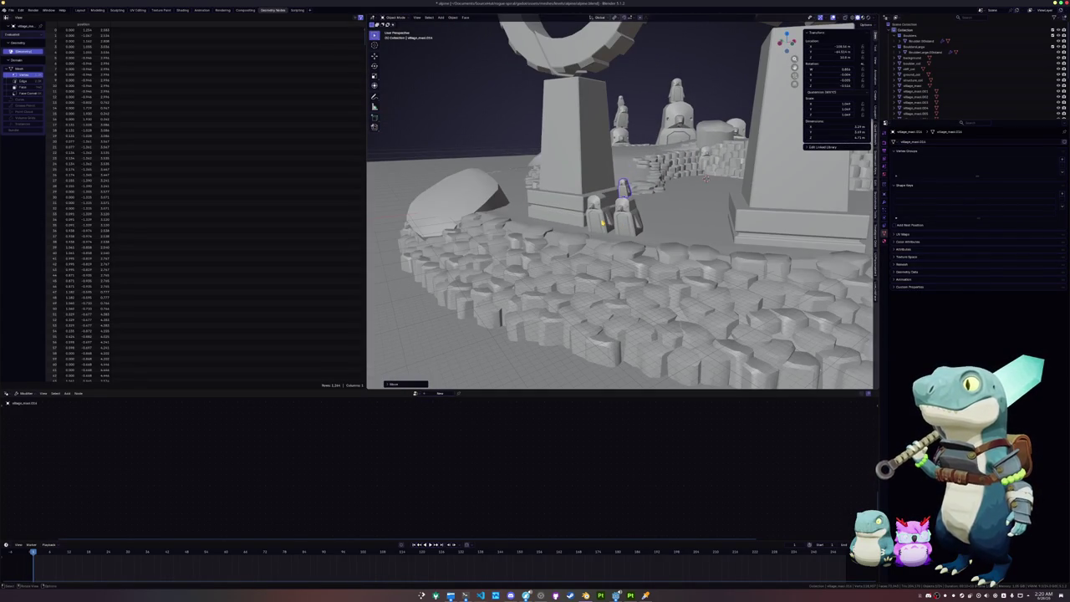
Undo the accidental selection, then select the village_maxi statues in the outliner and frame them.
left_click(704, 177, "shift")
key("ctrl+z")
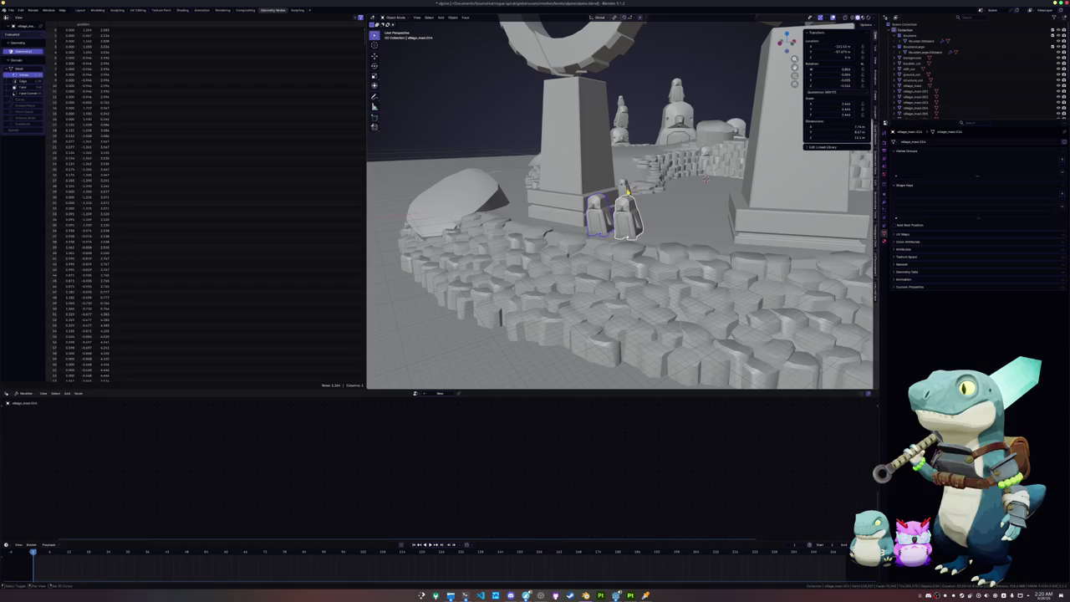
left_click_drag(961, 123, 961, 231)
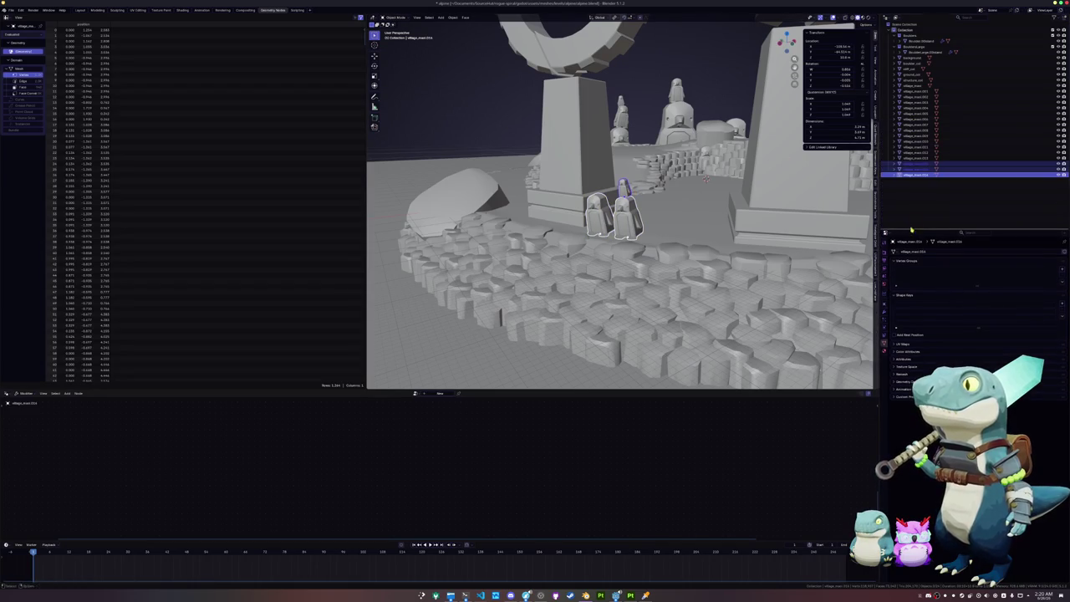
left_click(916, 85)
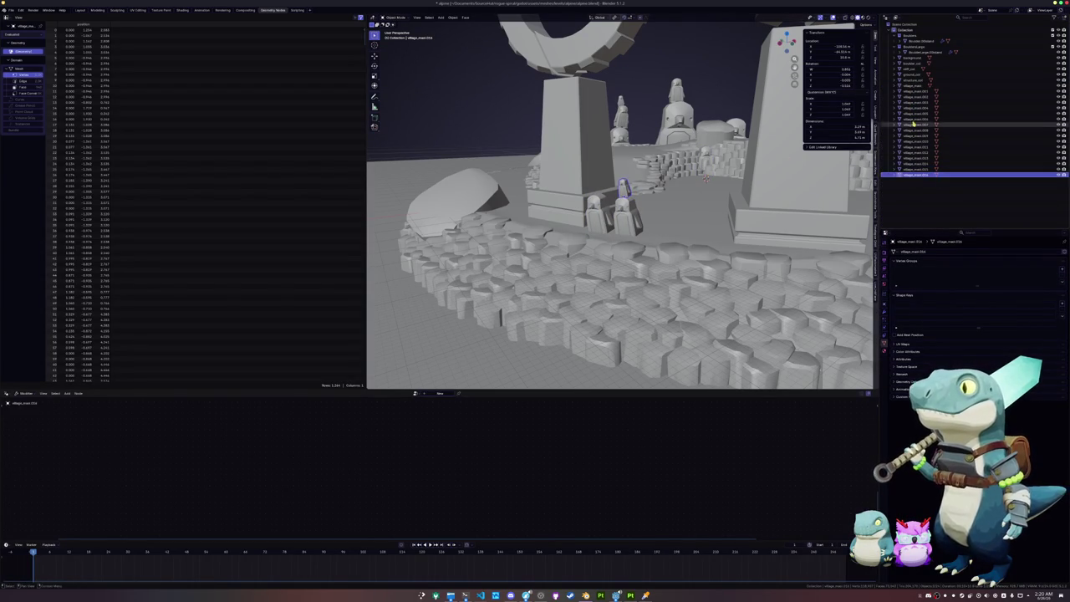
left_click(918, 174, "shift")
key("KP_Decimal")
scroll(620, 225, "down", 5)
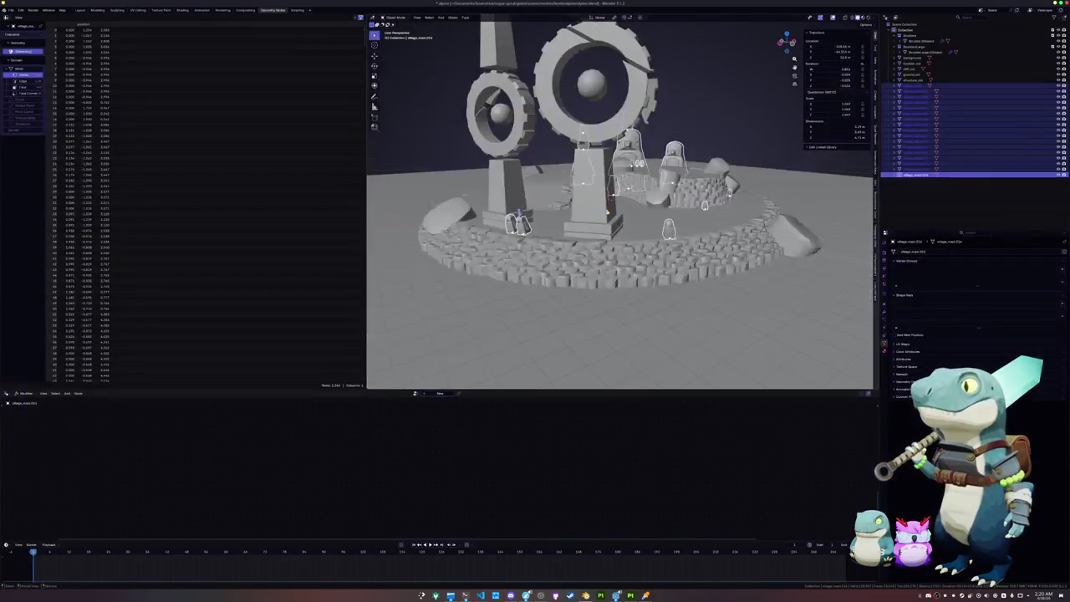
Join the selected statues into one object named penguin_col.
key("ctrl+j")
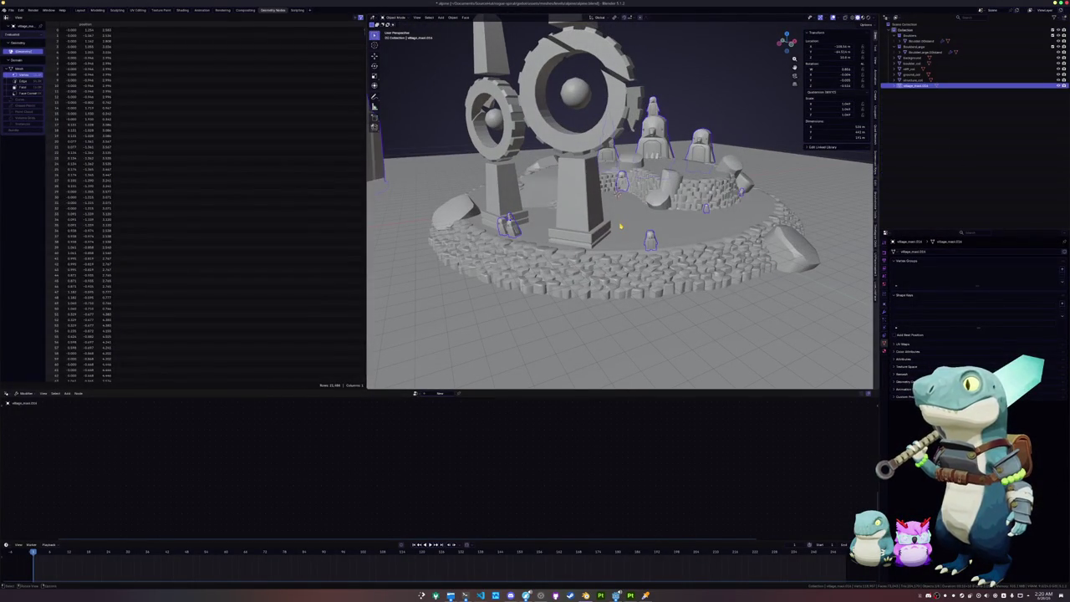
key("F2")
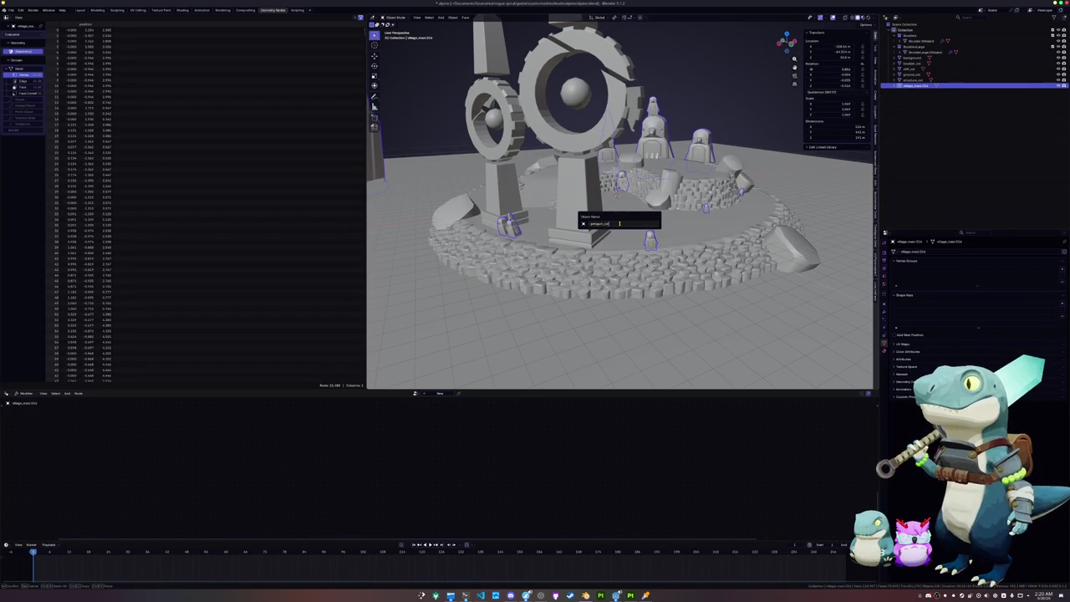
key("Return")
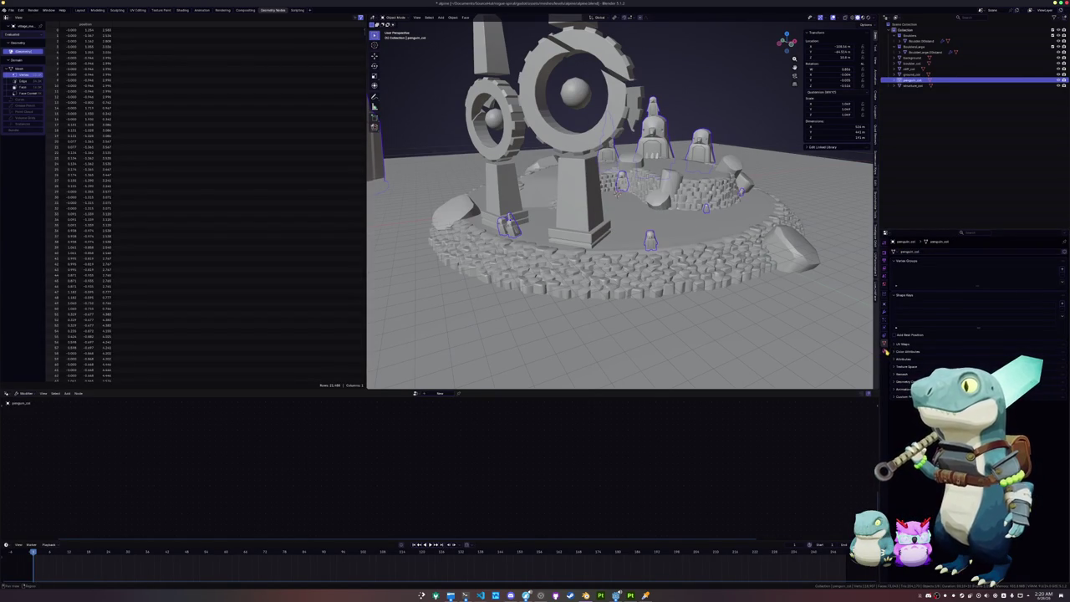
left_click(885, 351)
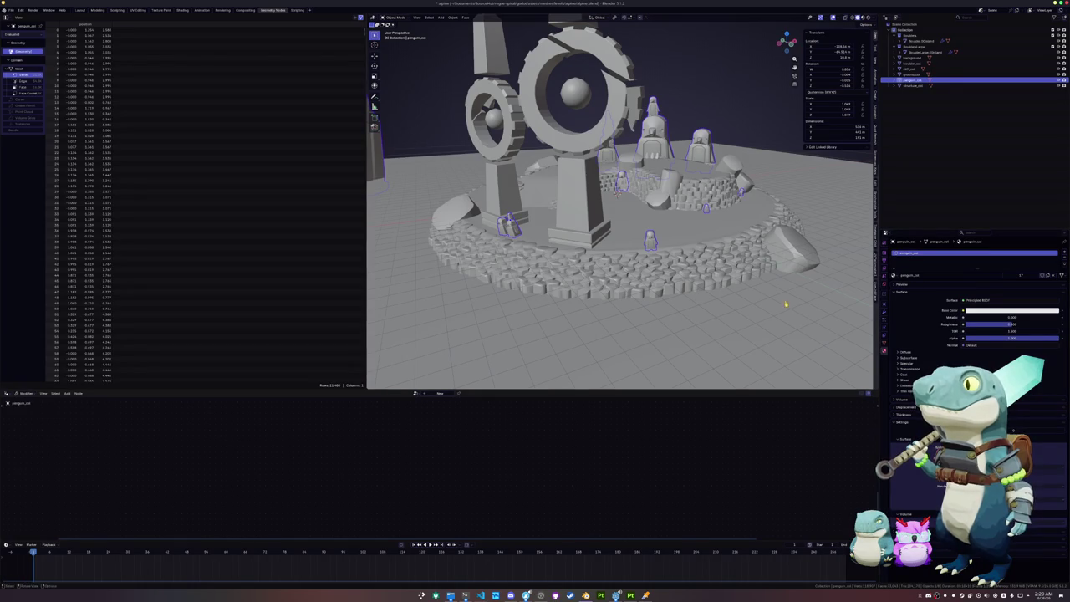
Export the scene as glTF 2.0 over the alpine file and return to Godot.
left_click(736, 267)
key("Home")
key("KP_Decimal")
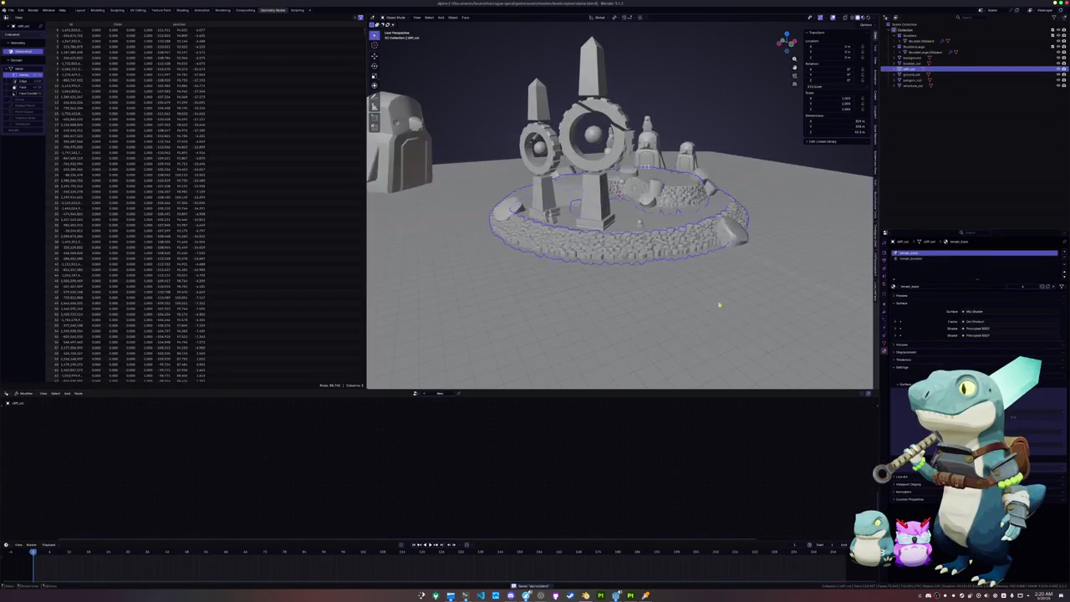
left_click(911, 57)
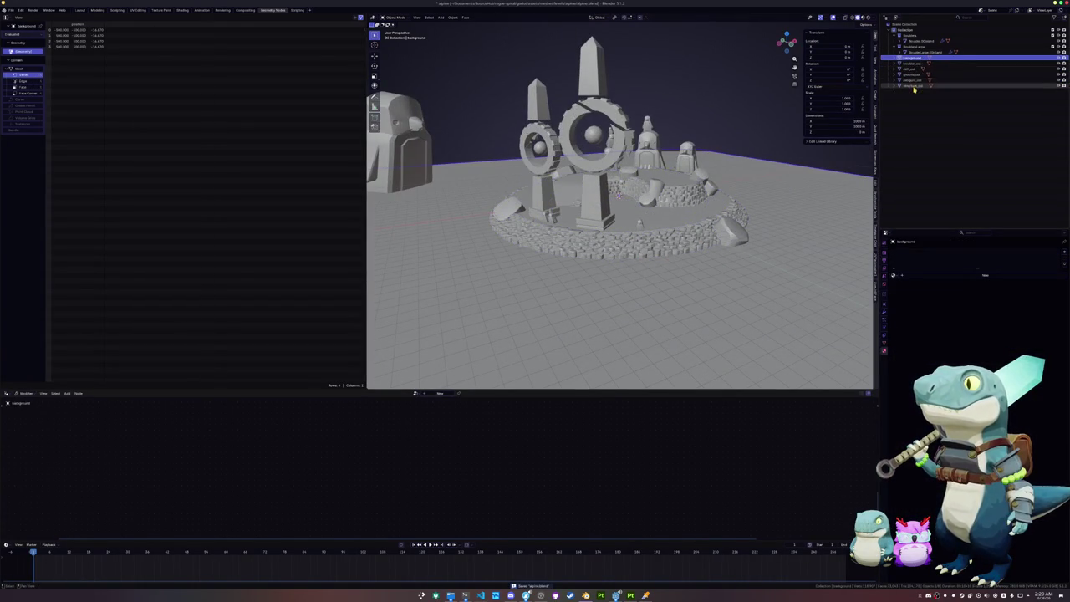
left_click(11, 10)
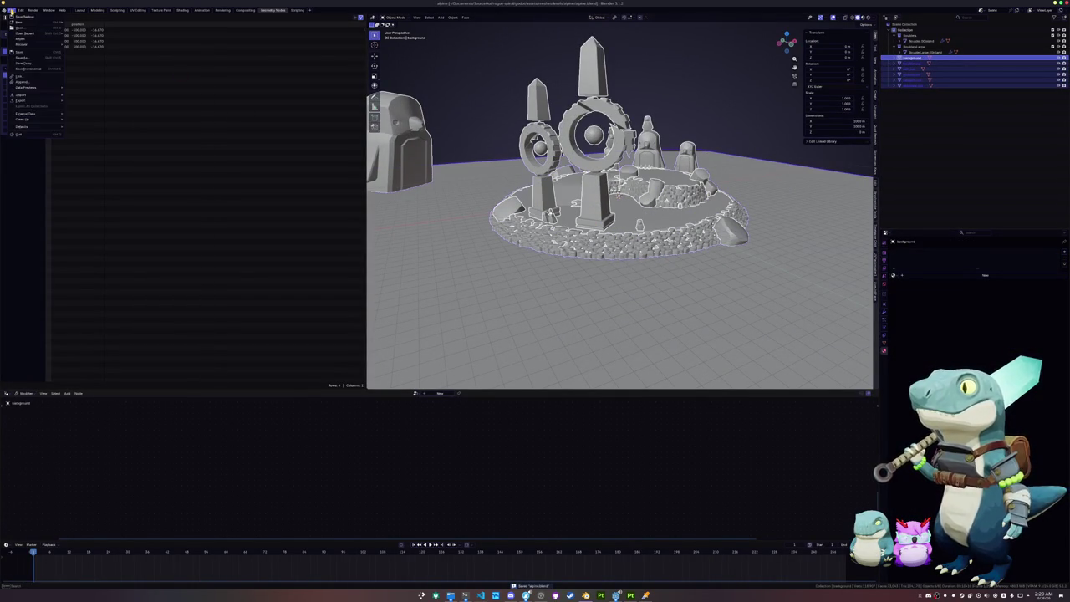
left_click(91, 151)
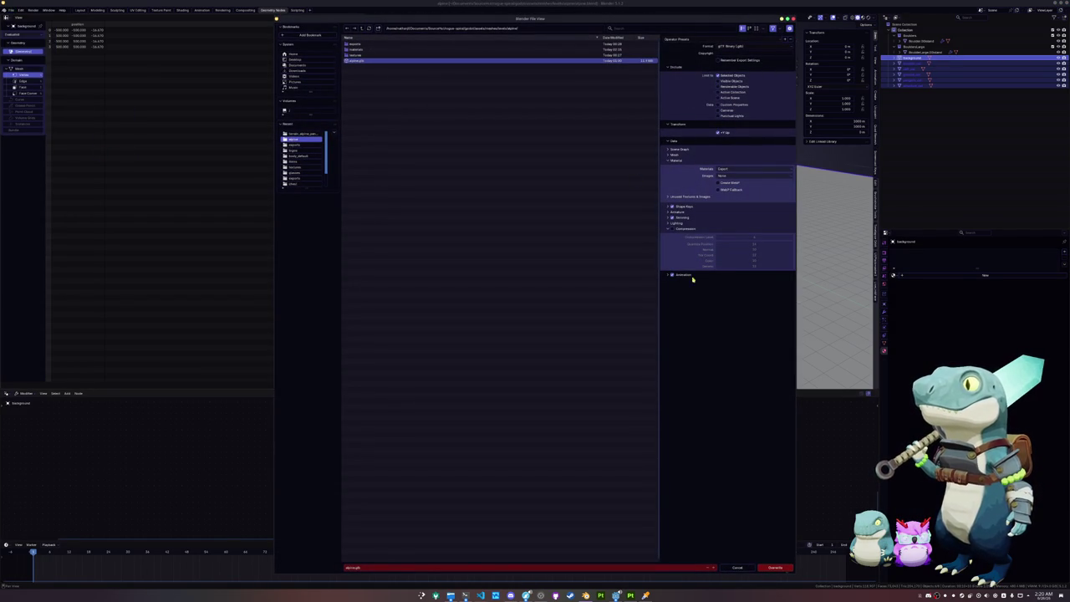
left_click(778, 568)
left_click(616, 595)
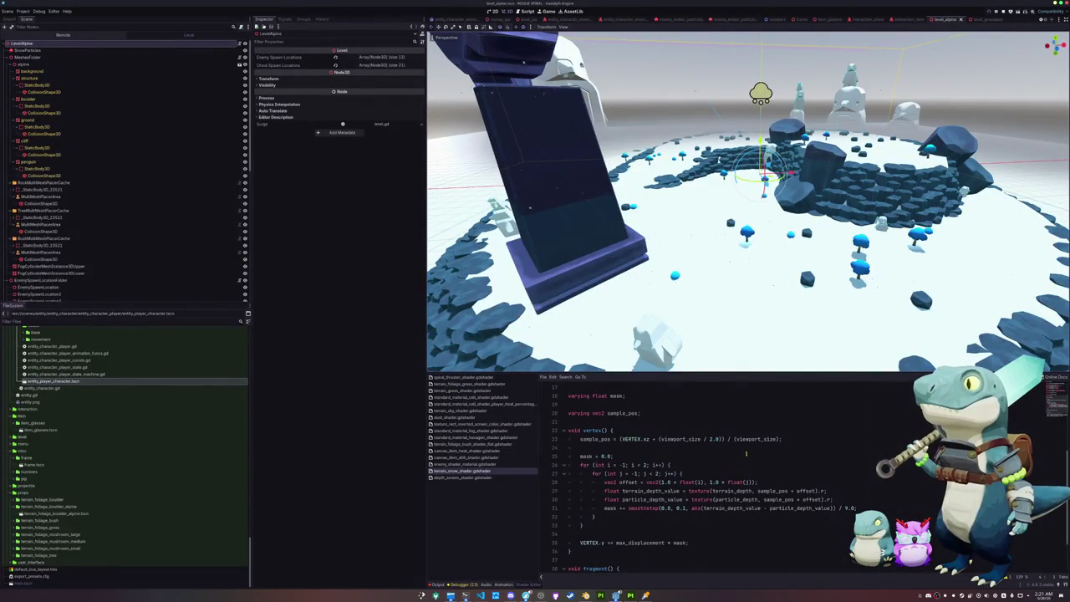
Duplicate the alpine structure shader material into a new penguin material.
left_click_drag(677, 288, 641, 291)
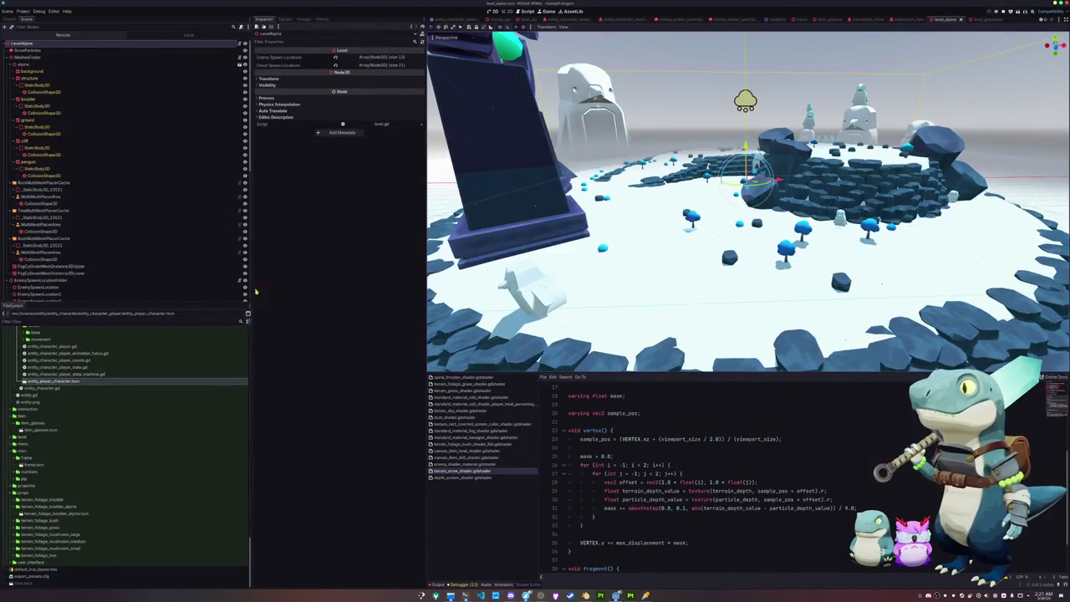
scroll(41, 432, "up", 8)
scroll(40, 432, "down", 10)
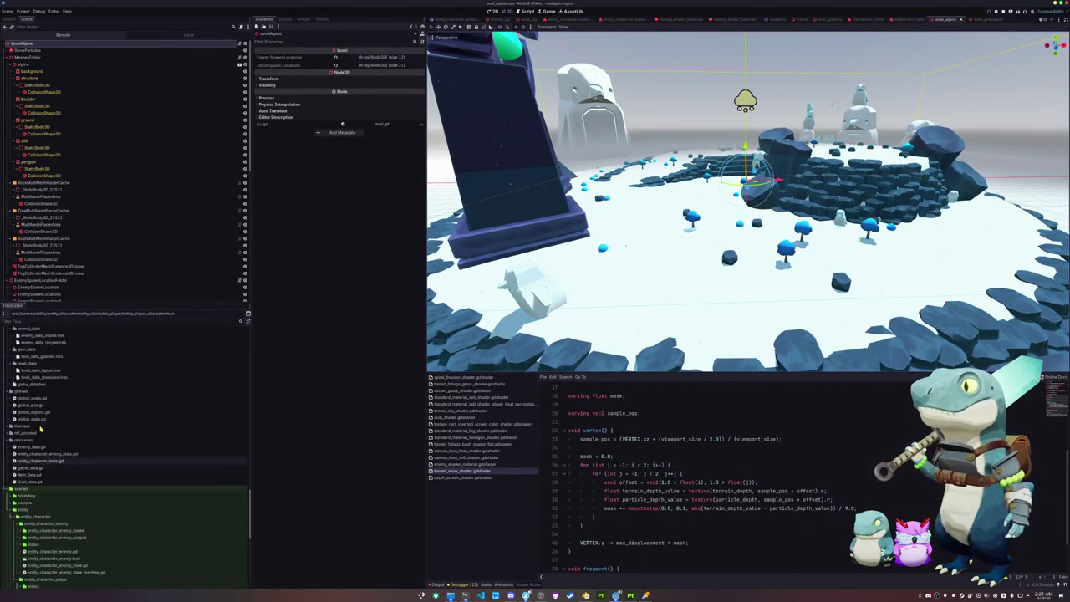
scroll(38, 432, "up", 15)
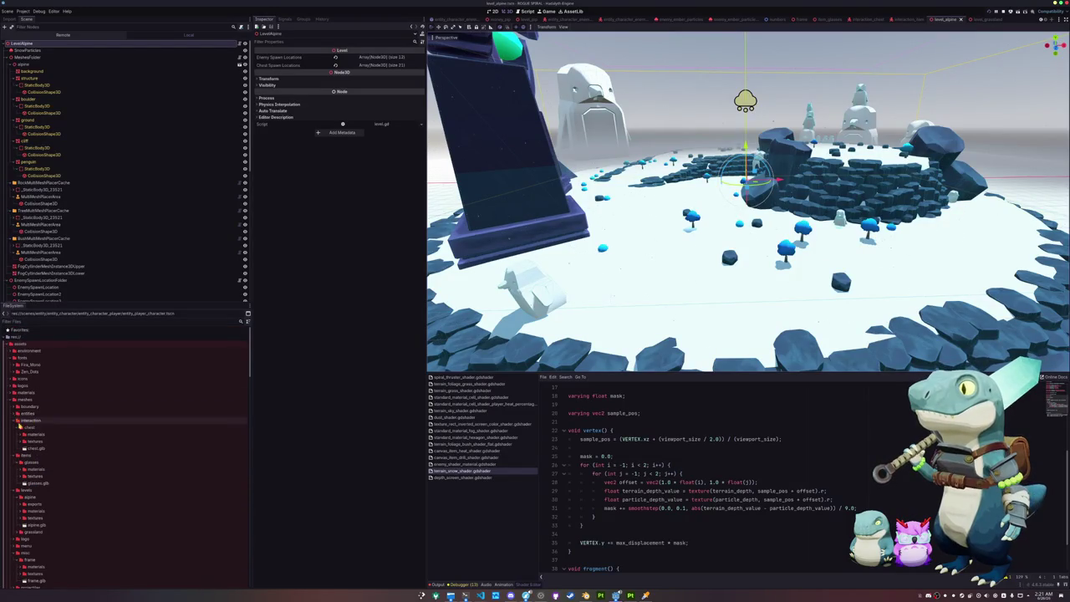
scroll(32, 427, "down", 3)
double_click(36, 446)
left_click(50, 453)
left_click(53, 460)
left_click(57, 466)
key("ctrl+d")
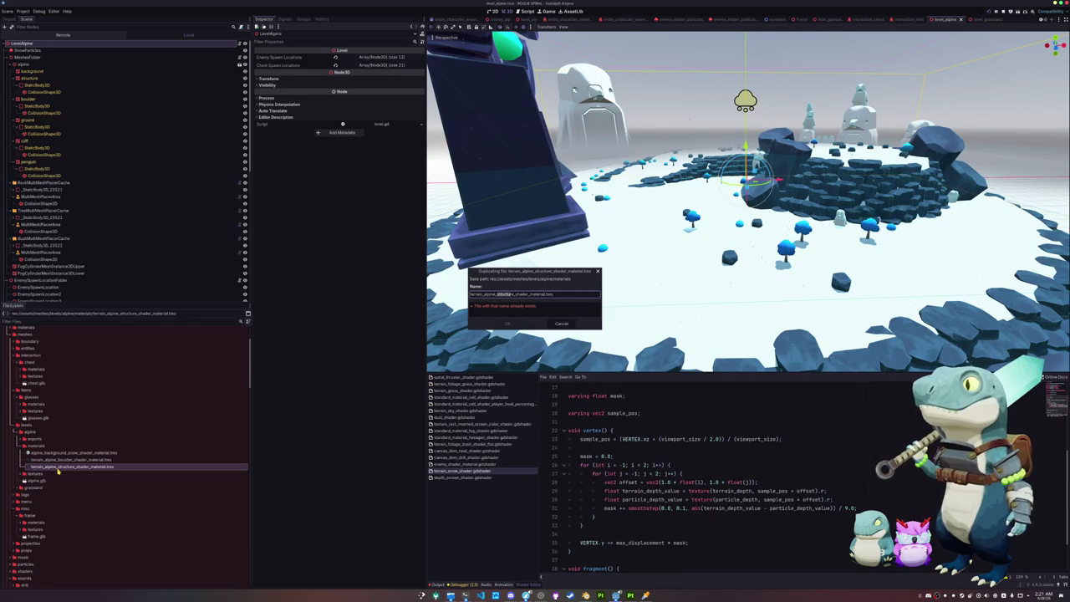
type("in")
key("Return")
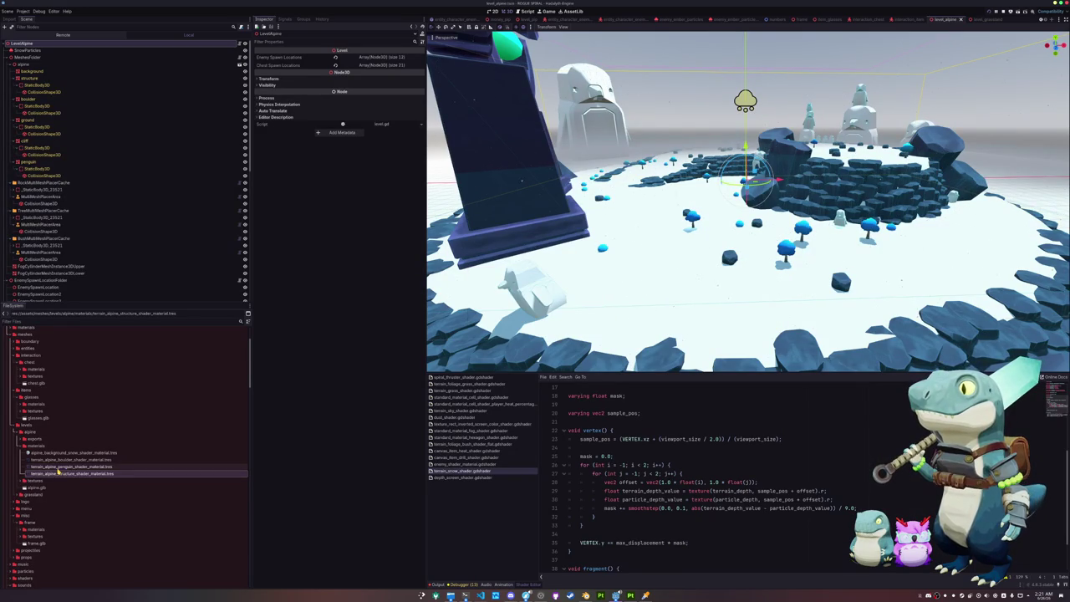
Load the penguin texture as the new material's Albedo Texture.
left_click(60, 467)
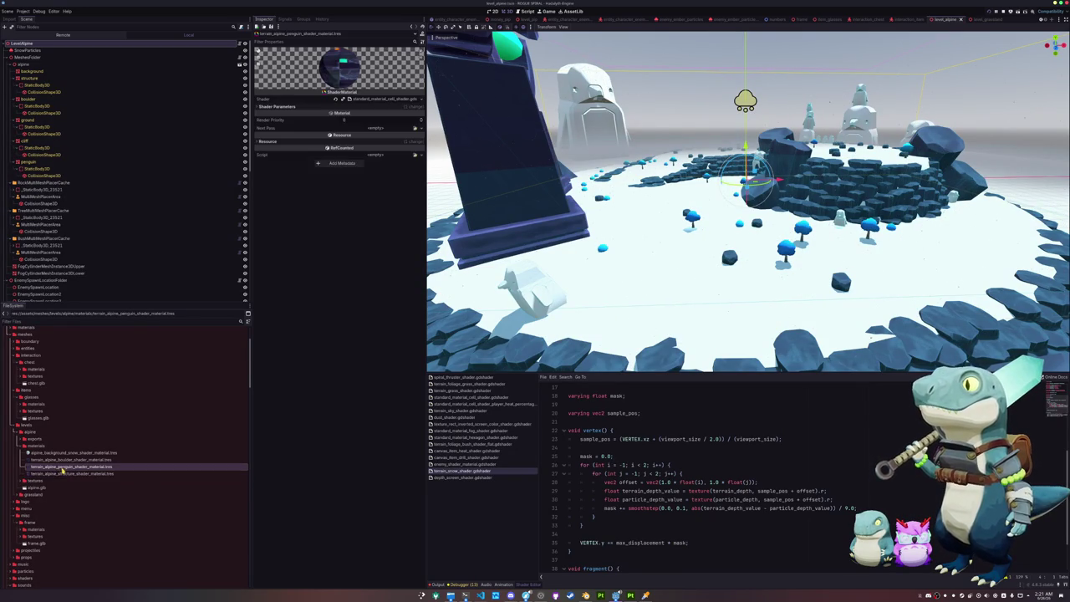
left_click(404, 107)
left_click(386, 119)
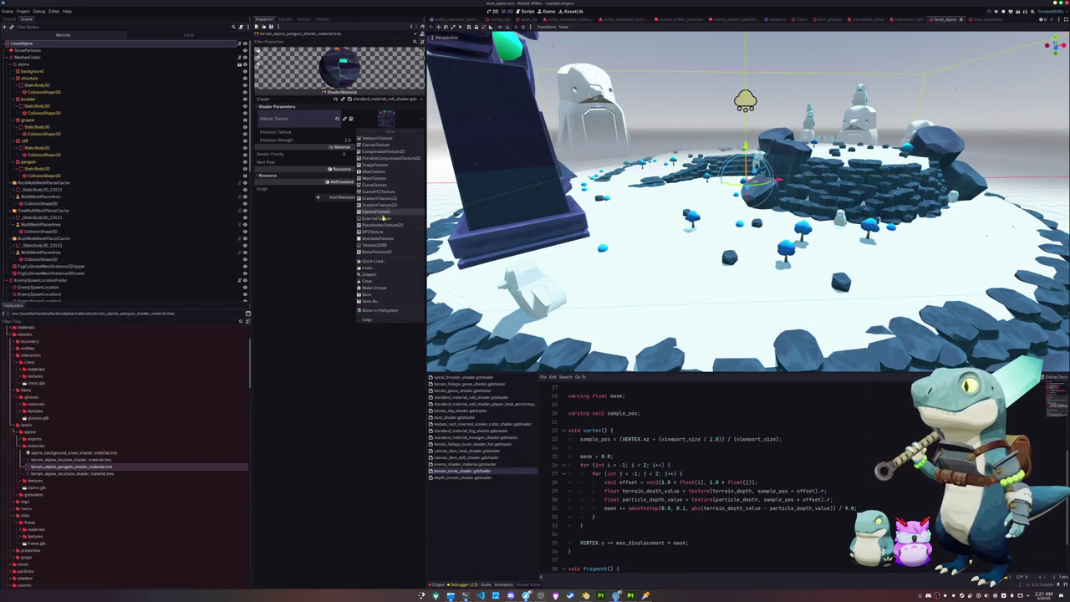
left_click(373, 261)
type("penguin")
key("Return")
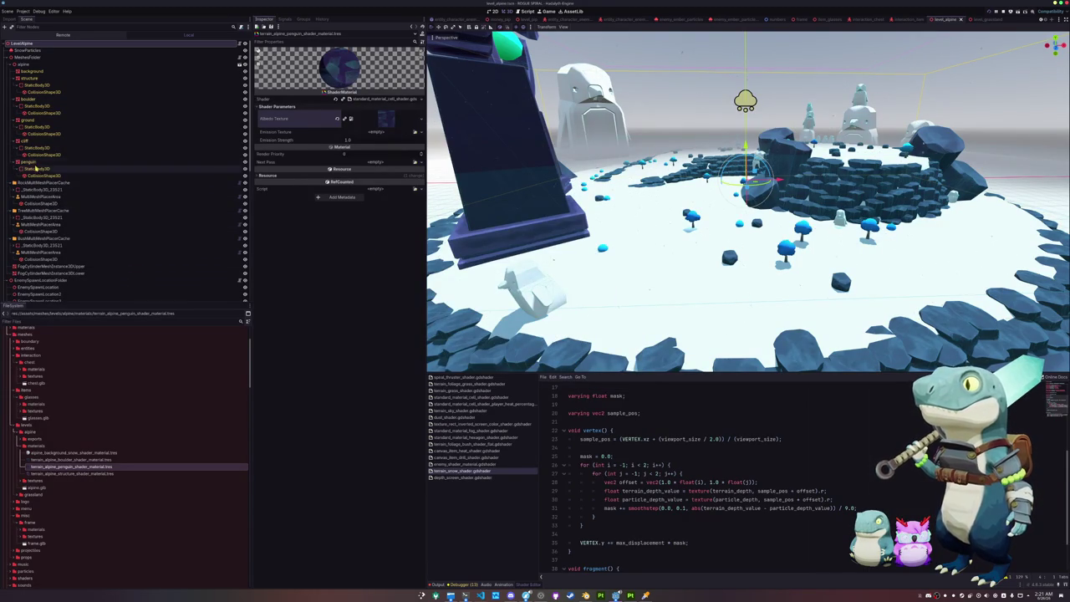
Set the penguin node's Material Override to terrain_alpine_penguin_shader_material.tres and run the game.
left_click(116, 162)
left_click(268, 93)
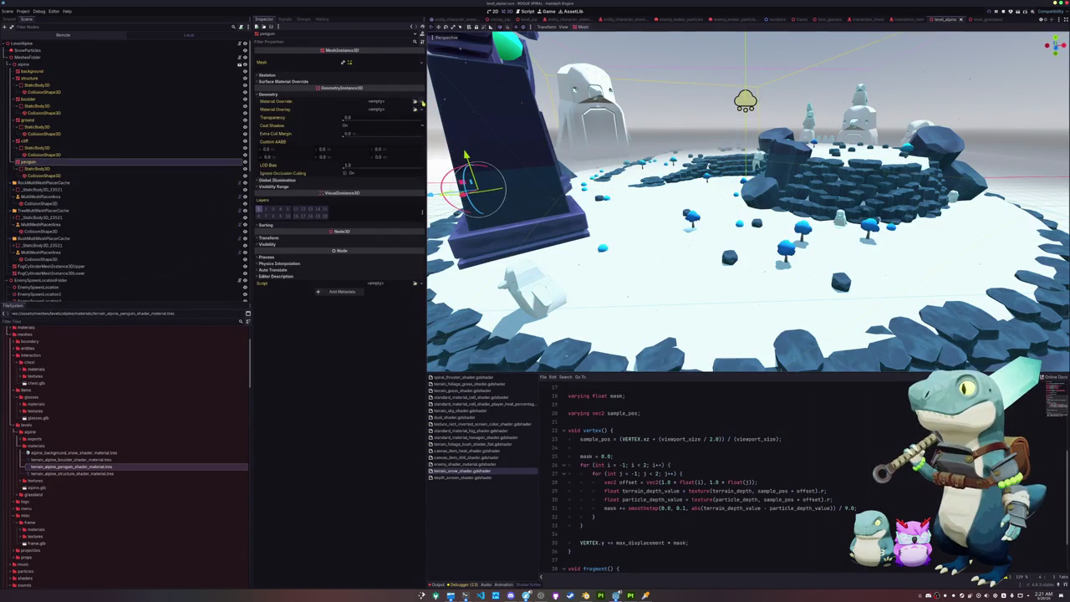
left_click(414, 101)
type("terrain_penguin")
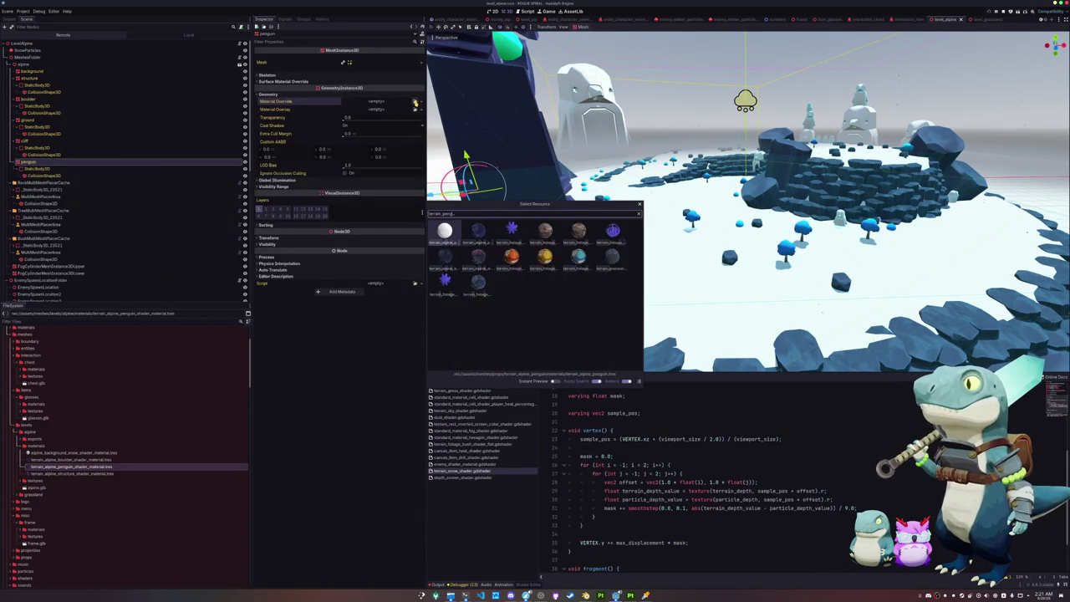
left_click(477, 230)
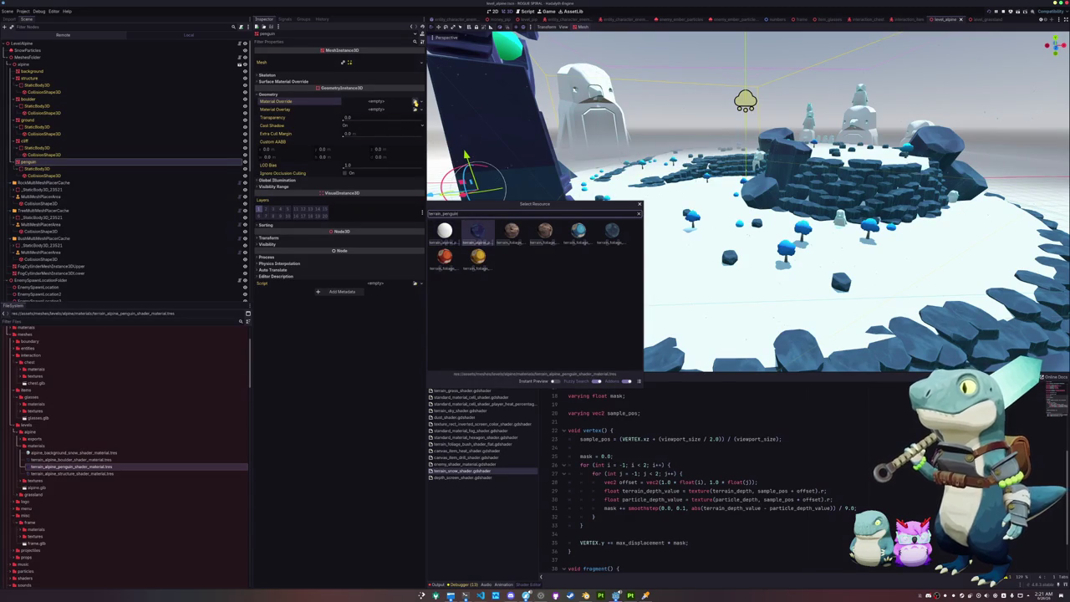
key("Return")
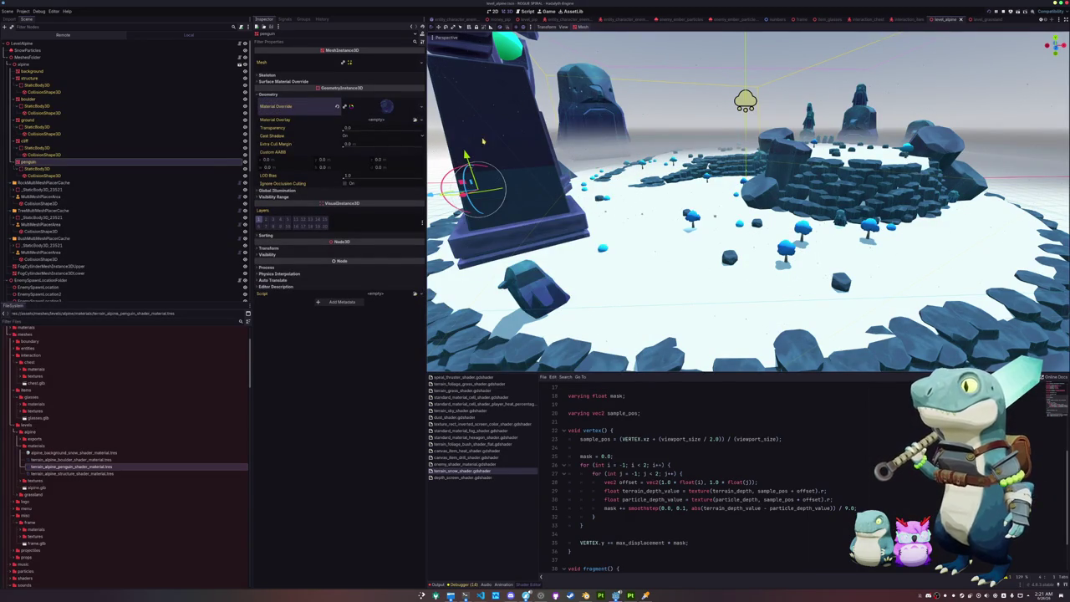
key("F5")
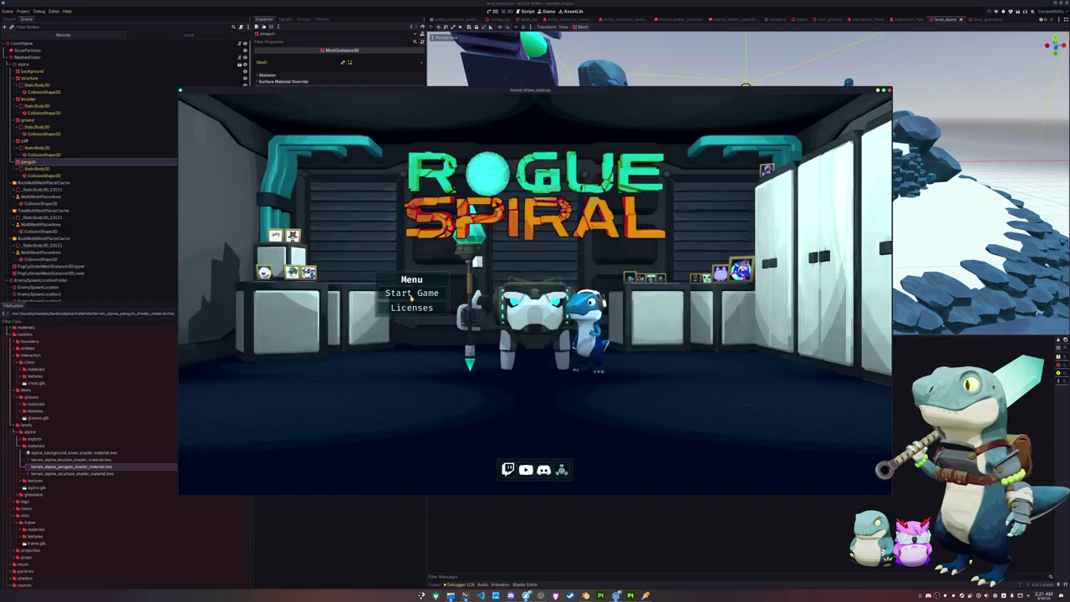
Start a new game, walk the Alpine level to see the dark blue statues, then pause and stop.
left_click(412, 292)
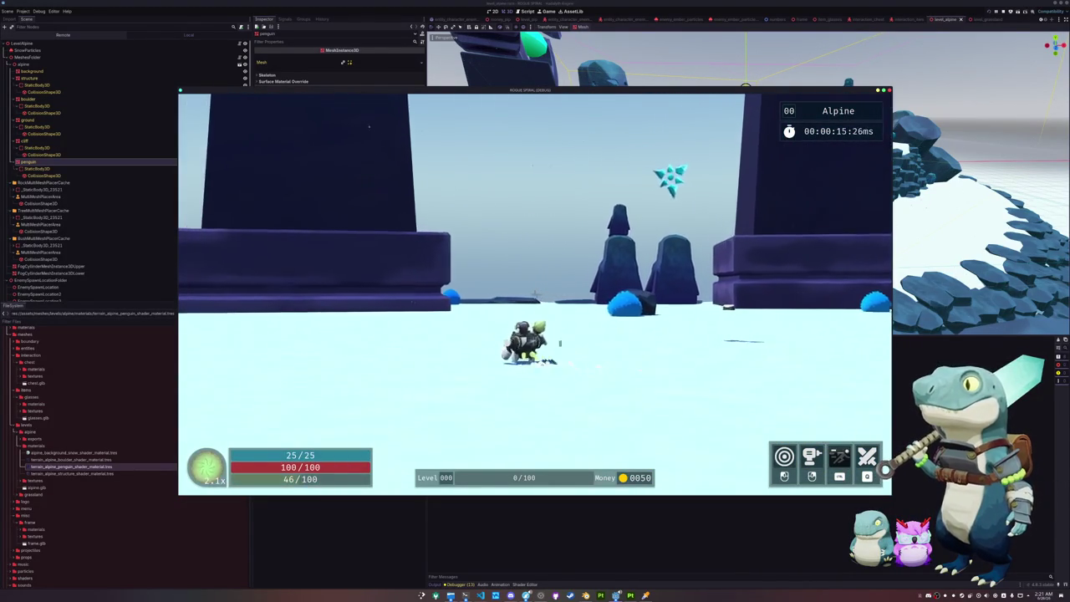
key("Escape")
key("F8")
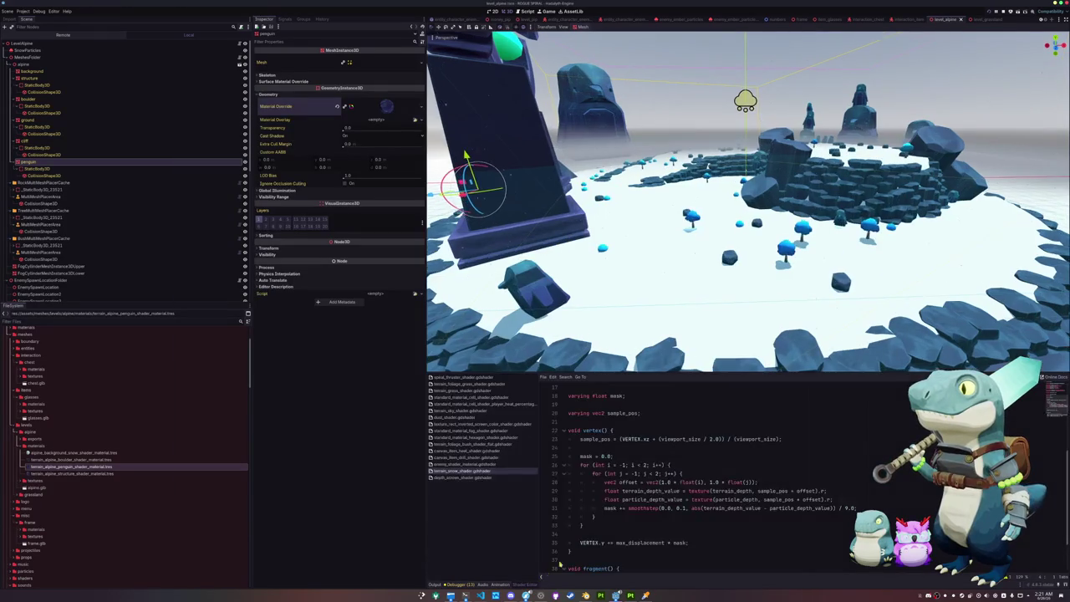
Copy the snow_noise texture lookup from the vertex function.
scroll(588, 462, "down", 1)
scroll(613, 488, "up", 7)
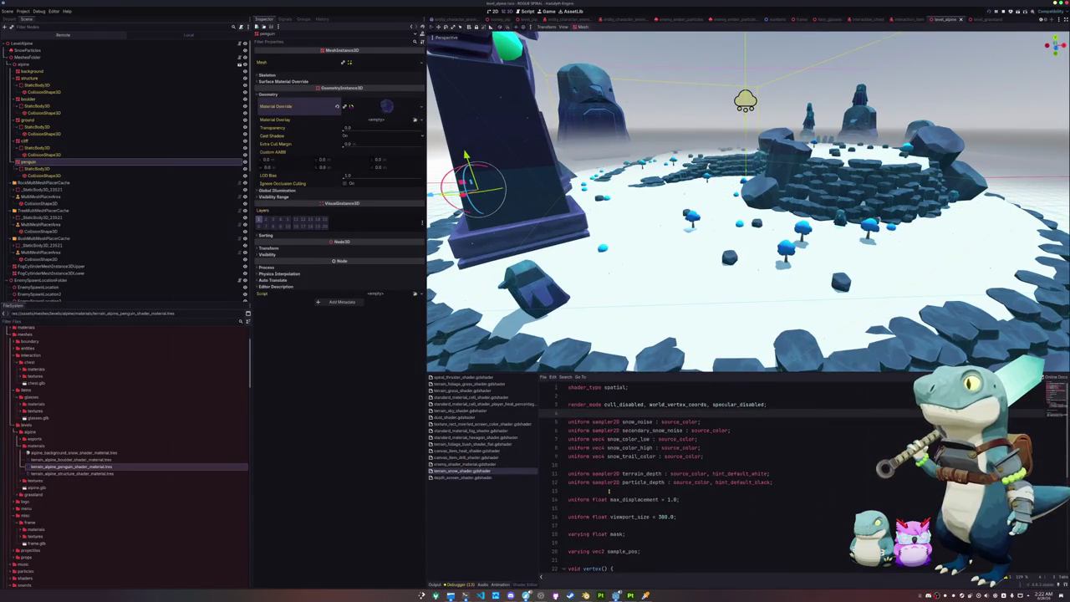
scroll(601, 495, "down", 7)
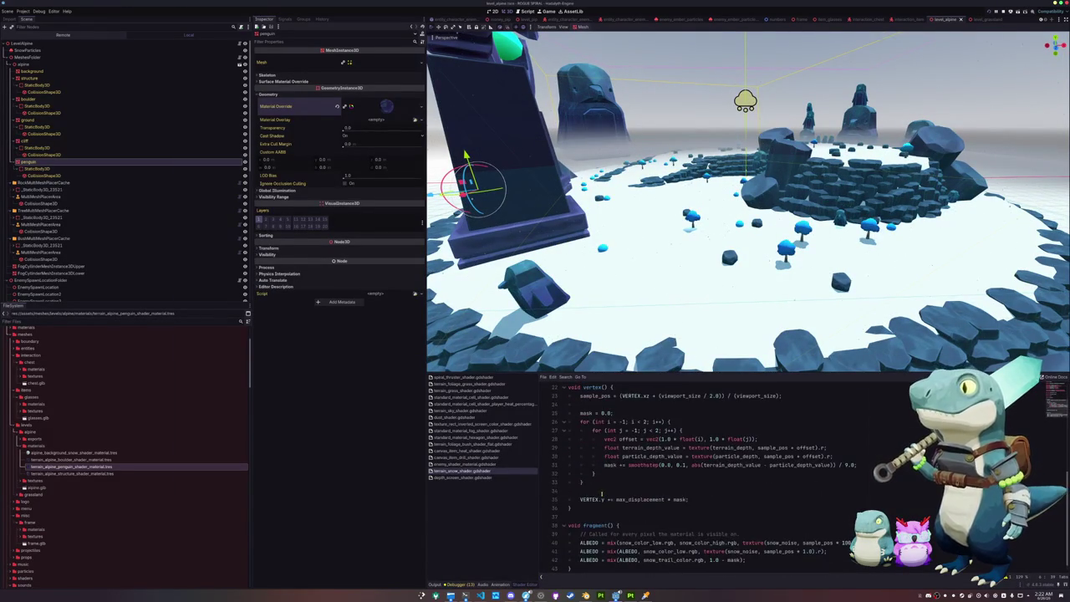
left_click(607, 491)
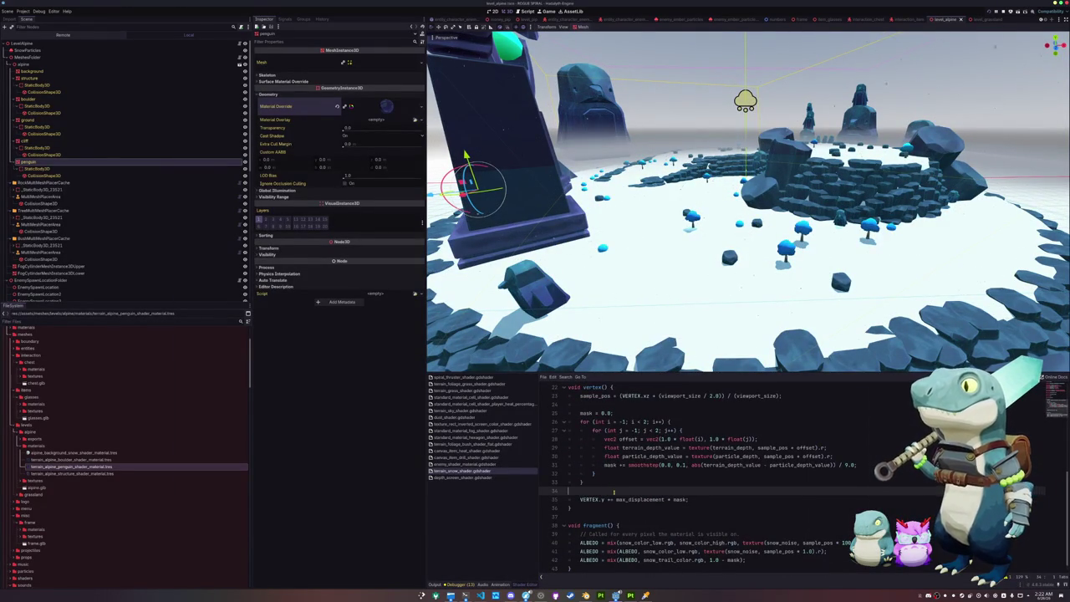
scroll(618, 496, "down", 1)
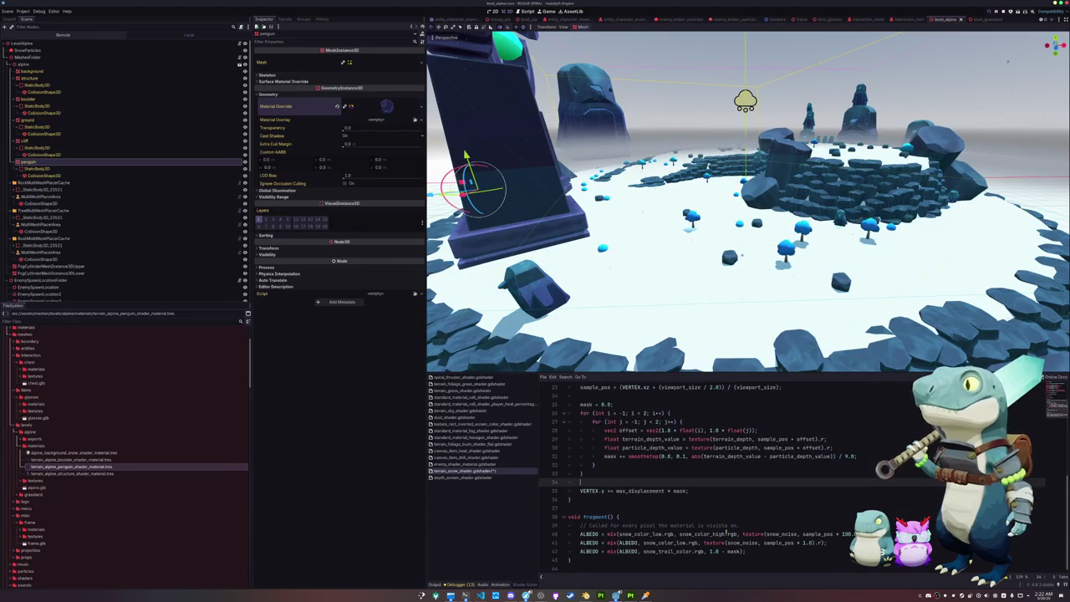
left_click_drag(703, 543, 820, 542)
key("ctrl+c")
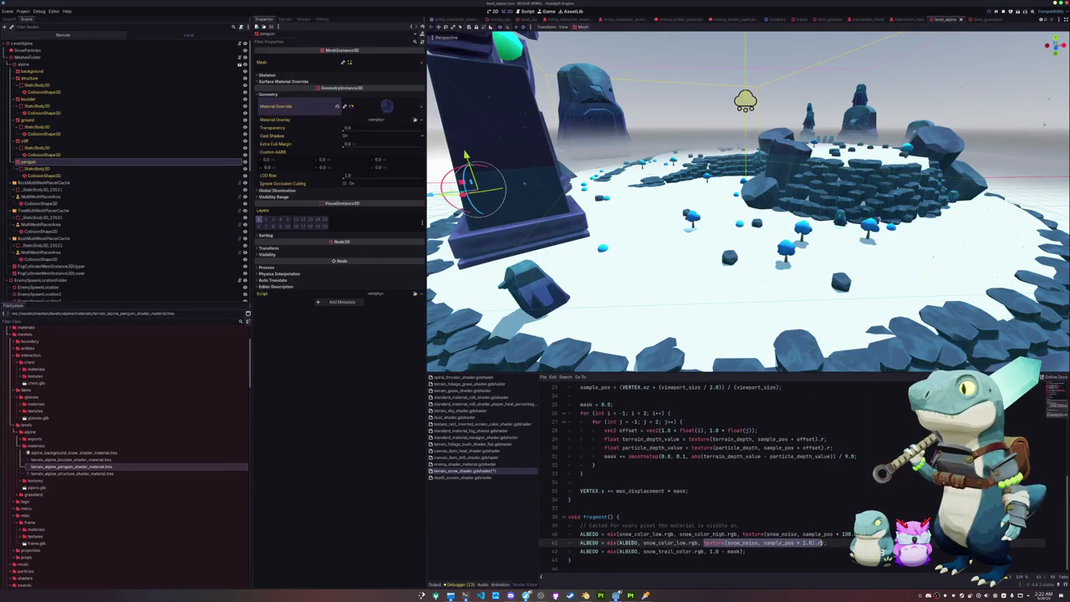
Add line 36: VERTEX.y += texture(snow_noise, sample_pos * 1.0).r * max_displacement * 0.25.
scroll(705, 515, "up", 3)
left_click(705, 516)
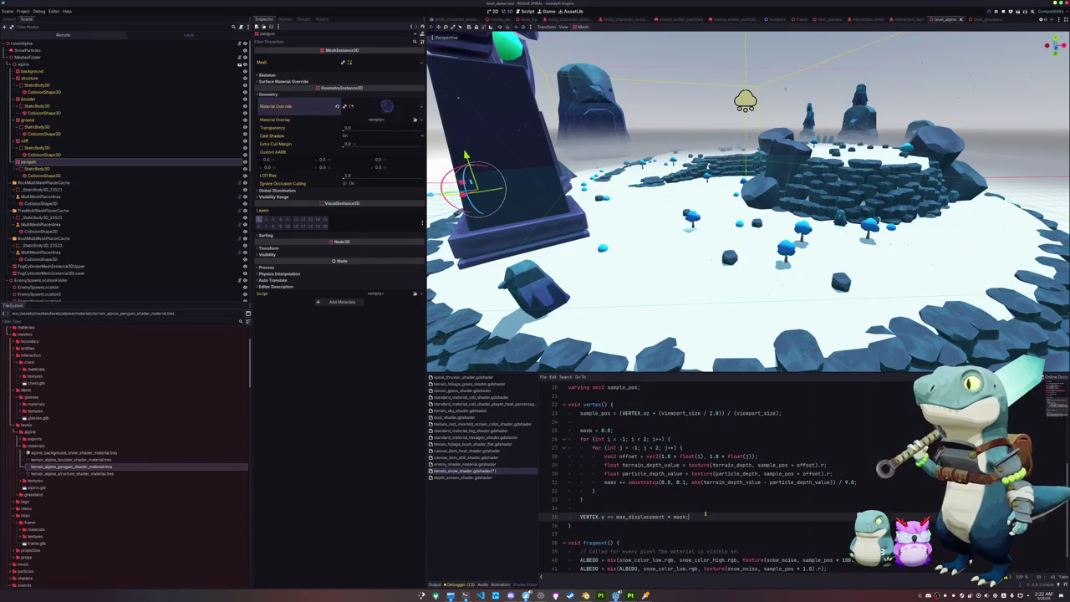
key("Return")
type("VERTEX.y +=")
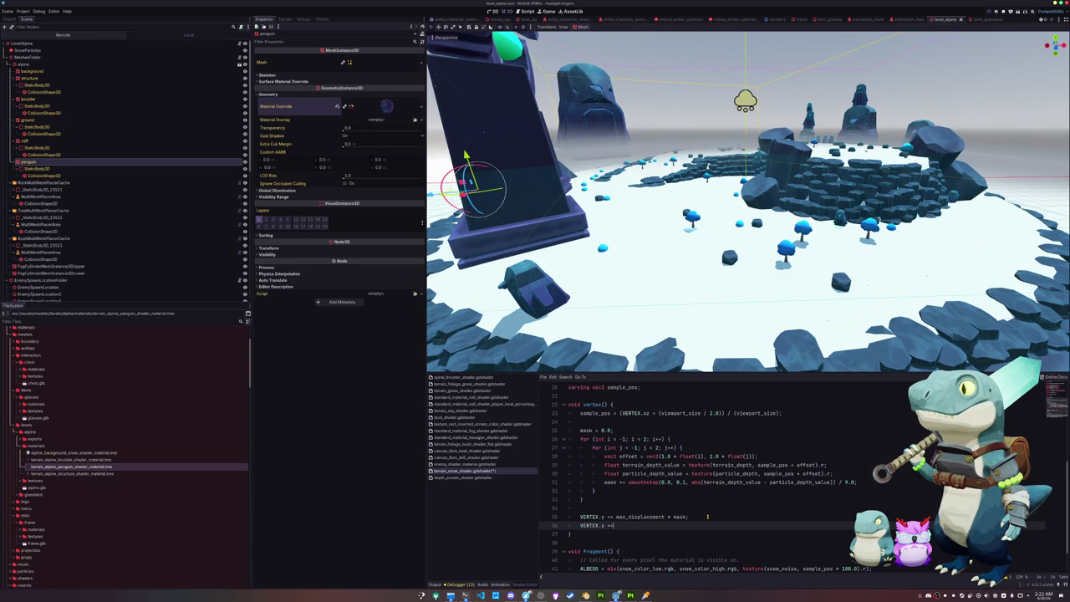
key("ctrl+v")
type(".r")
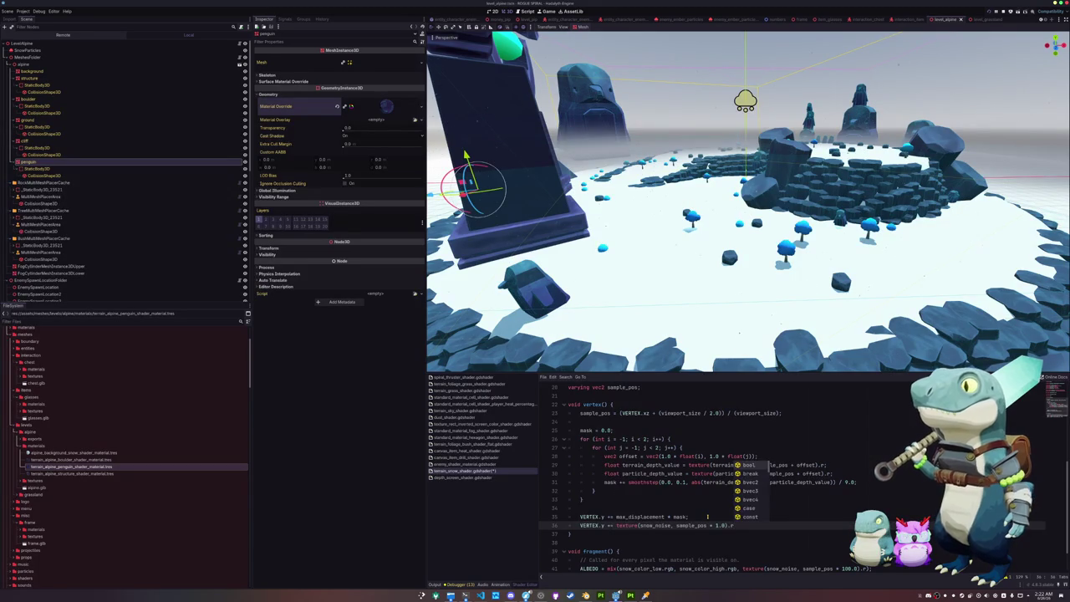
type(" * max_")
key("Return")
type("25;")
key("Down")
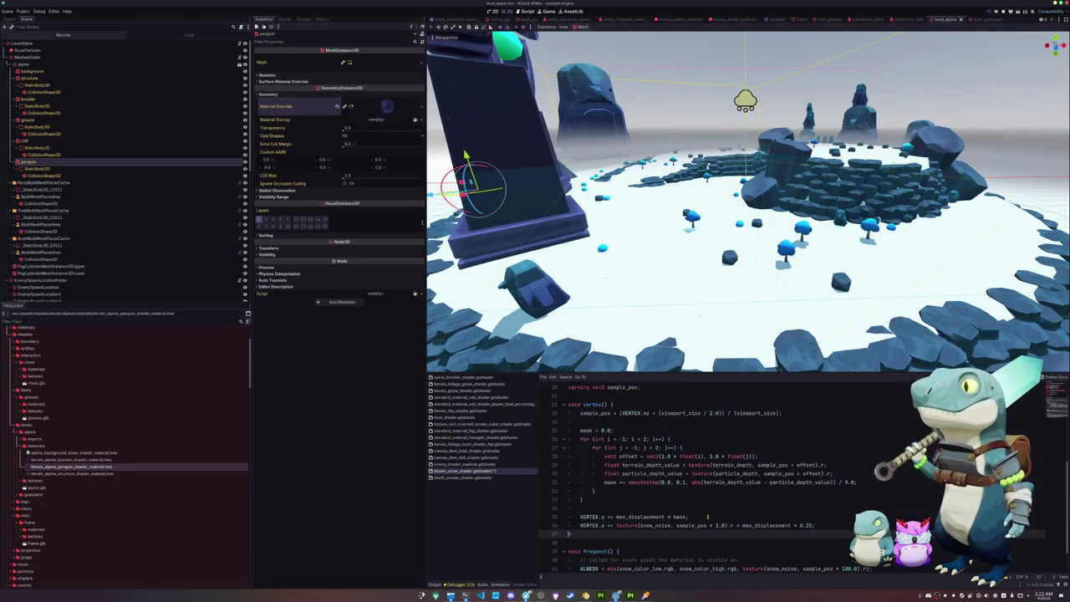
scroll(677, 254, "up", 5)
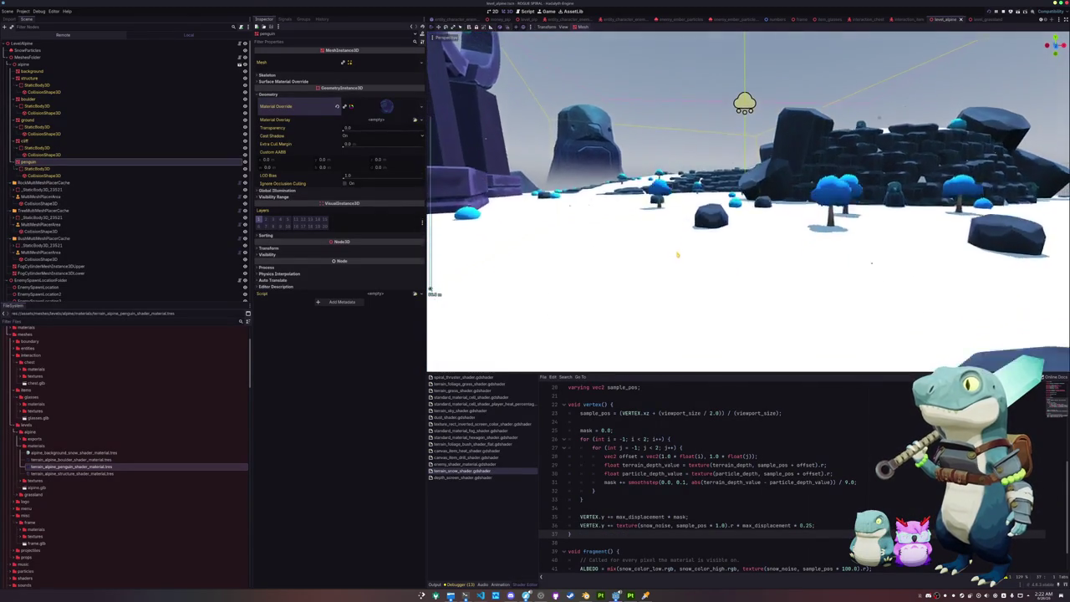
Raise the snow-noise displacement multiplier through 1.0, 2.0 and 3.0, inspecting the snow.
scroll(677, 255, "up", 5)
left_click(807, 525)
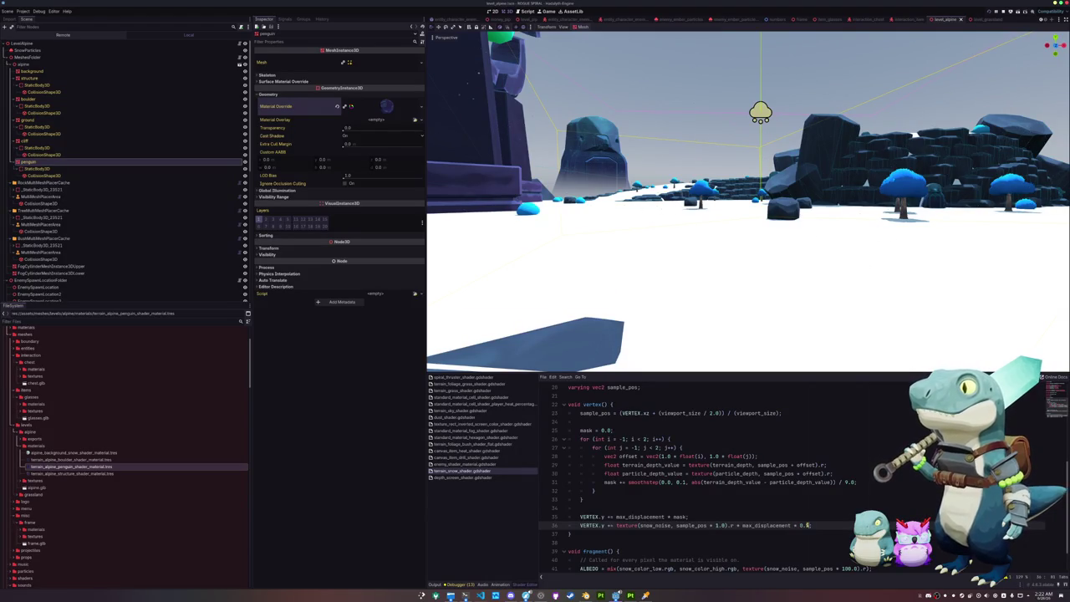
key("BackSpace")
key("BackSpace")
key("BackSpace")
type("1.0")
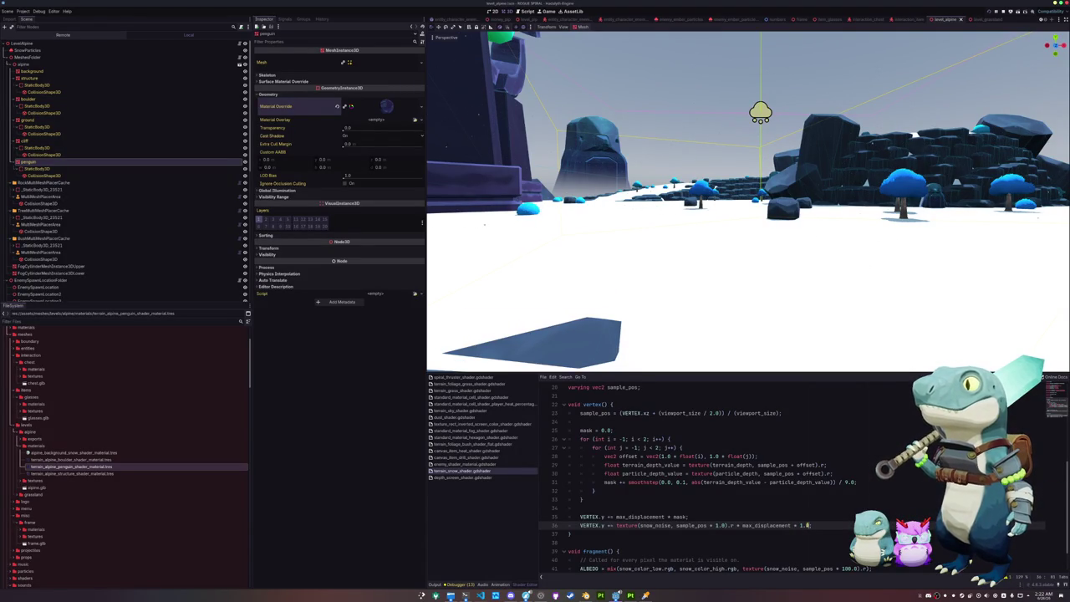
key("BackSpace")
key("BackSpace")
key("BackSpace")
type("2.0")
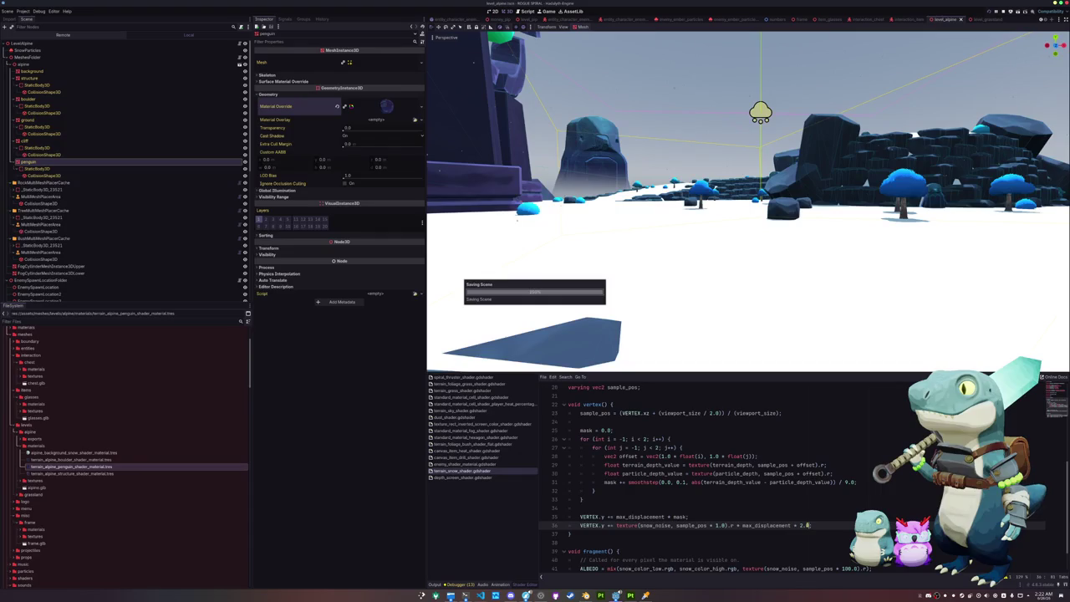
key("BackSpace")
key("BackSpace")
key("BackSpace")
type("3.0")
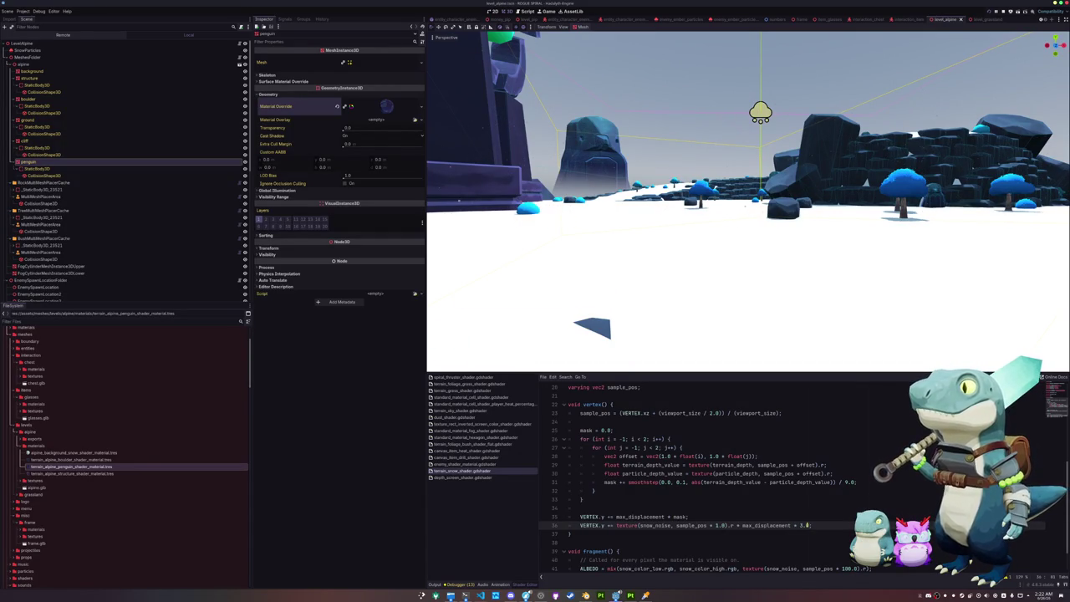
mouse_move(746, 371)
left_mouse_down()
mouse_move(663, 270)
mouse_move(683, 271)
mouse_move(682, 287)
left_mouse_up()
type("5")
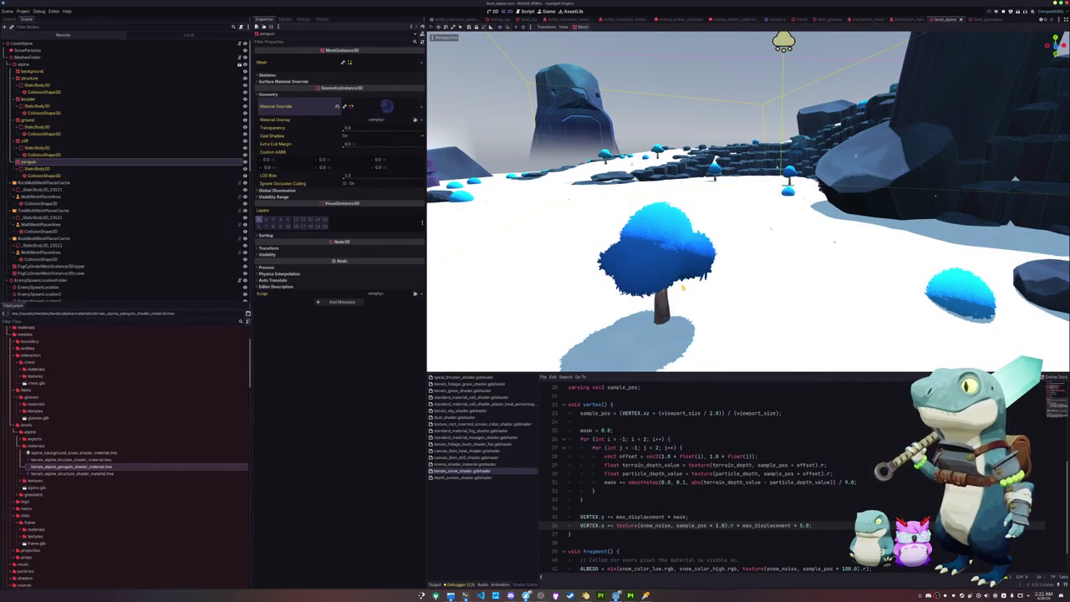
Set the multiplier to 10.0 and the noise sampling scale to 2.0, saving to preview.
type("10")
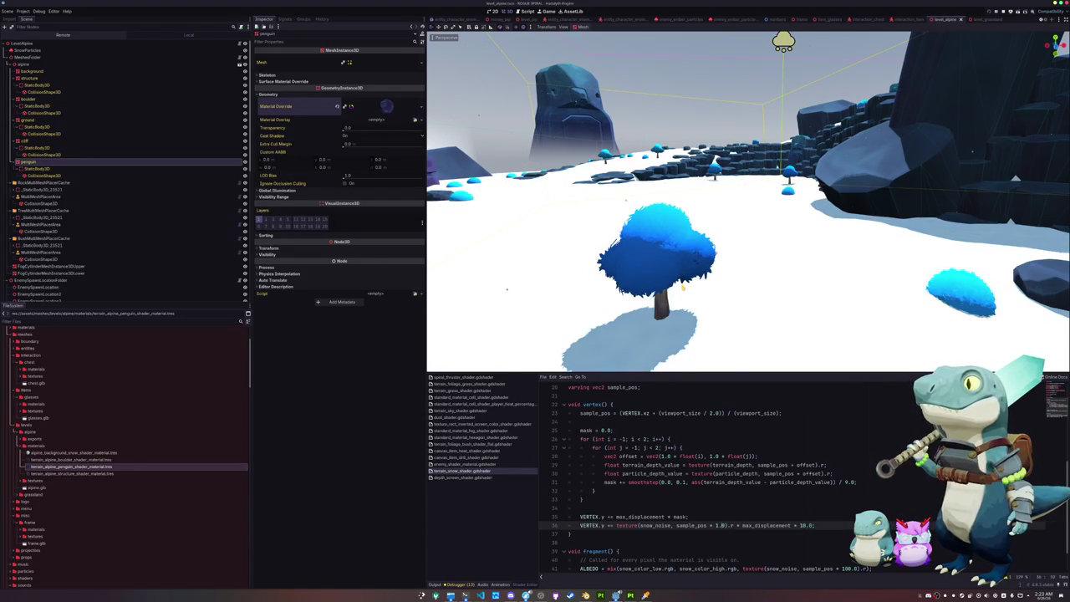
double_click(721, 525)
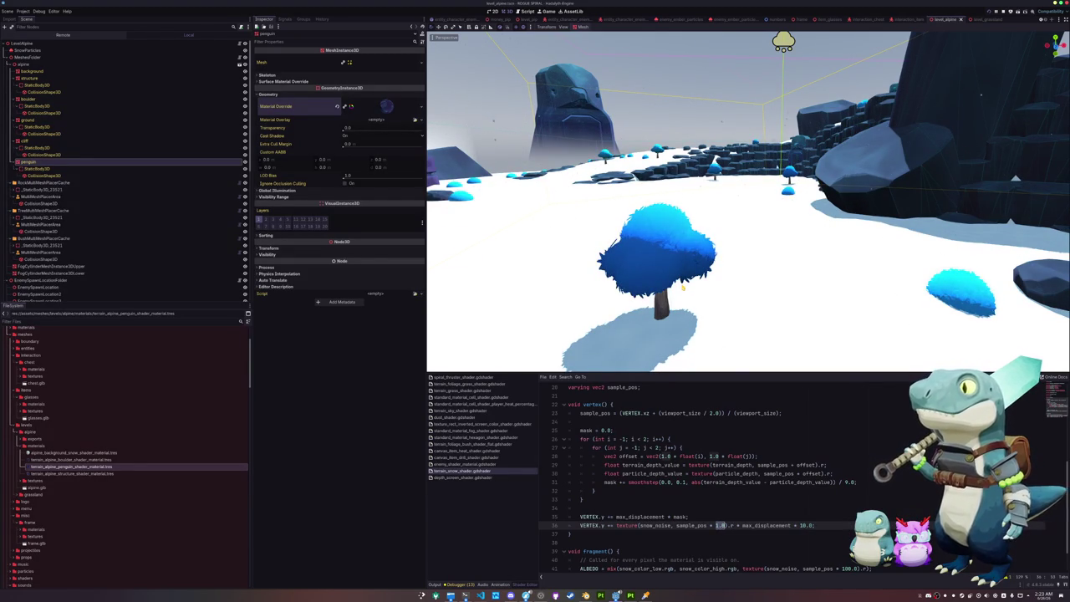
type("2.0")
key("ctrl+s")
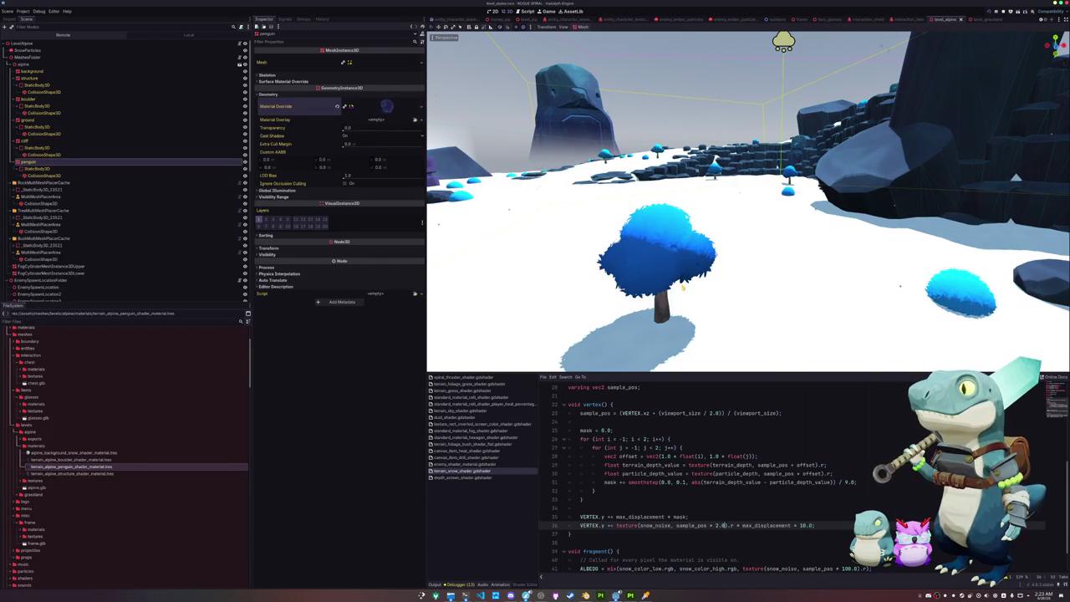
double_click(719, 525)
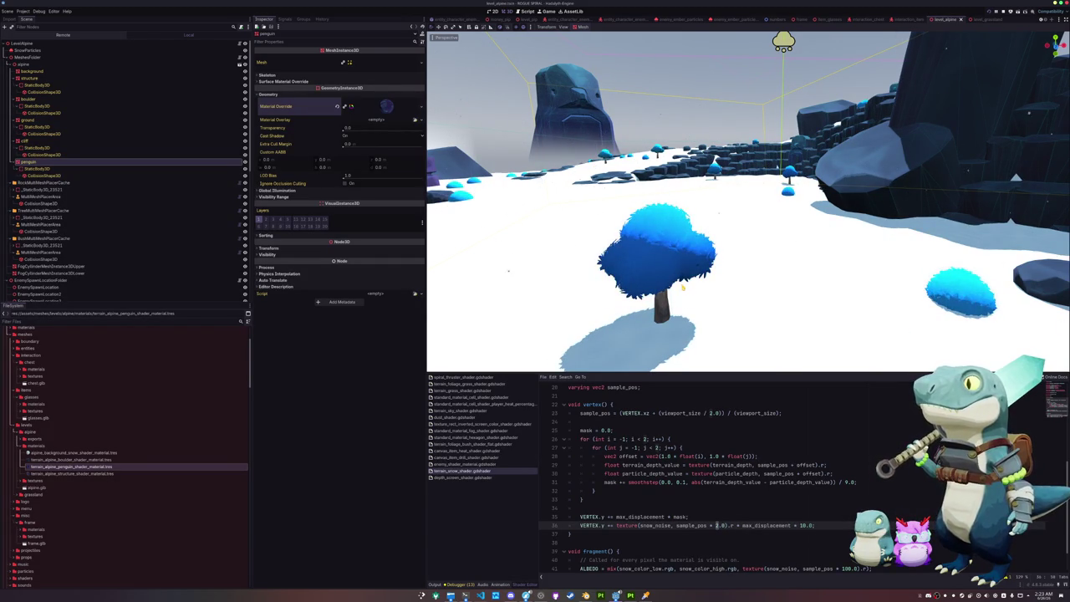
type("4")
key("ctrl+s")
type("5")
key("ctrl+s")
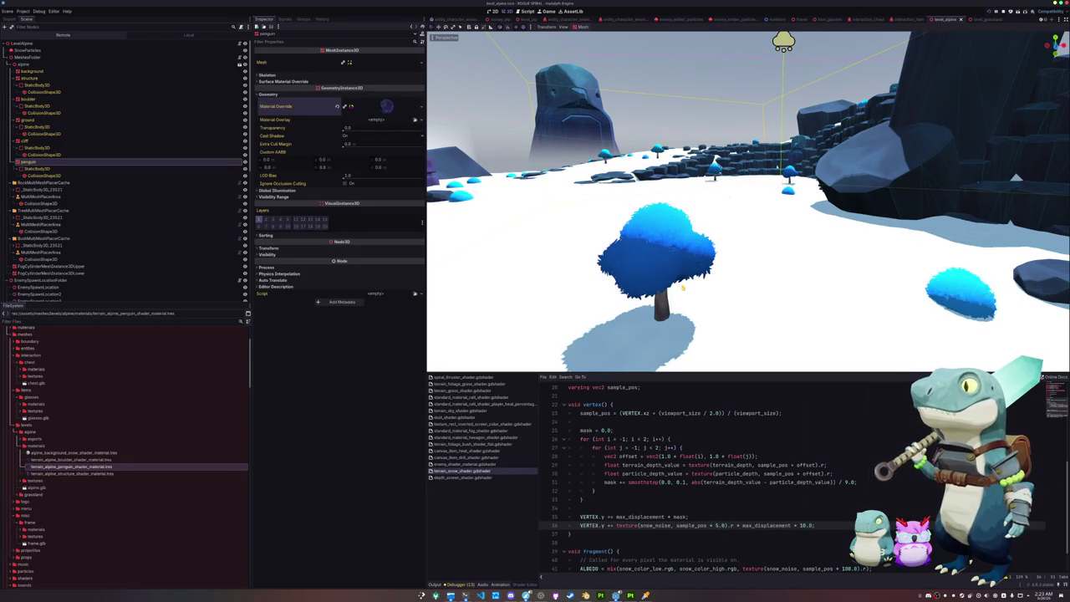
key("BackSpace")
type("2")
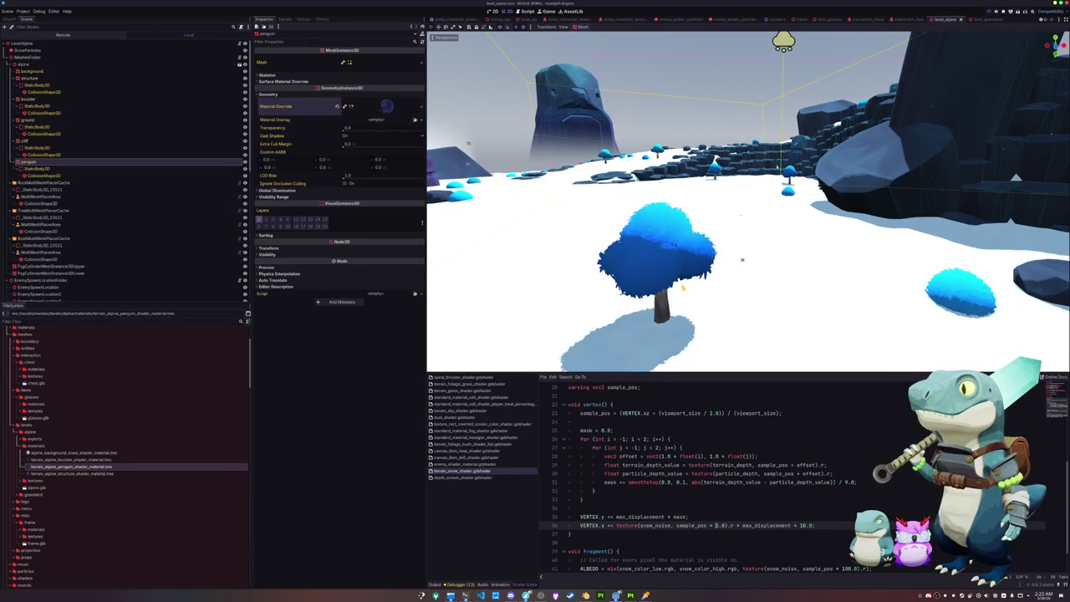
scroll(682, 287, "down", 10)
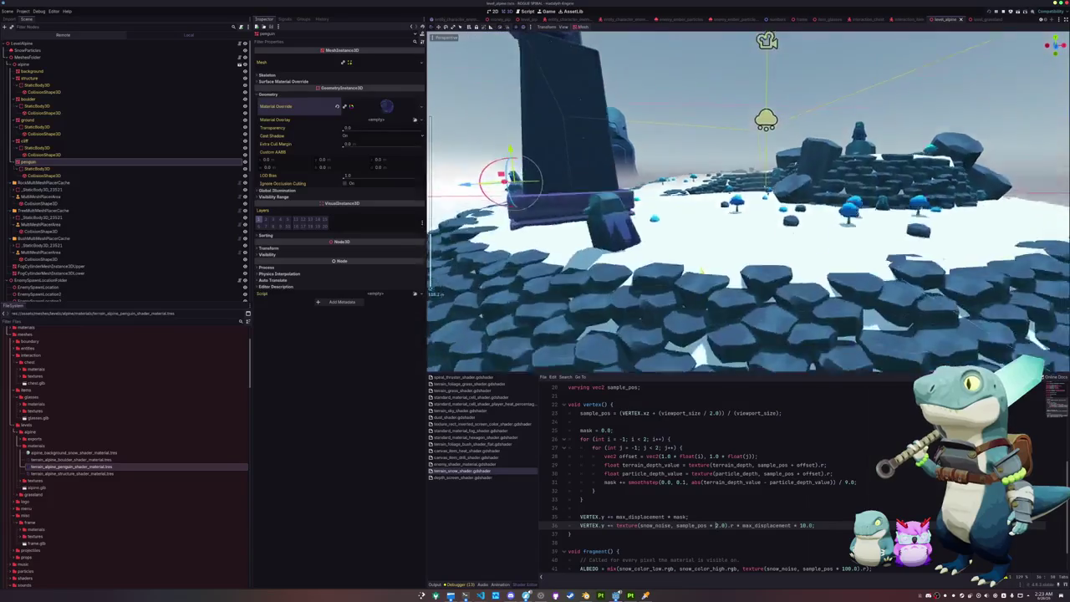
On line 42, set the fragment noise scale to 2 and name the texture snow_secondary_noise.
scroll(702, 267, "up", 10)
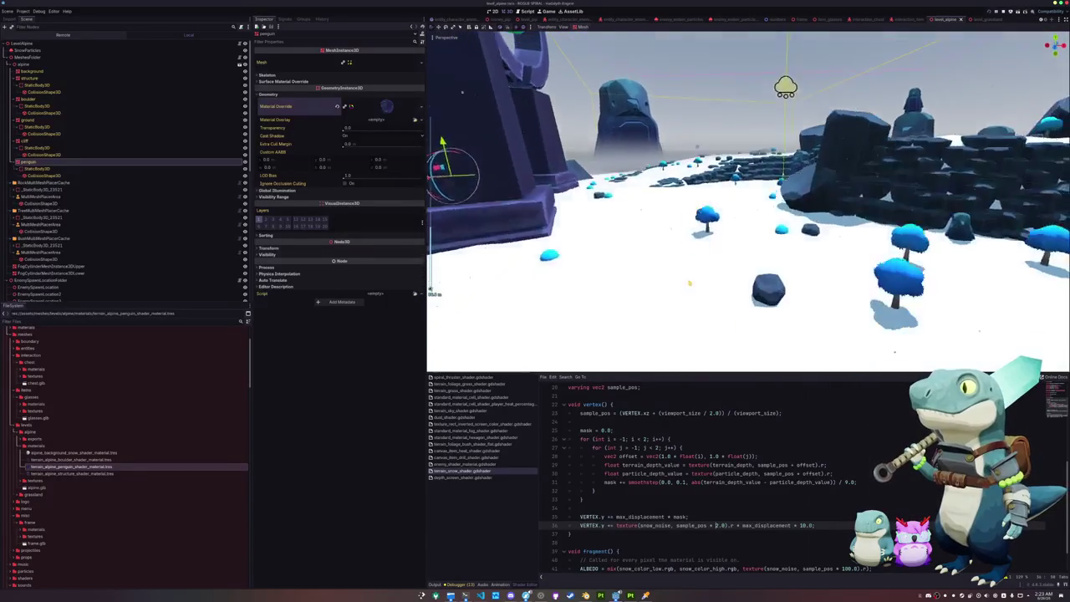
scroll(722, 482, "down", 2)
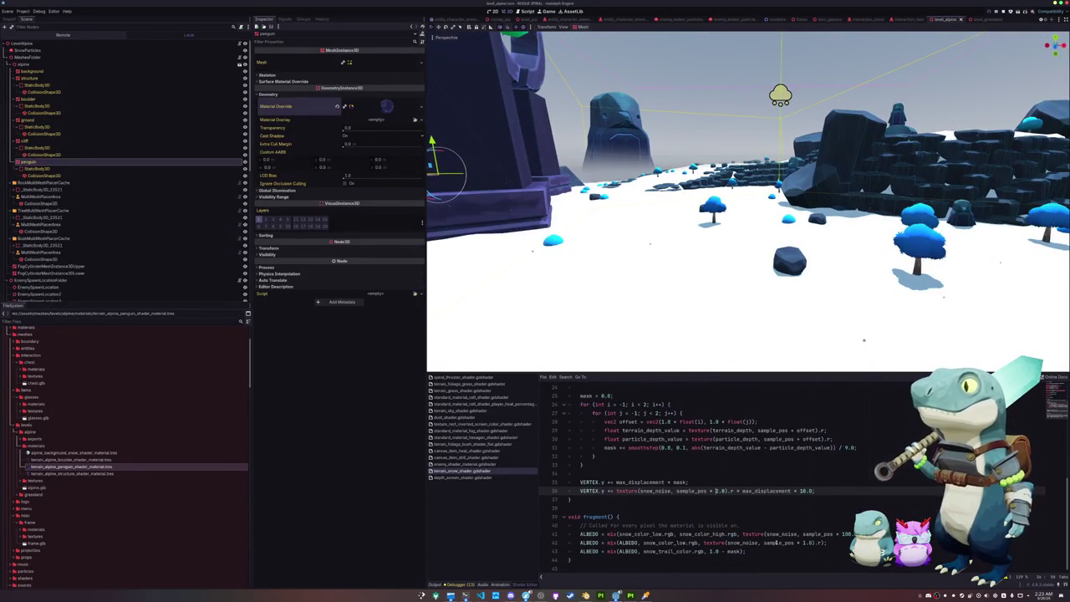
double_click(801, 542)
type("2")
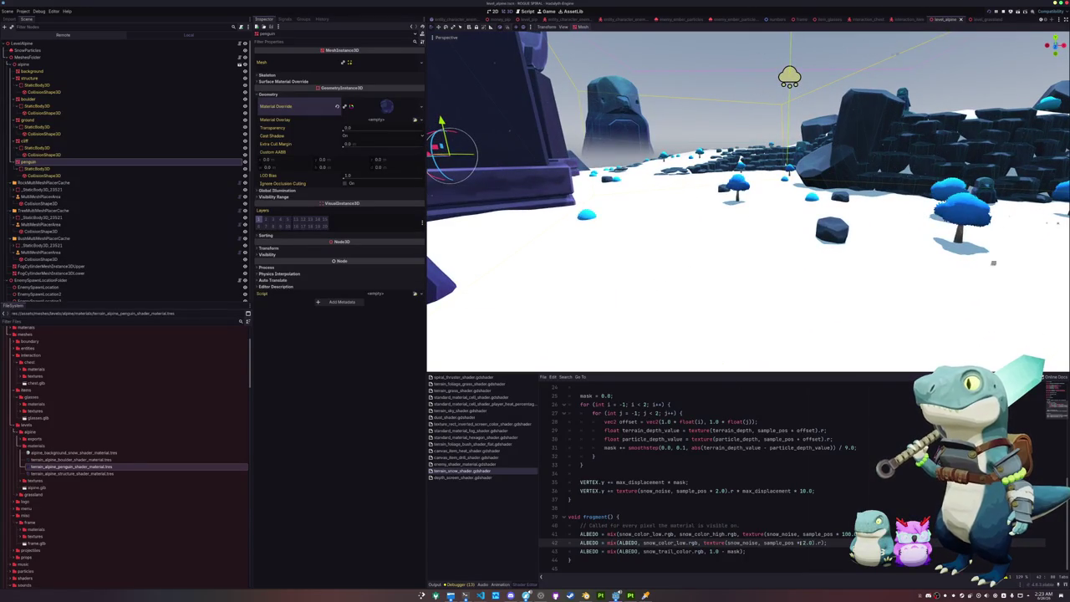
double_click(746, 543)
type("s")
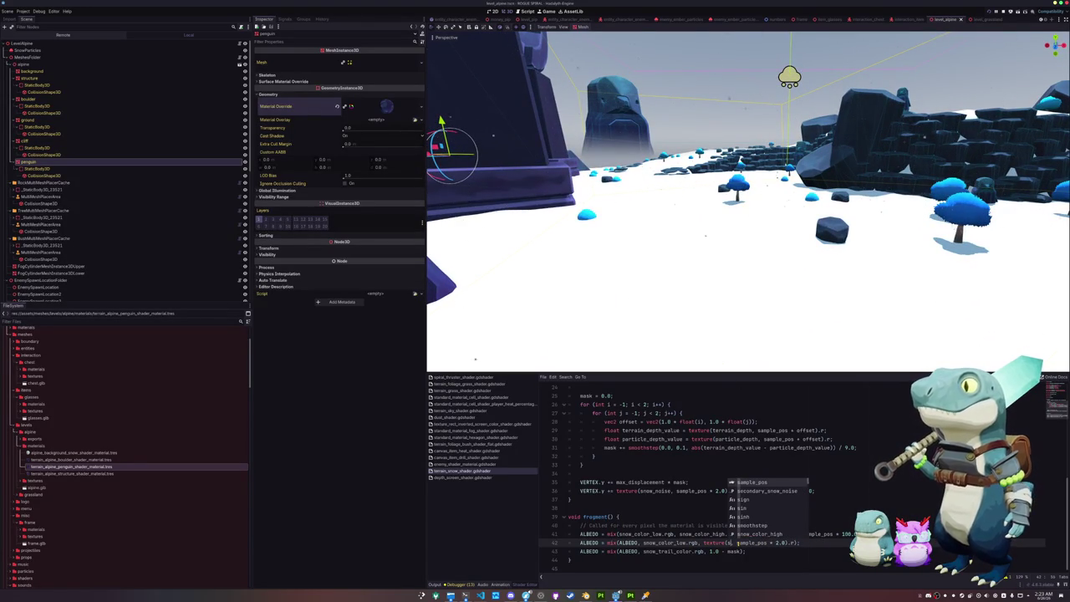
type("now_secondary_noise")
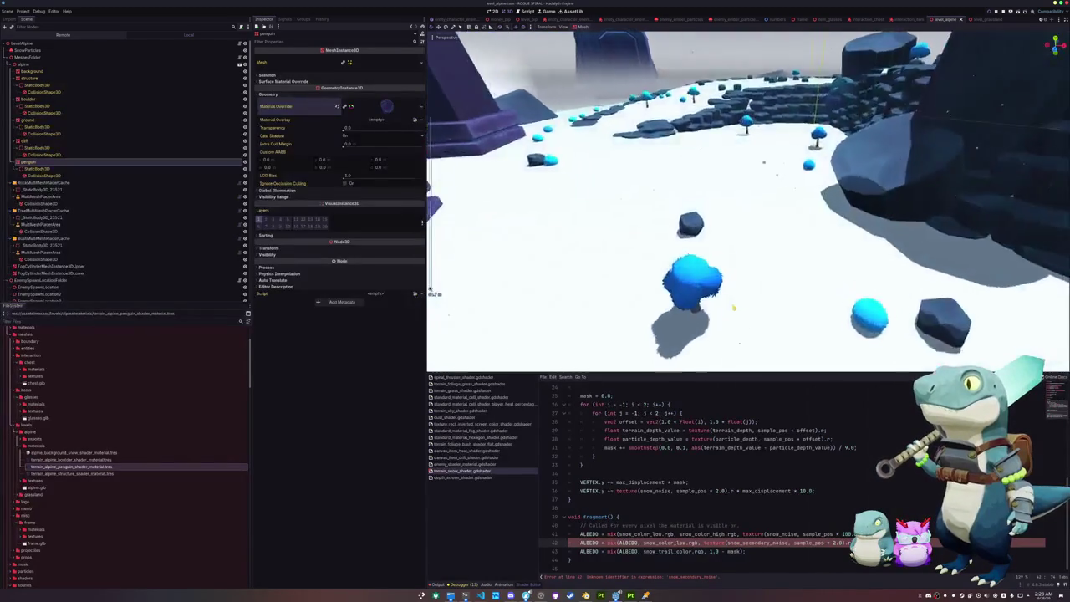
Rename the identifier on line 42 to secondary_snow_noise so the shader recompiles cleanly.
scroll(656, 485, "up", 5)
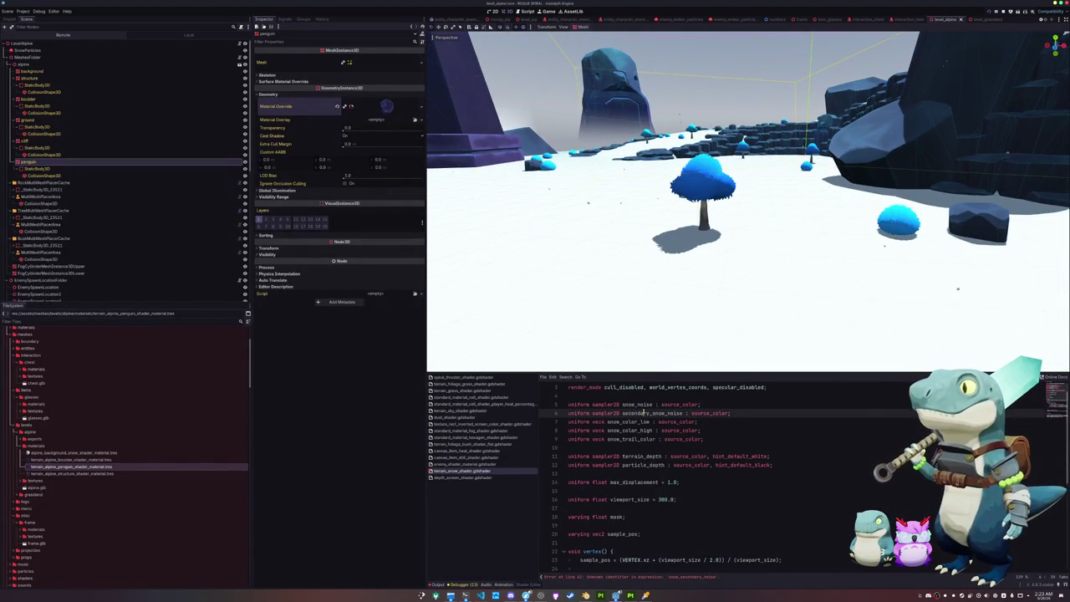
scroll(687, 500, "down", 5)
double_click(748, 542)
type("secondary_snow_noise")
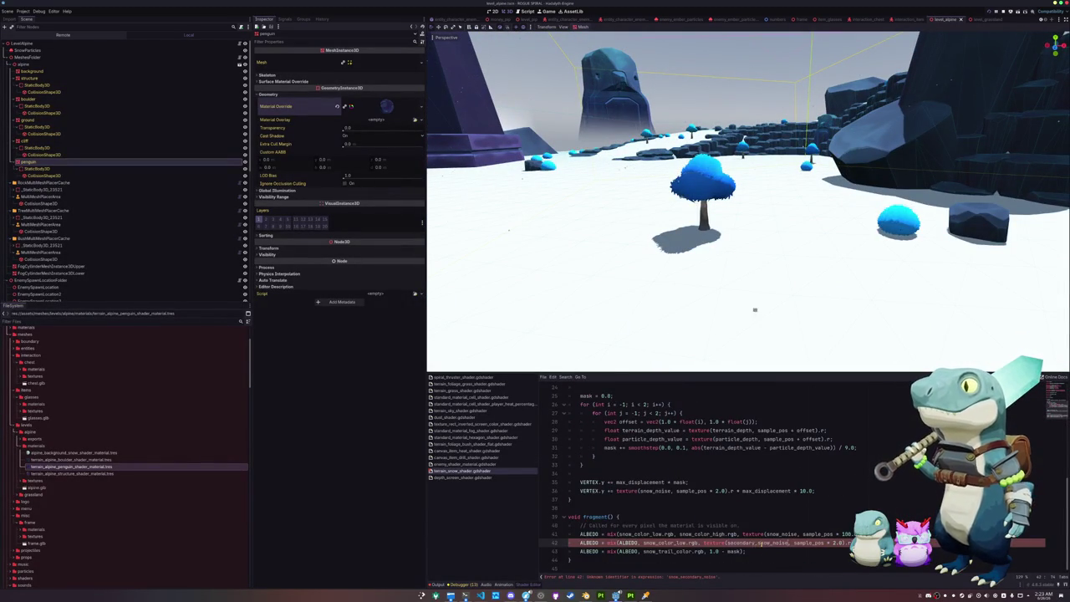
left_click(761, 554)
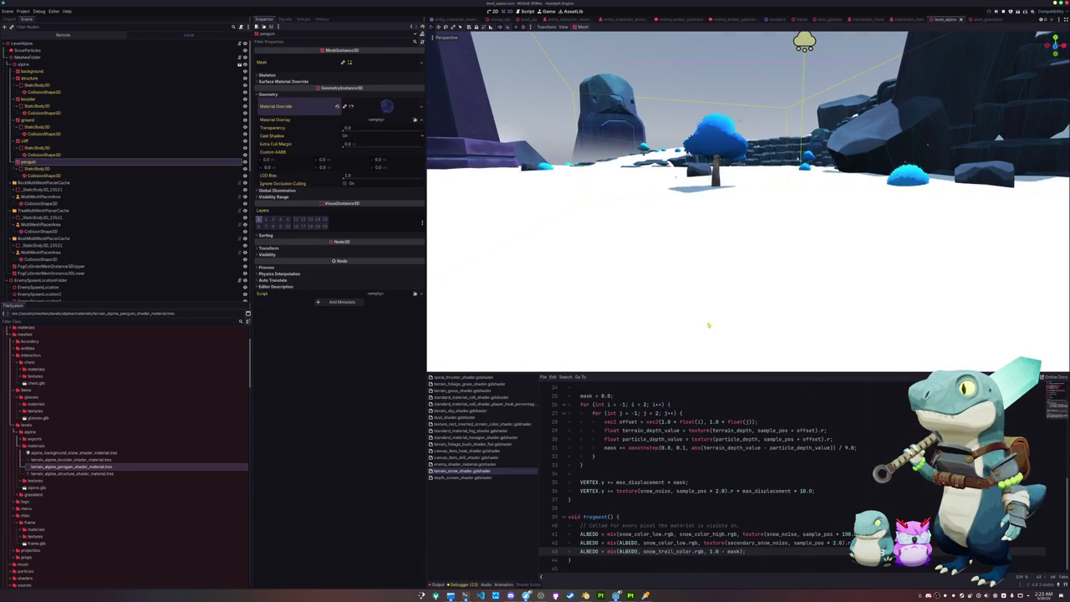
Review the 10 displacement multiplier on line 36, then select the boulder object.
scroll(787, 525, "up", 6)
scroll(673, 494, "down", 6)
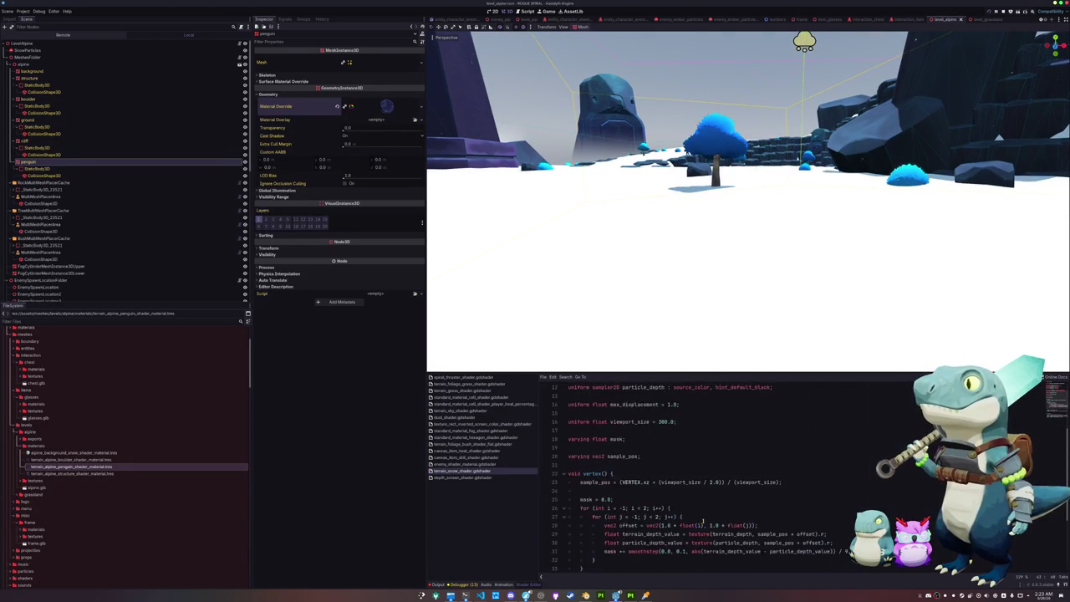
double_click(802, 490)
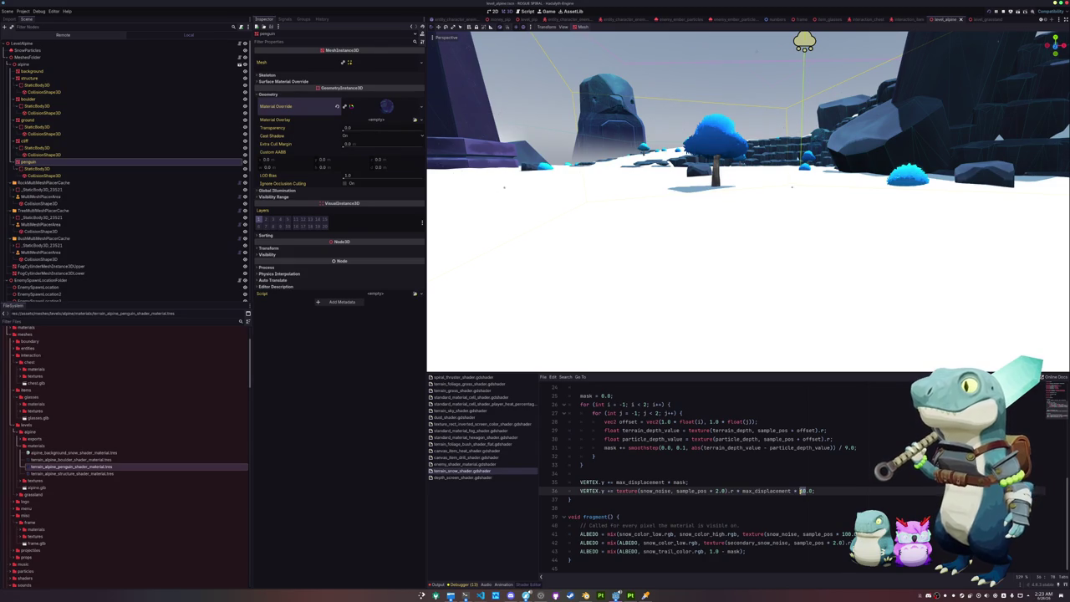
left_click(717, 491)
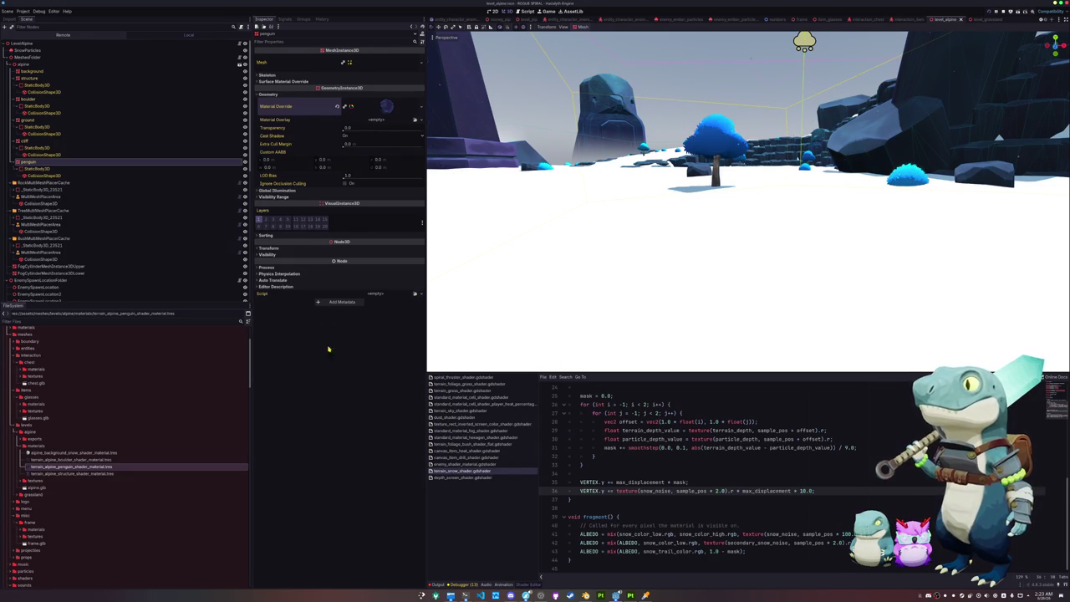
left_click(37, 98)
Set the ground material's Max Displacement shader parameter to 0.25.
left_click(33, 119)
left_click(309, 95)
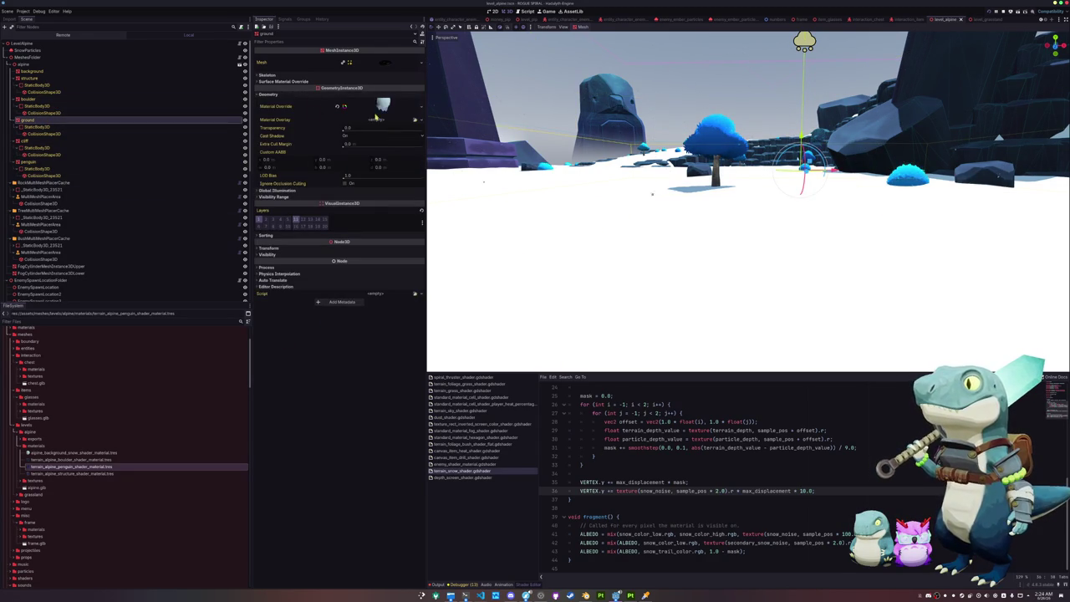
left_click(380, 106)
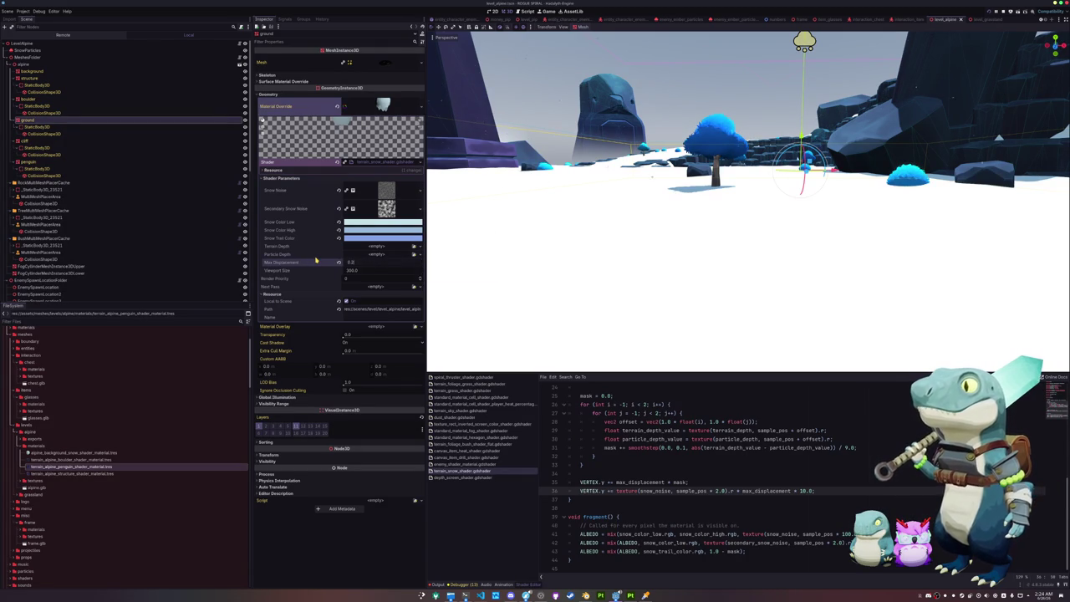
type("0.25")
key("Return")
Rewrite line 36 as (r - 0.5) * 2.0 * max_displacement * 2.0 and run the game.
left_click(799, 490)
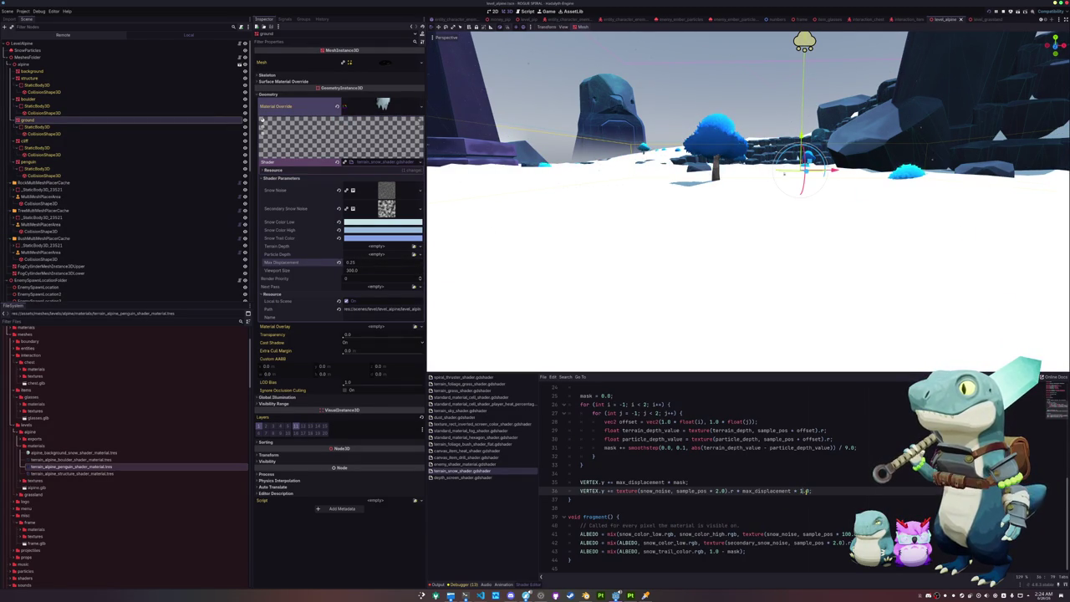
key("BackSpace")
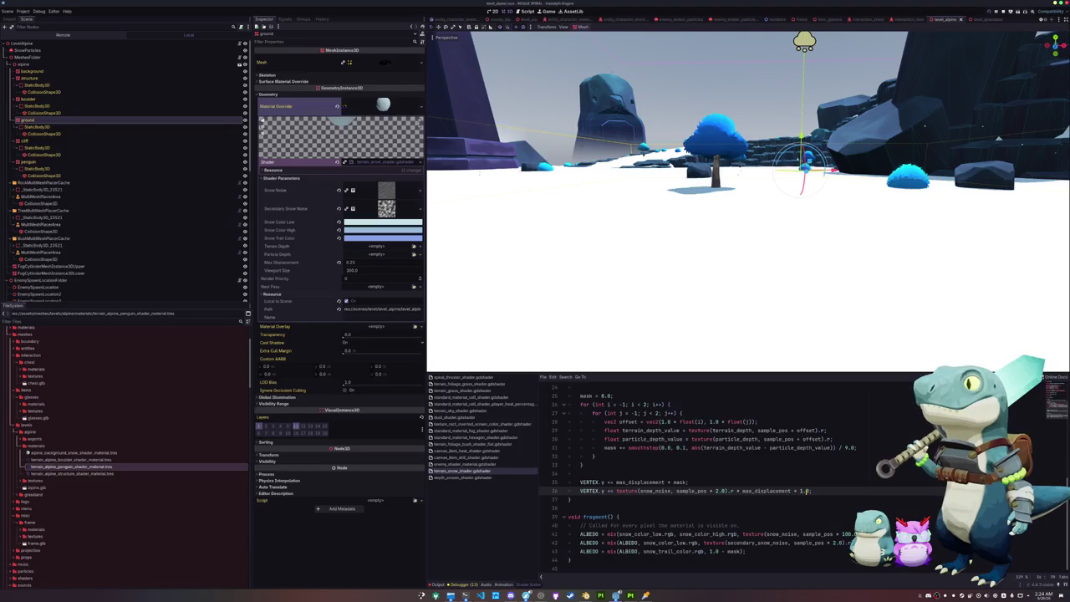
key("BackSpace")
key("BackSpace")
key("BackSpace")
type("2")
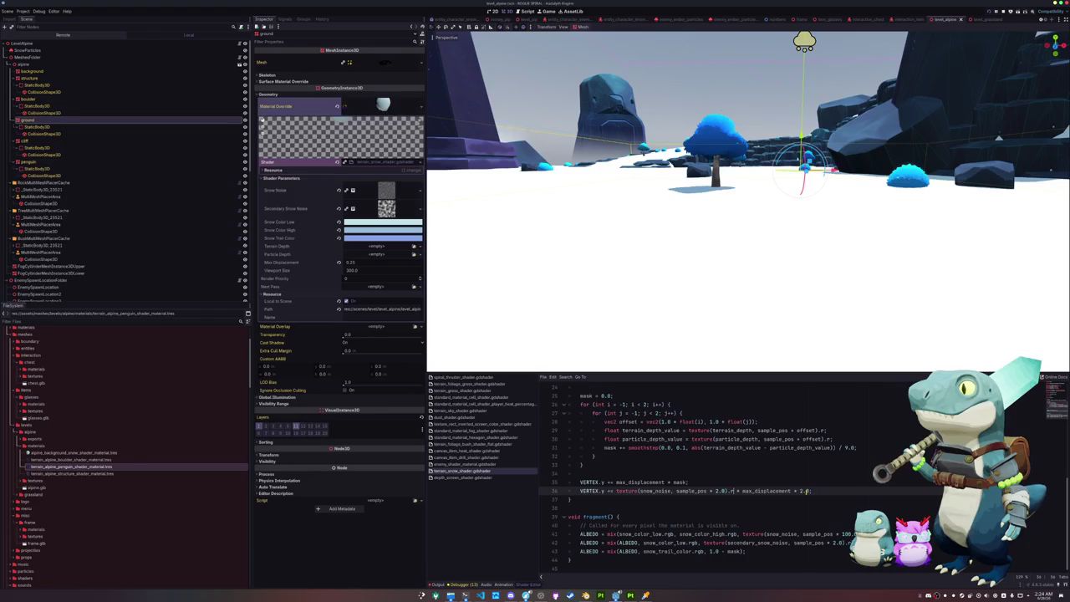
type("1.0 - ")
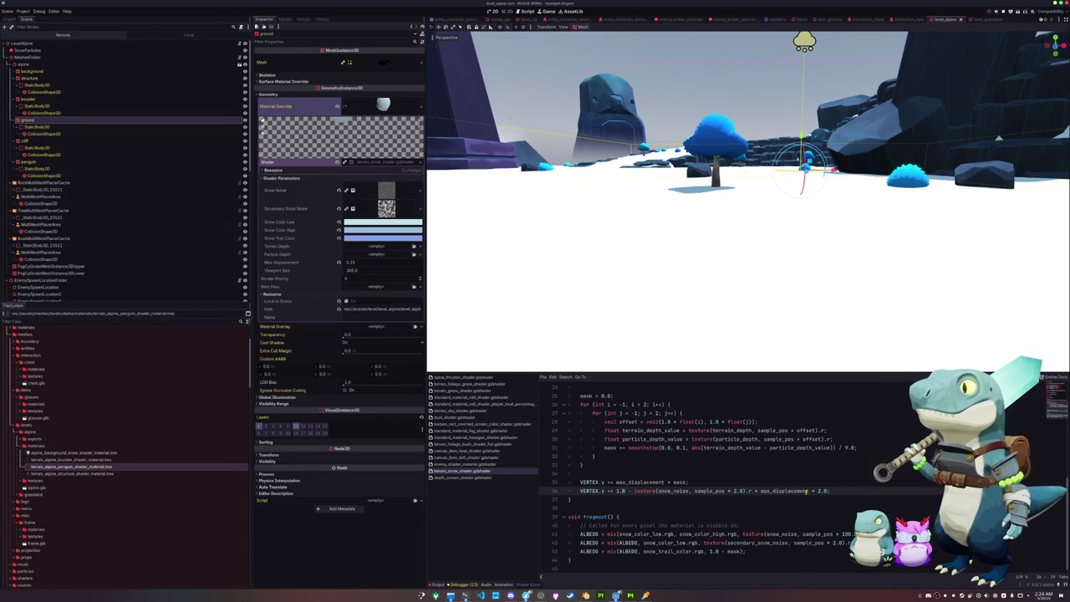
type("()")
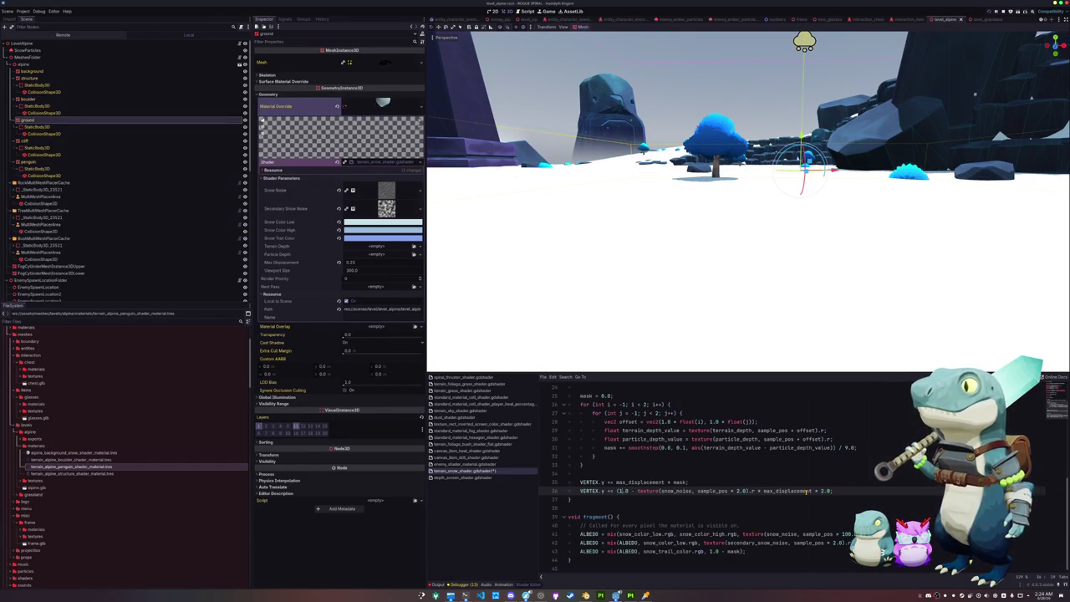
key("Delete")
key("Delete")
key("Delete")
key("Delete")
key("Delete")
type("- 0.5")
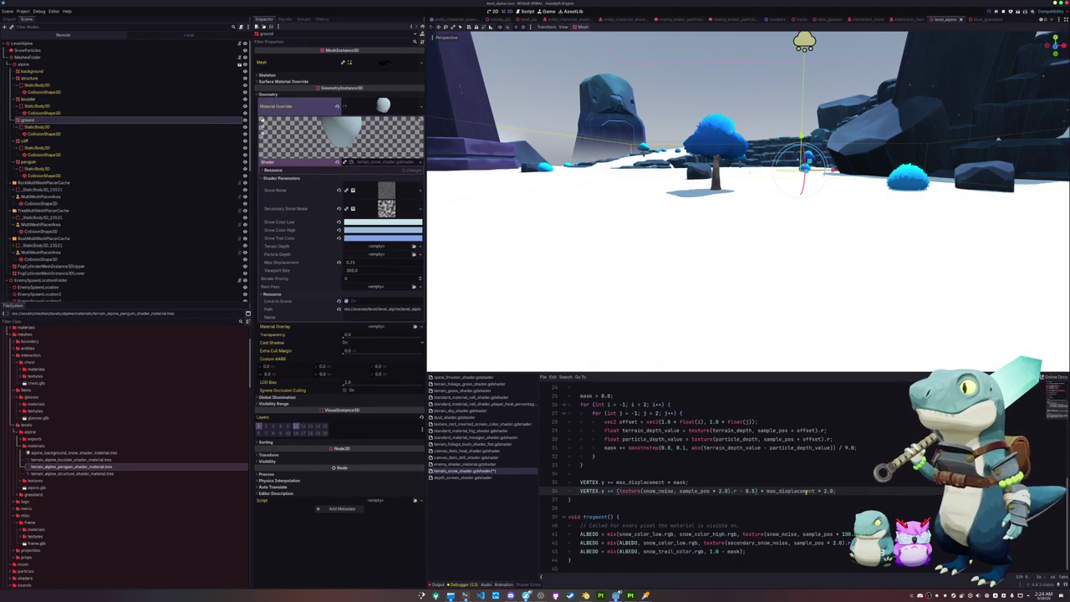
type("* 2.0")
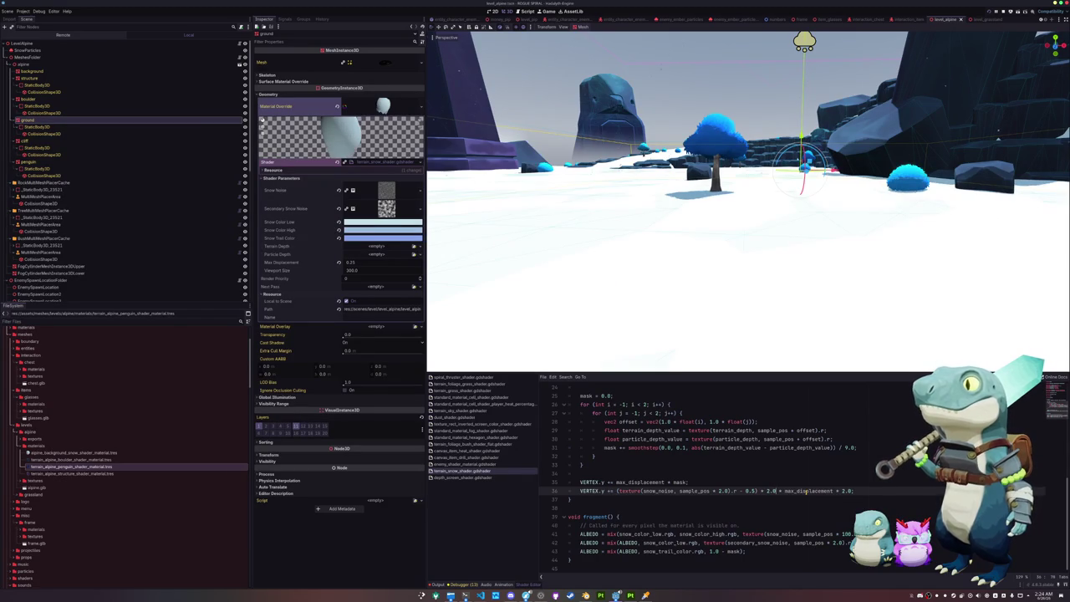
left_click_drag(667, 298, 642, 306)
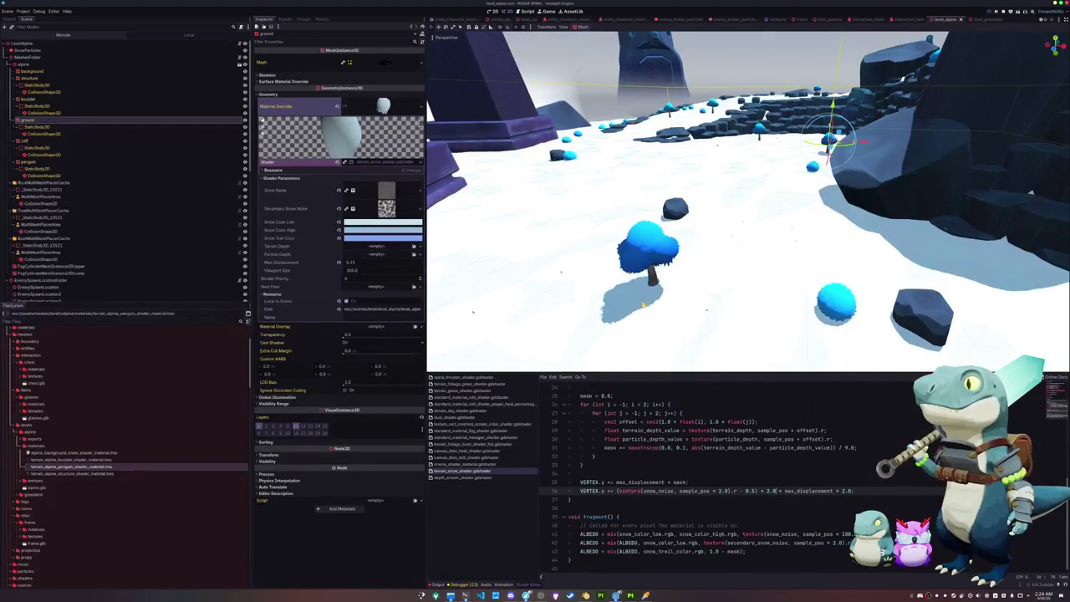
key("F5")
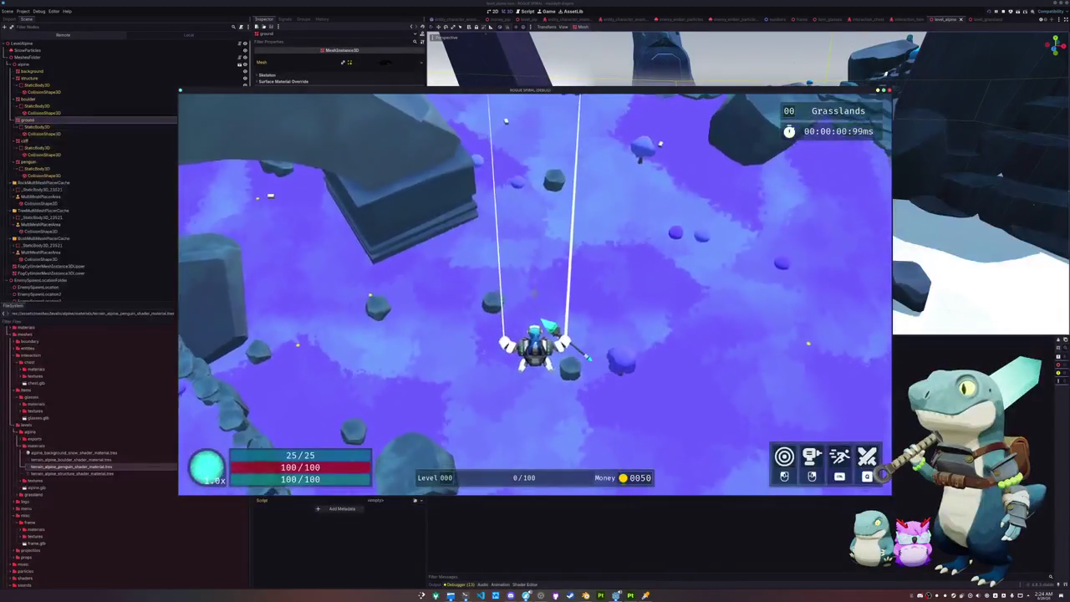
Exit to reload the Alpine level, run forward across the snow, then pause and close the game.
key("Escape")
left_click(537, 309)
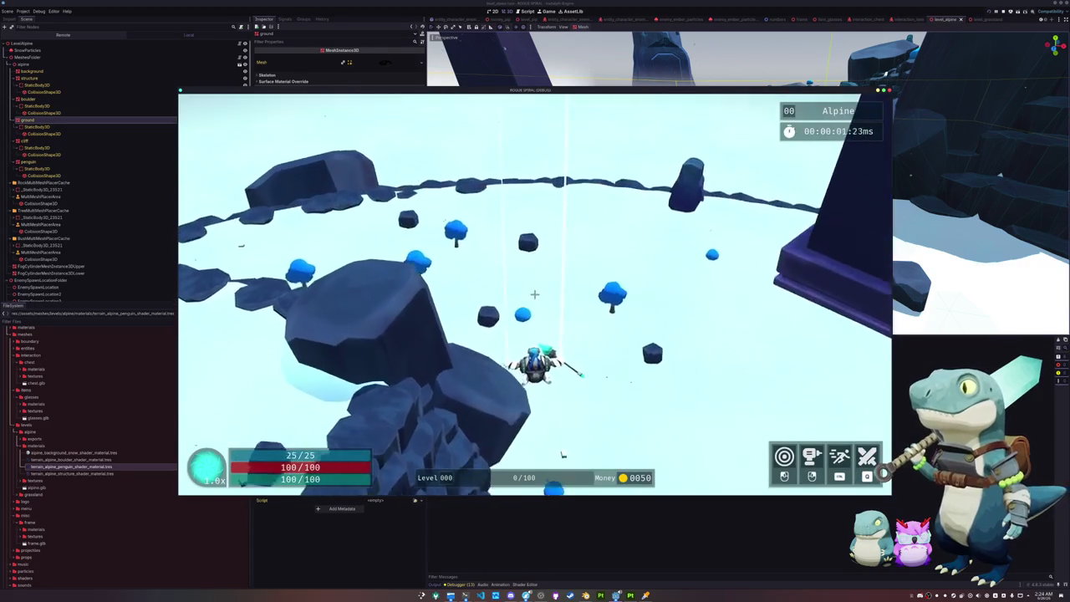
key("w")
key("w")
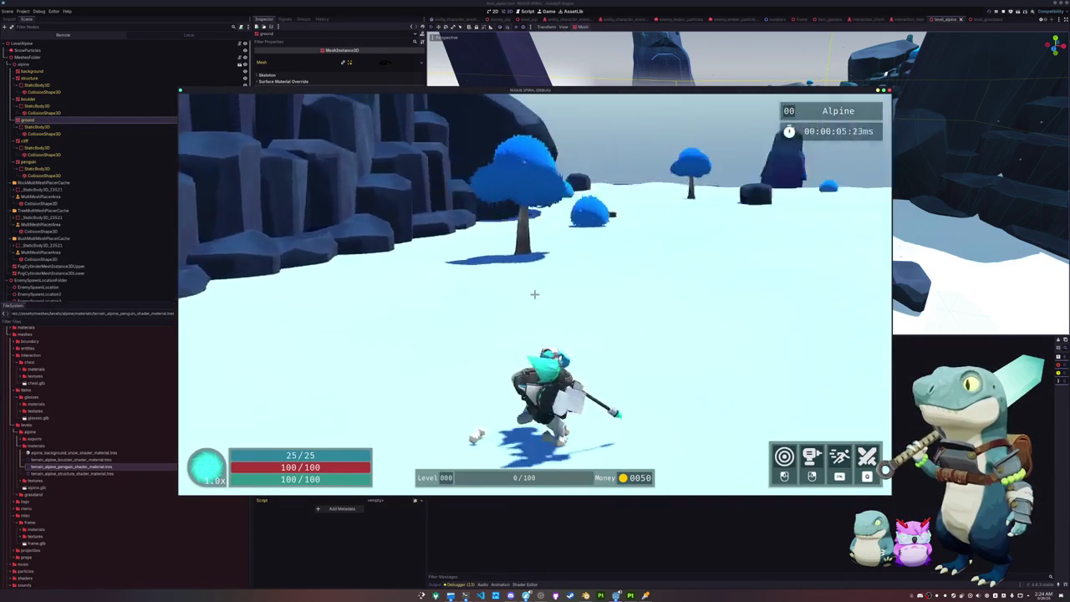
key("w")
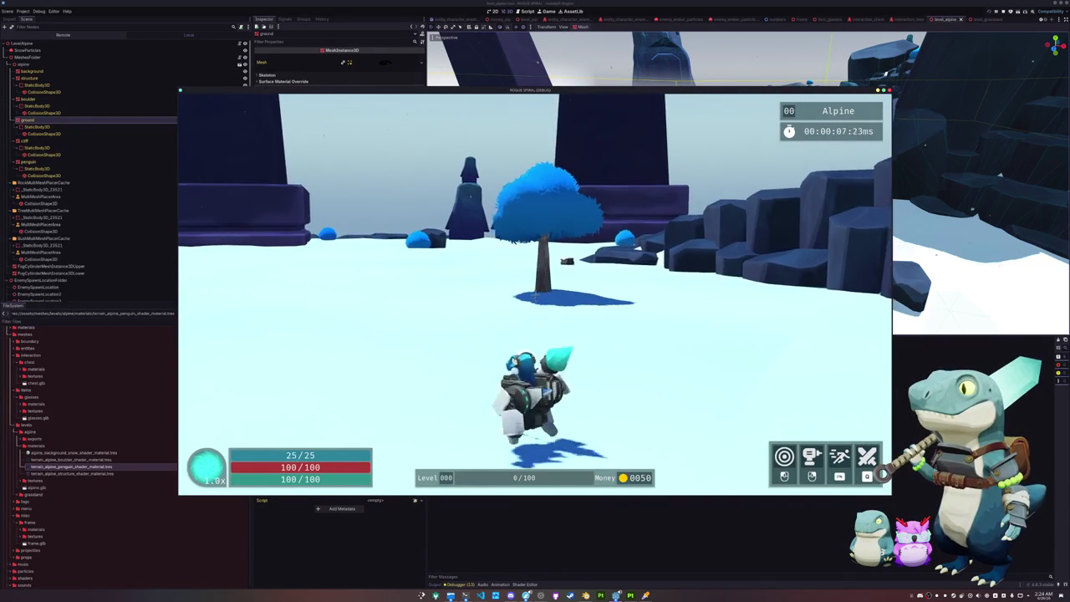
key("w")
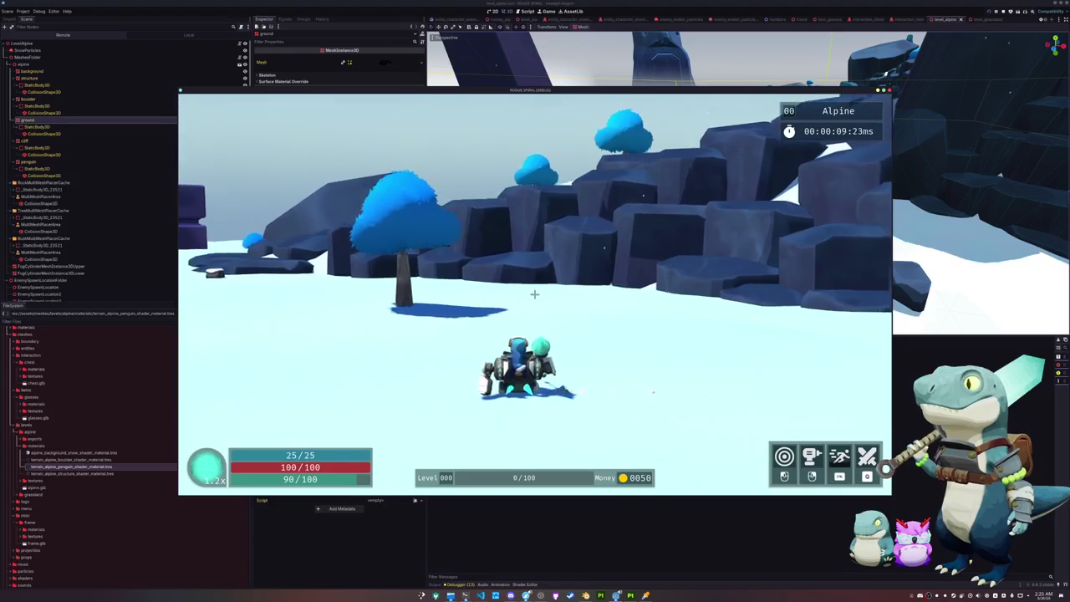
key("Escape")
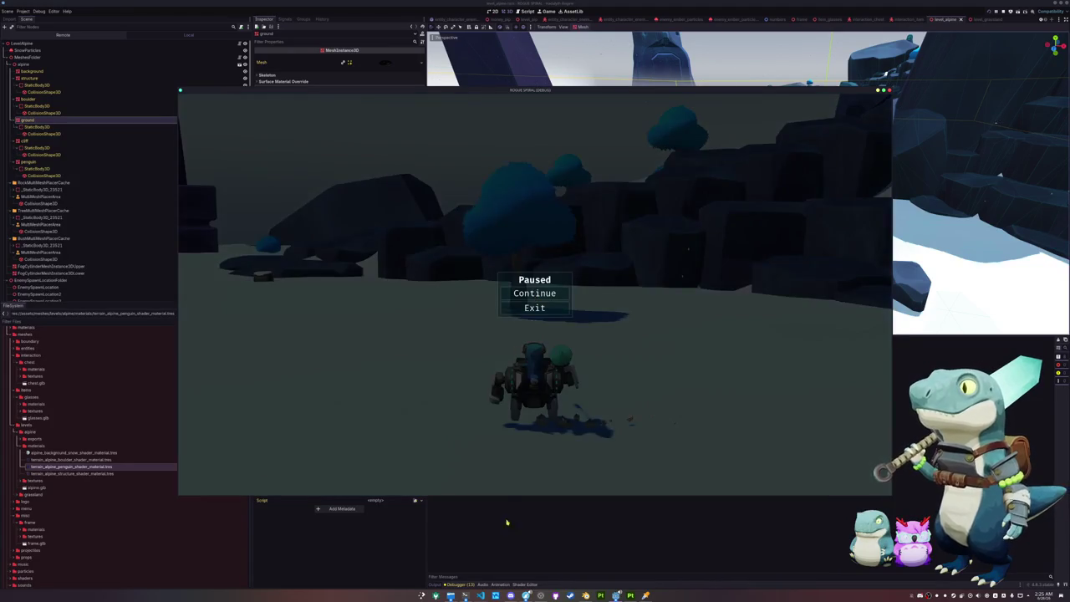
left_click(536, 307)
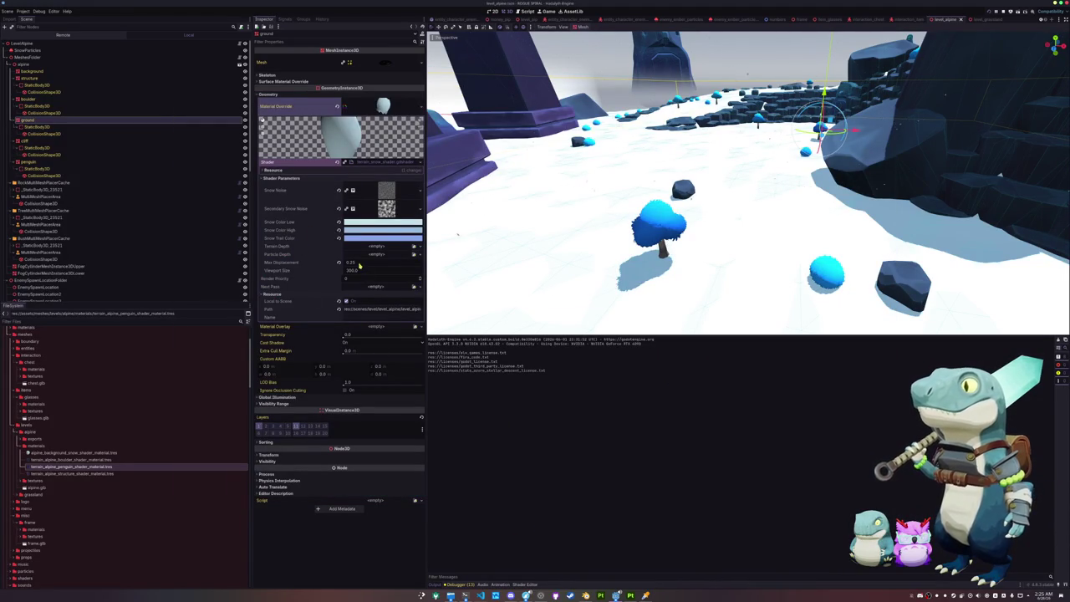
Change line 36's offset to 0.25 and link Terrain Depth to a TerrainSubViewport viewport texture.
left_click(526, 585)
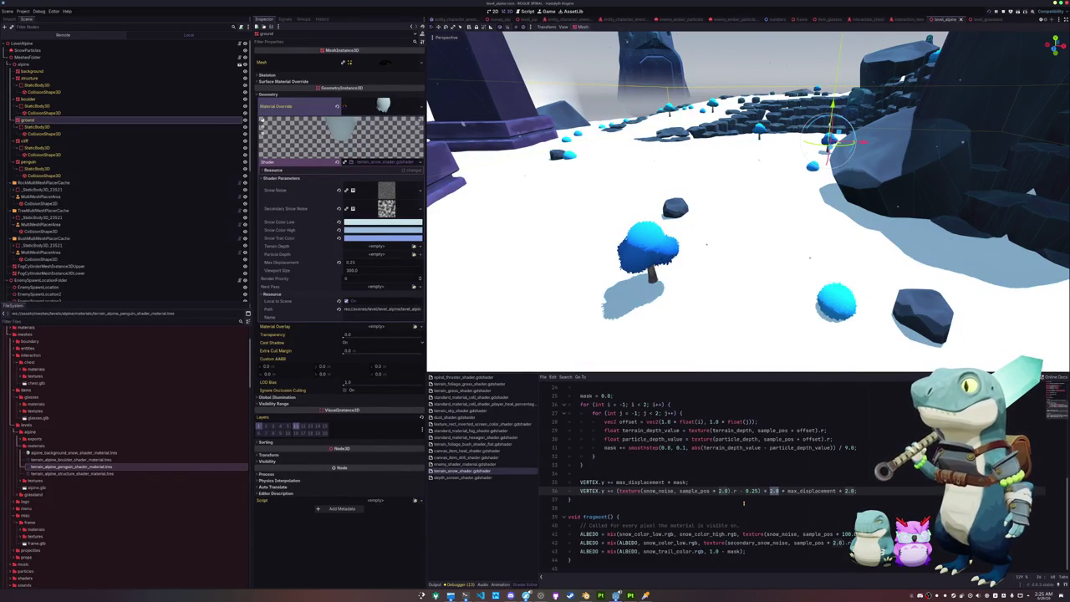
type("25")
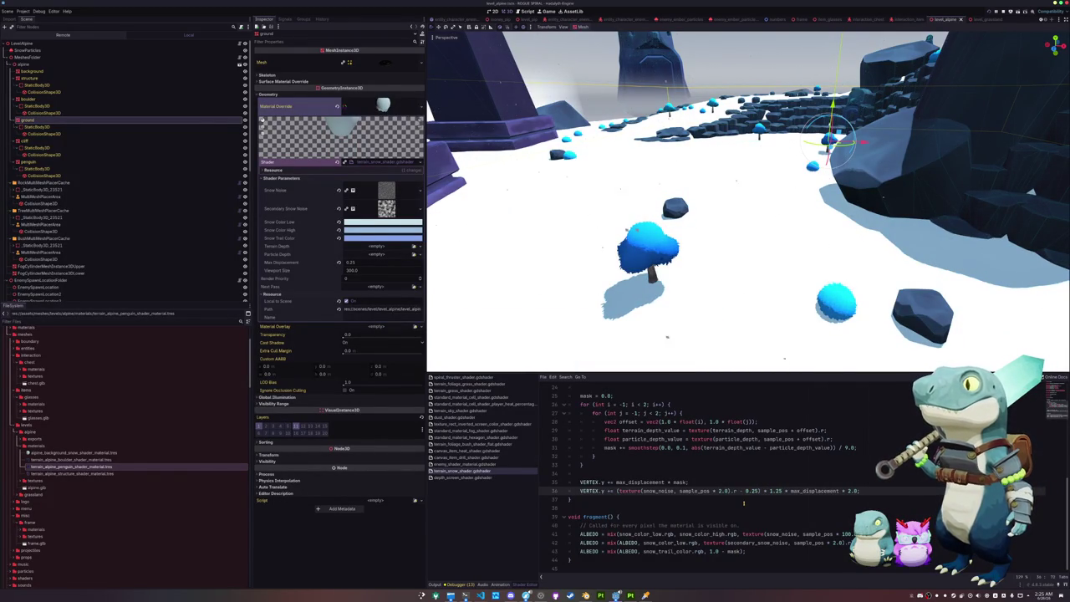
left_click(417, 246)
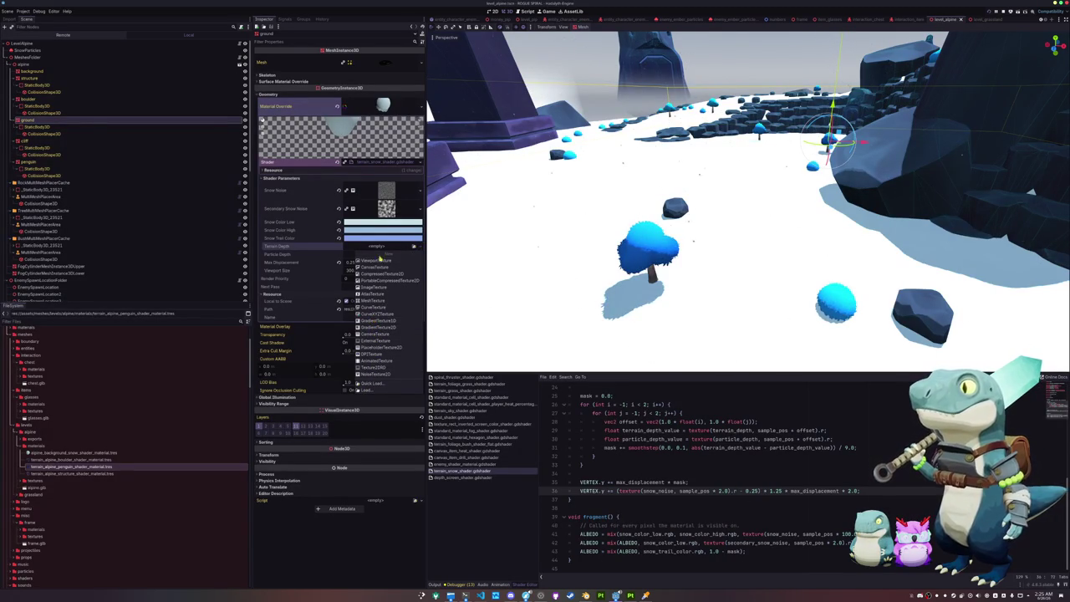
left_click(379, 262)
double_click(518, 229)
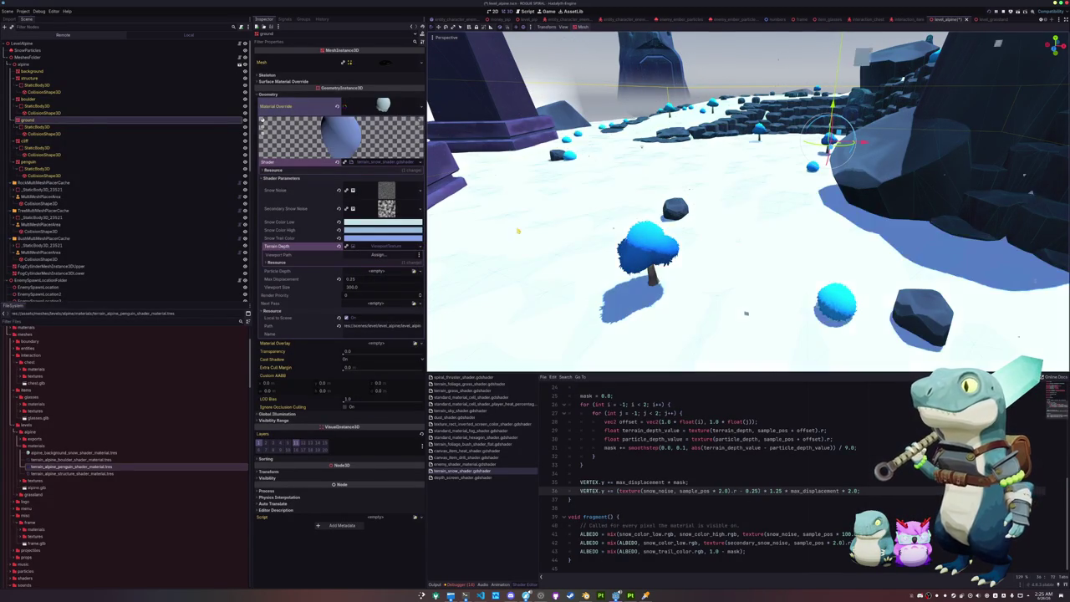
Link Particle Depth to a ParticleSubViewport viewport texture and relaunch the game.
left_click(416, 272)
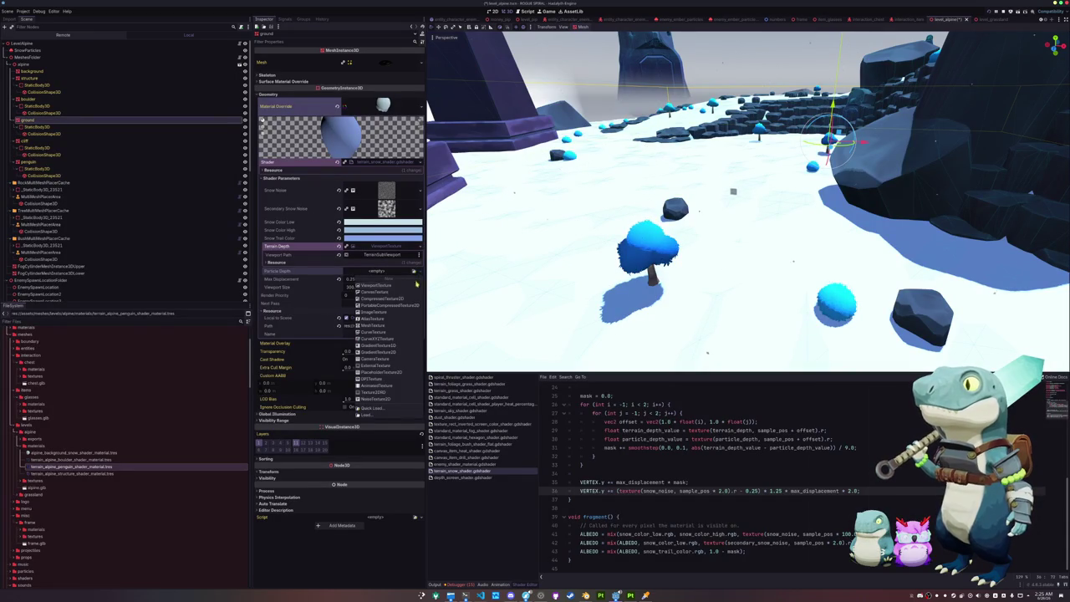
left_click(414, 285)
double_click(518, 238)
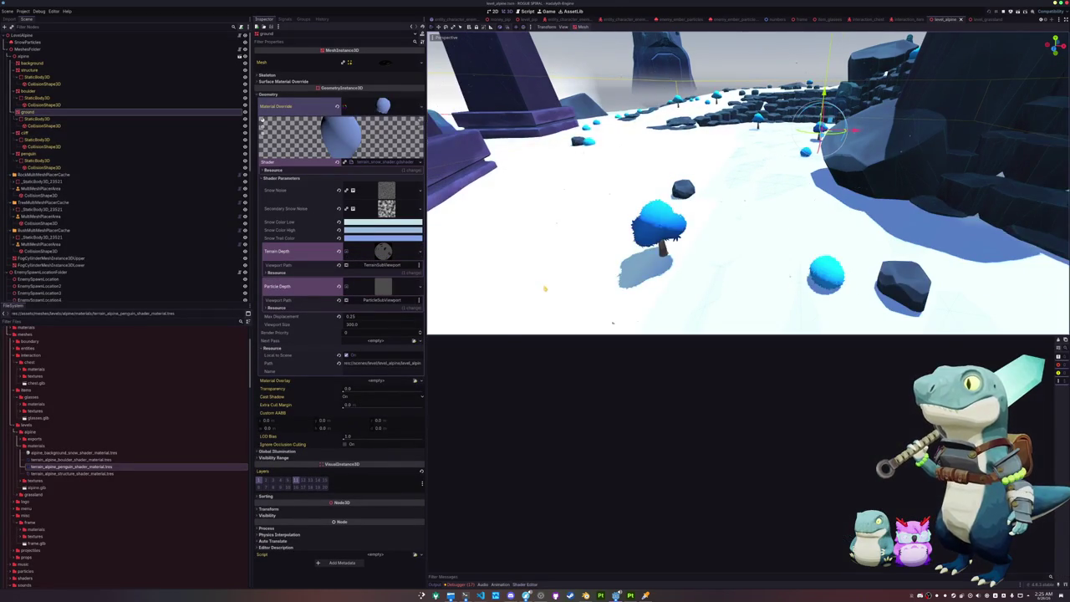
key("F6")
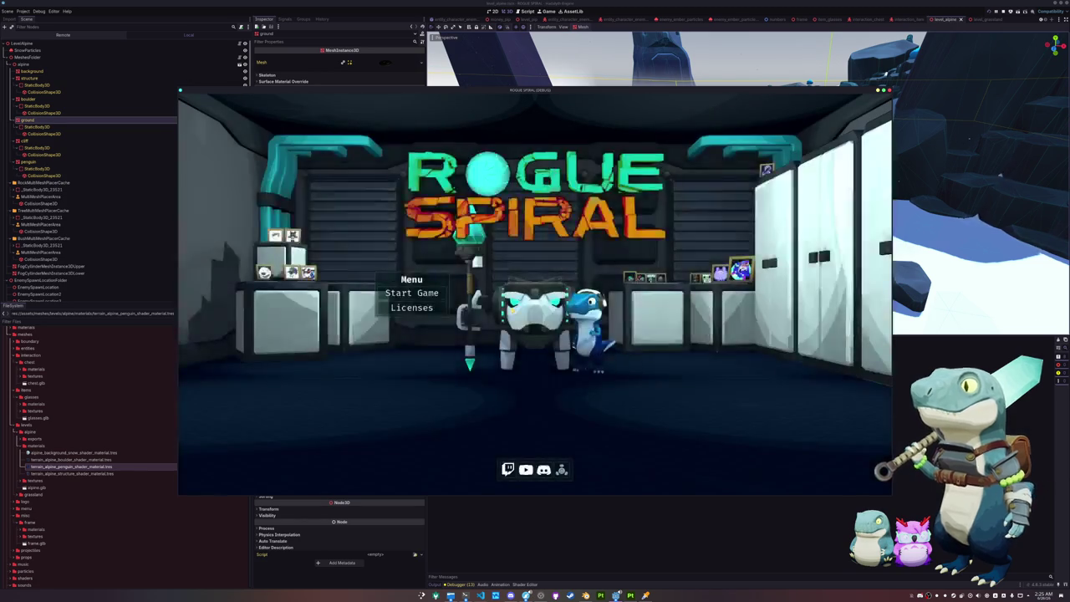
Switch to the running game and restart from the main menu into the Alpine level.
scroll(94, 295, "down", 10)
left_click(176, 291)
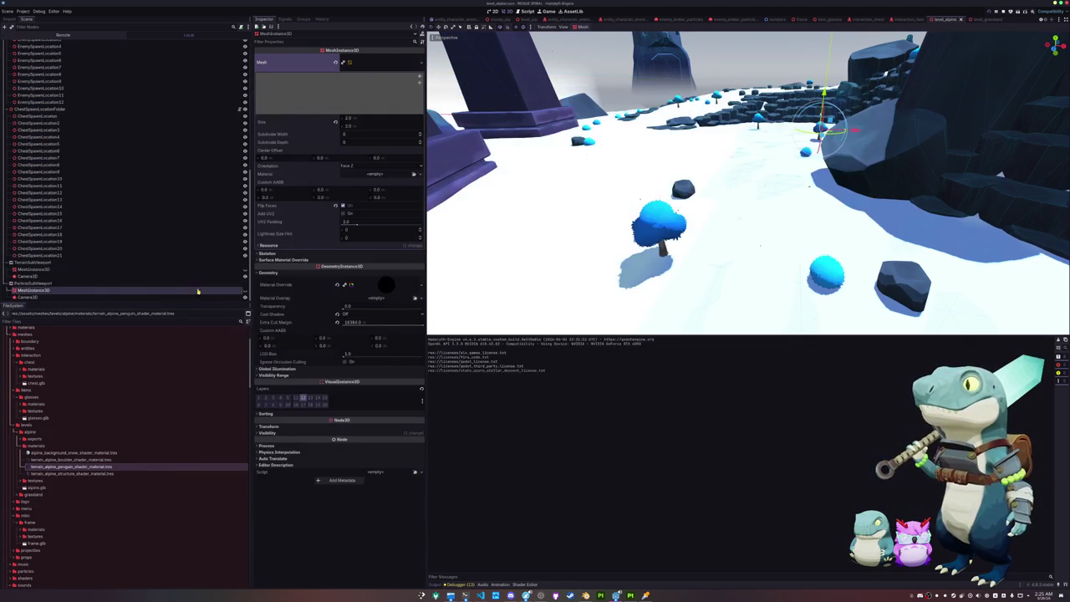
key("alt+Tab")
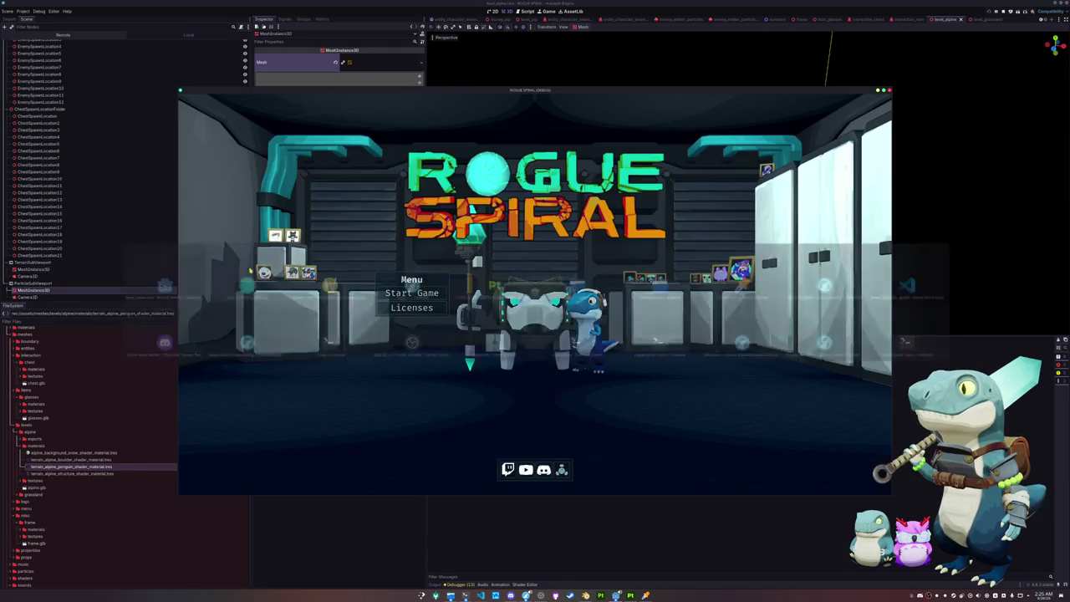
left_click(426, 292)
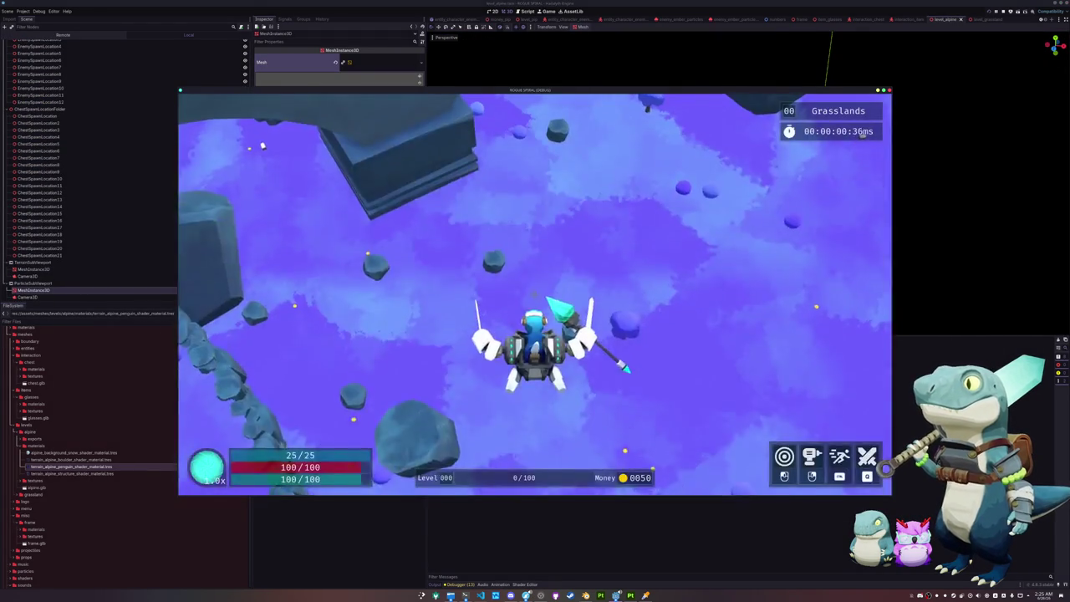
key("Escape")
left_click(535, 308)
left_click(418, 292)
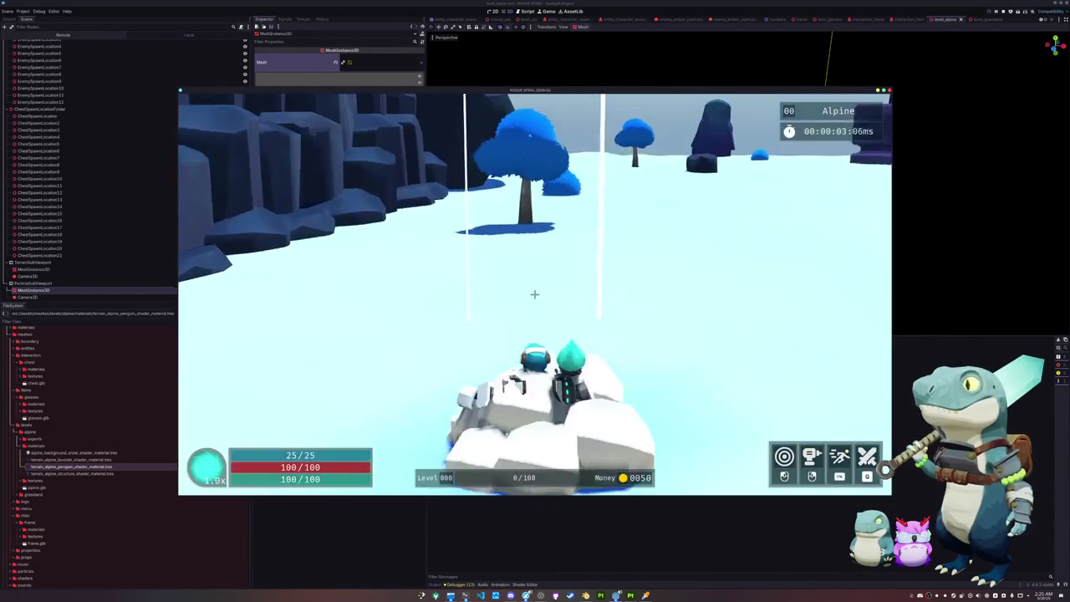
Run across the Alpine snow with A and W to check the trails, then close the game.
key("a")
key("w")
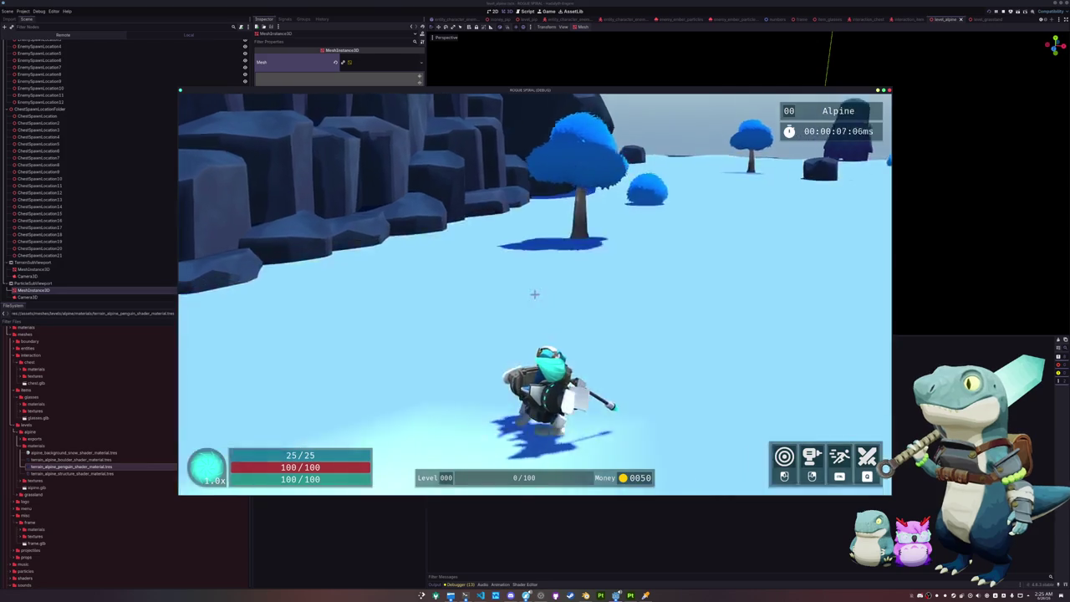
key("a")
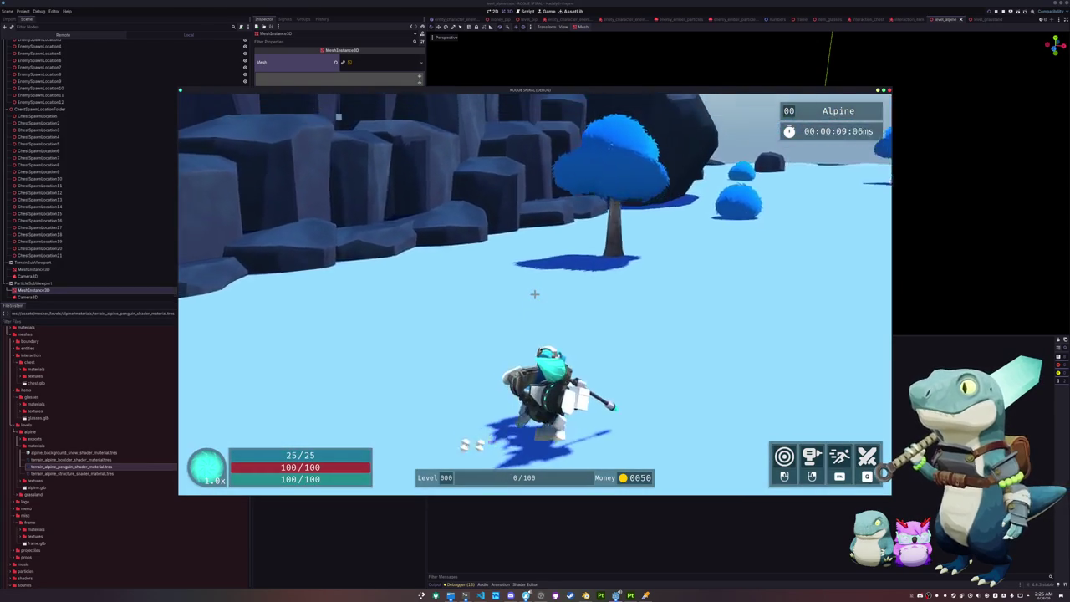
key("w")
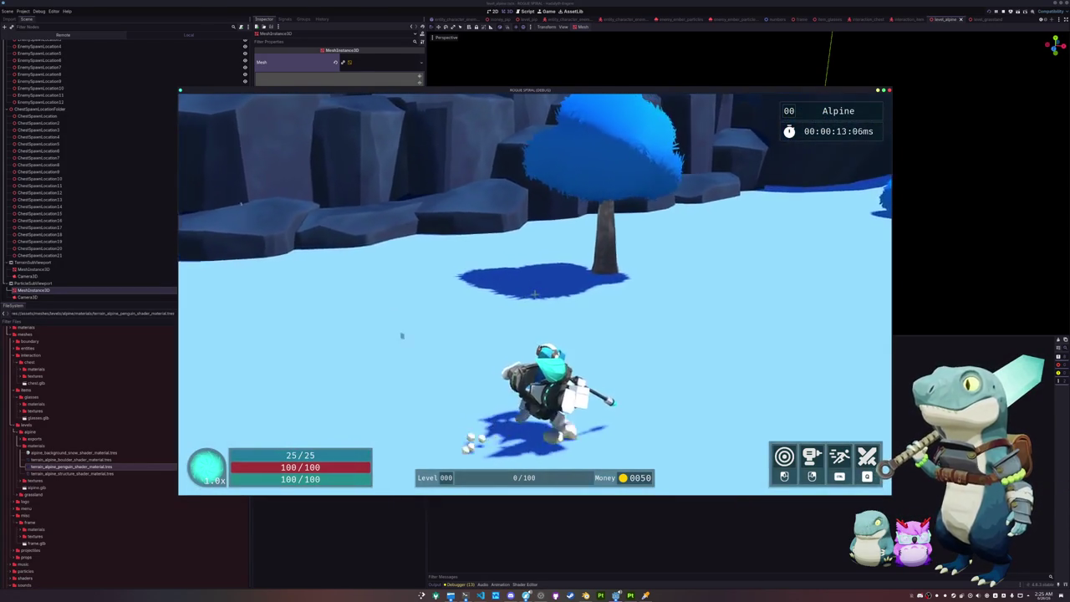
key("F8")
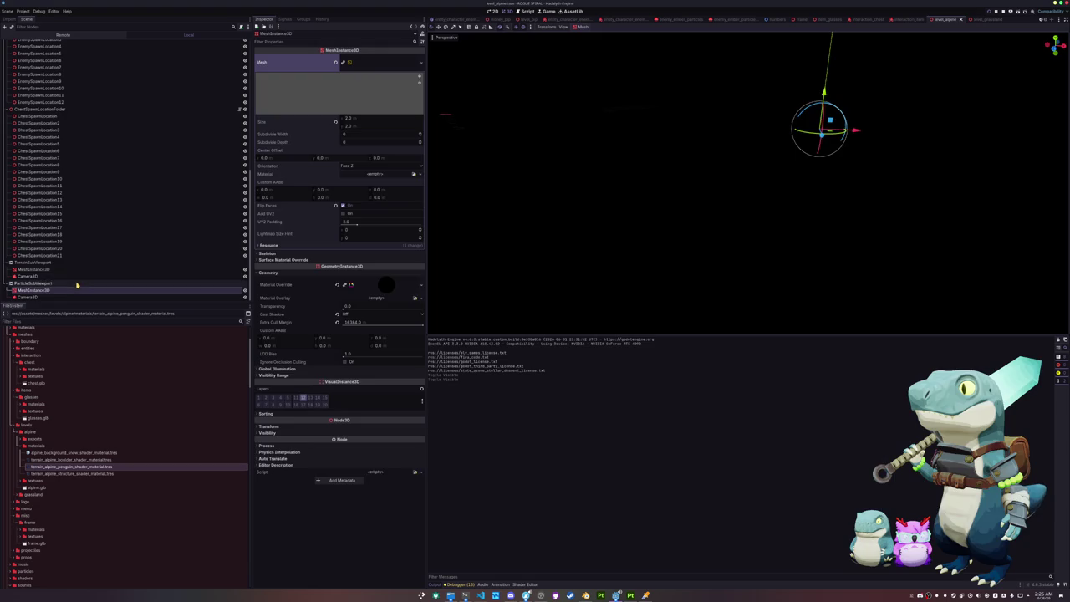
Inspect the ParticleSubViewport and TerrainSubViewport nodes, their meshes and camera.
left_click(78, 283)
left_click(57, 290)
left_click(61, 269)
left_click(58, 297)
Relaunch the game, dash through the snow toward the penguin statue, then exit and close it.
key("F6")
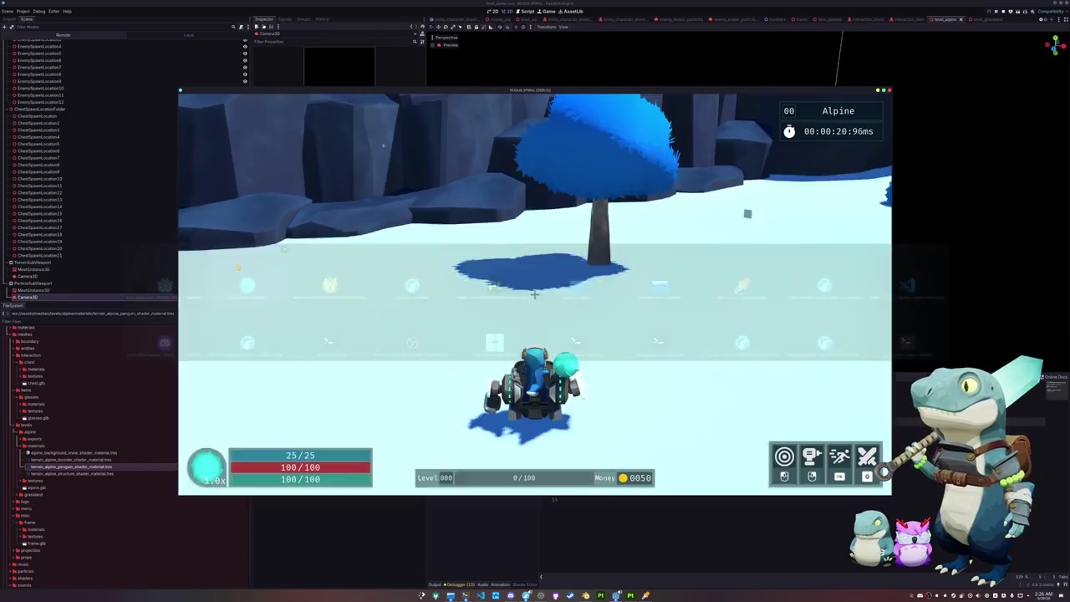
key("a")
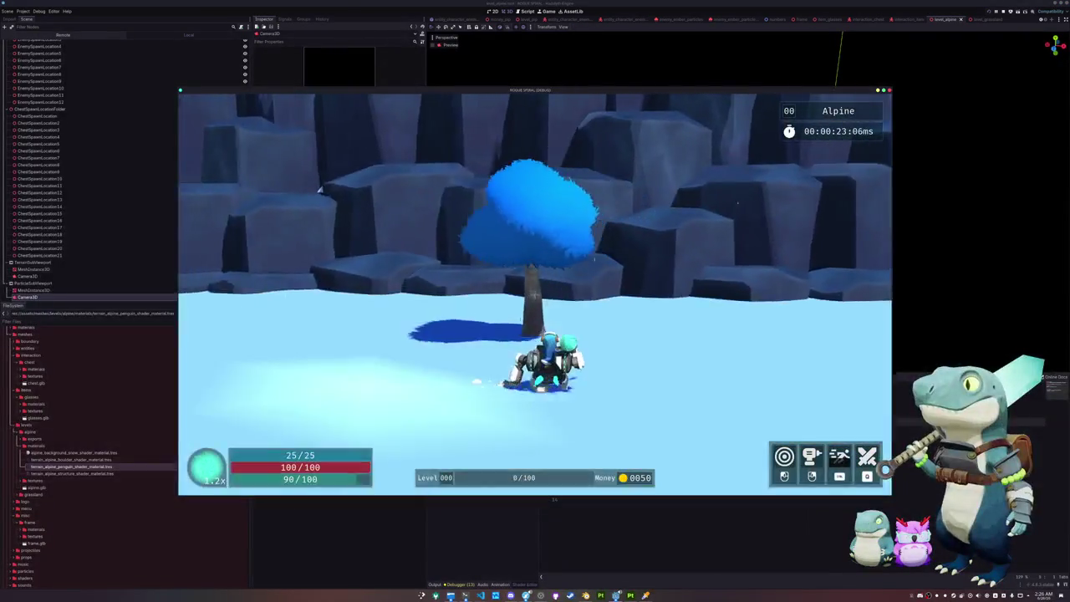
key("w")
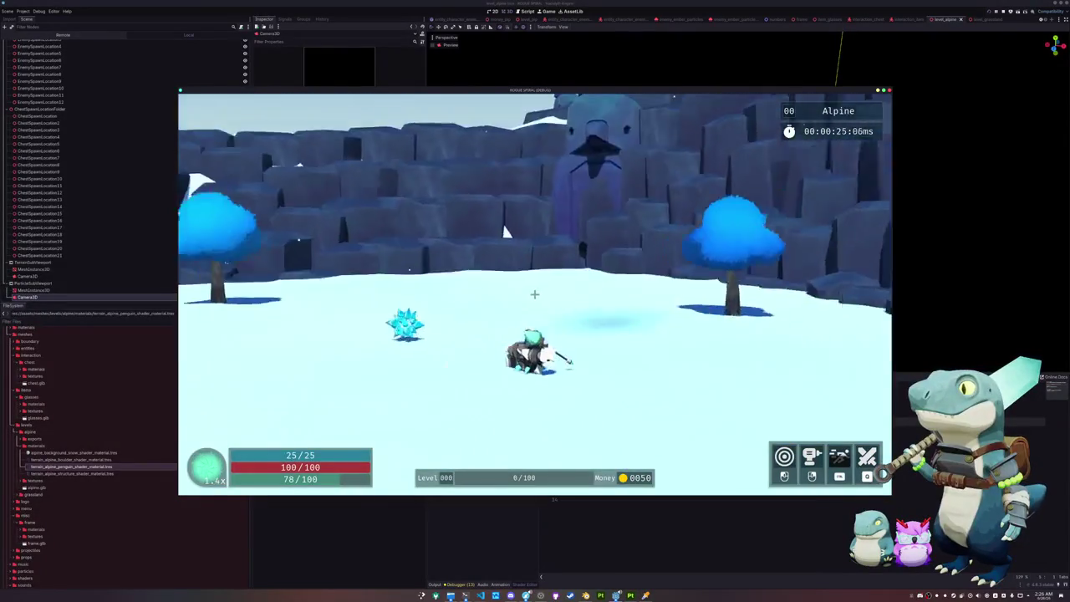
key("shift")
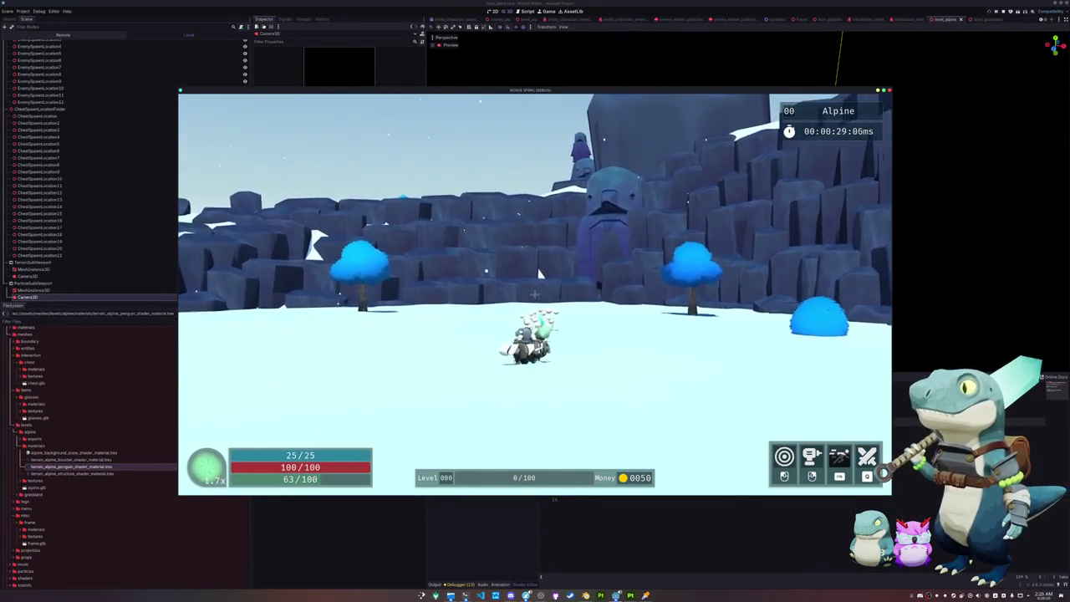
key("Escape")
left_click(529, 308)
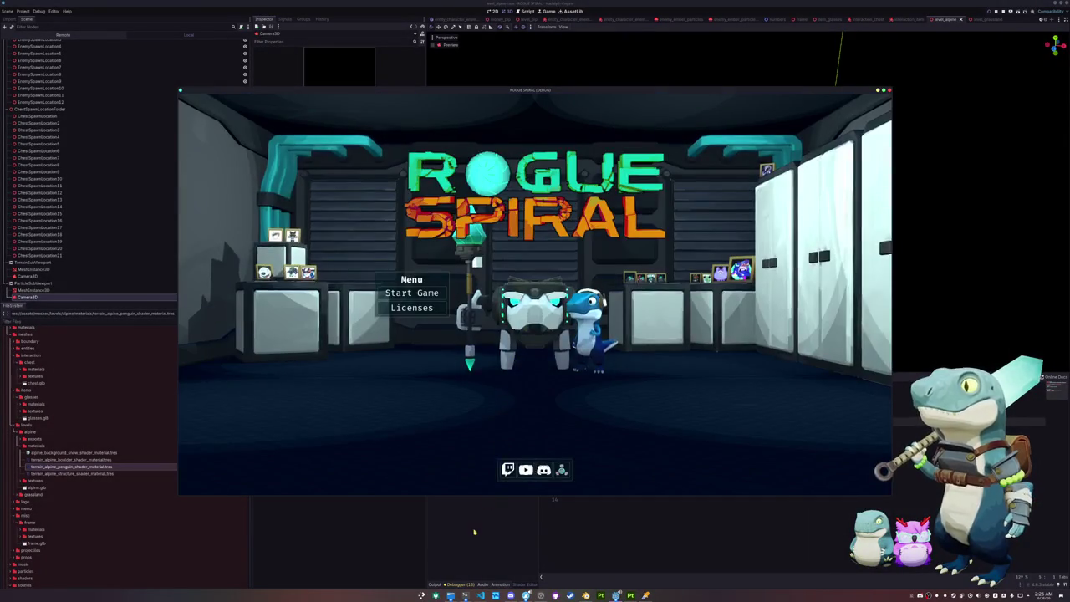
key("F8")
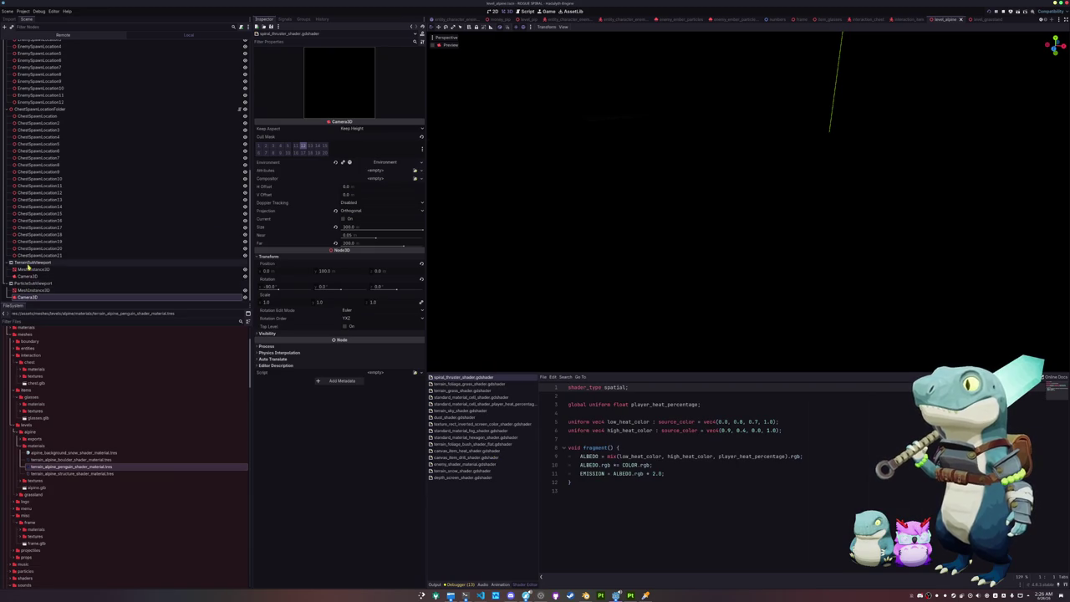
Delete the six selected subviewport nodes from the alpine level.
left_click(41, 269, "shift")
key("Delete")
key("Return")
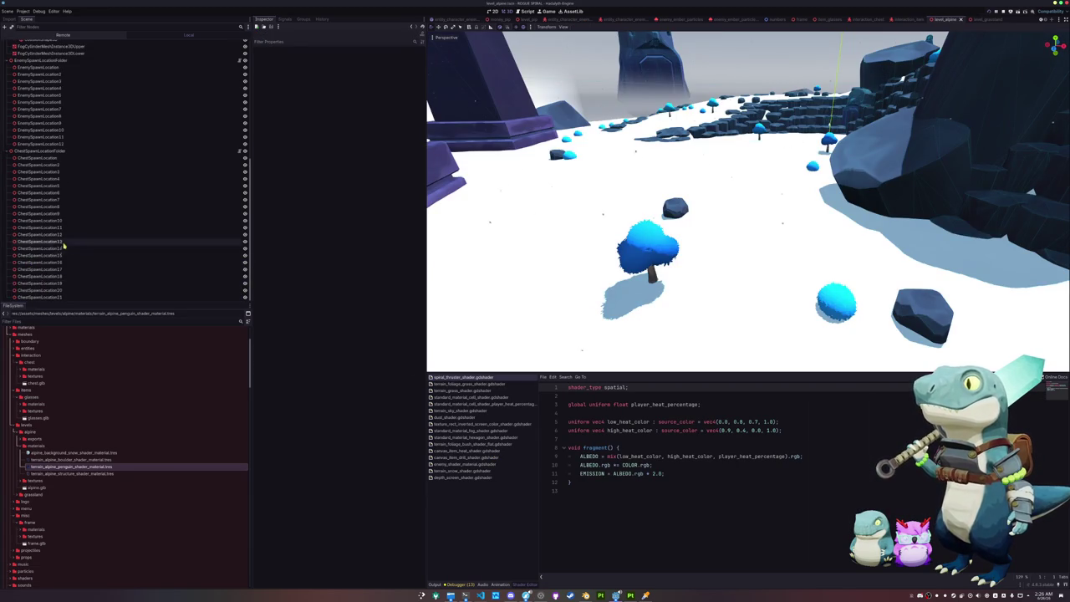
scroll(63, 247, "up", 10)
Save the ground's material override over alpine_background_snow_shader_material.tres, confirming the overwrite.
left_click(37, 162)
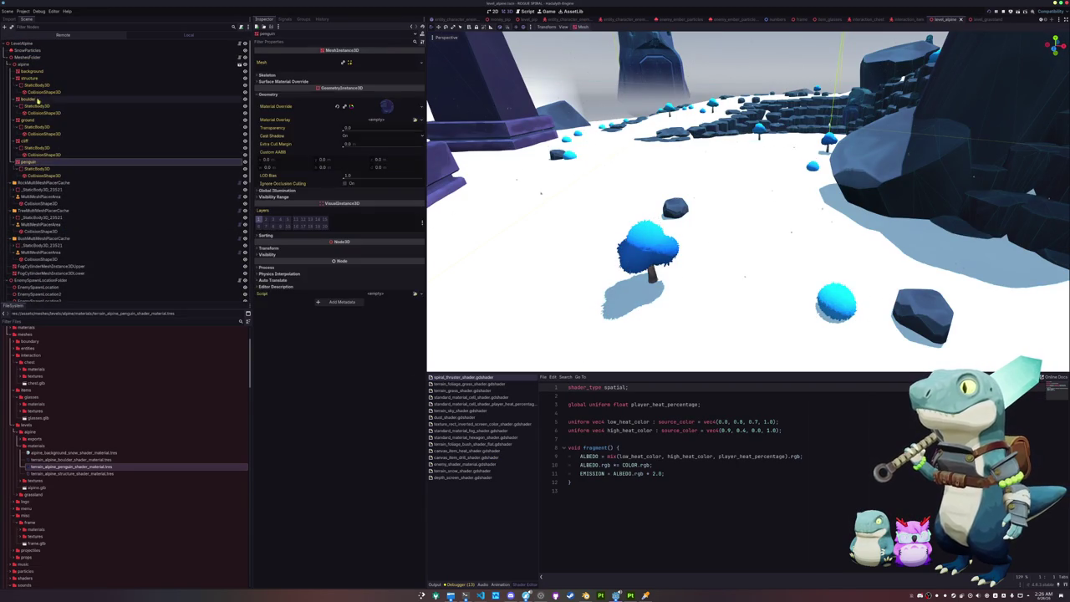
left_click(38, 100)
left_click(43, 72)
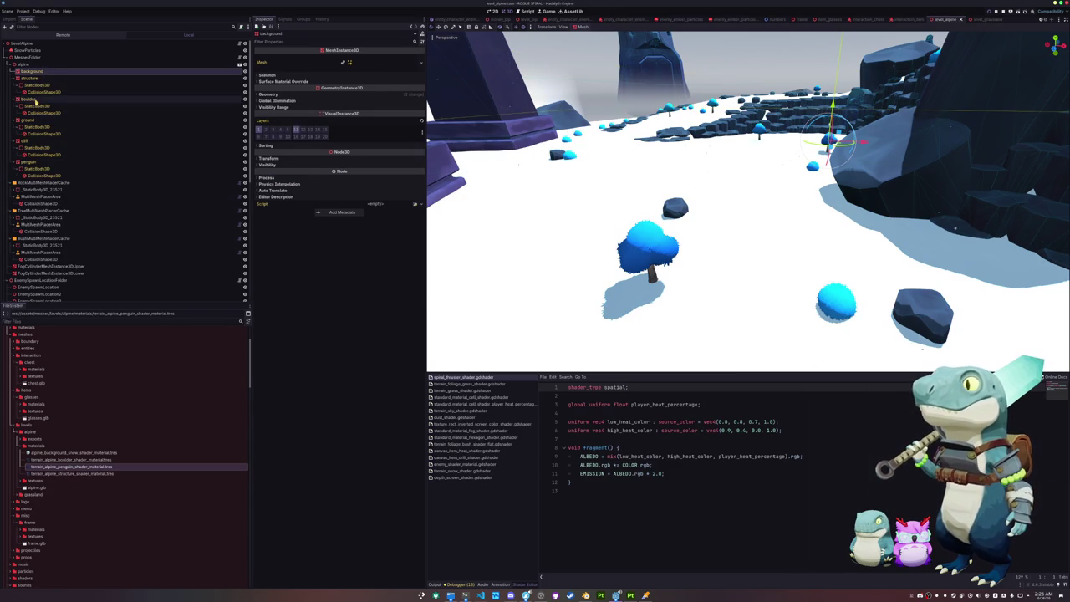
left_click(38, 99)
left_click(179, 121)
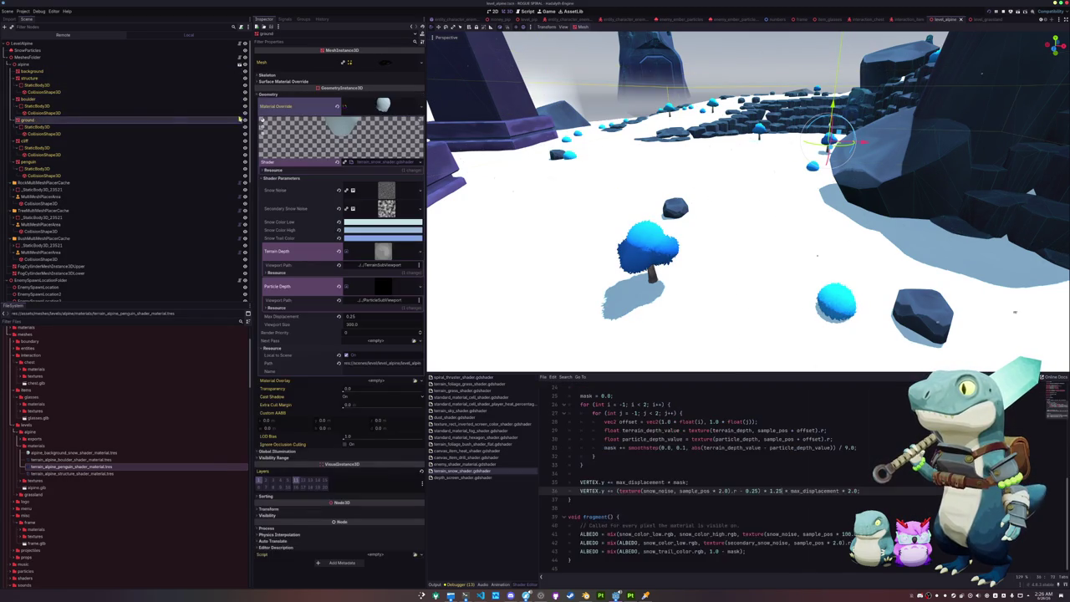
left_click(422, 106)
left_click(391, 196)
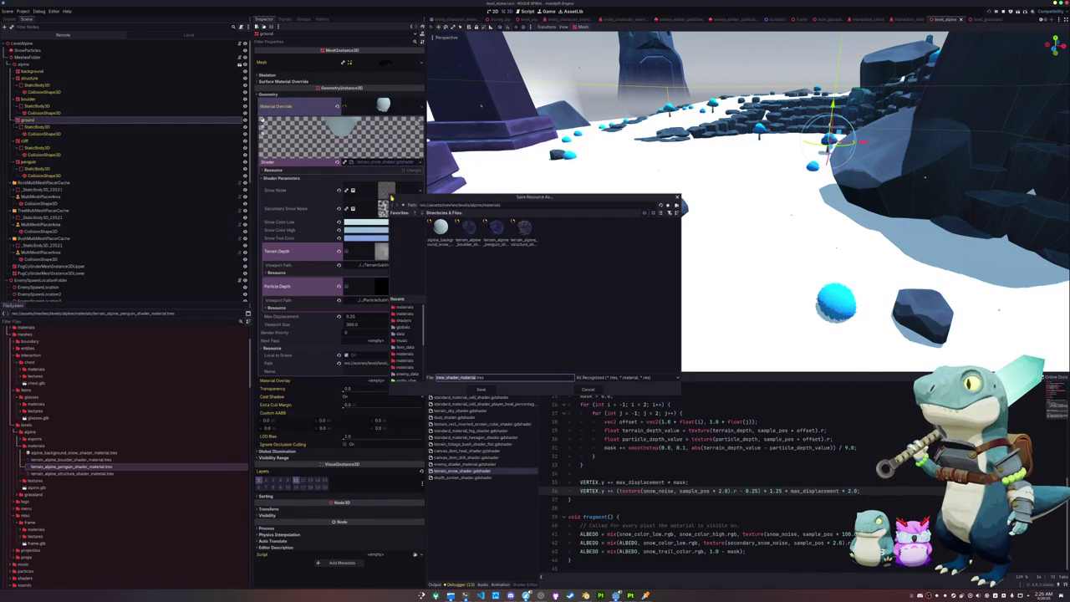
left_click(441, 230)
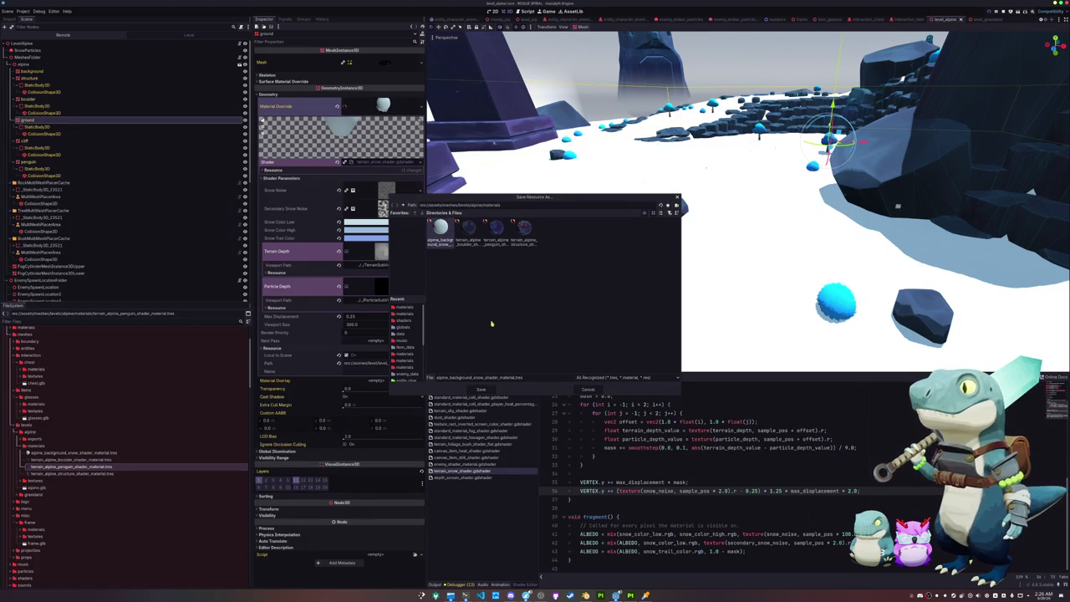
left_click(483, 390)
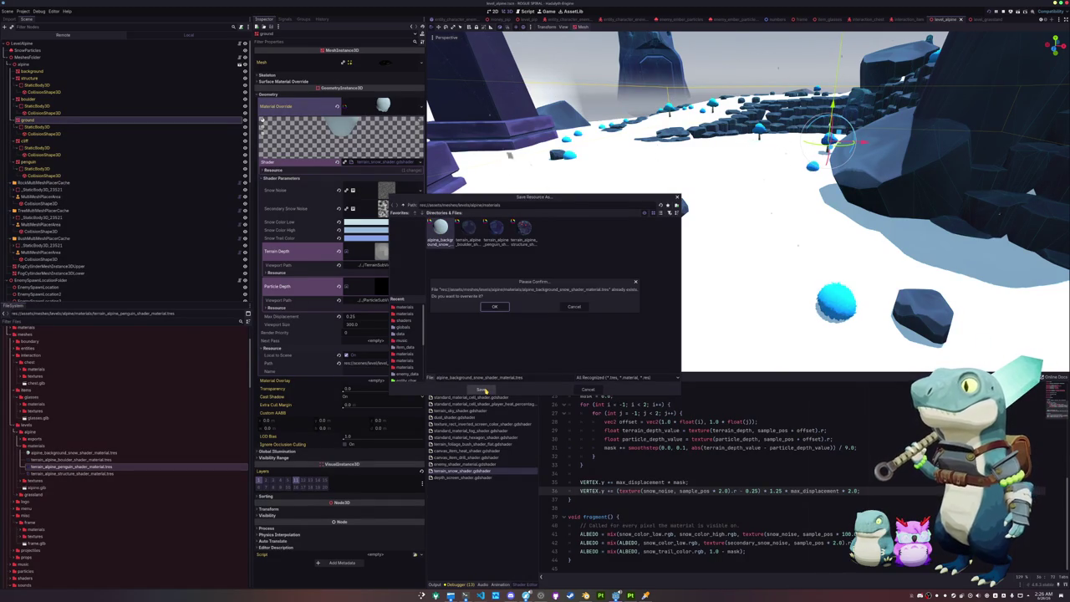
left_click(493, 307)
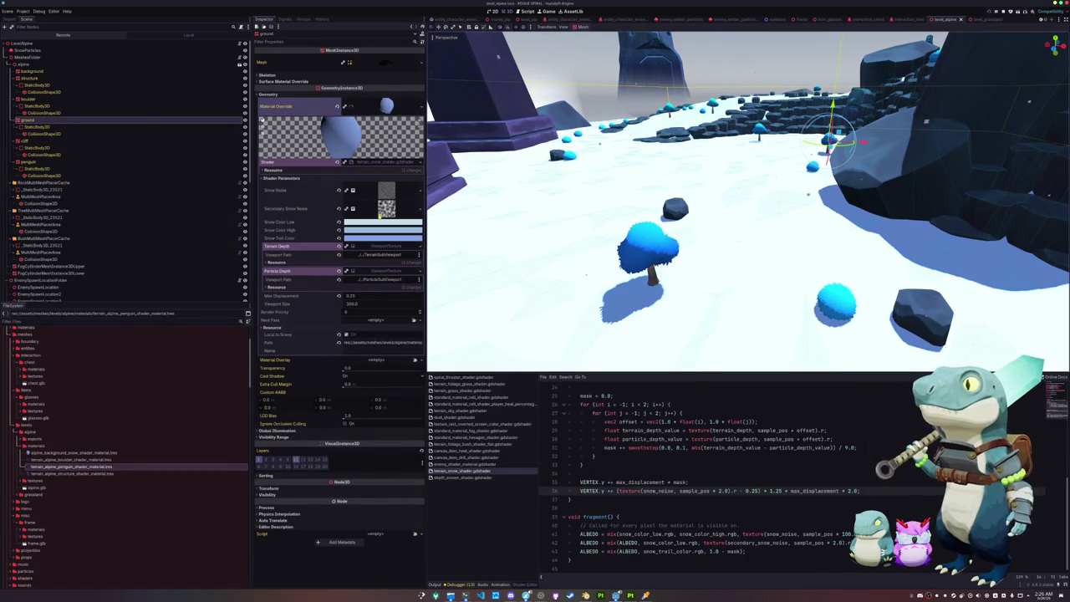
Quick Load the snow material onto the background mesh's material override.
scroll(467, 223, "up", 3)
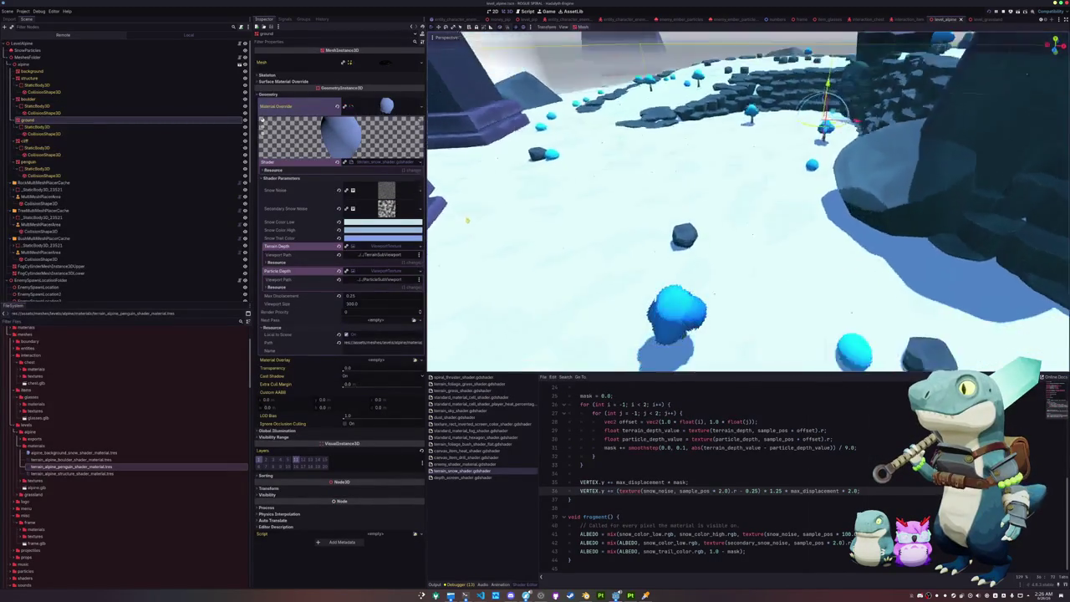
left_click(34, 71)
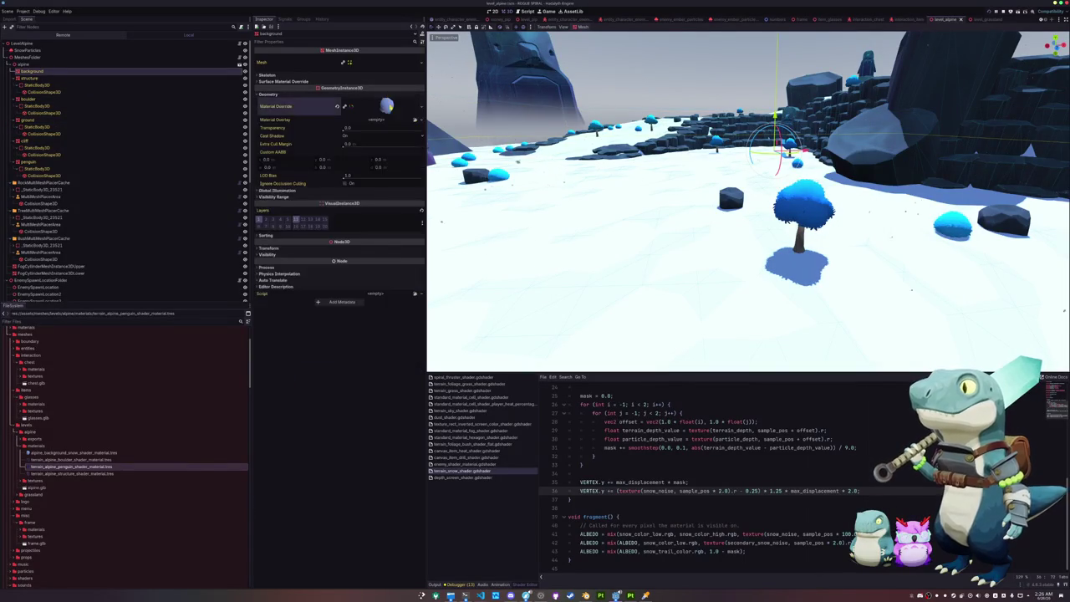
left_click(386, 105)
left_click(415, 106)
left_click(389, 149)
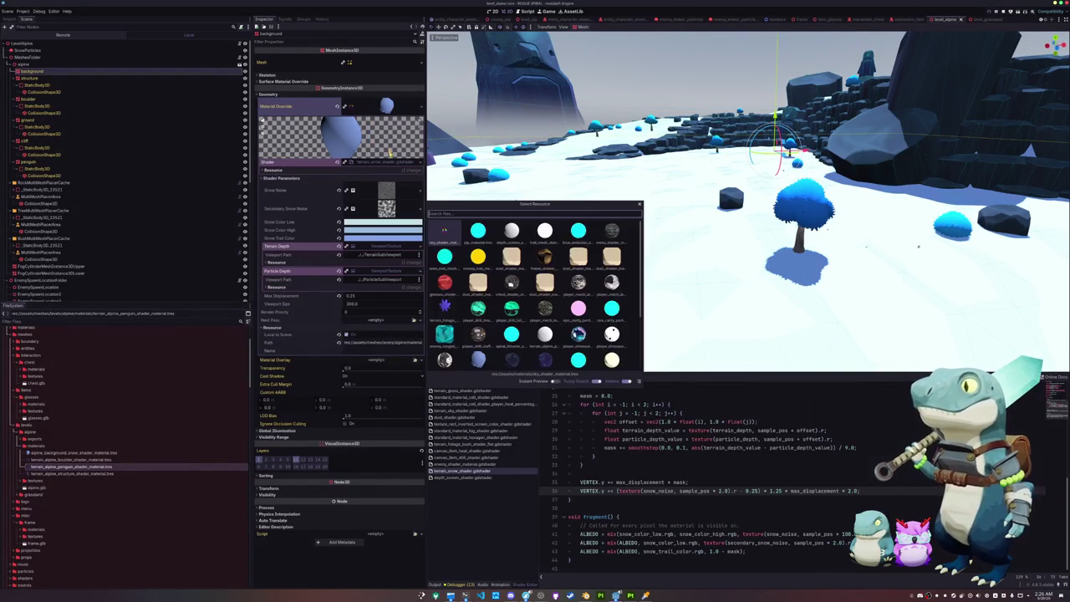
type("BACK")
key("BackSpace")
key("BackSpace")
key("BackSpace")
type("snow")
key("Return")
left_click(28, 50)
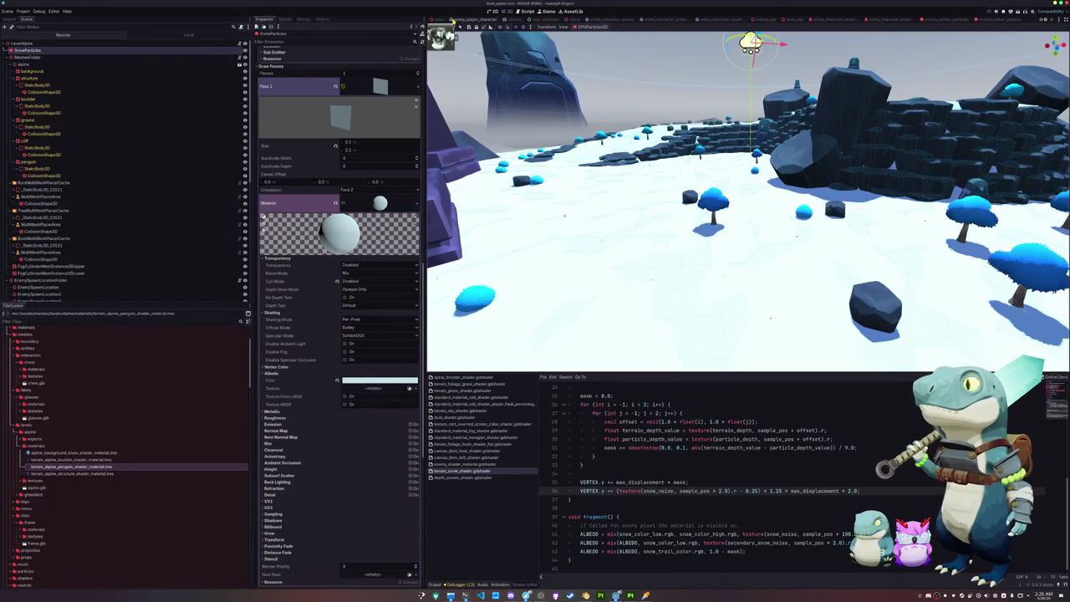
In the entity_player_character scene, delete the SnowTrailGPUParticles3D node and confirm.
left_click(472, 21)
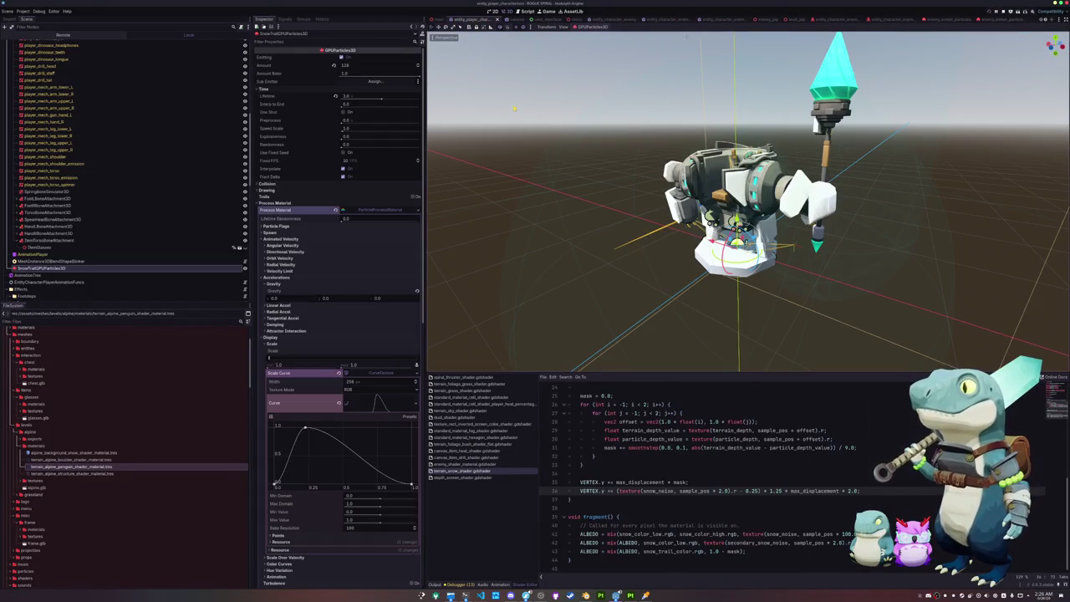
left_click(44, 268)
key("Delete")
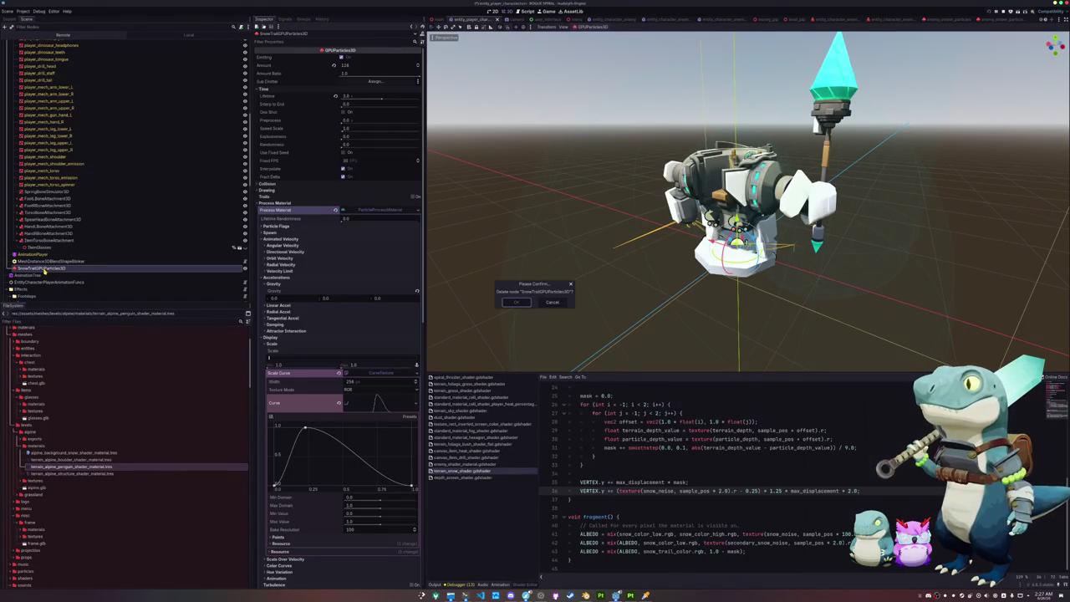
key("Return")
left_click_drag(599, 151, 544, 123)
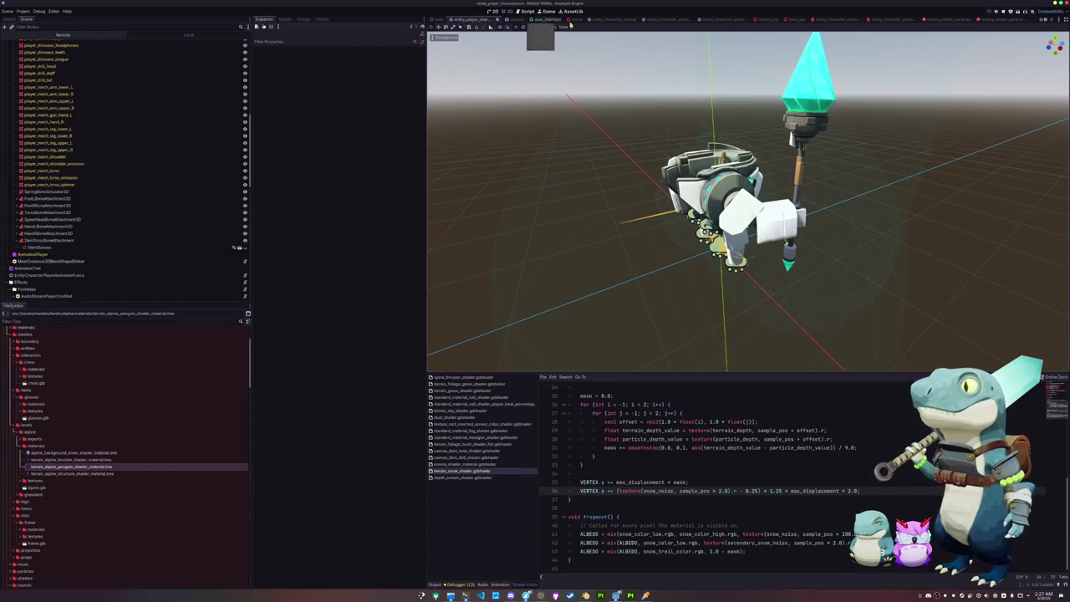
scroll(817, 23, "down", 3)
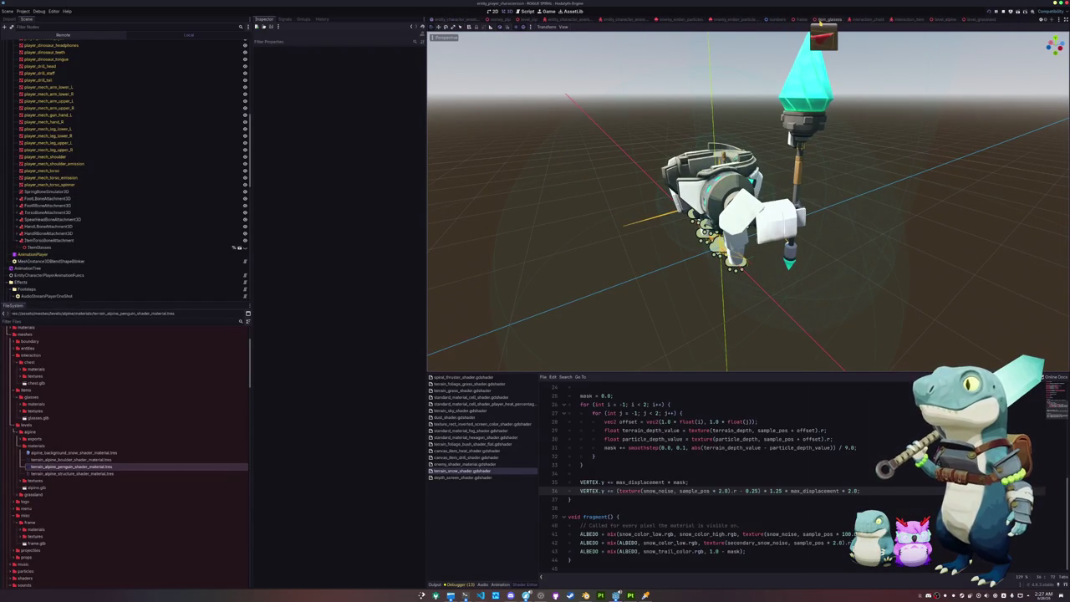
Rearrange the open scene tabs to reach the menu scene and save it.
left_click(976, 21)
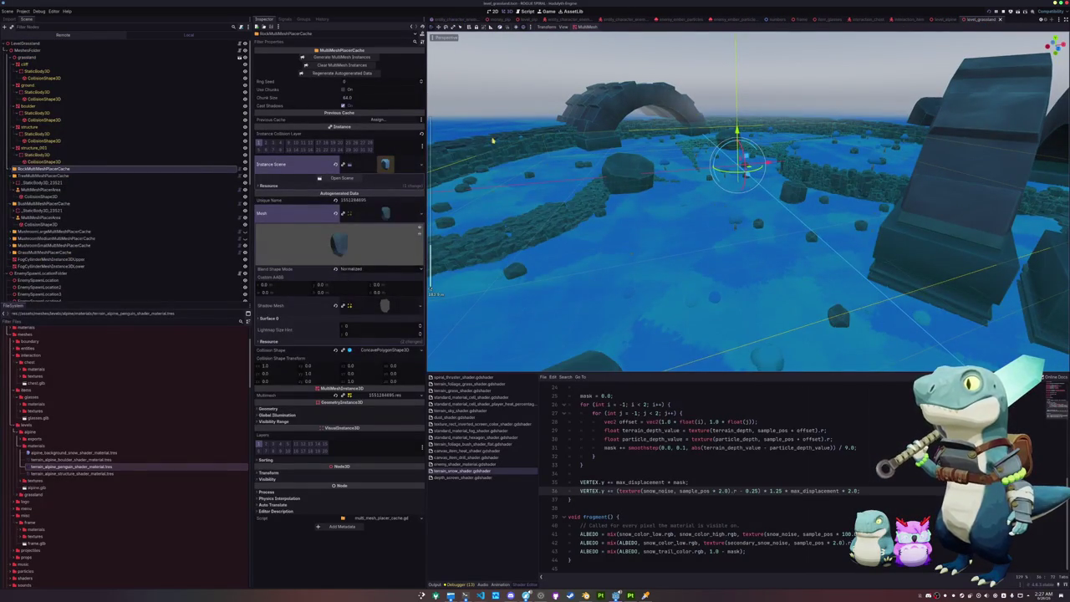
left_click(942, 21)
left_click_drag(462, 358, 432, 292)
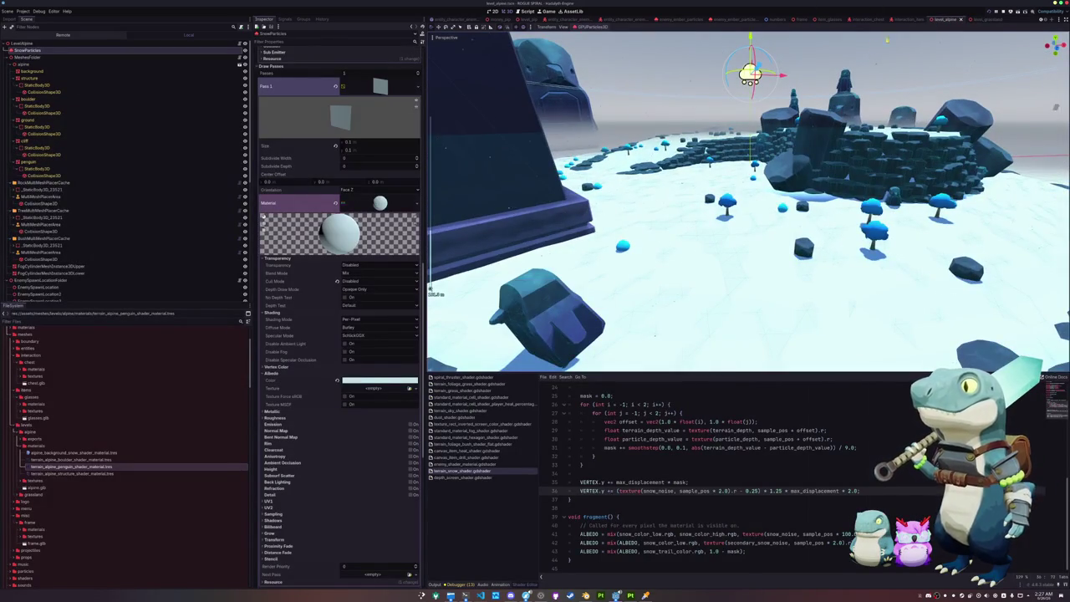
mouse_move(940, 23)
left_mouse_down()
mouse_move(610, 22)
mouse_move(629, 23)
mouse_move(559, 125)
left_mouse_up()
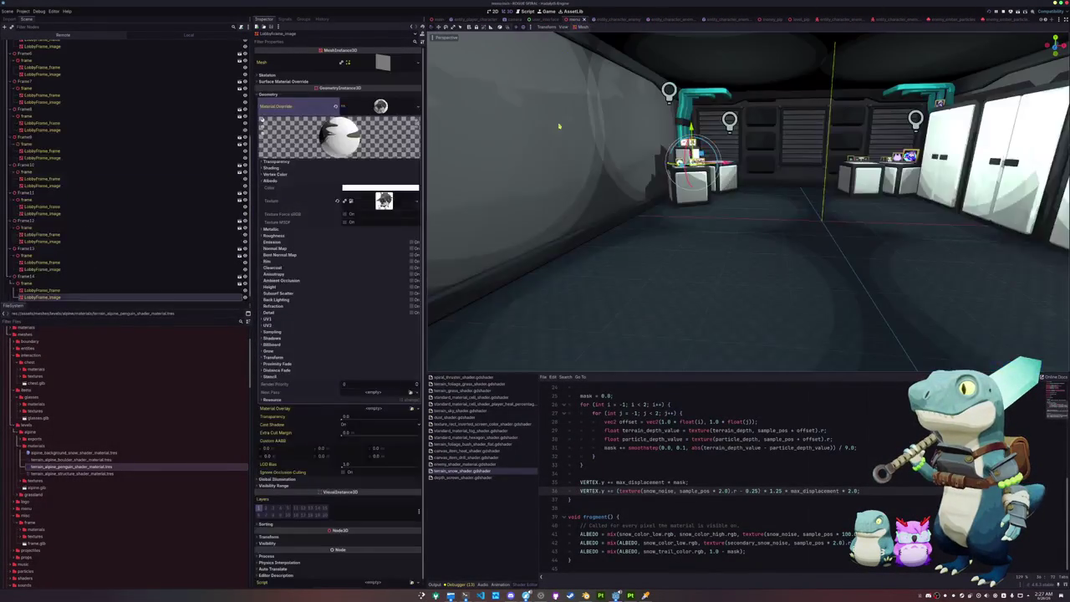
scroll(576, 134, "down", 5)
key("ctrl+s")
scroll(91, 170, "up", 10)
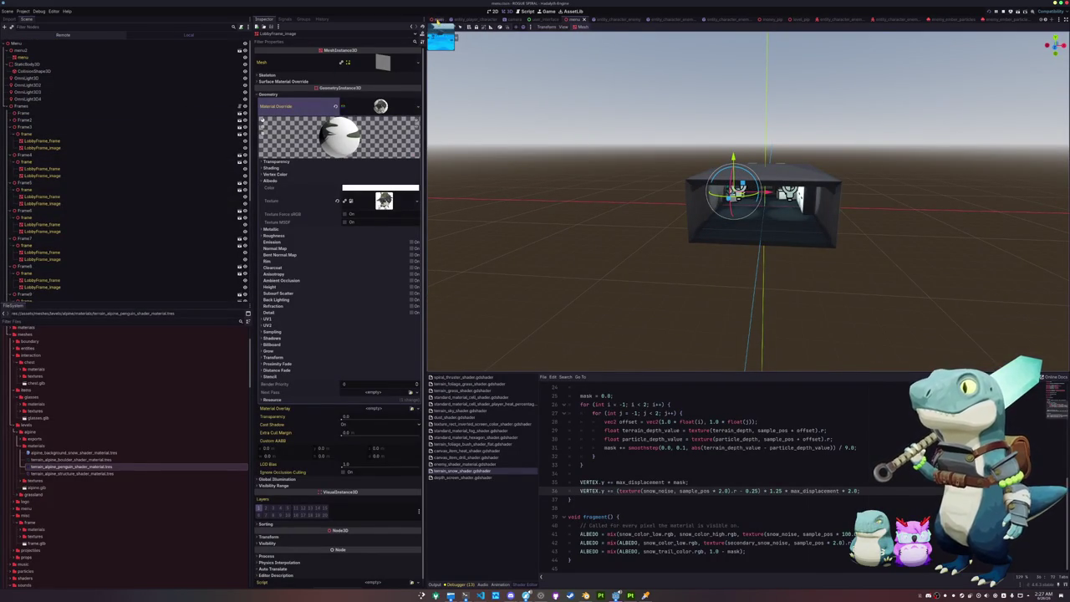
Delete Environment, WorldEnvironment and DirectionalLight3D from the main scene.
left_click(437, 18)
left_click(559, 151)
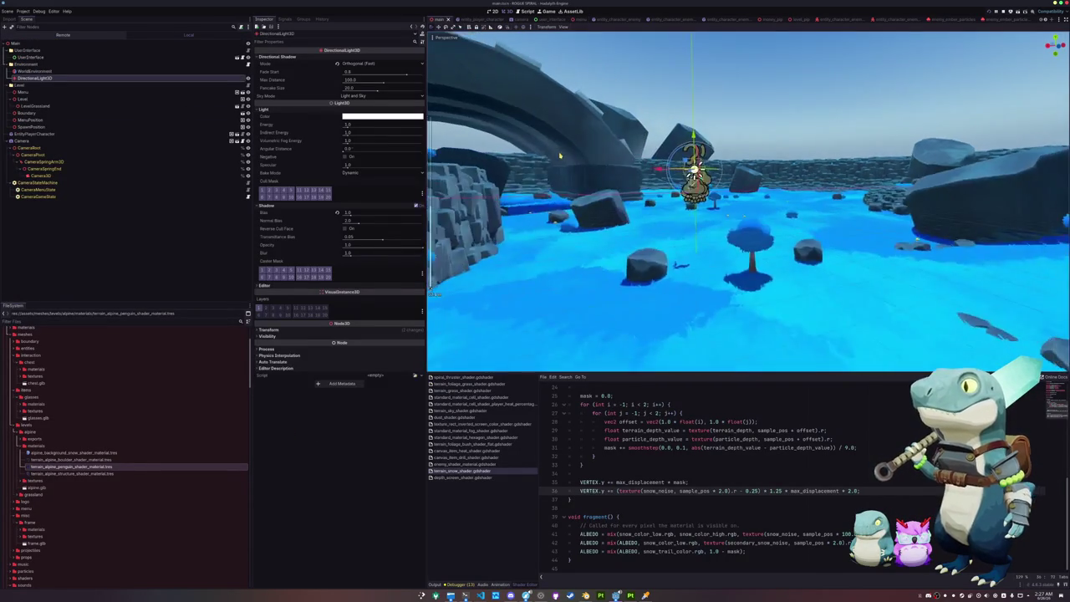
left_click(27, 64)
left_click(38, 79, "shift")
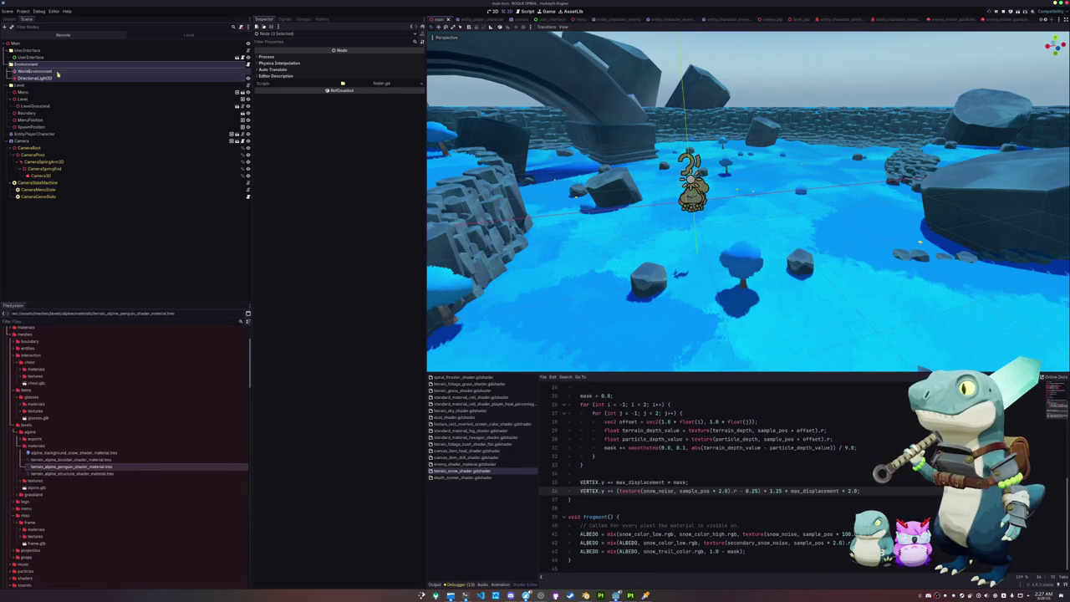
key("Delete")
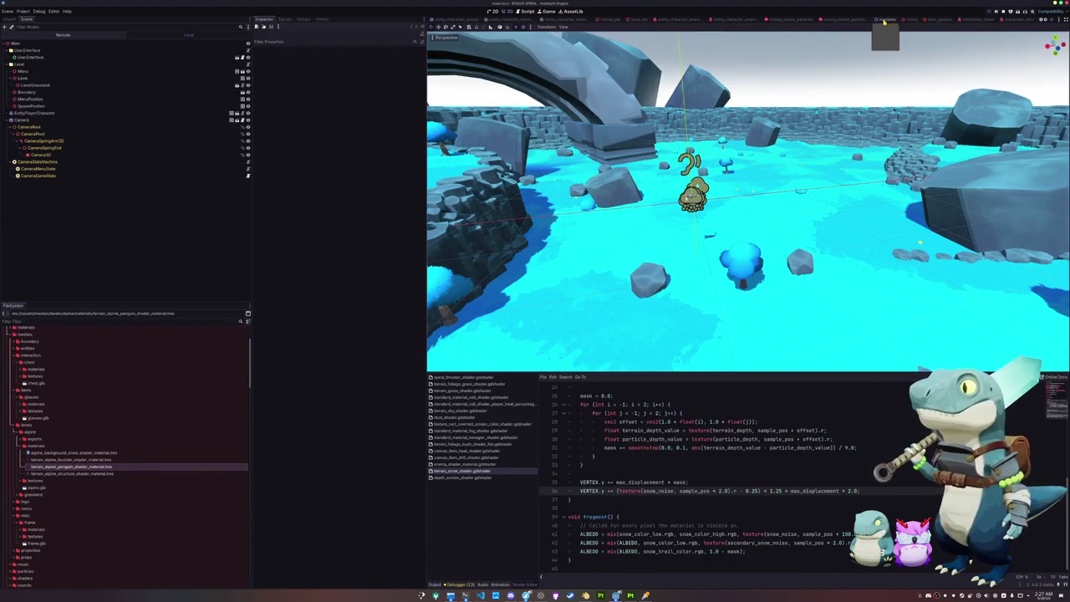
Open the level_grassland scene.
left_click(943, 20)
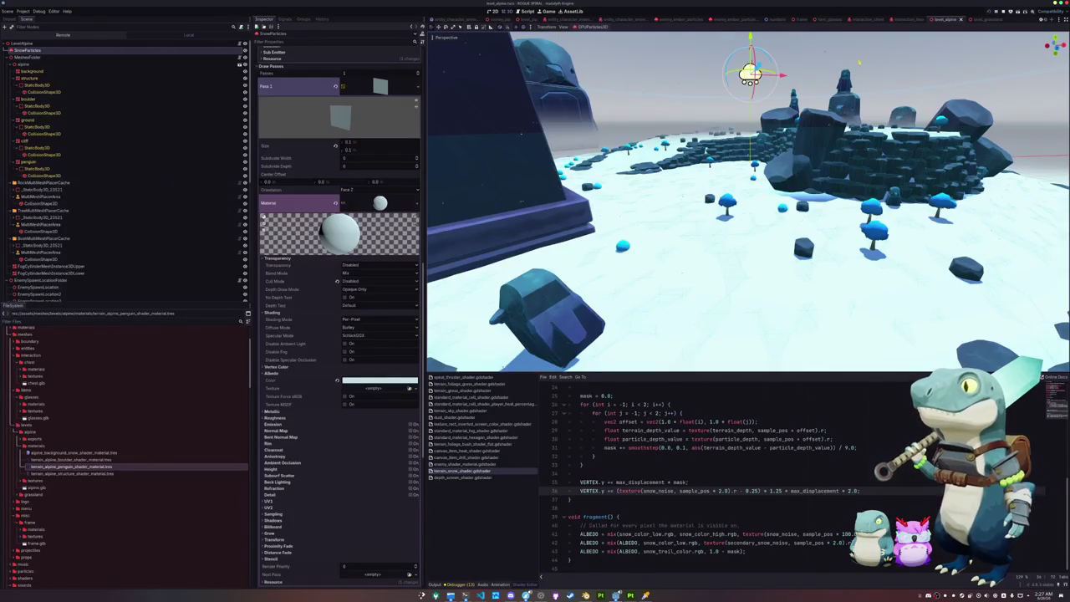
left_click(984, 19)
scroll(126, 167, "down", 5)
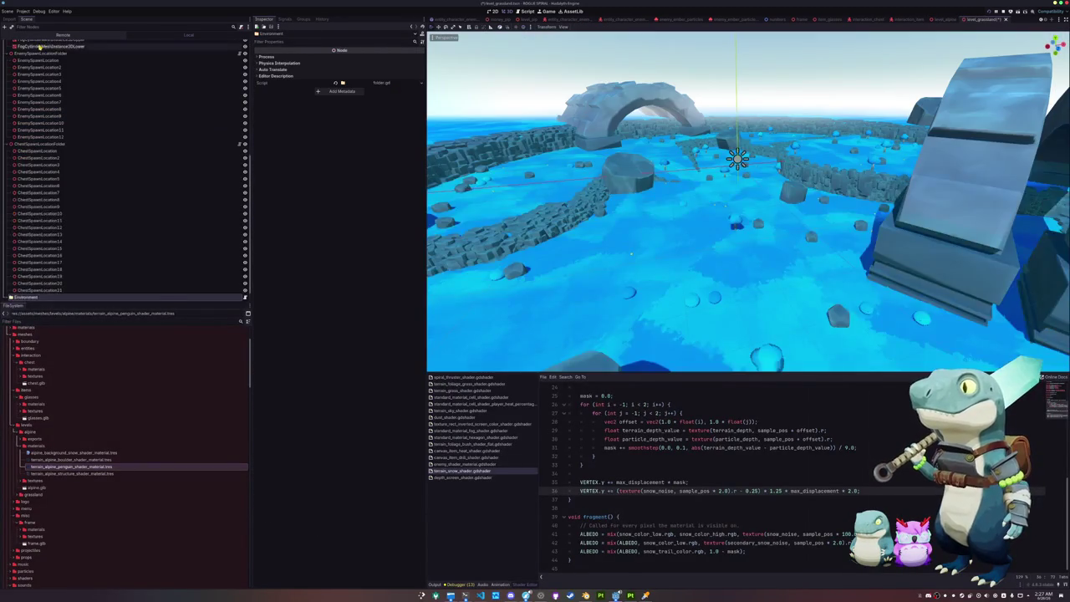
Expand the grassland's Environment node and save the grassland level.
left_click(30, 297)
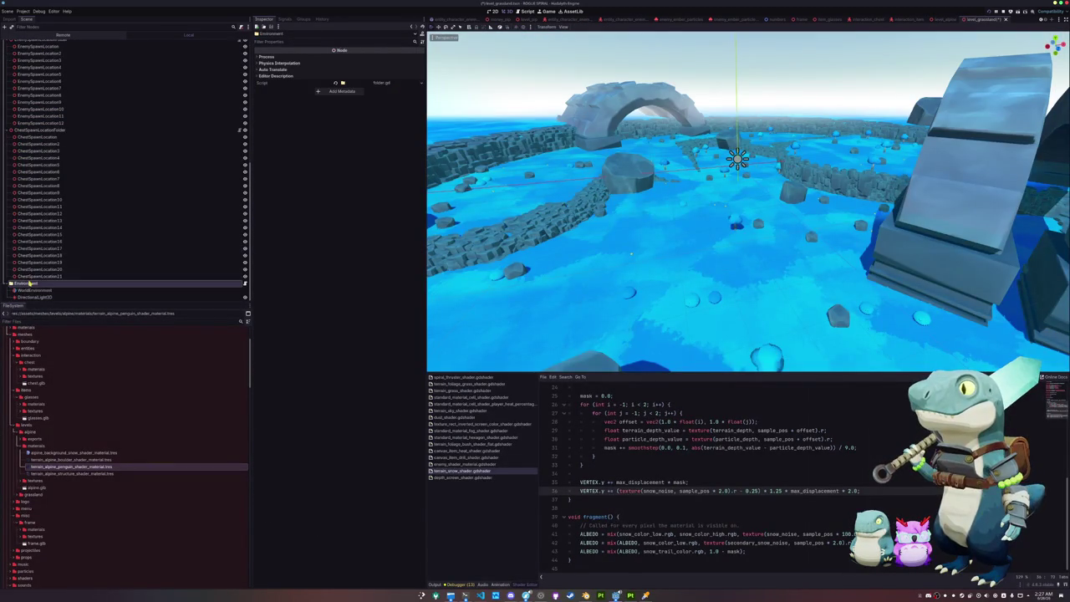
key("ctrl+s")
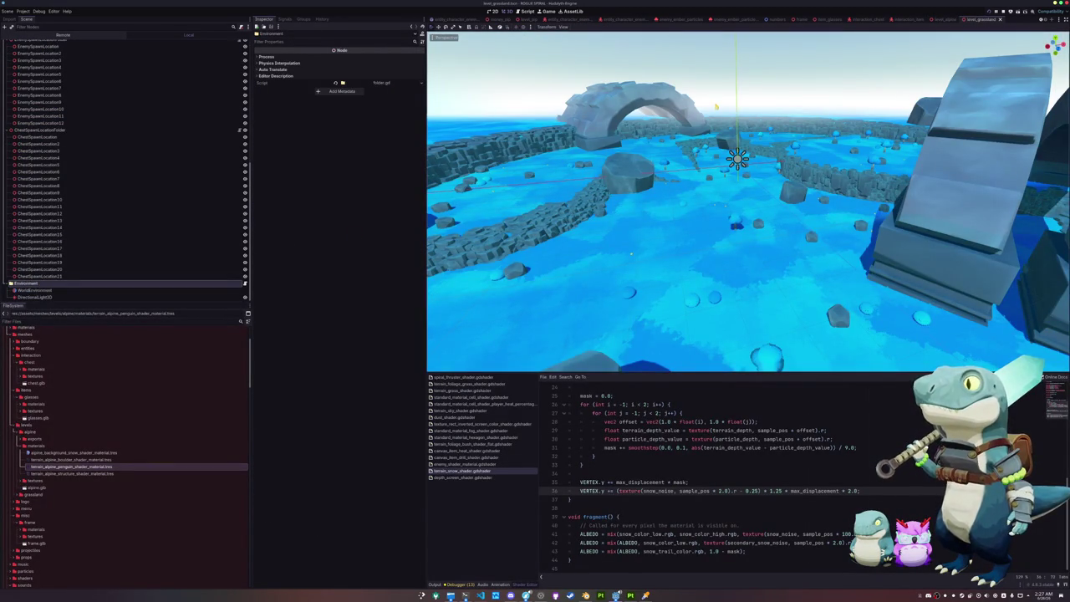
key("w")
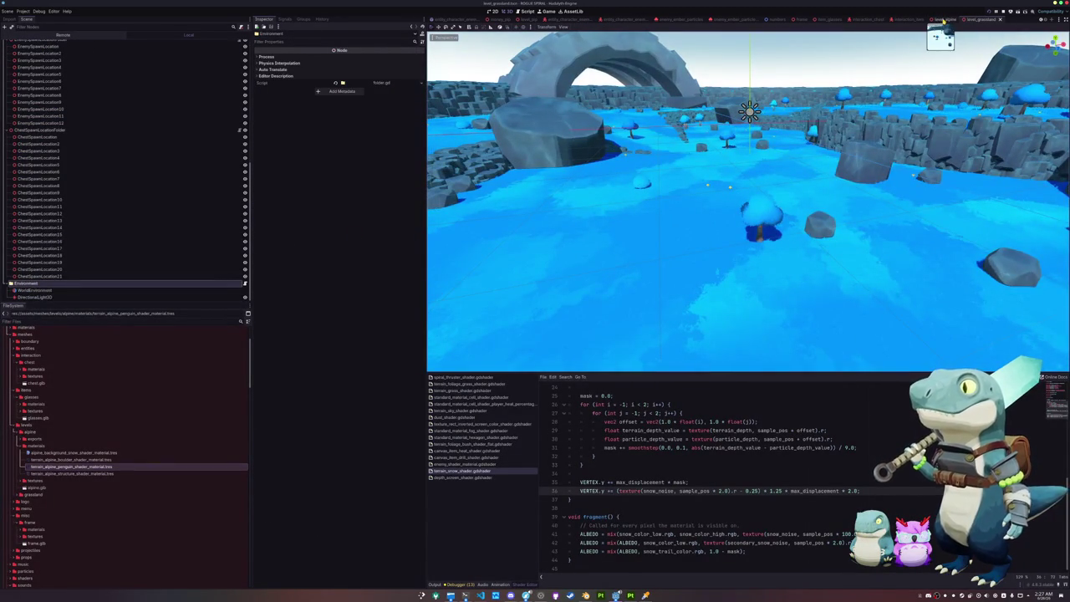
Select the grassland's three environment nodes, then select WorldEnvironment in the alpine level.
left_click(35, 296)
left_click(27, 283, "shift")
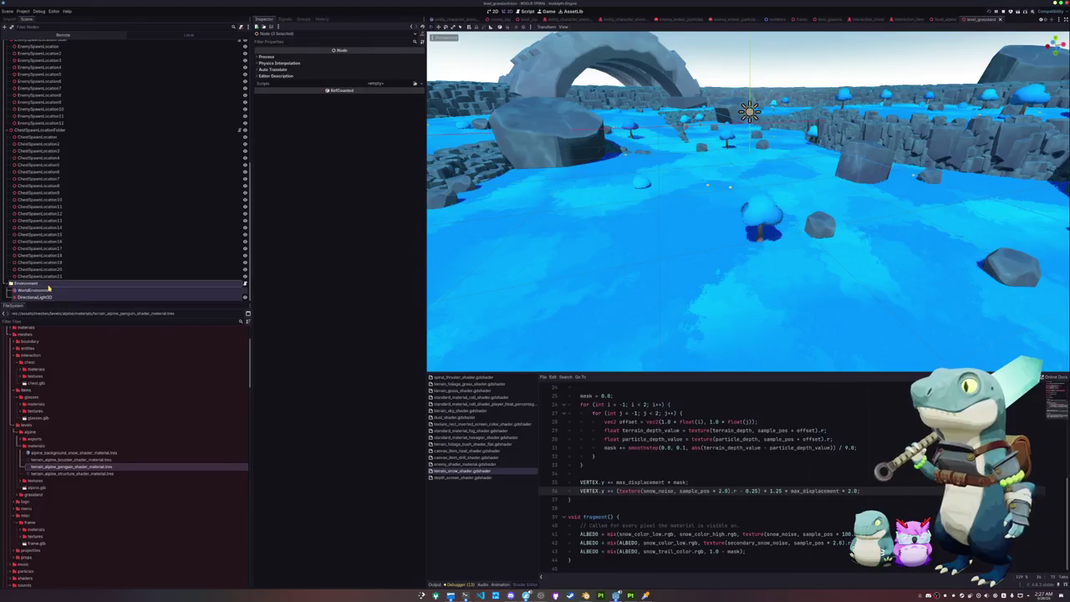
left_click(945, 18)
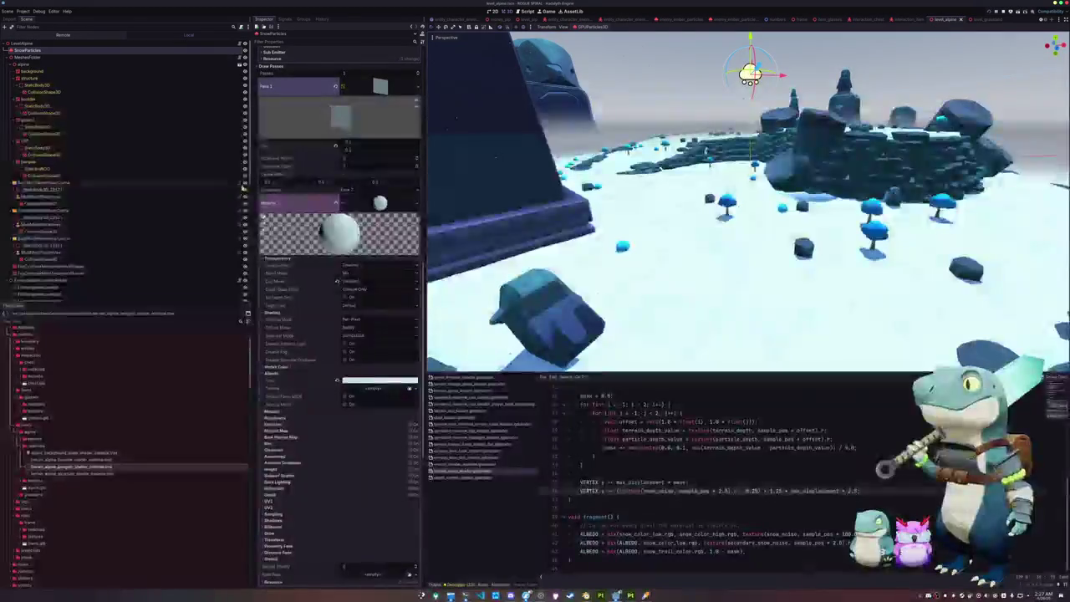
scroll(79, 259, "down", 1)
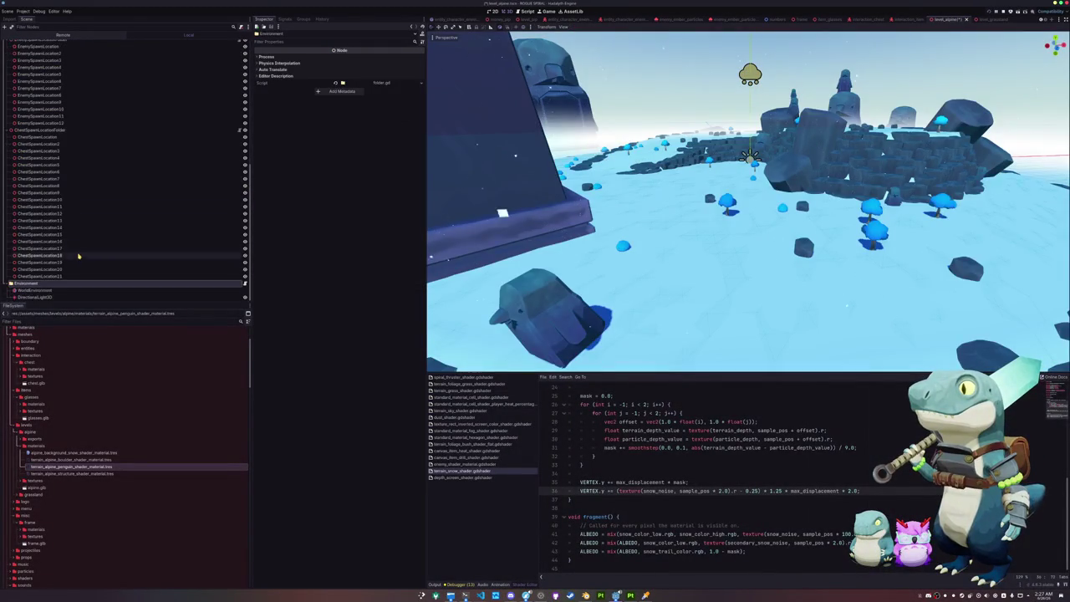
mouse_move(499, 53)
left_mouse_down()
mouse_move(432, 293)
mouse_move(432, 192)
left_mouse_up()
left_click(72, 291)
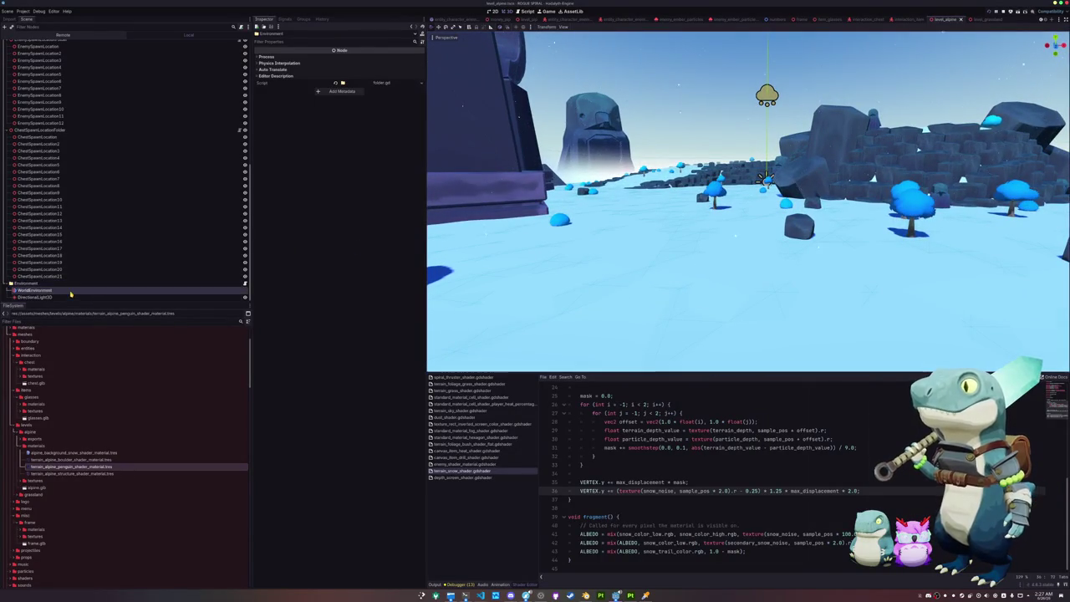
Expand the Environment, Sky and Sky Material to reveal the sky shader parameters.
left_click(387, 59)
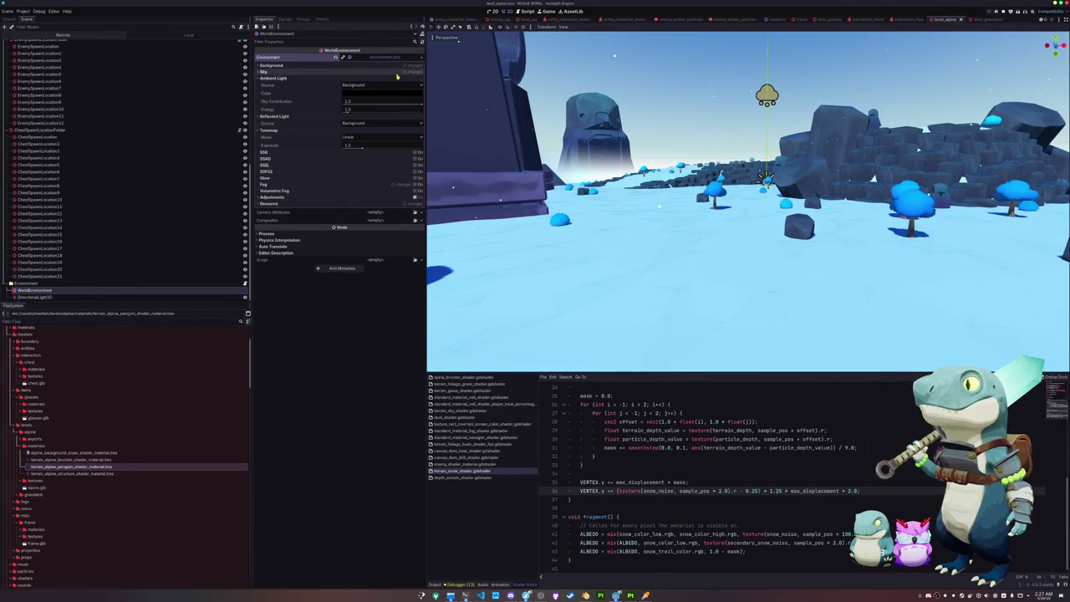
left_click(389, 72)
left_click(389, 78)
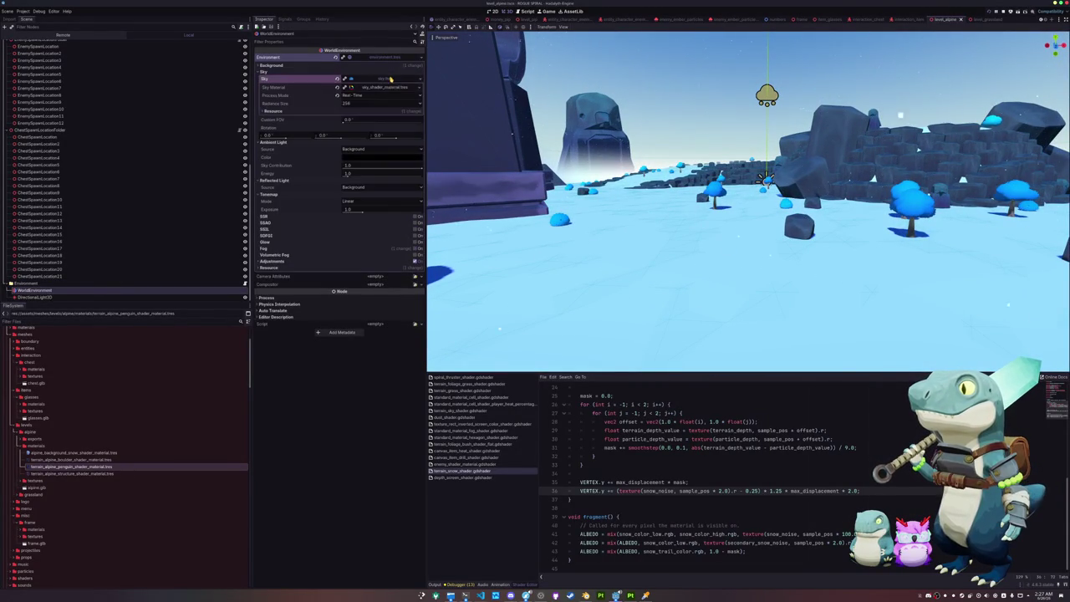
left_click(419, 79)
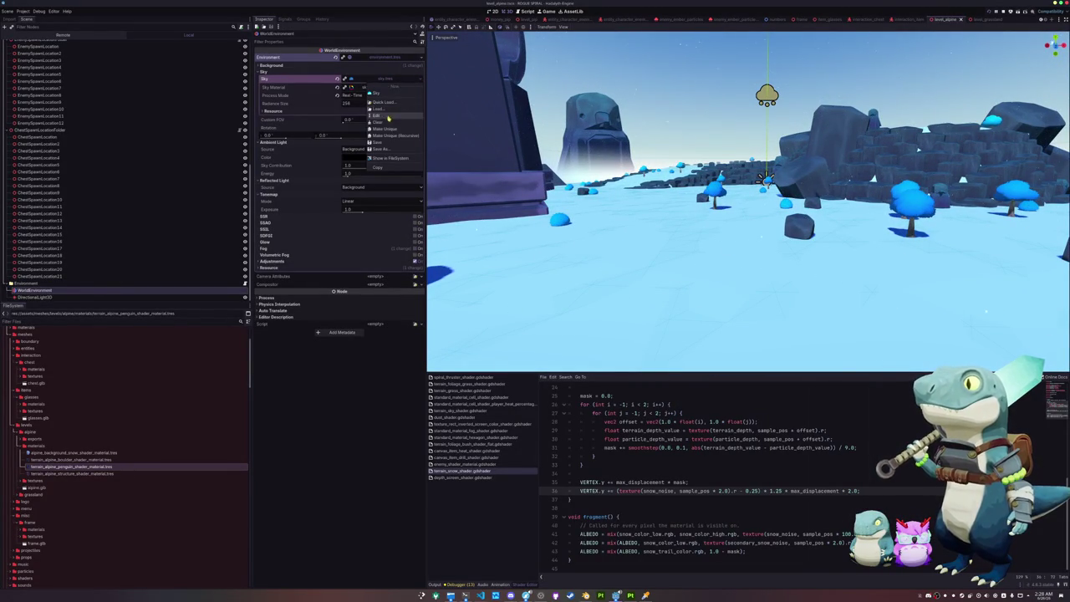
left_click(366, 81)
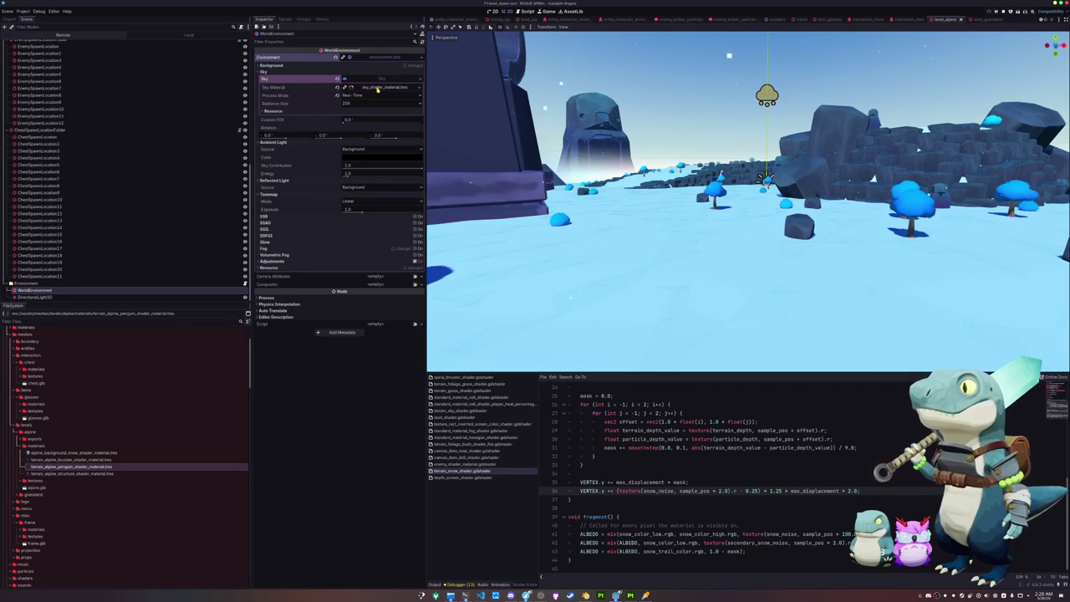
left_click(377, 88)
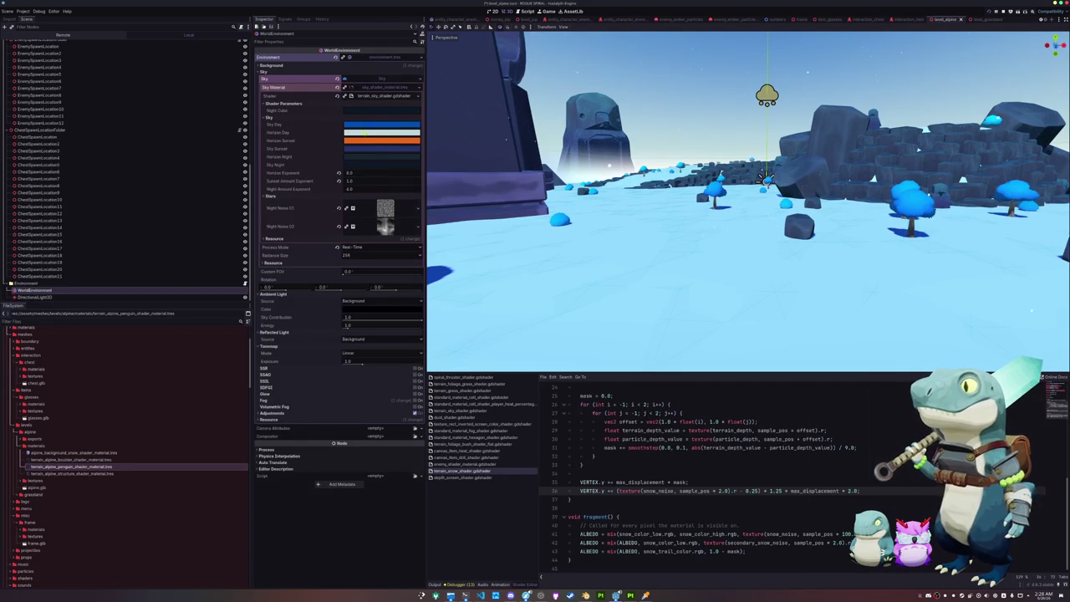
Try a slightly darker Sky Day colour.
left_click(363, 127)
mouse_move(417, 178)
left_mouse_down()
mouse_move(417, 194)
mouse_move(417, 180)
left_mouse_up()
left_click(309, 140)
scroll(507, 199, "down", 10)
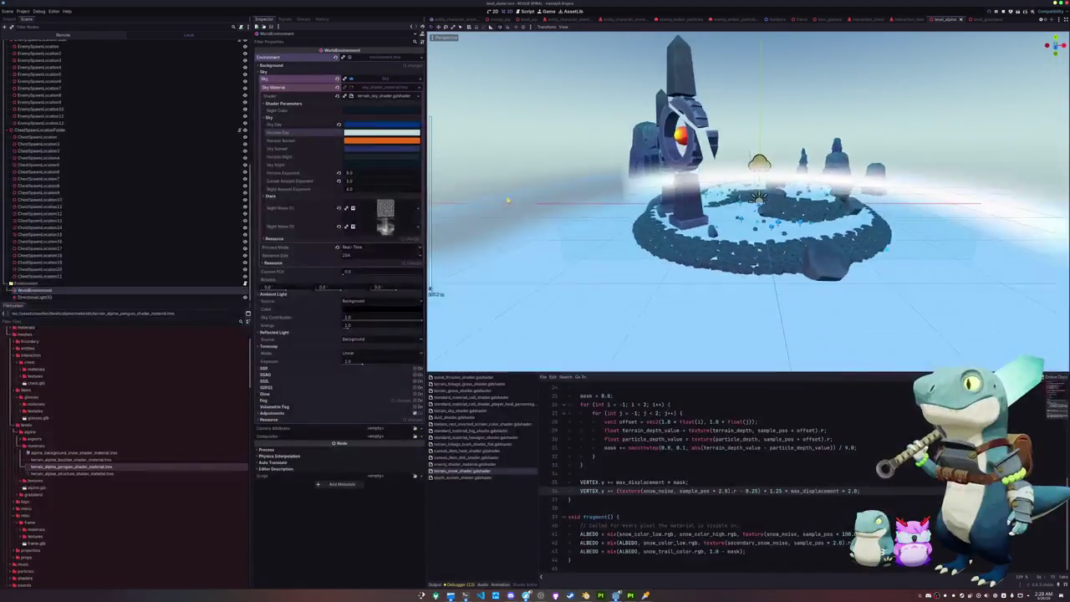
scroll(507, 199, "up", 10)
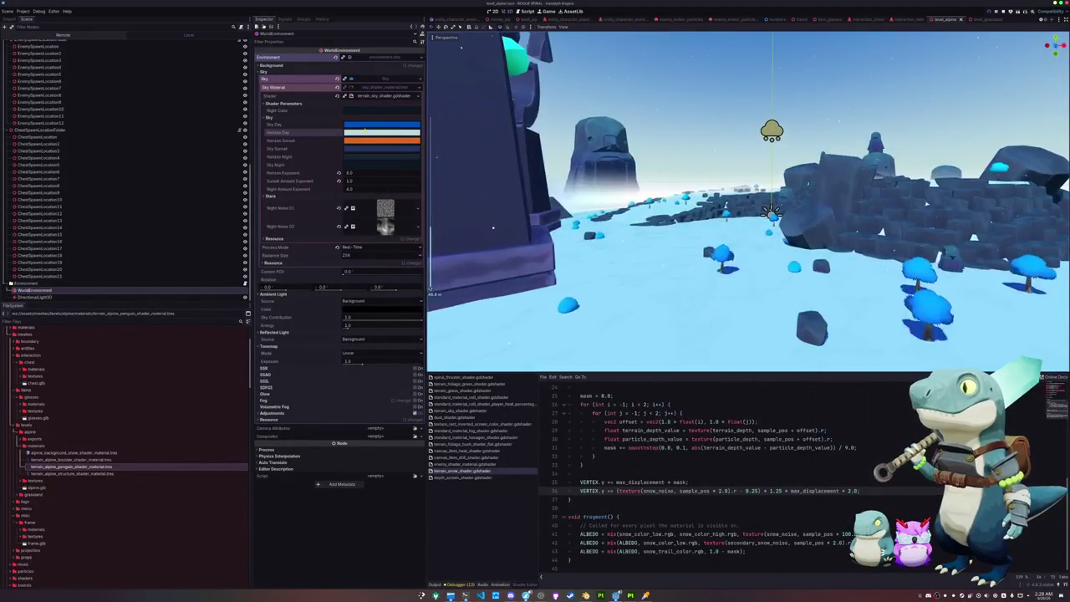
Darken the Horizon Day colour to a dim night shade and orbit the level to check the sky.
left_click(365, 131)
left_click_drag(424, 173, 418, 191)
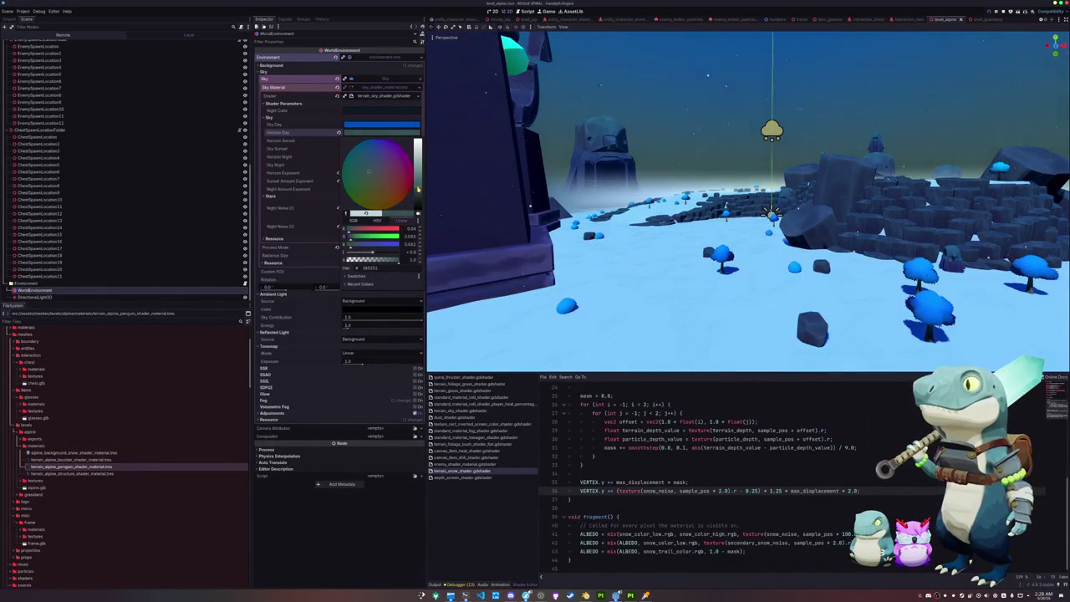
left_click_drag(418, 189, 418, 202)
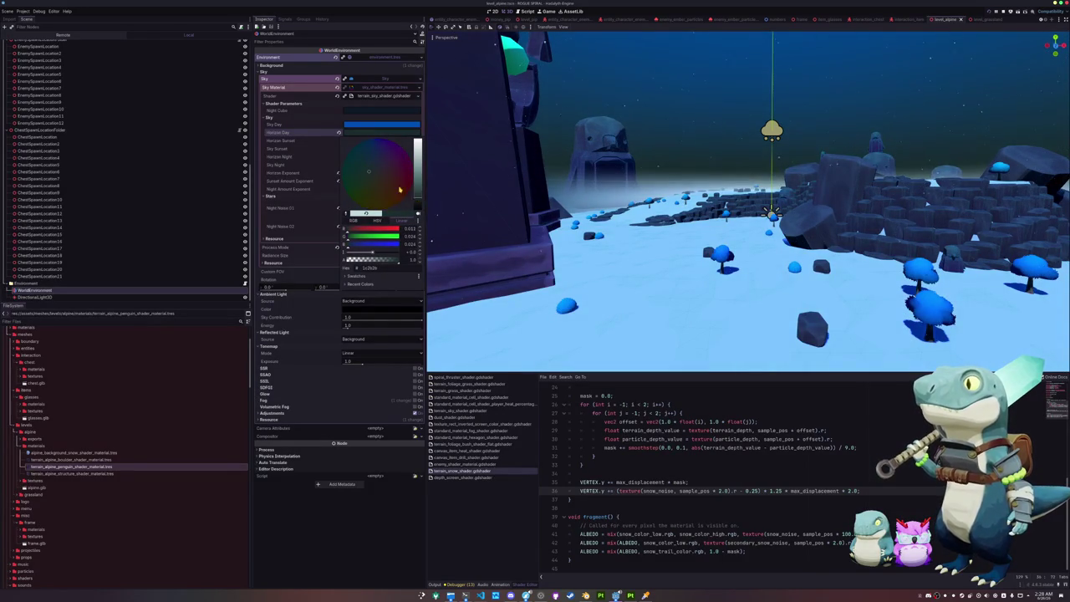
left_click(292, 148)
key("ctrl+z")
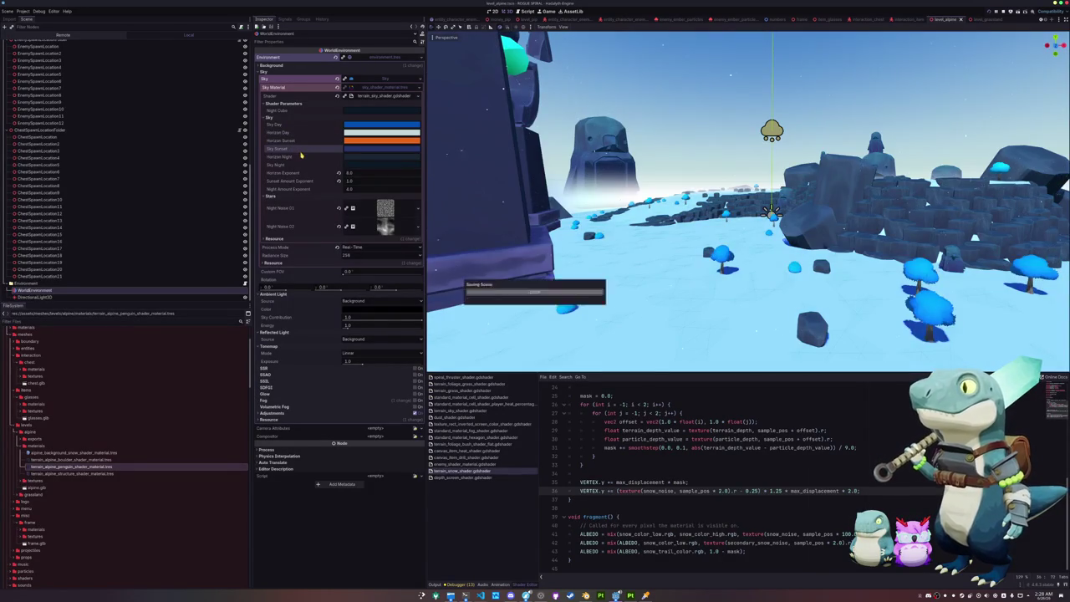
left_click(360, 133)
left_click_drag(417, 144, 420, 191)
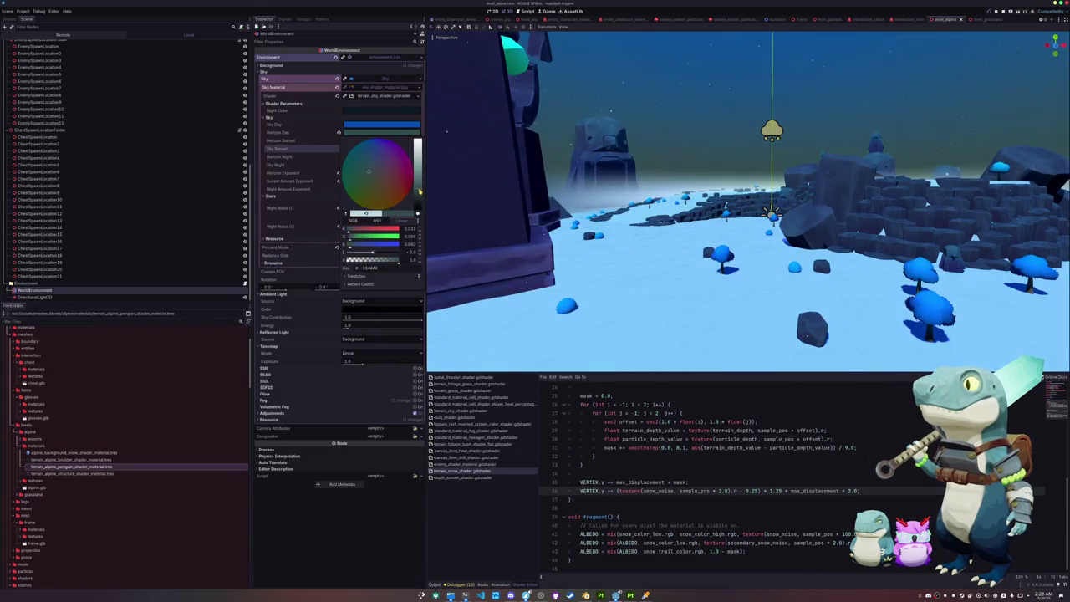
left_click(313, 151)
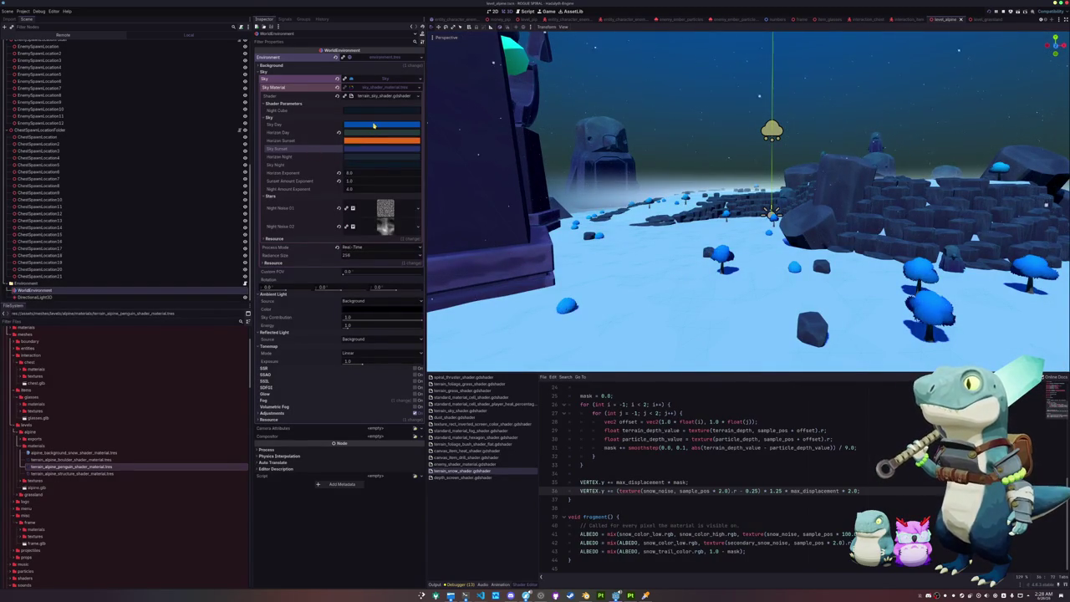
mouse_move(514, 143)
left_mouse_down()
mouse_move(501, 183)
mouse_move(508, 110)
mouse_move(499, 183)
mouse_move(468, 183)
mouse_move(532, 184)
mouse_move(468, 280)
left_mouse_up()
left_click(37, 296)
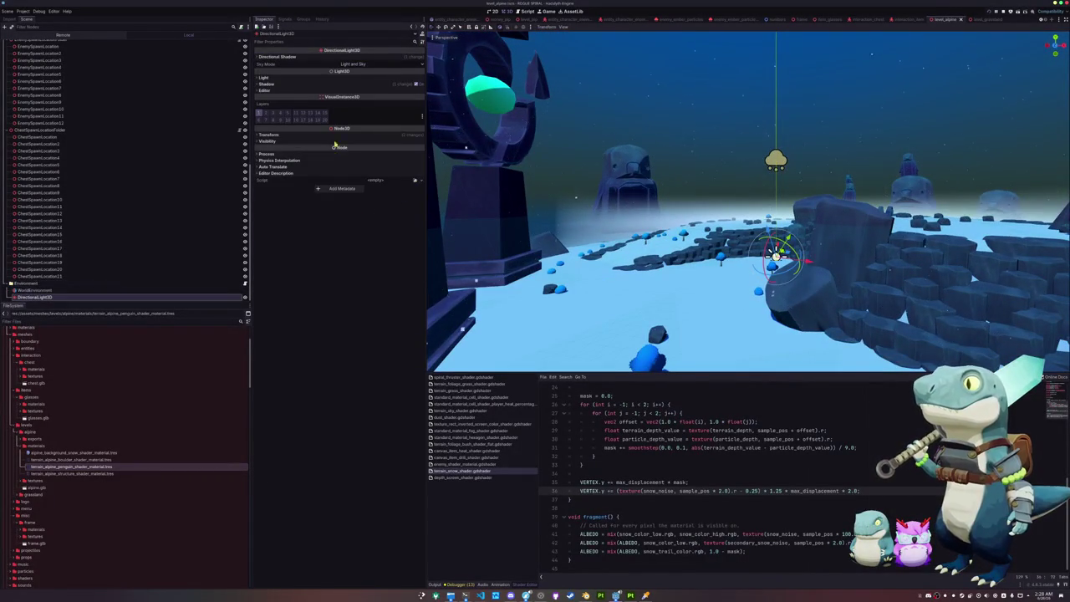
Tint the DirectionalLight3D's light colour to a pale bluish shade.
left_click(337, 56)
left_click(344, 110)
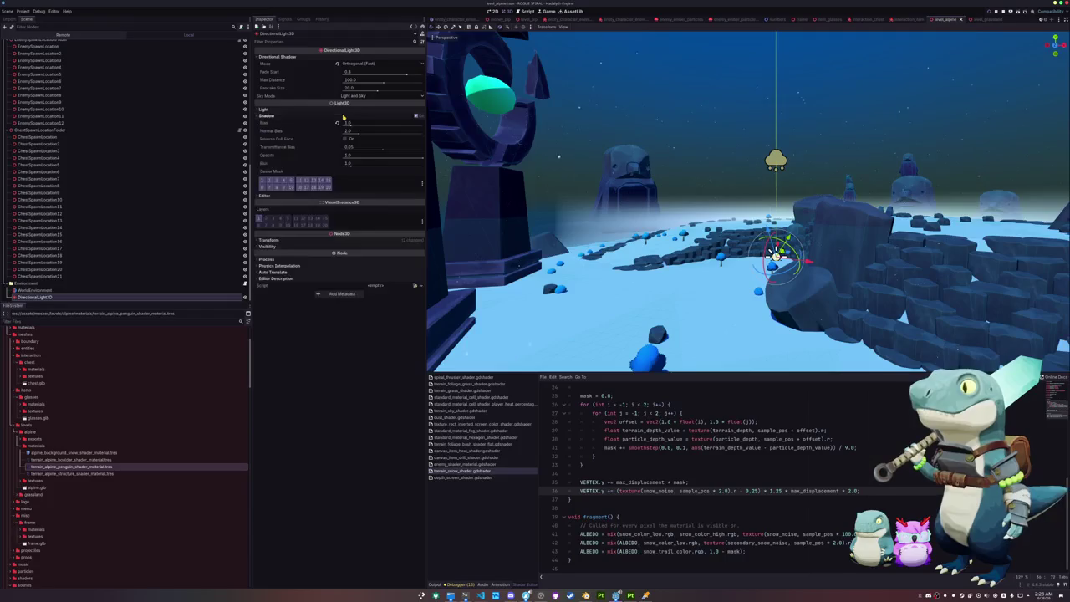
left_click(357, 117)
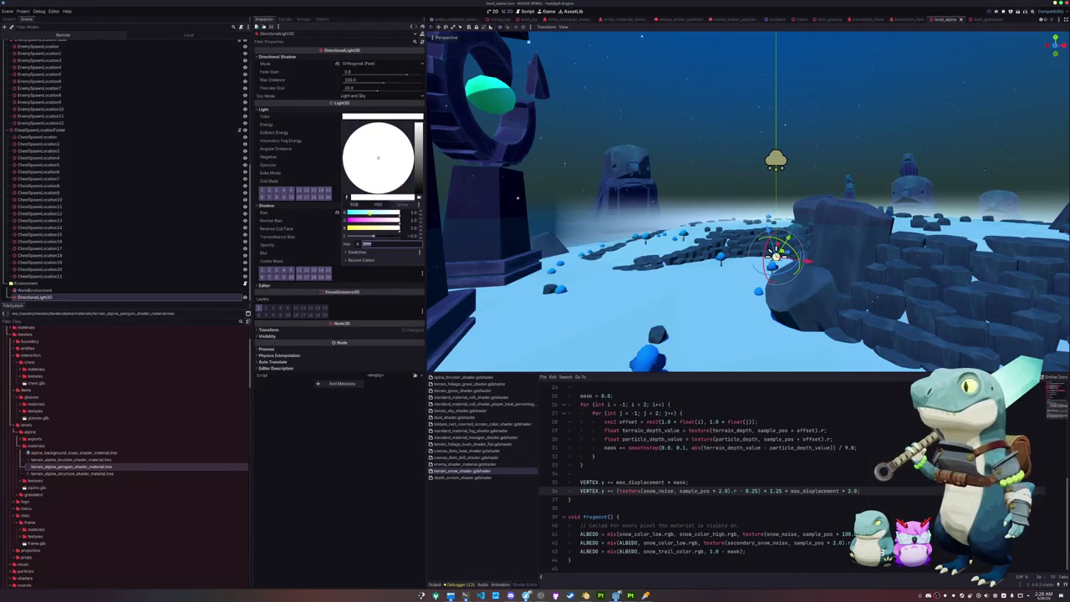
left_click_drag(417, 167, 419, 137)
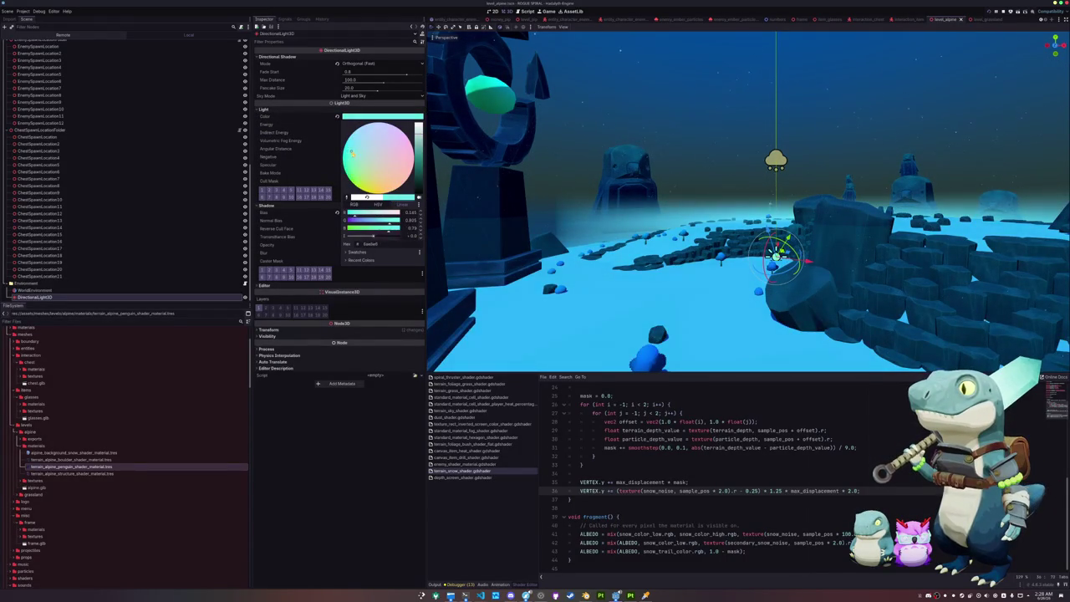
left_click_drag(418, 134, 418, 152)
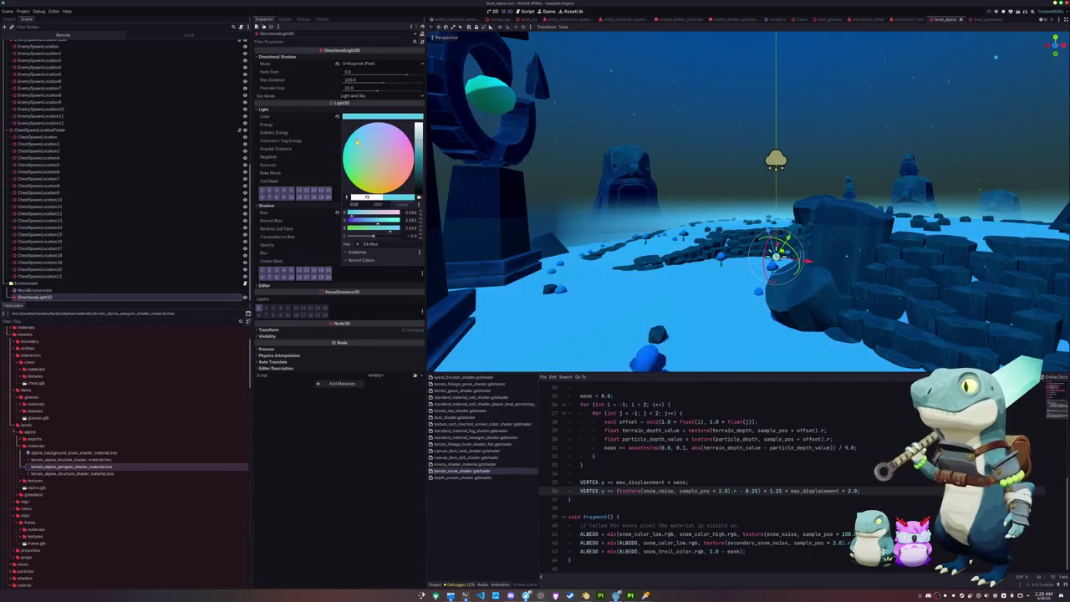
left_click_drag(358, 144, 356, 134)
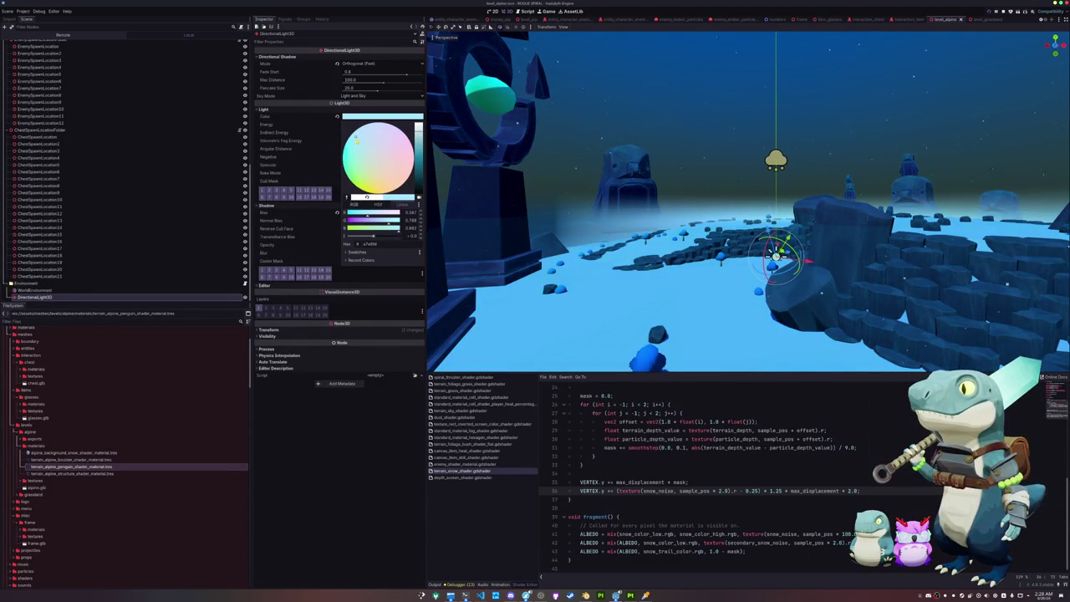
key("Escape")
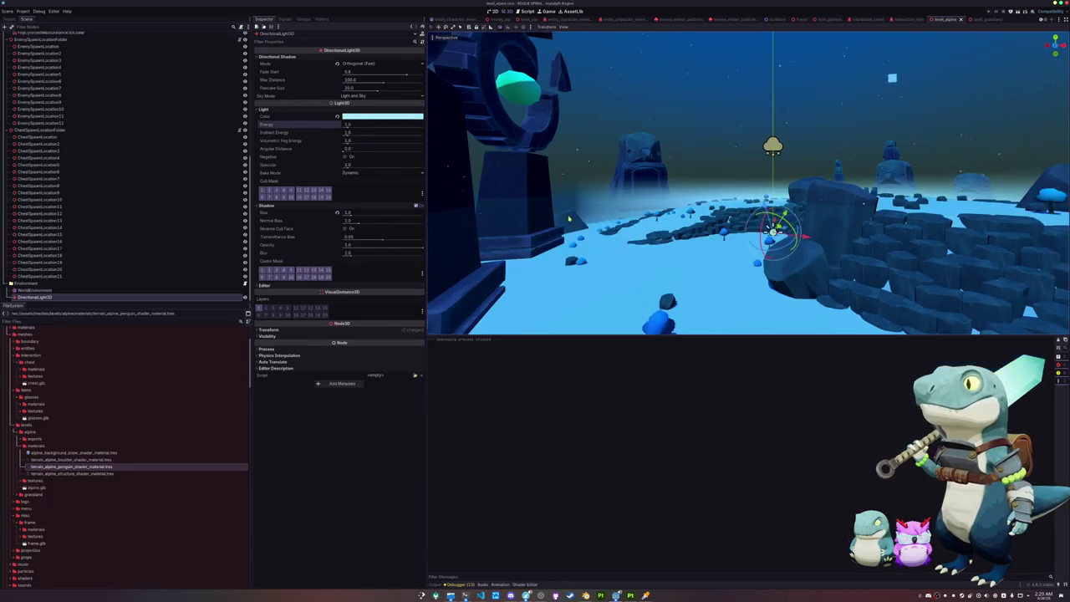
Run the game, start an Alpine level run, move the player around, then exit and close it.
key("F5")
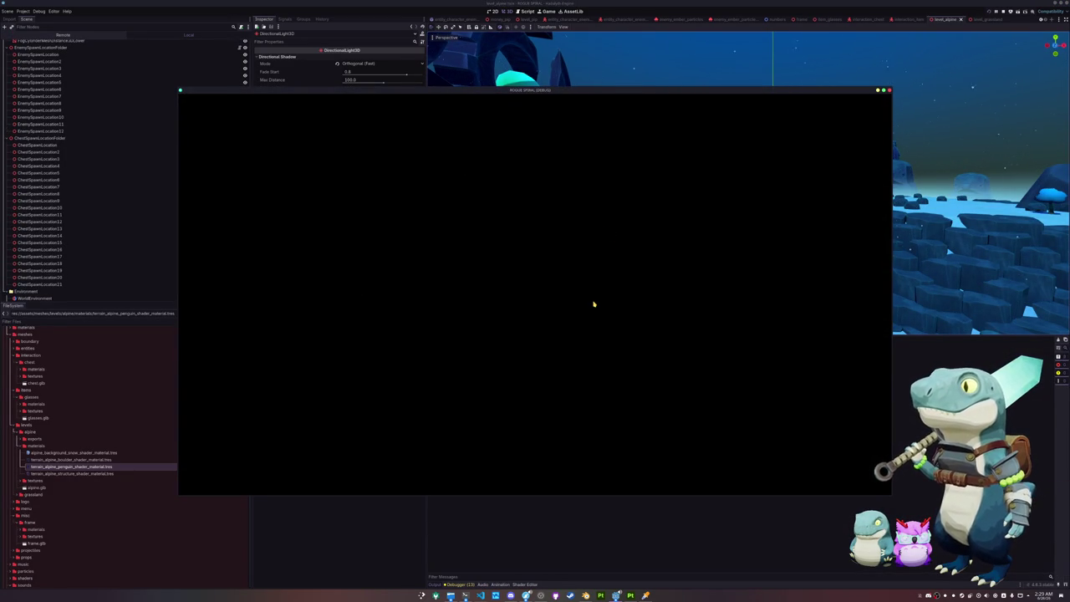
left_click(411, 293)
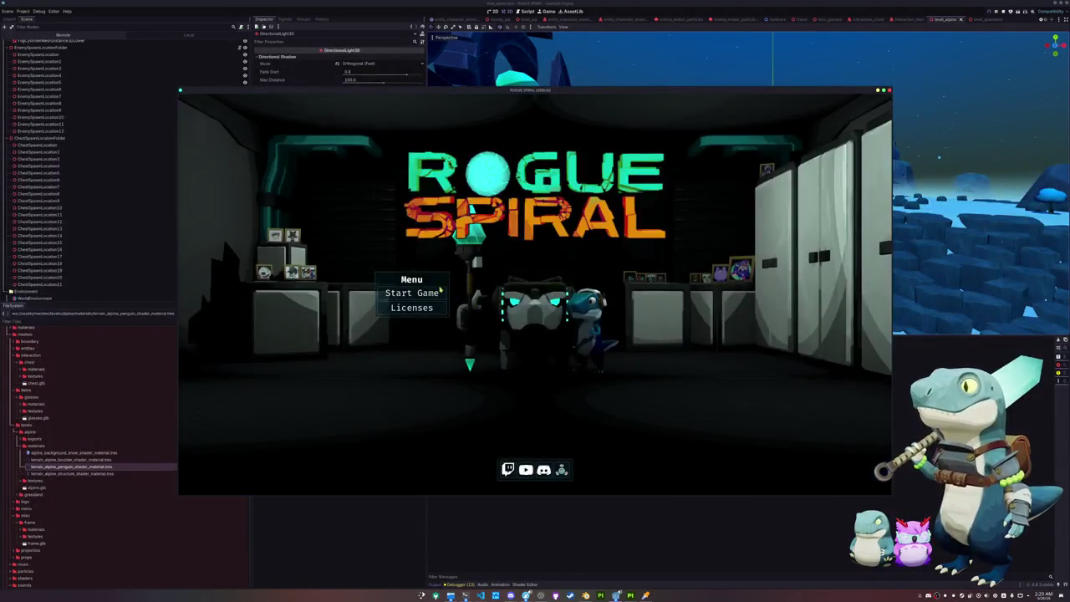
left_click(439, 290)
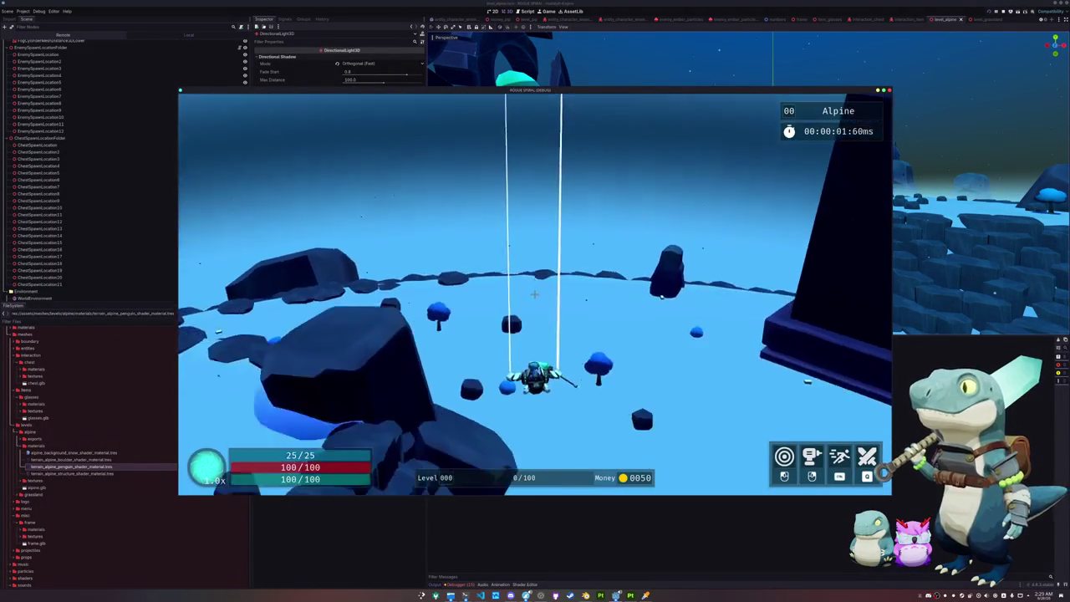
key("a")
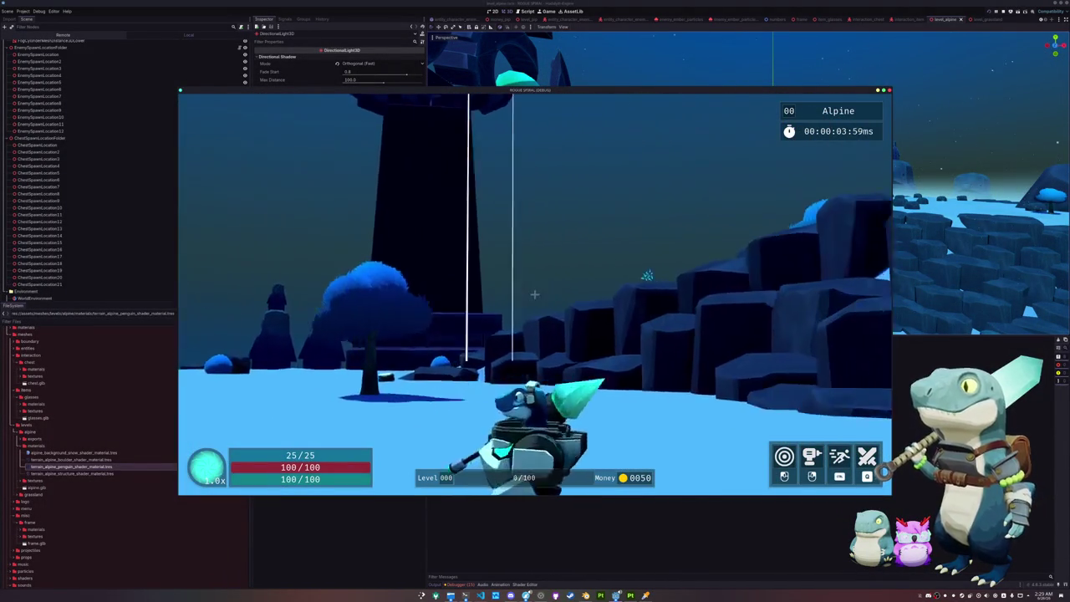
key("w")
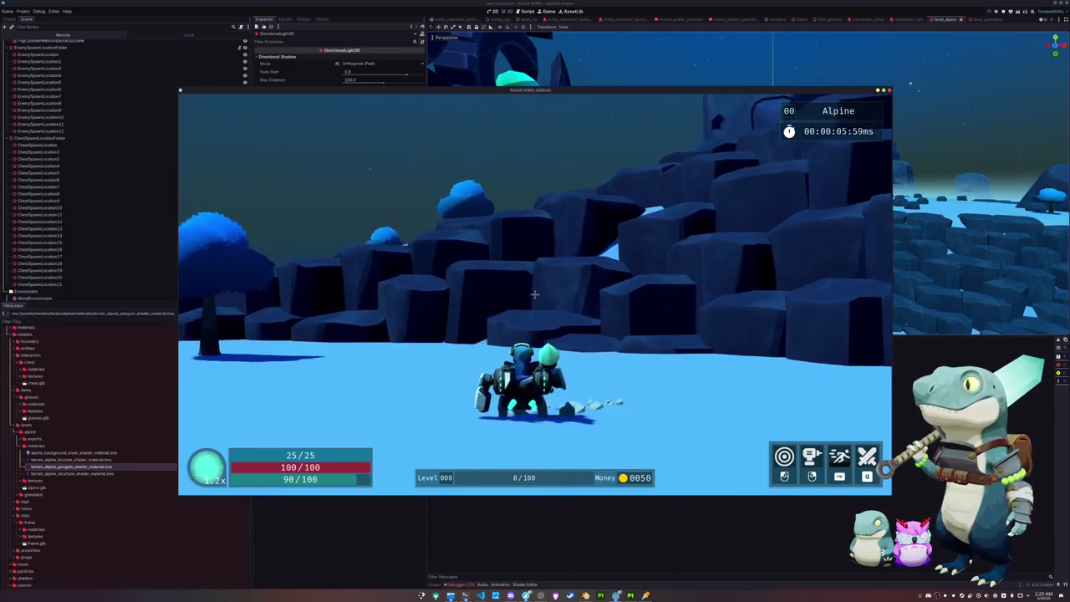
key("Escape")
left_click(532, 304)
key("F8")
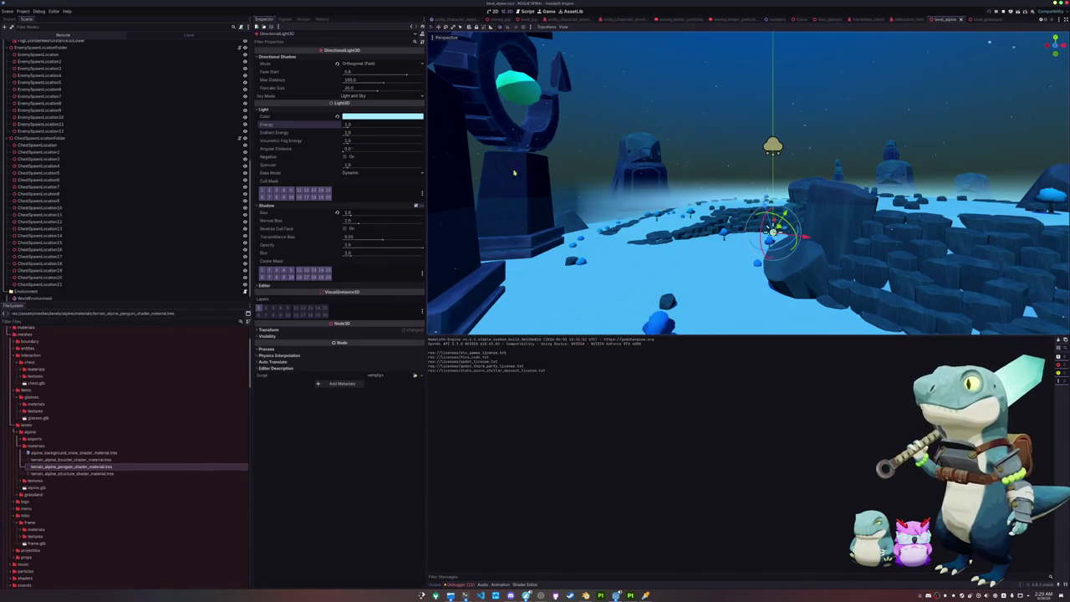
Select WorldEnvironment and DirectionalLight3D together in the Scene tree.
scroll(42, 251, "down", 1)
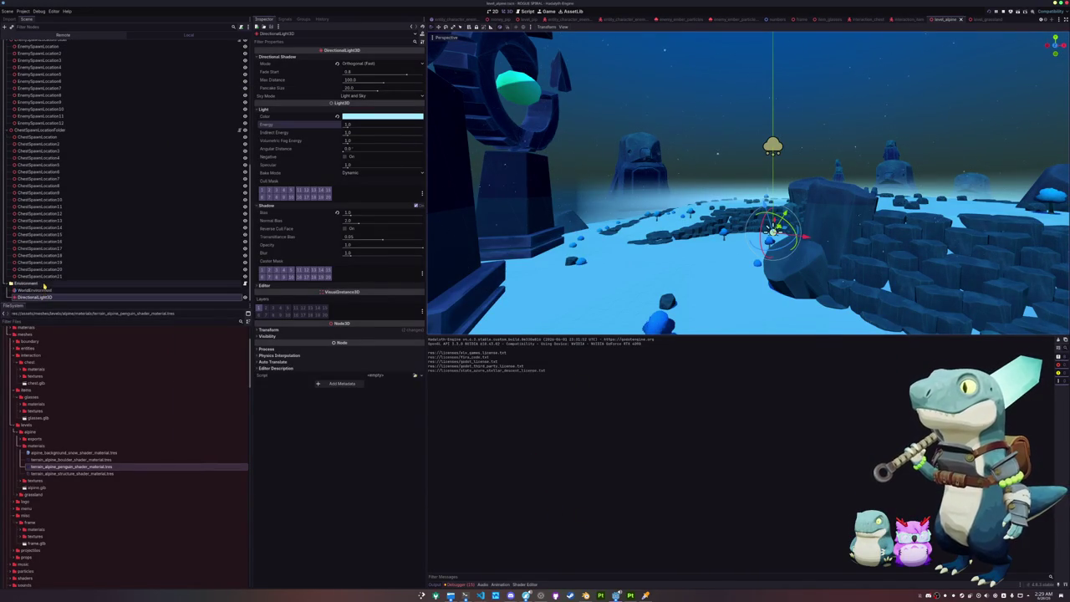
left_click(43, 290, "ctrl")
left_click(42, 284, "ctrl")
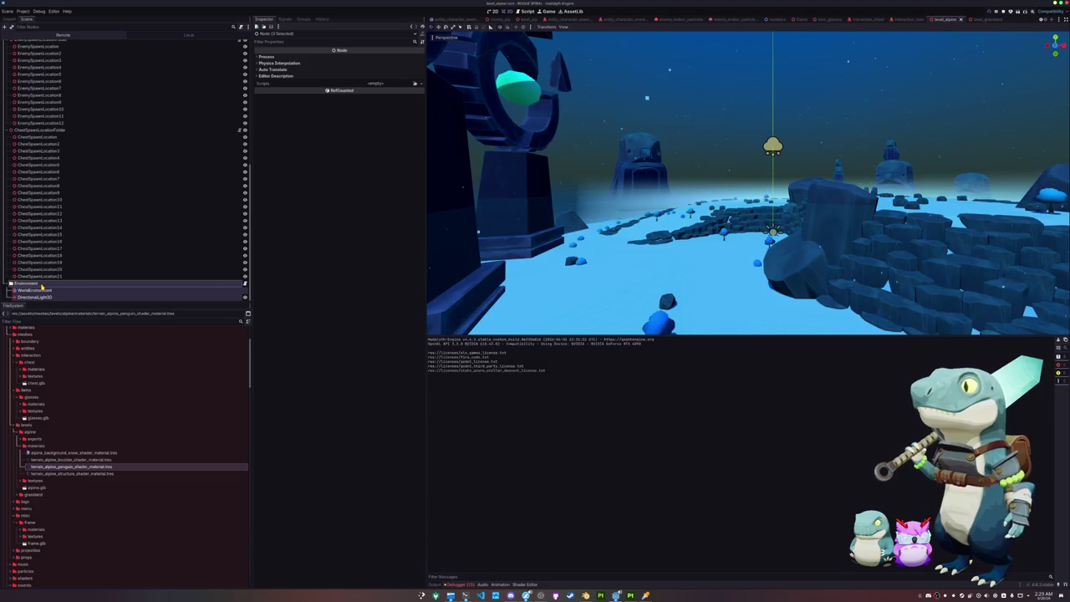
left_click(160, 292)
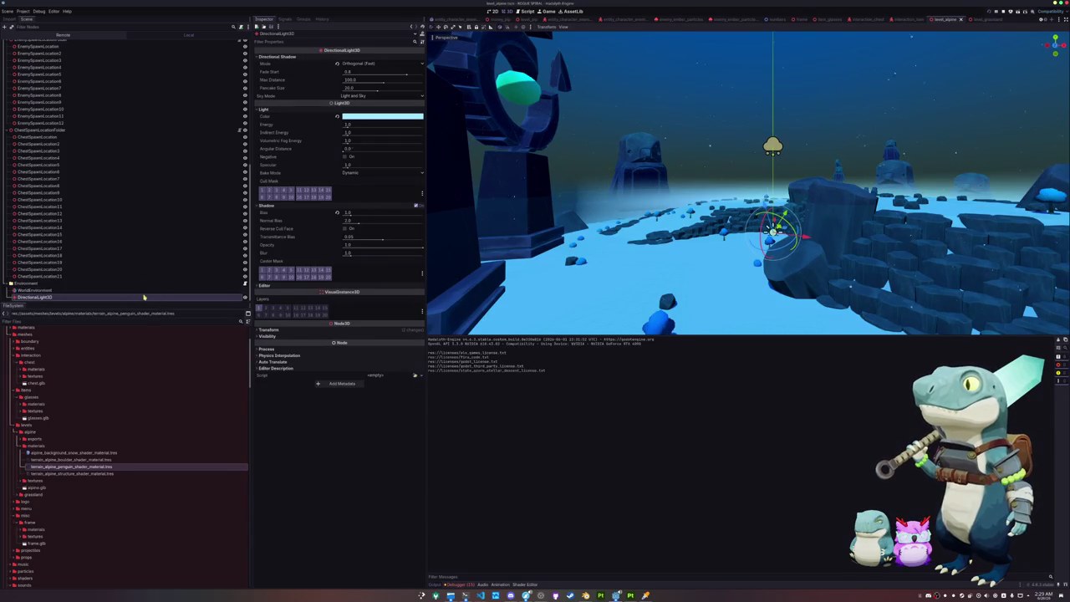
left_click(115, 298, "ctrl")
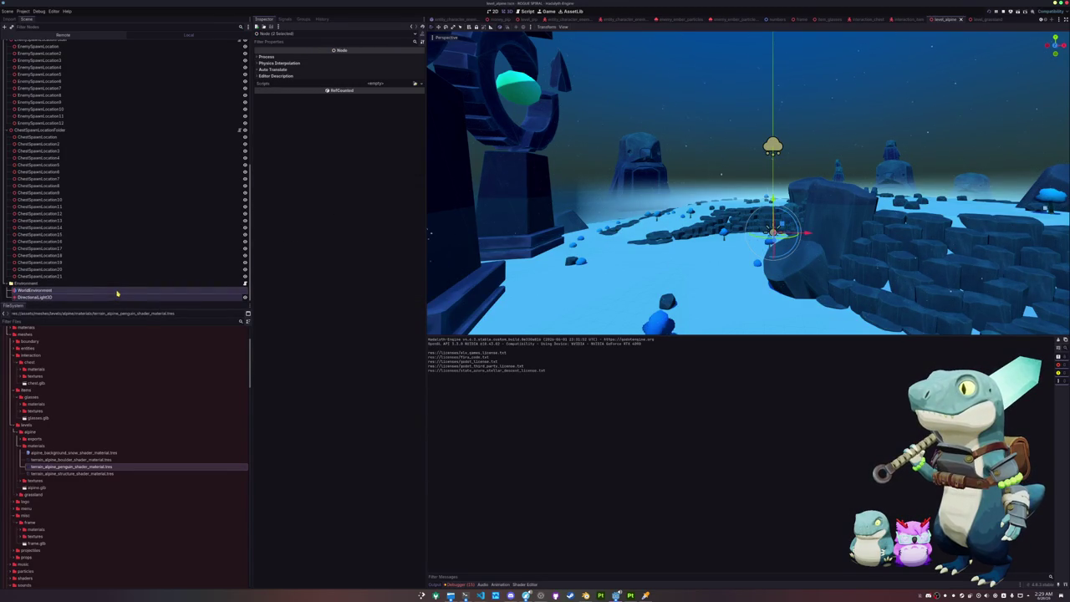
left_click(203, 292)
left_click(115, 298, "ctrl")
Select the whole Environment group with its WorldEnvironment and DirectionalLight3D children.
left_click(168, 291)
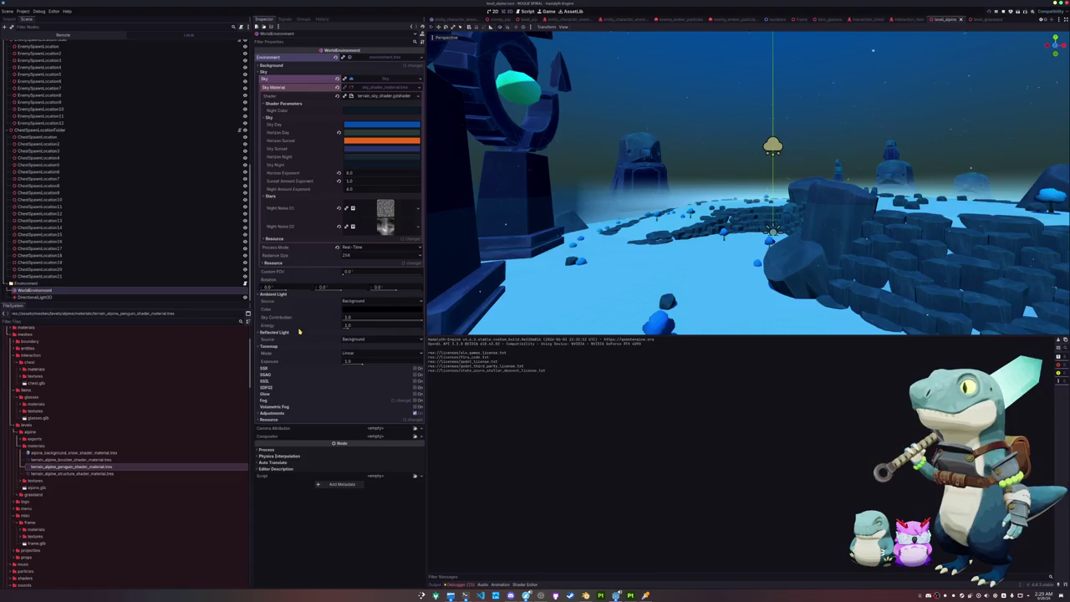
left_click(94, 298, "ctrl")
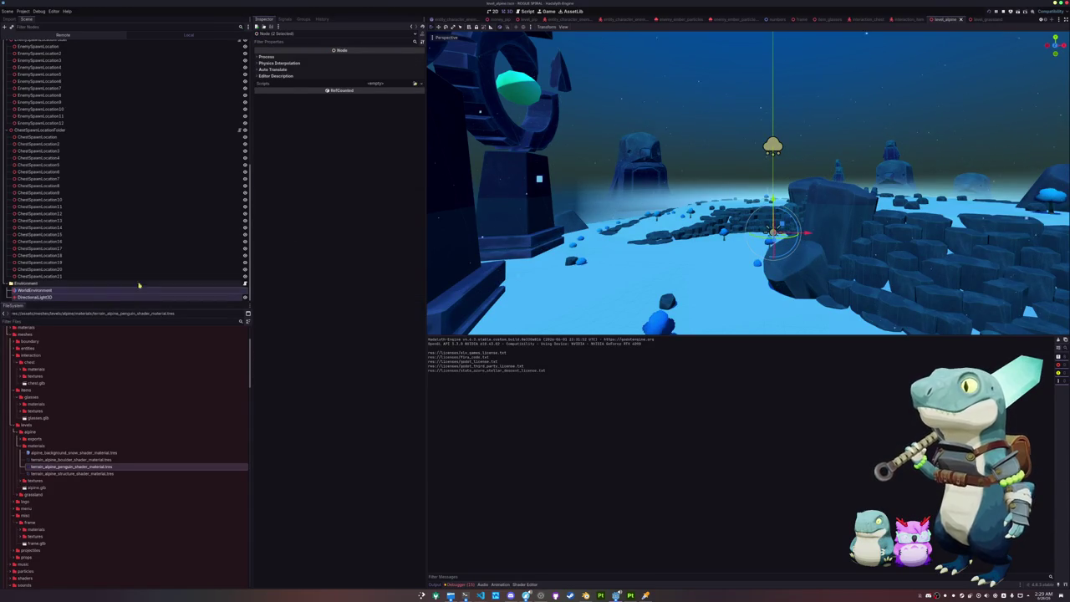
key("ctrl+Tab")
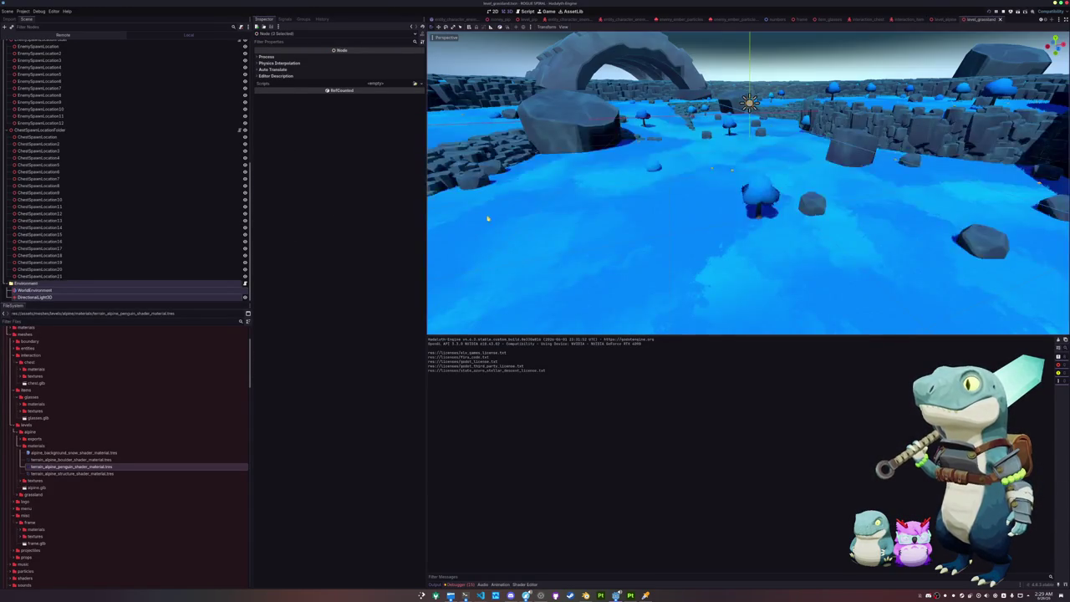
left_click(50, 283, "ctrl")
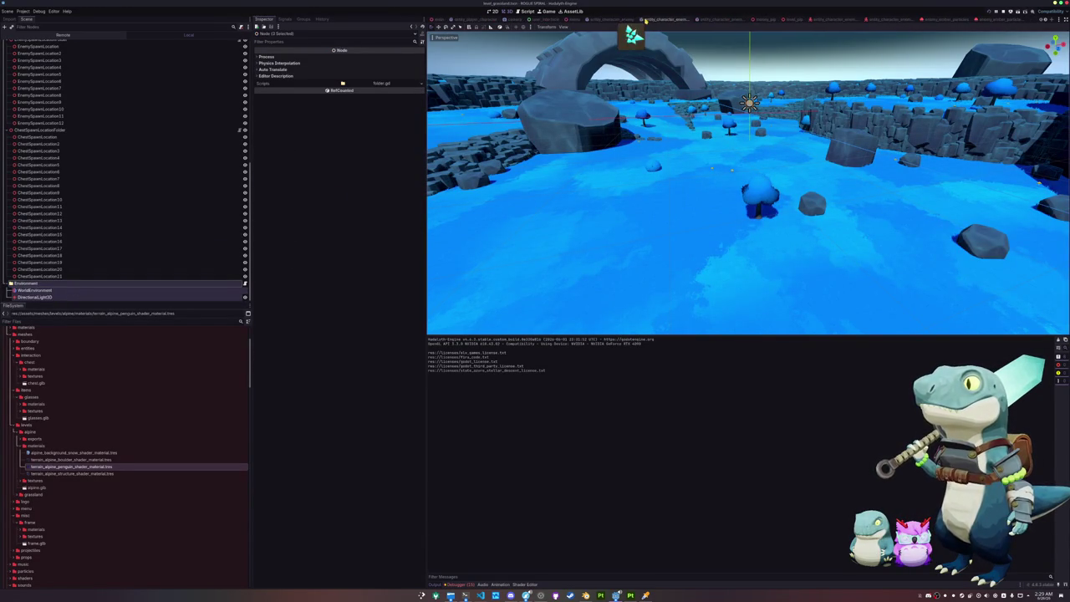
Paste the Environment nodes under the menu scene's Menu root node.
left_click(577, 18)
scroll(126, 167, "up", 10)
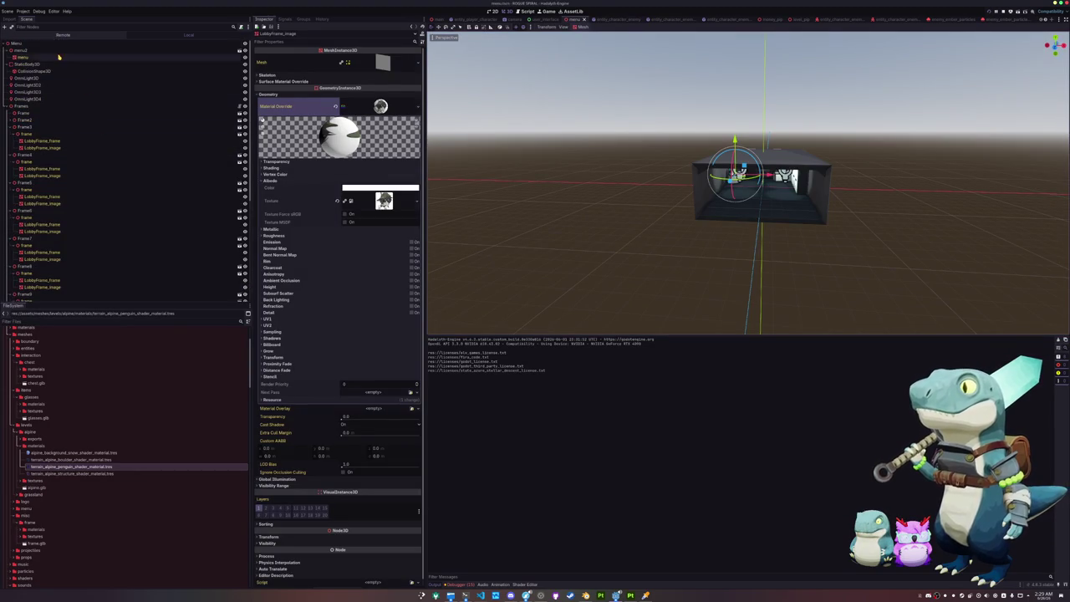
left_click(17, 43)
key("ctrl+v")
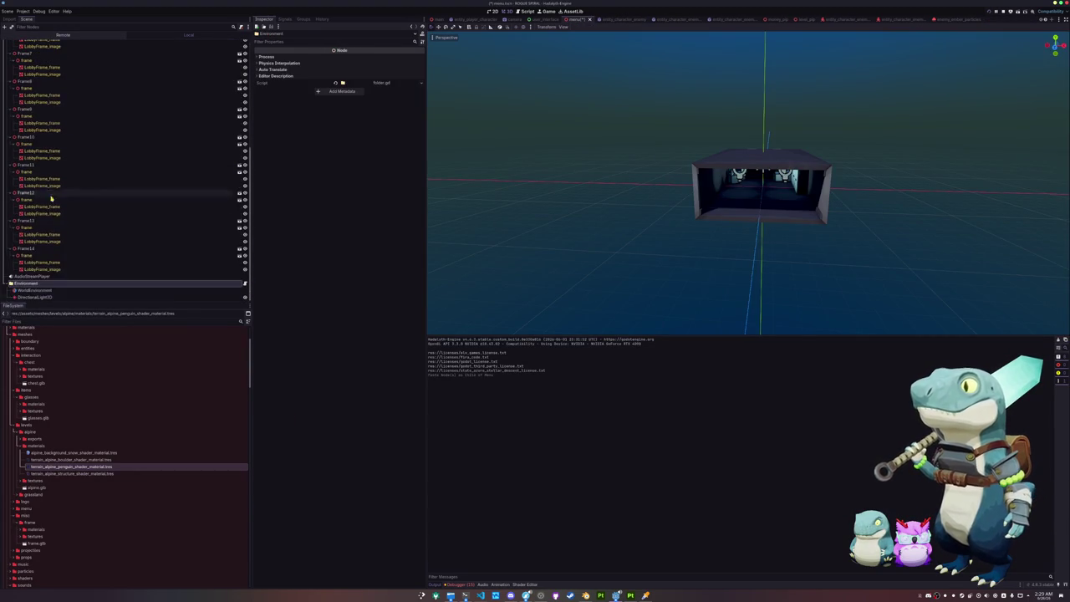
scroll(571, 192, "up", 8)
scroll(571, 193, "up", 5)
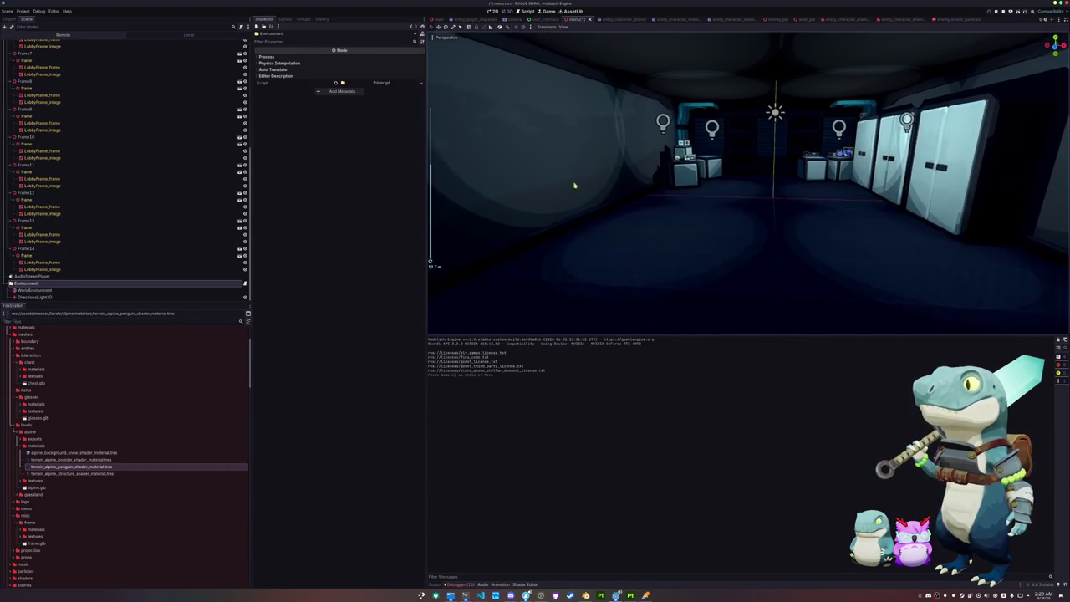
Remove the pasted DirectionalLight3D and launch the game with F5.
left_click(167, 290)
left_click(167, 296)
left_click(168, 290)
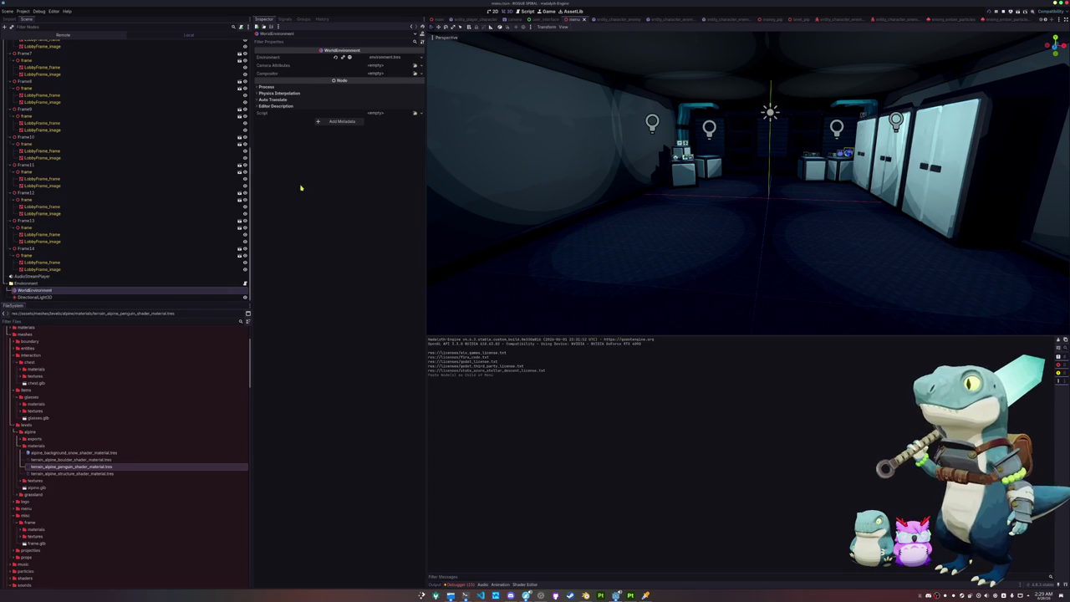
key("ctrl+z")
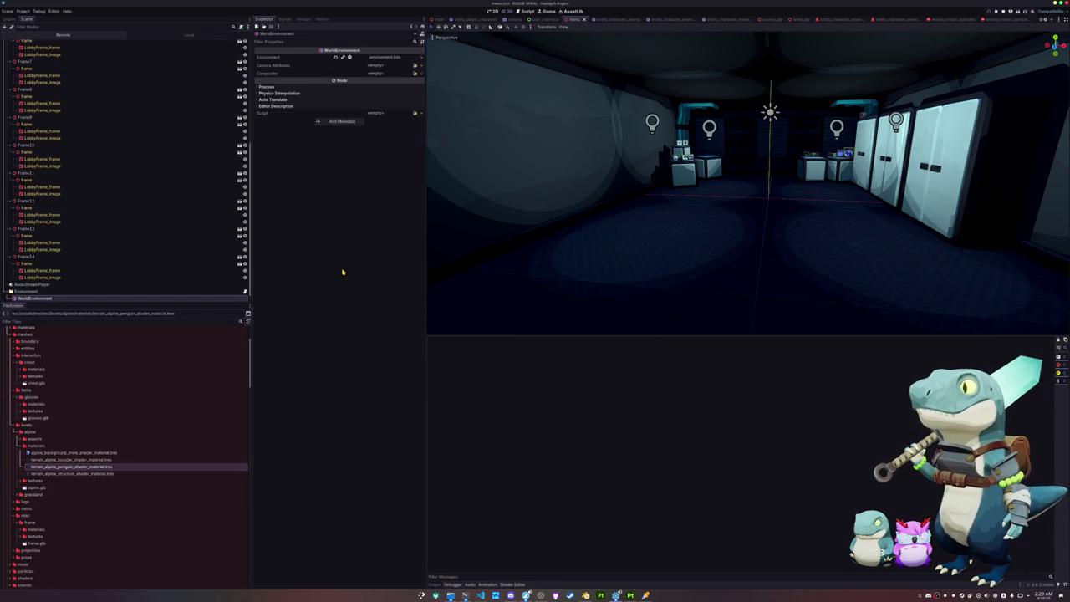
key("F5")
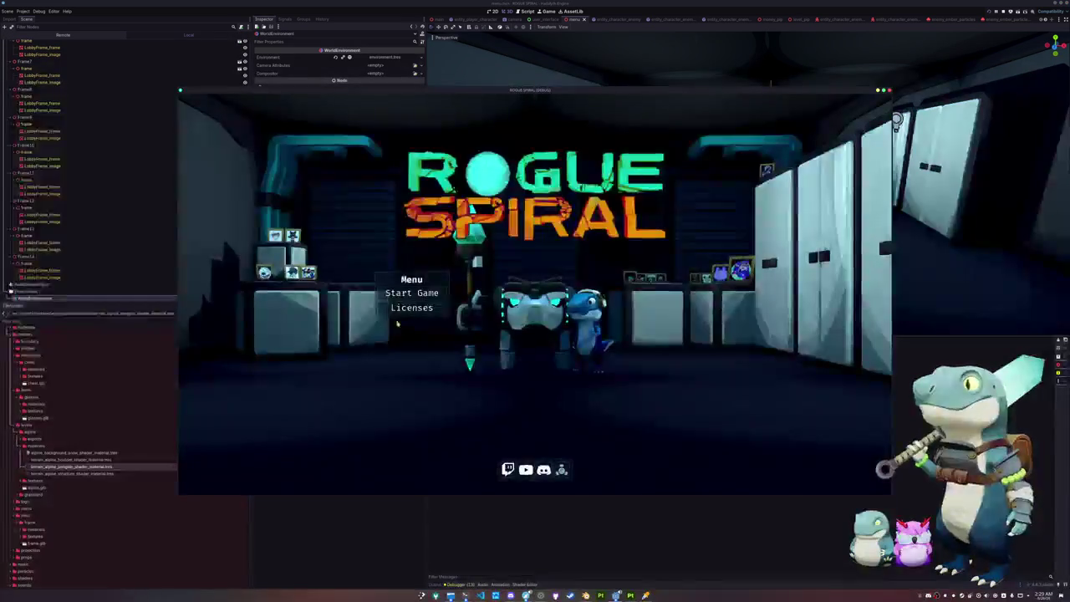
Start a game from the title menu, pause it, and close the game window.
left_click(413, 294)
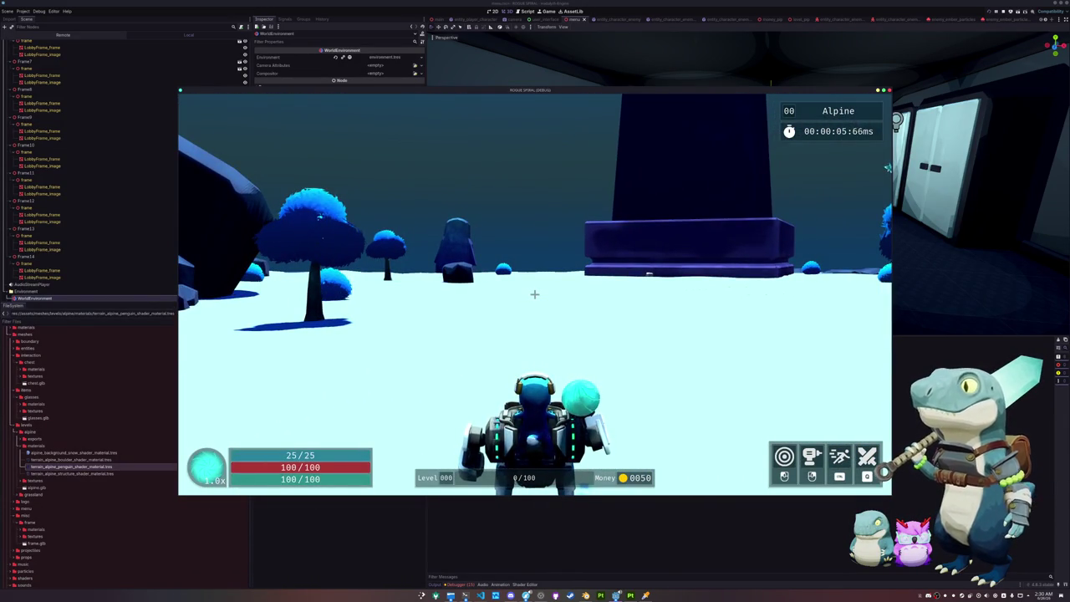
key("Escape")
key("F8")
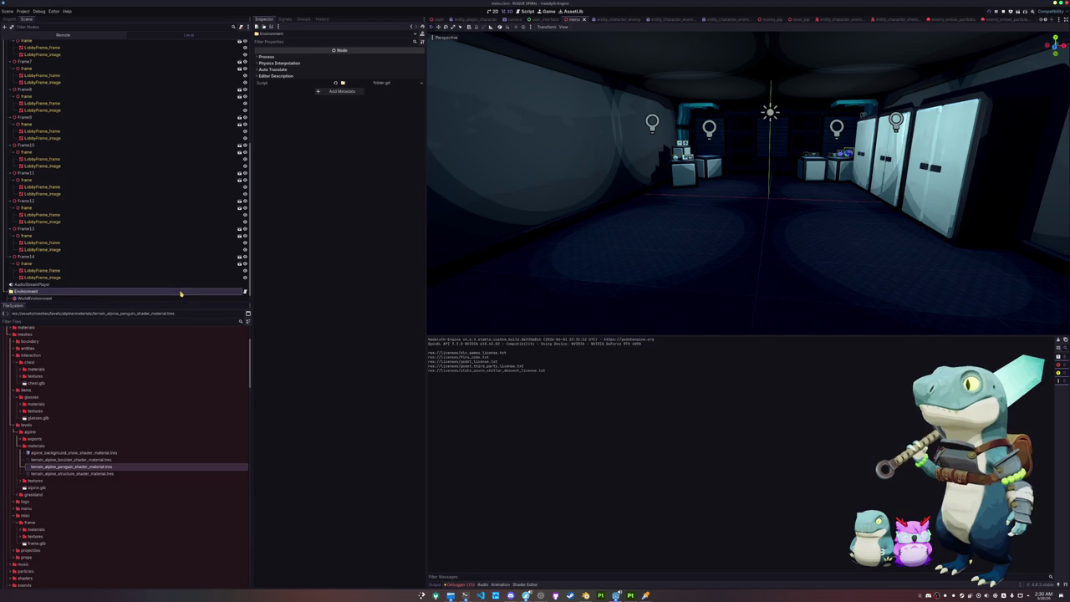
Change the Environment node's type to Node3D.
scroll(181, 294, "down", 1)
right_click(158, 284)
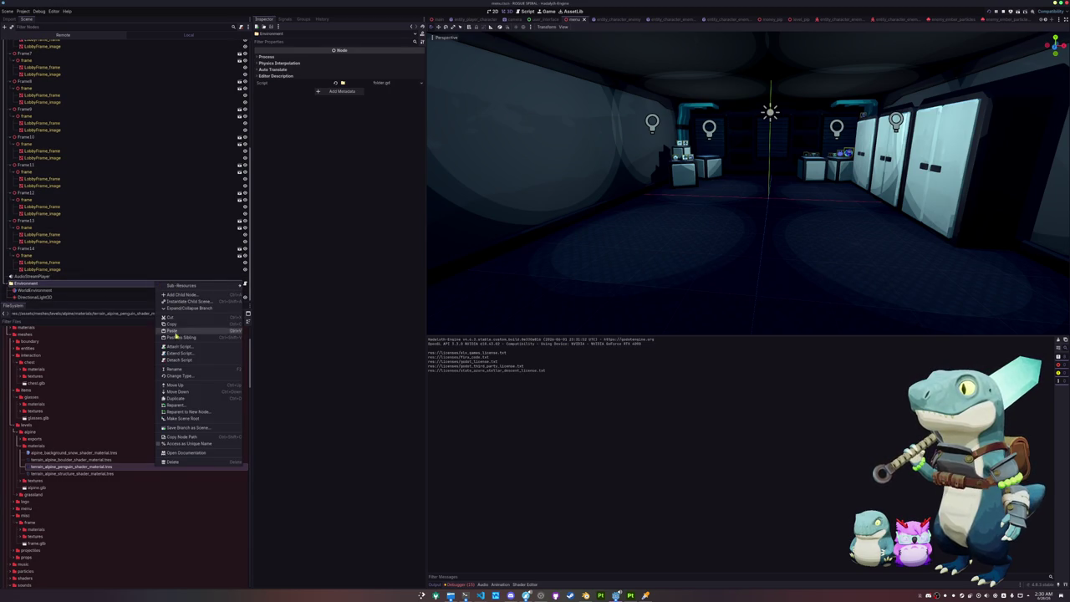
left_click(179, 375)
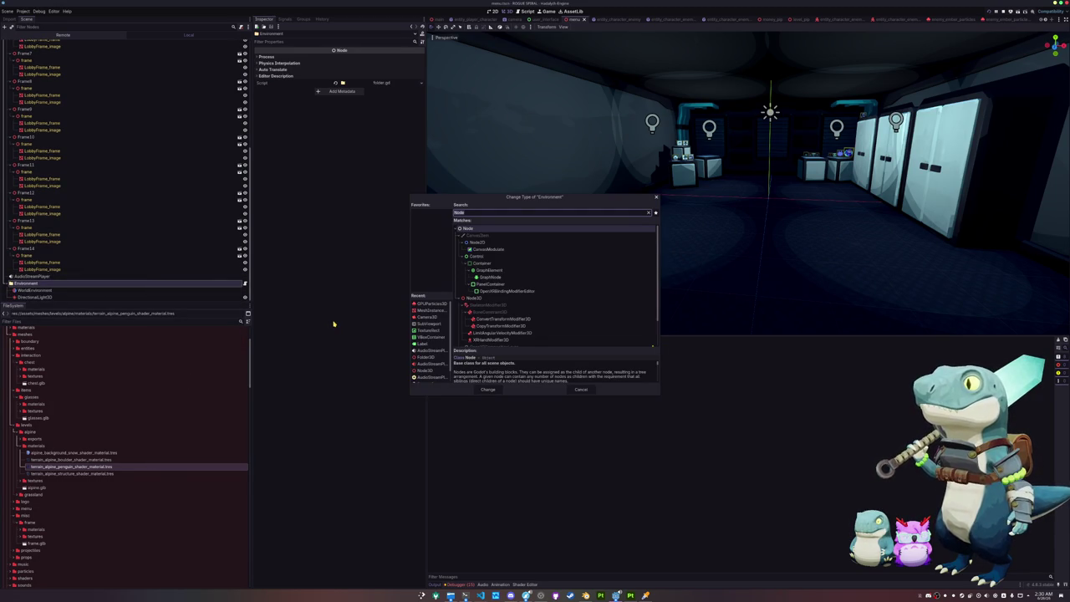
type("node3d")
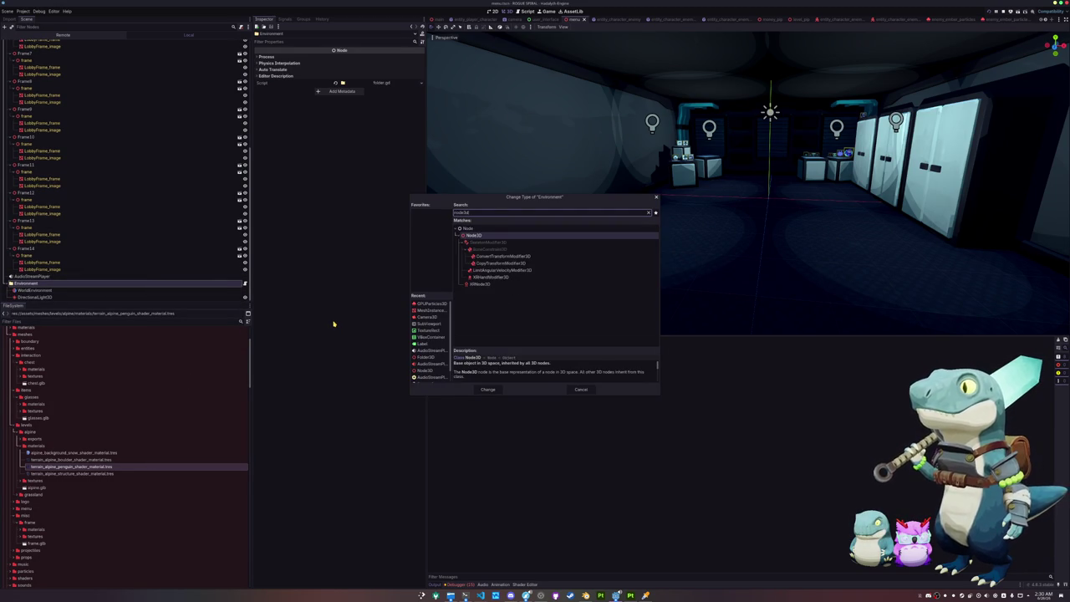
key("Return")
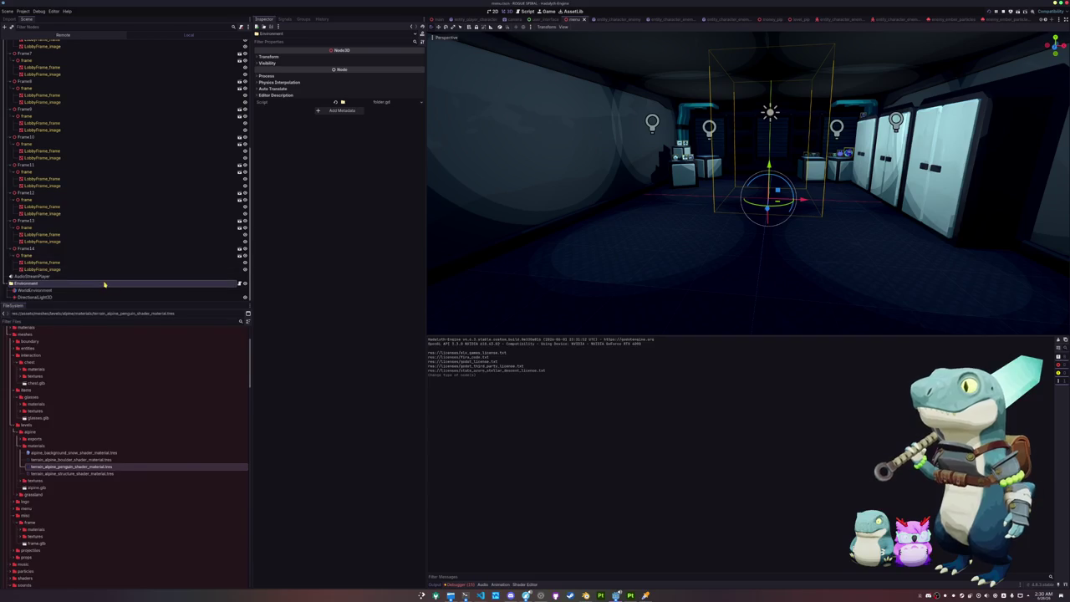
Reopen Change Type on Environment and choose a match for 'folder'.
right_click(105, 284)
left_click(132, 377)
type("folder")
key("Up")
key("Down")
key("Down")
key("Return")
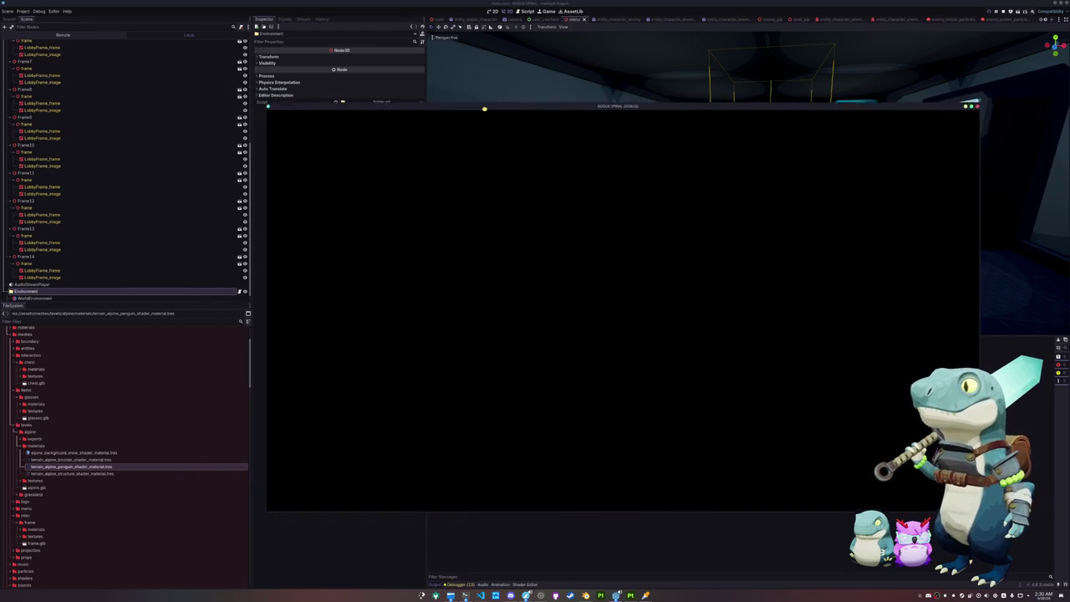
Start from the title menu, walk across the snow attacking enemies by the pillar and slope, then stop the game.
left_click(520, 323)
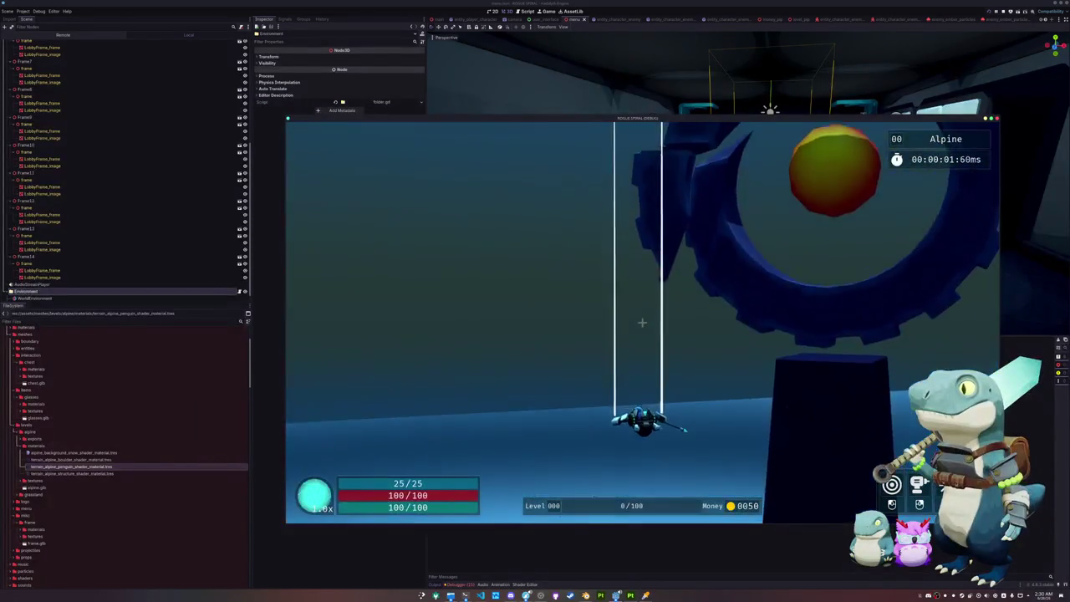
key("w")
key("w")
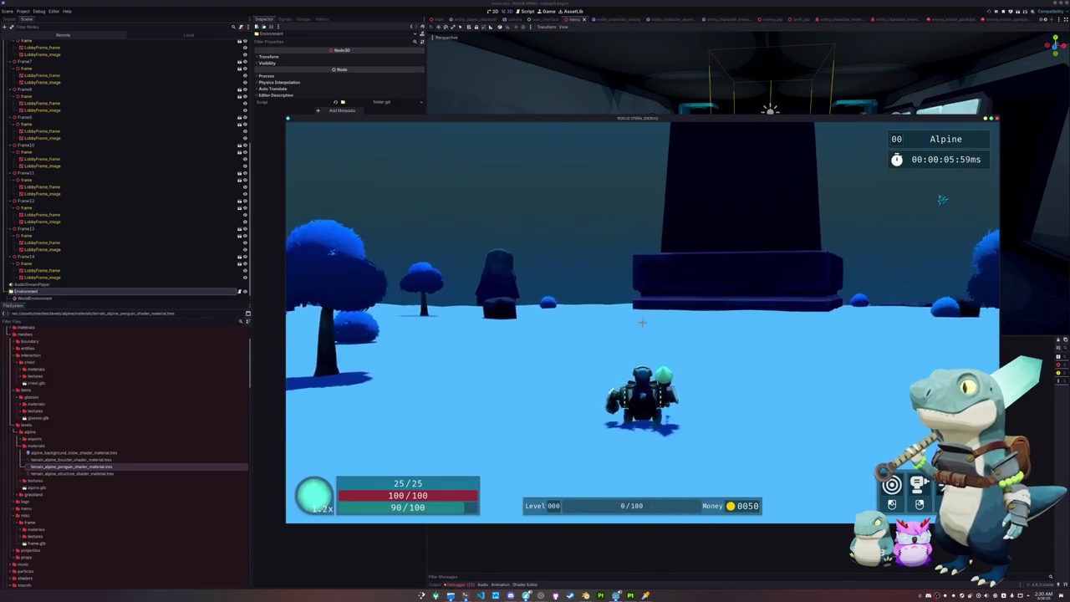
key("w")
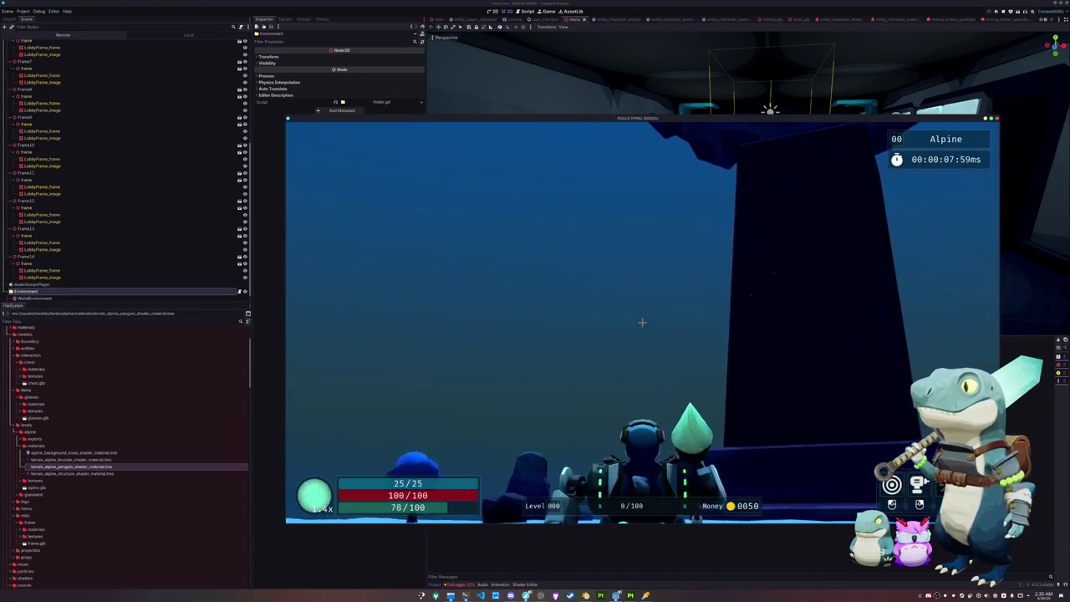
key("w")
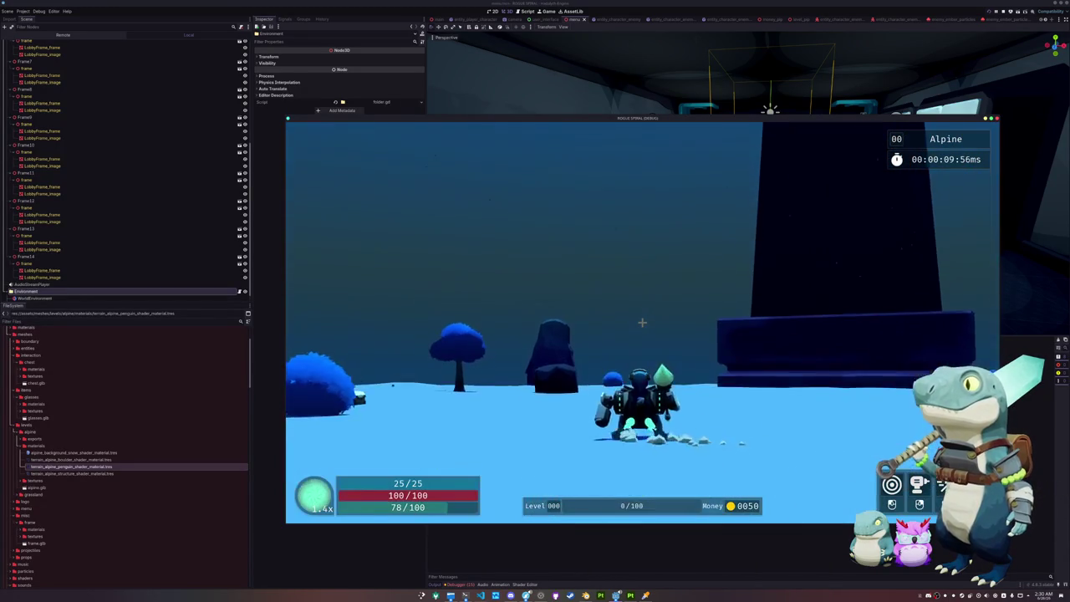
key("w")
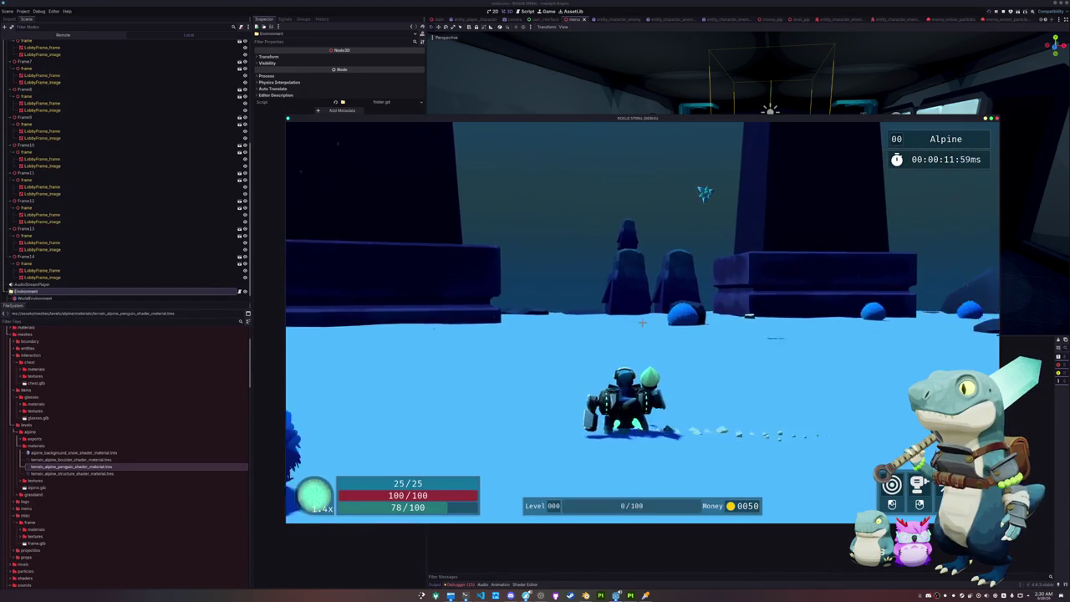
key("w")
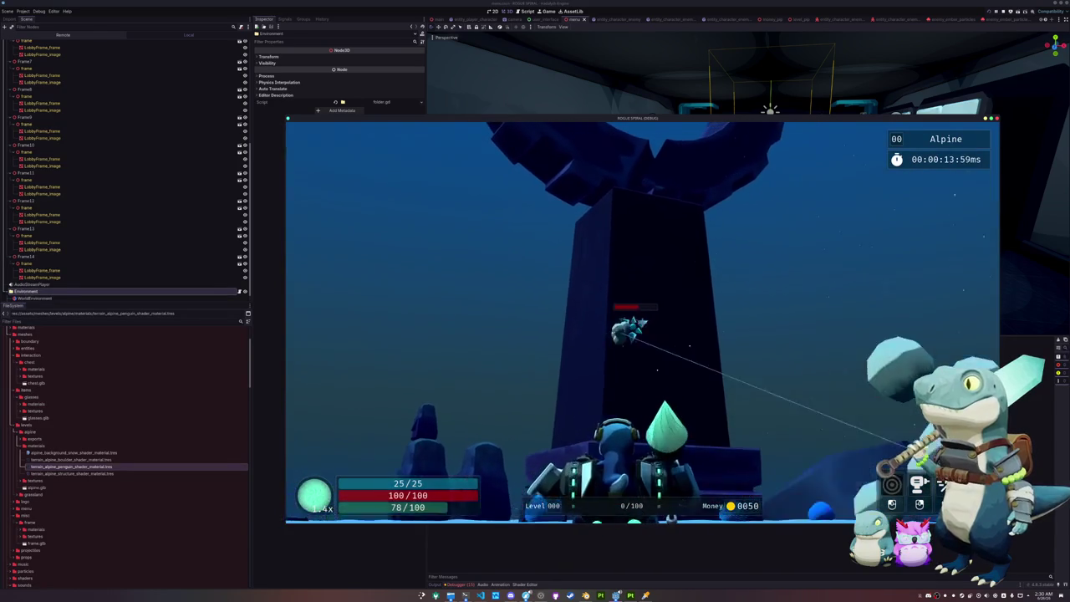
key("w")
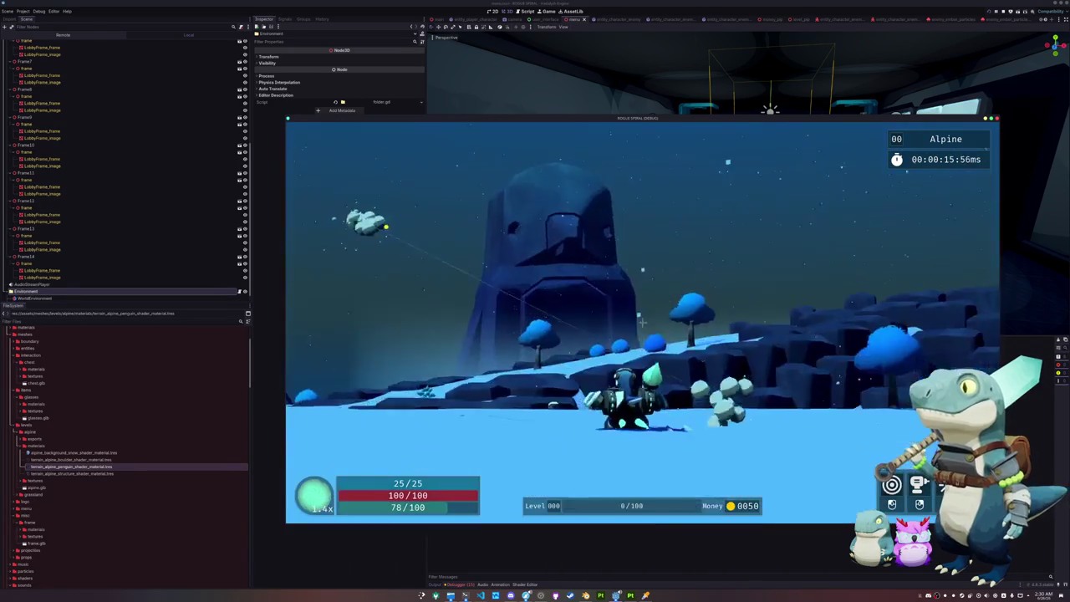
key("w")
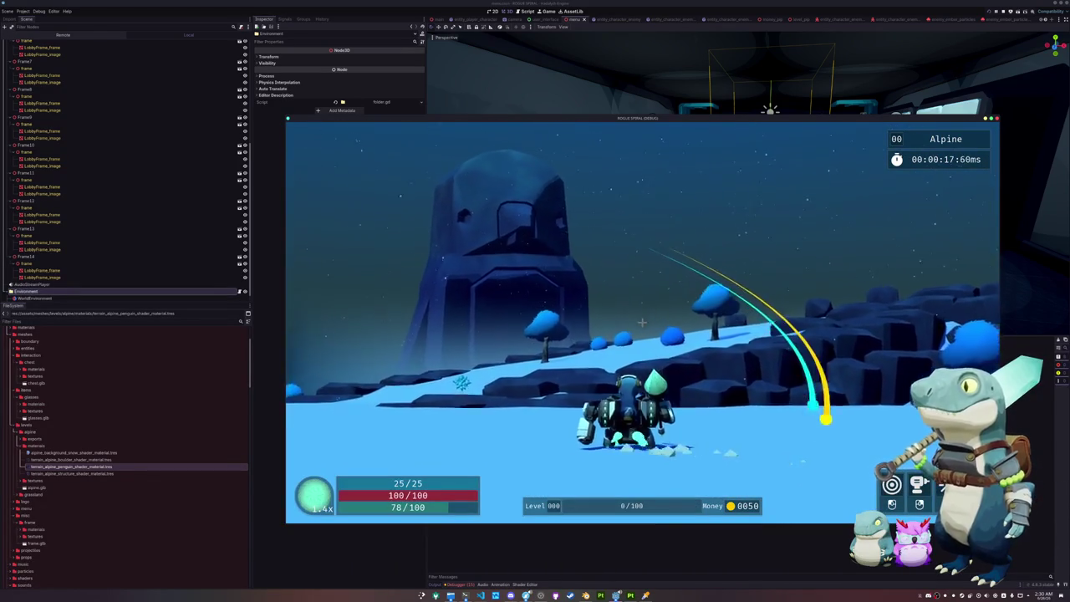
key("w")
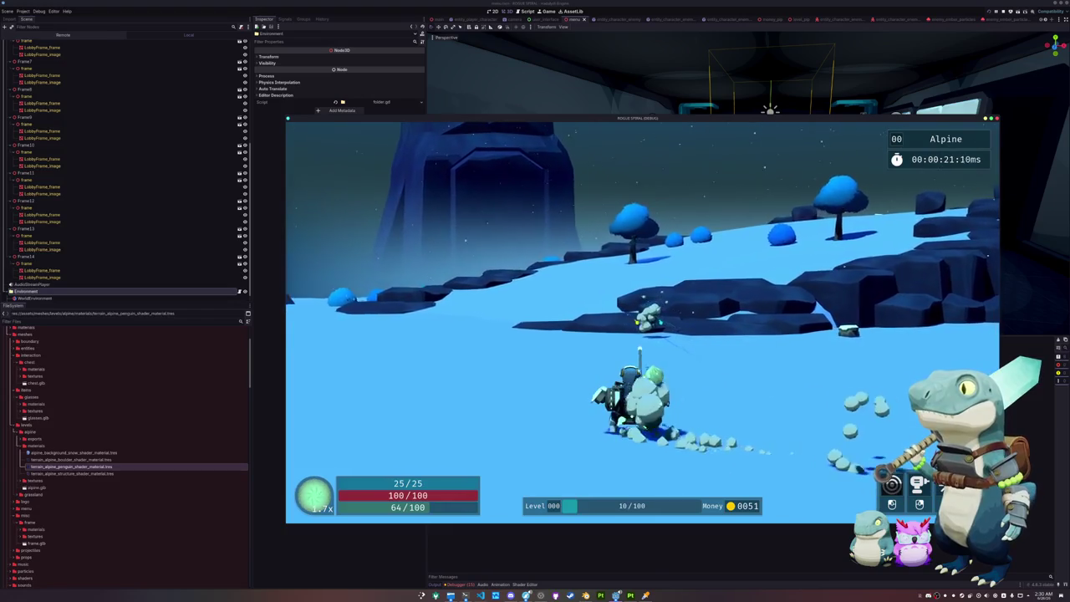
key("w")
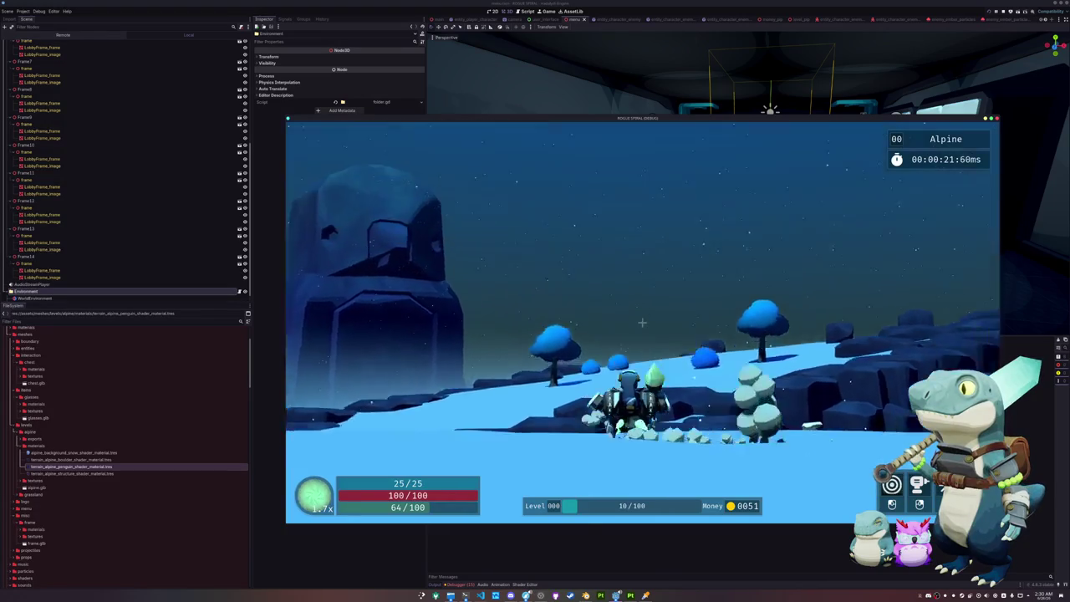
key("w")
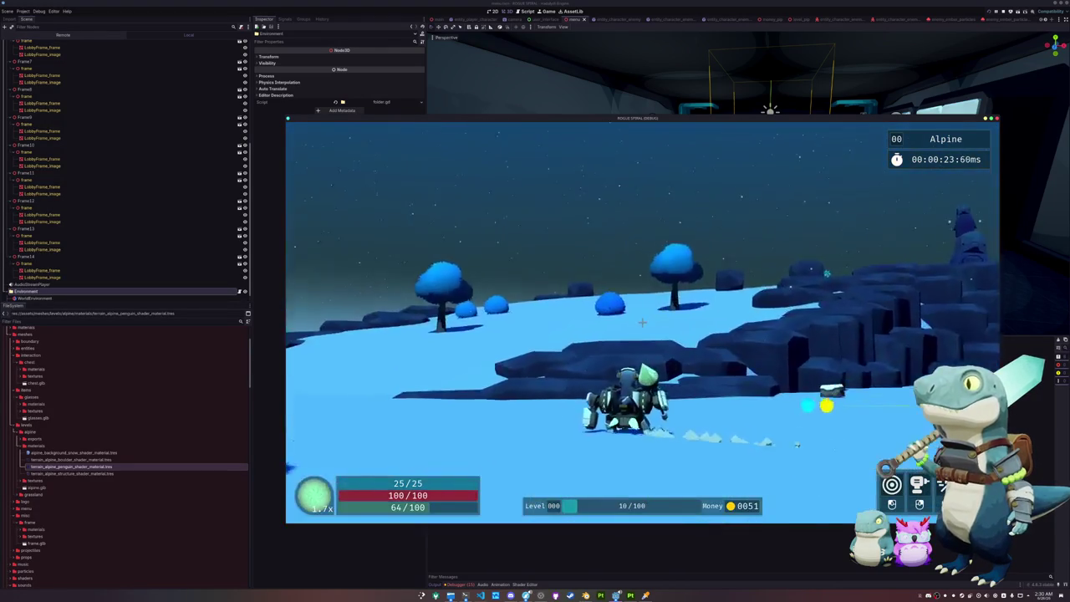
key("w")
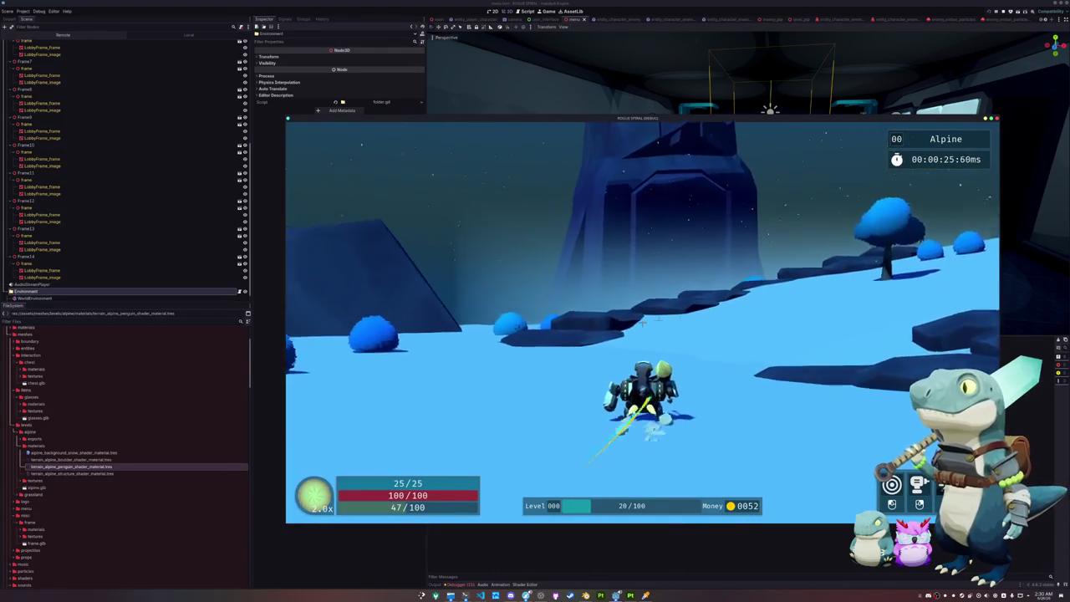
key("w")
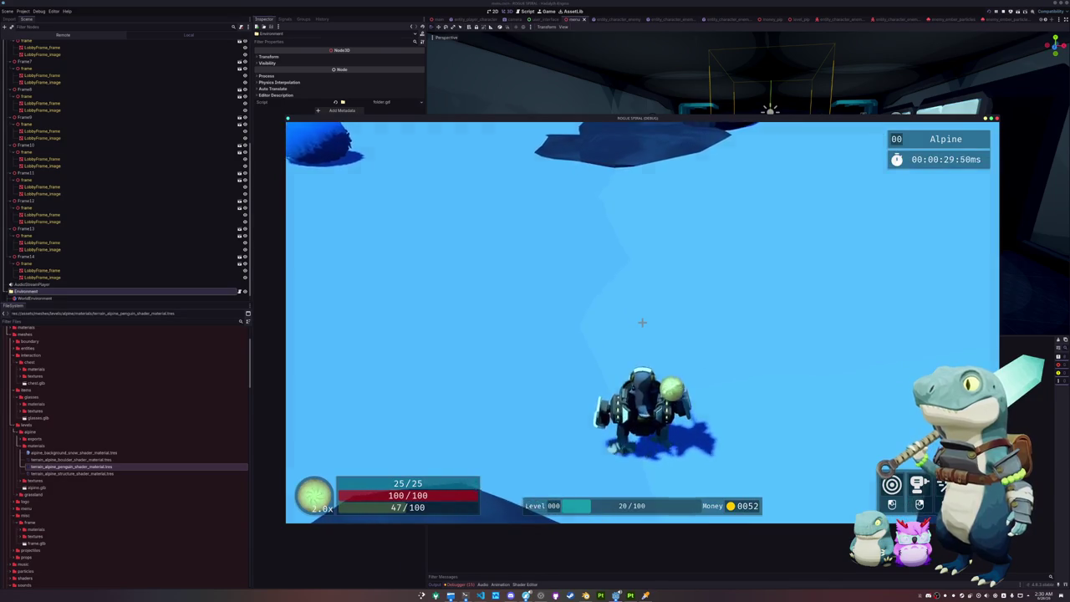
key("Escape")
key("F8")
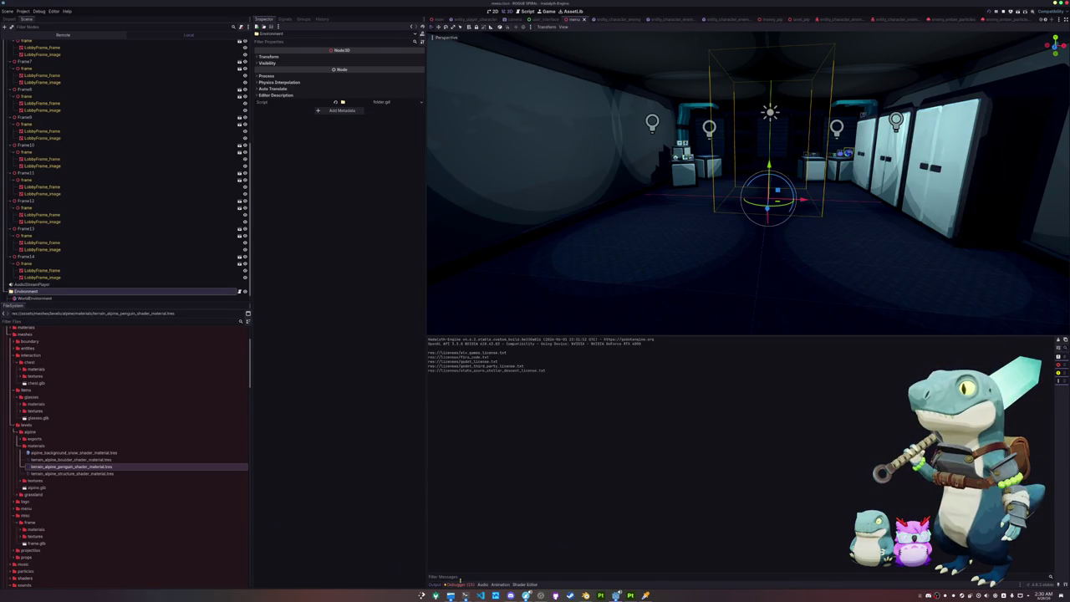
Copy the up-vector NORMAL lines from terrain_grass_shader in the Shader Editor.
left_click(459, 583)
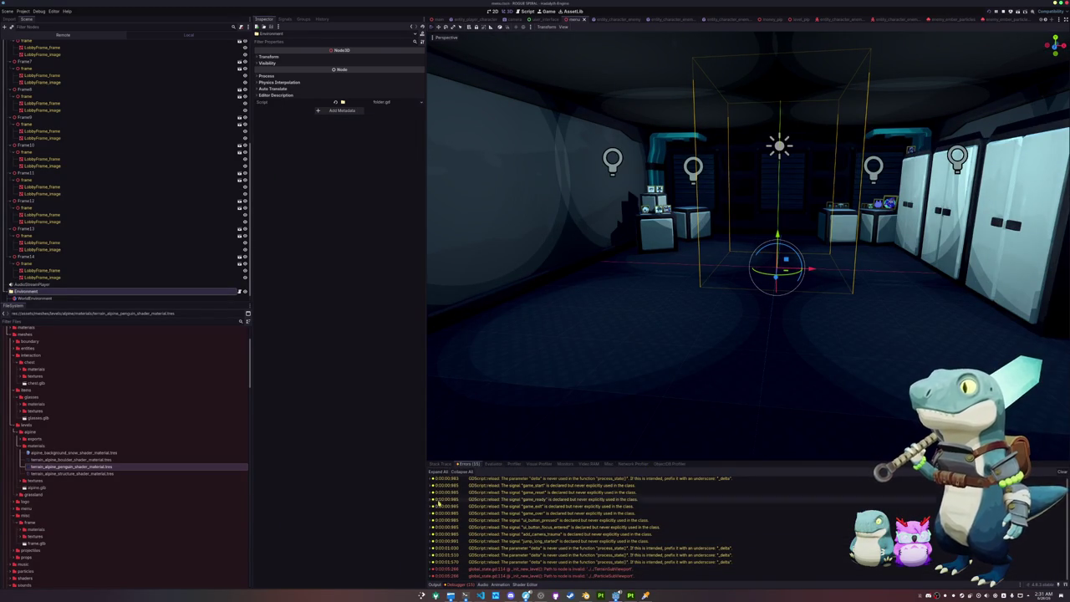
left_click(505, 584)
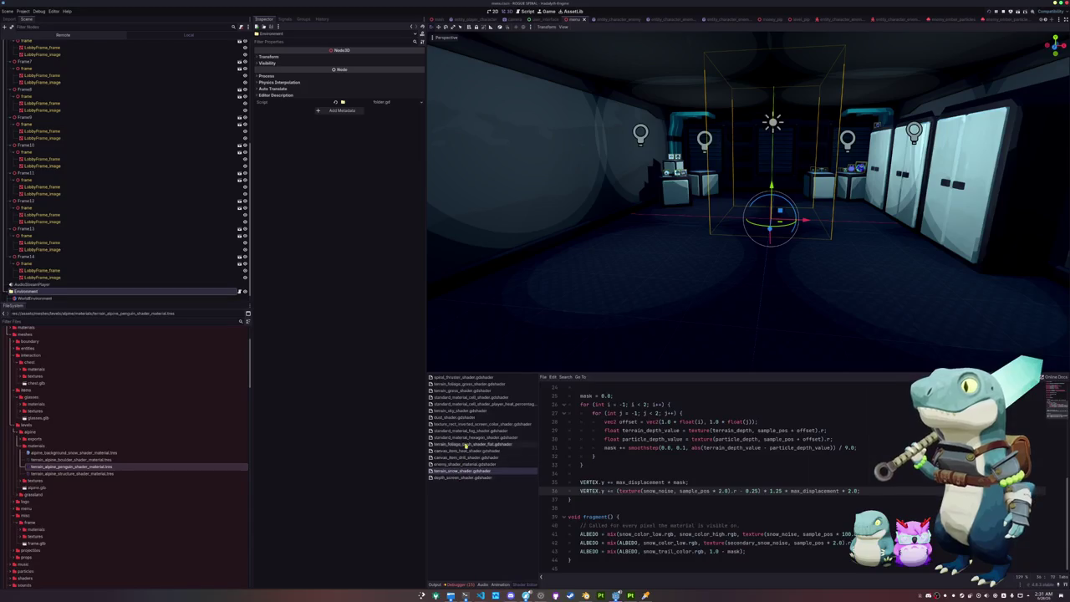
left_click(470, 385)
left_click(589, 404)
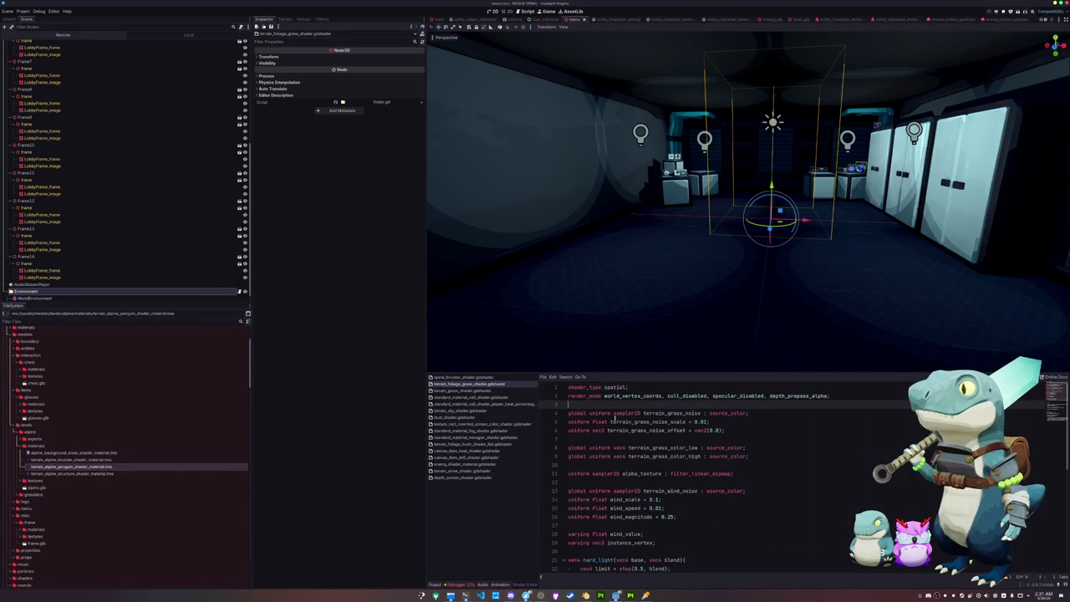
scroll(761, 426, "down", 4)
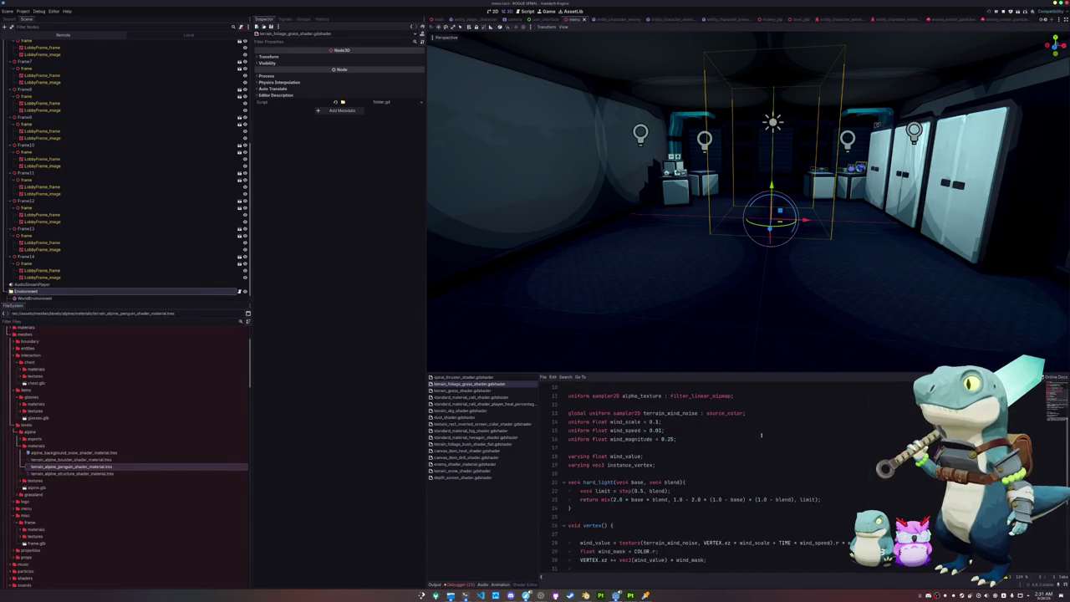
left_click(483, 391)
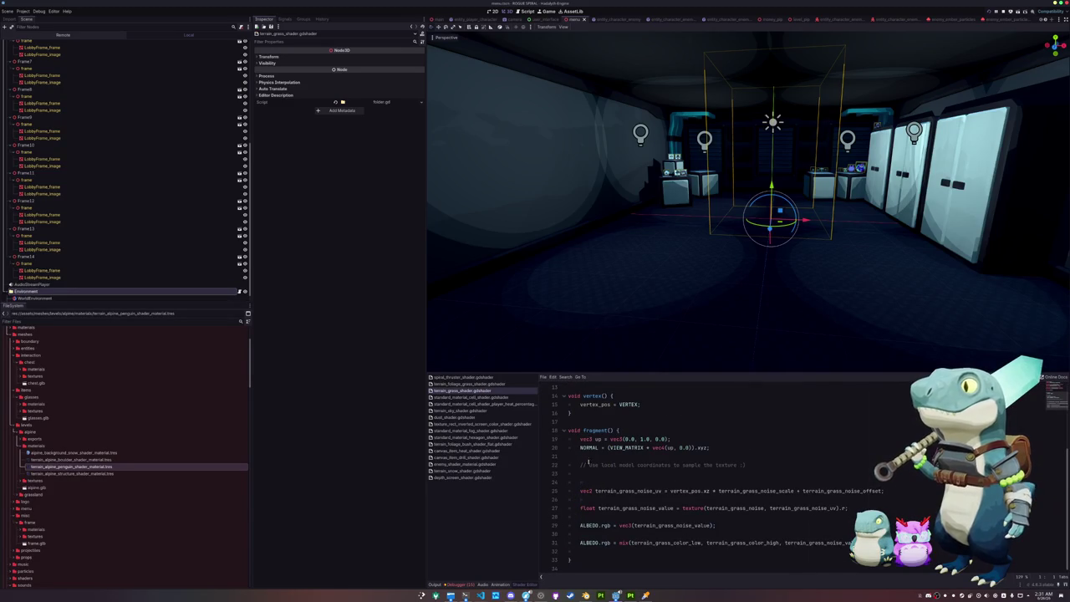
left_click_drag(587, 455, 562, 439)
key("ctrl+c")
right_click(599, 445)
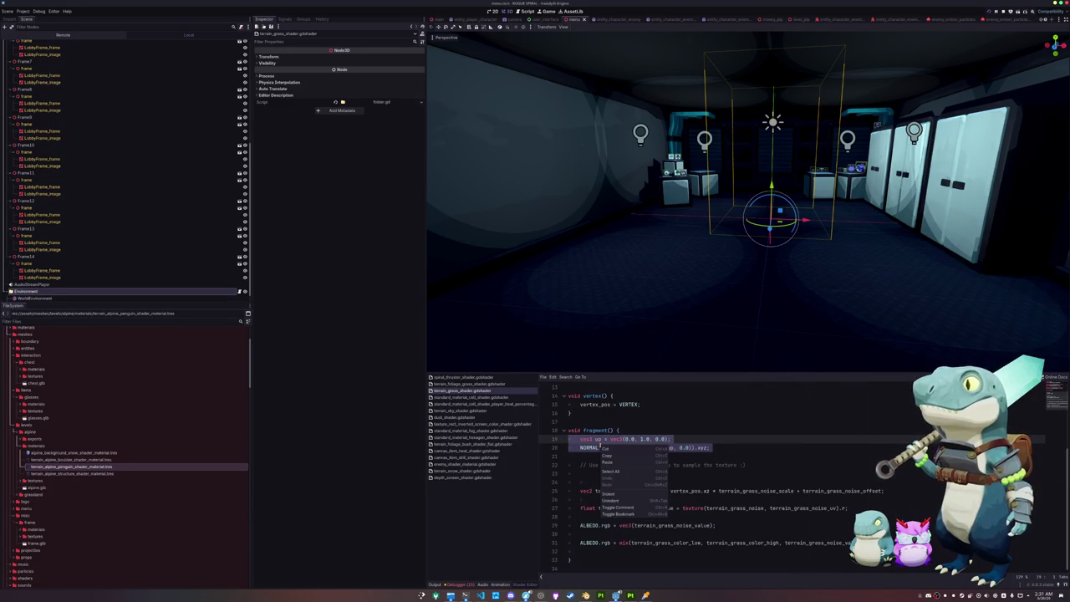
left_click(609, 456)
Paste the lines into terrain_snow_shader's fragment(), fix indentation, and open the grassland level.
left_click(473, 472)
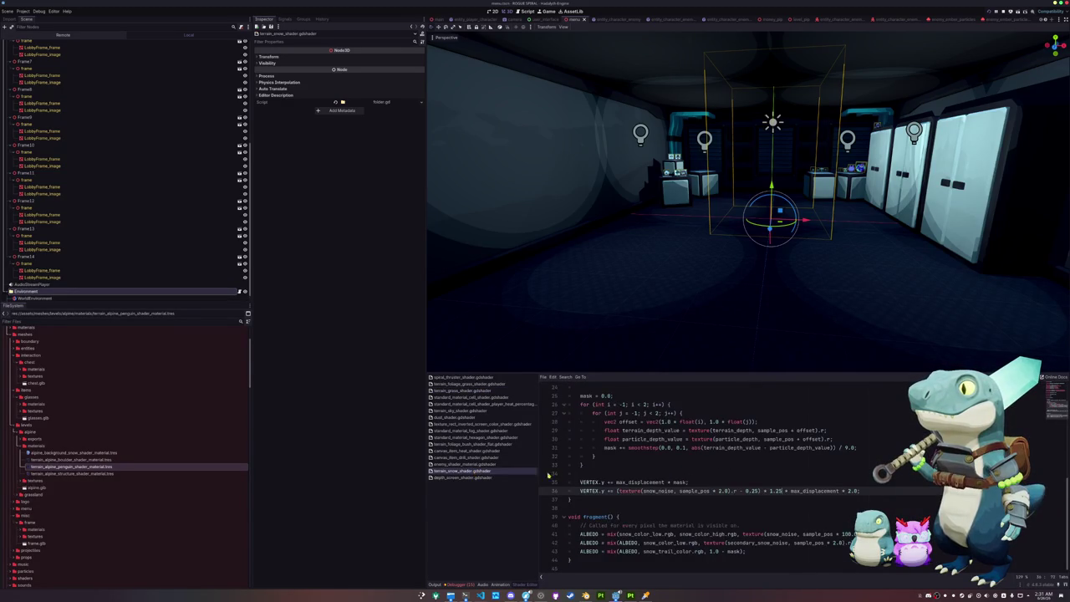
left_click(632, 517)
key("ctrl+v")
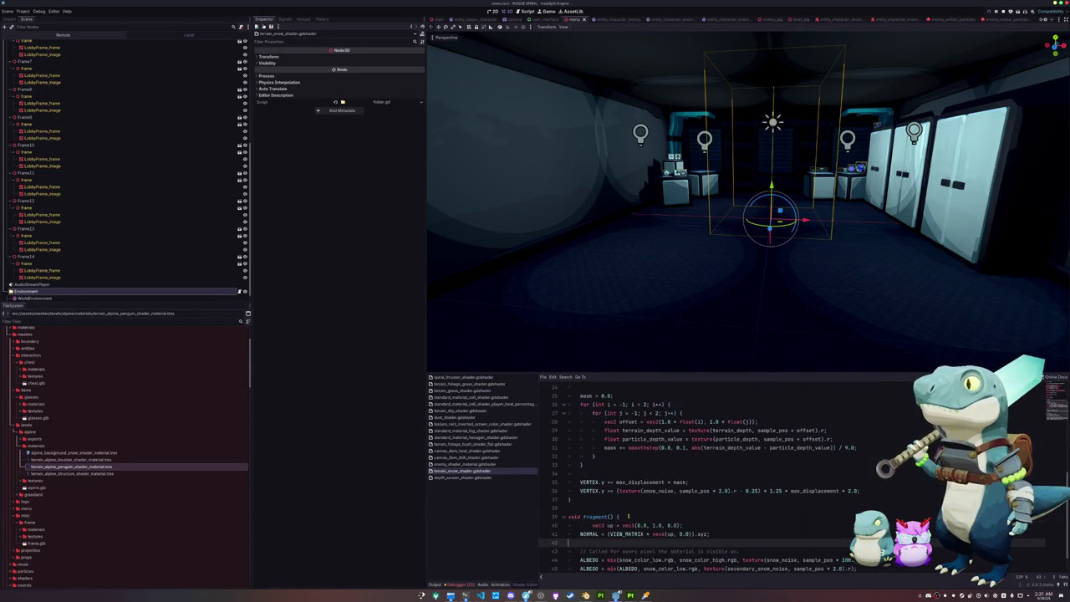
key("Up")
key("Up")
key("shift+Tab")
key("Down")
key("Down")
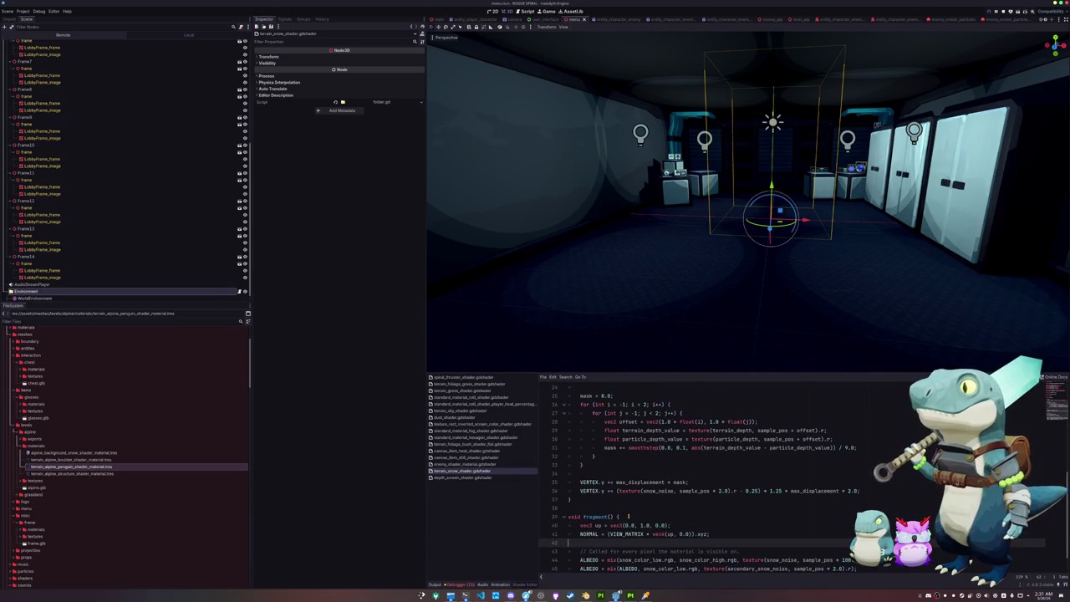
scroll(971, 19, "down", 3)
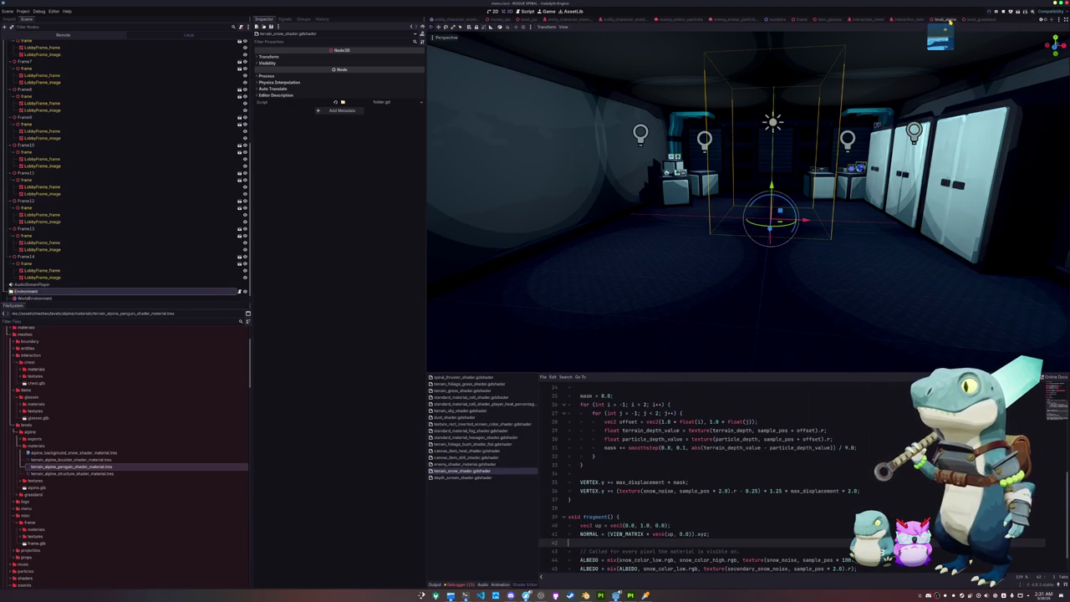
left_click(944, 20)
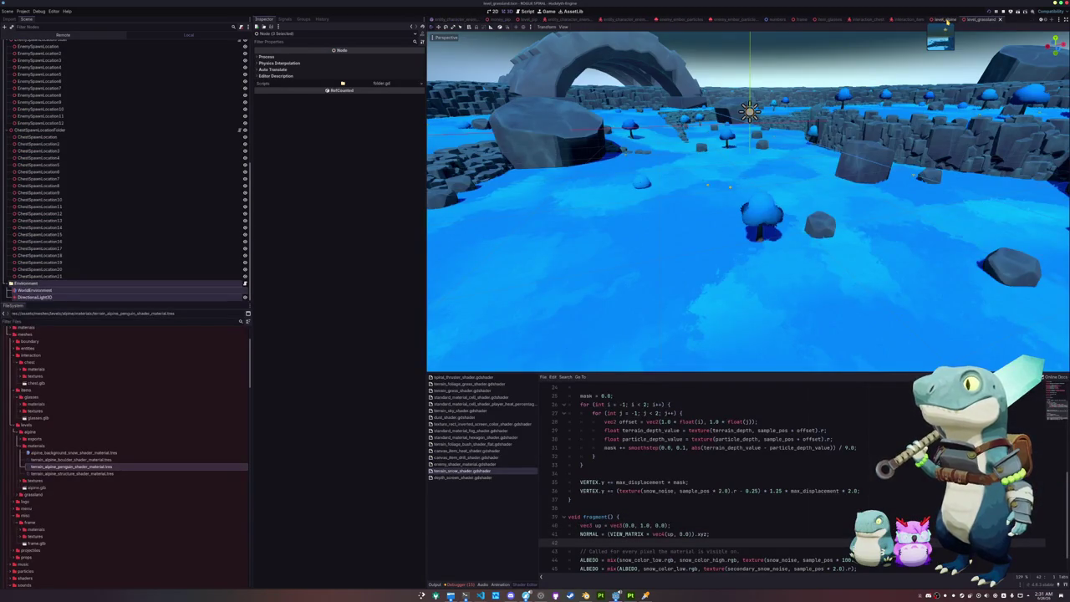
In level_alpine, set the WorldEnvironment sky's Horizon Sunset colour from orange to dark grey.
left_click(944, 19)
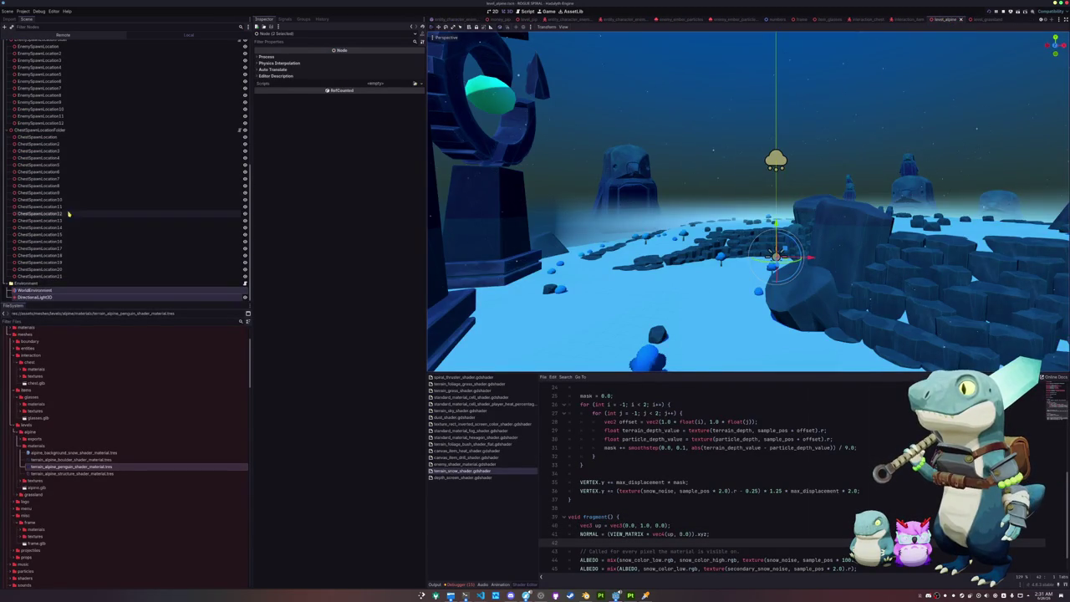
scroll(67, 167, "down", 10)
left_click(36, 290)
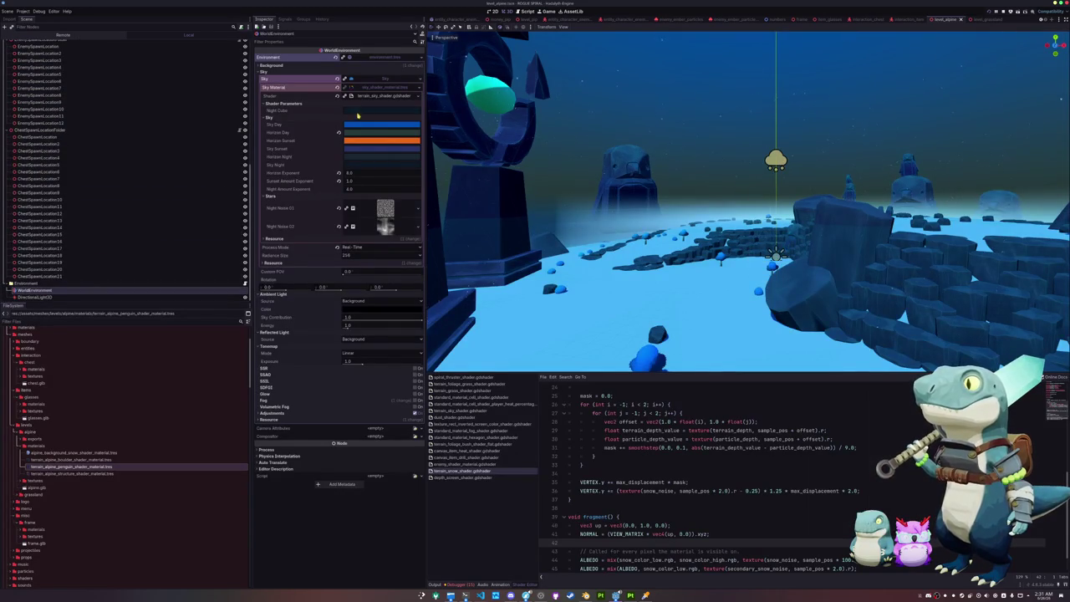
left_click(361, 142)
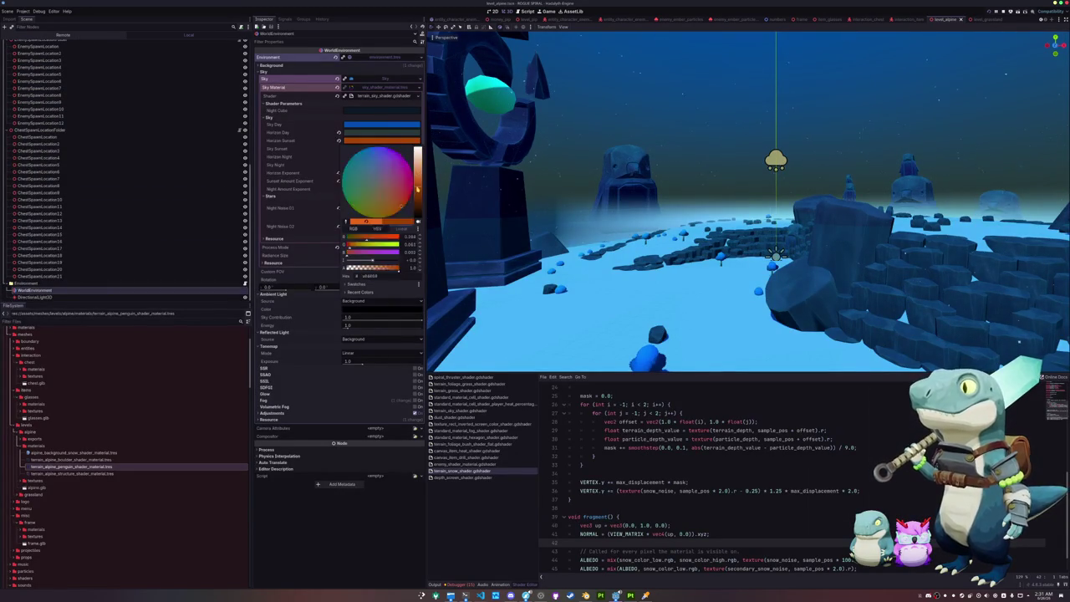
left_click(289, 144)
left_click(357, 134)
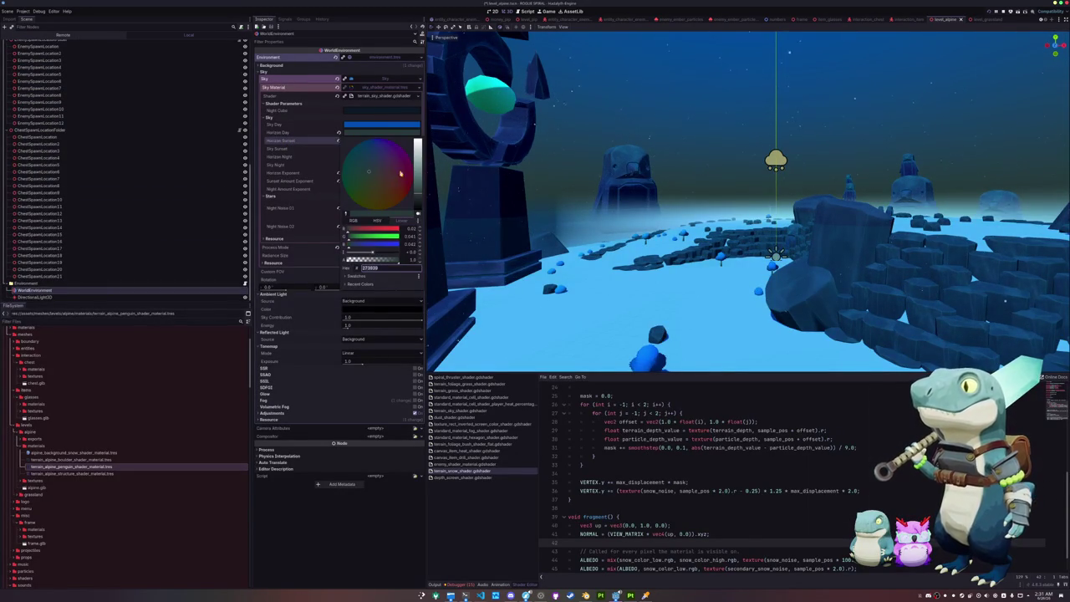
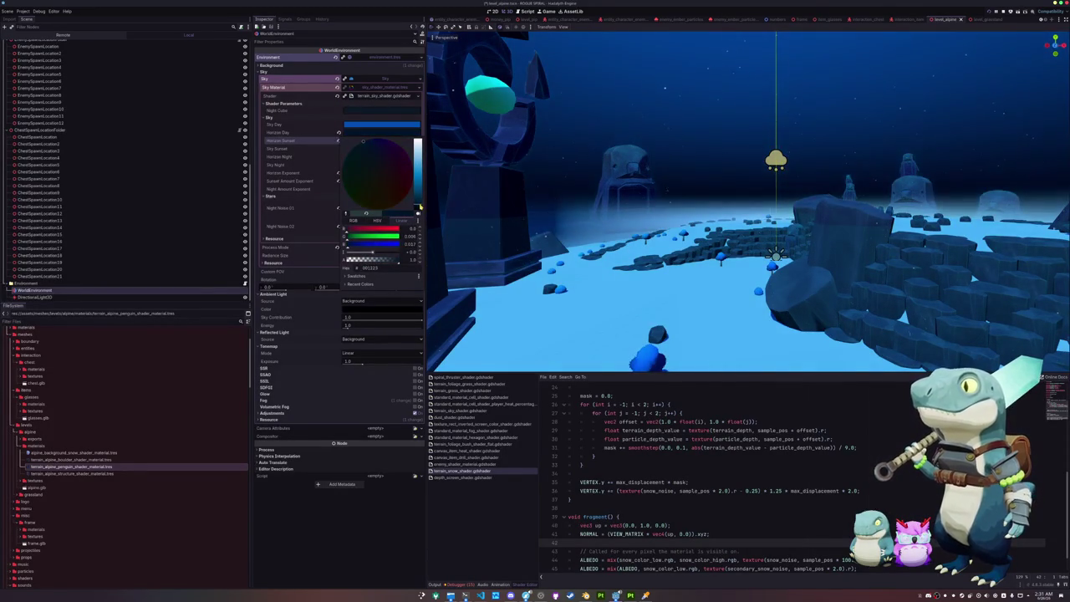
Brighten the alpine sky's Horizon Sunset colour to an orange tone.
left_click_drag(421, 207, 420, 203)
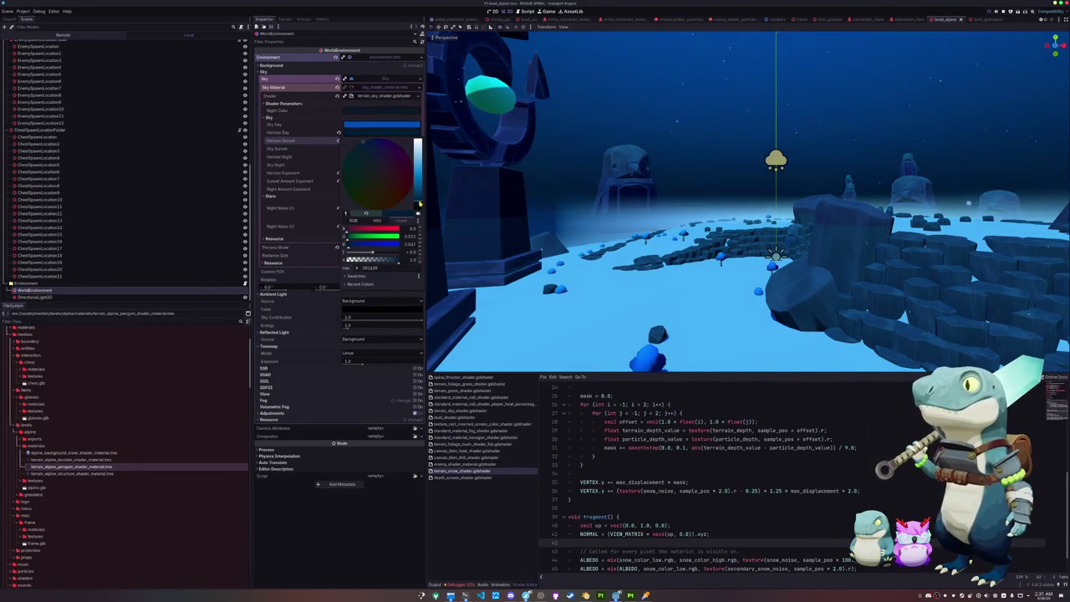
left_click(309, 147)
left_click_drag(585, 209, 468, 238)
Move the Environment node up the alpine scene tree to sit just below SnowParticles.
left_click(33, 276)
left_click_drag(33, 284, 23, 56)
left_click(19, 78)
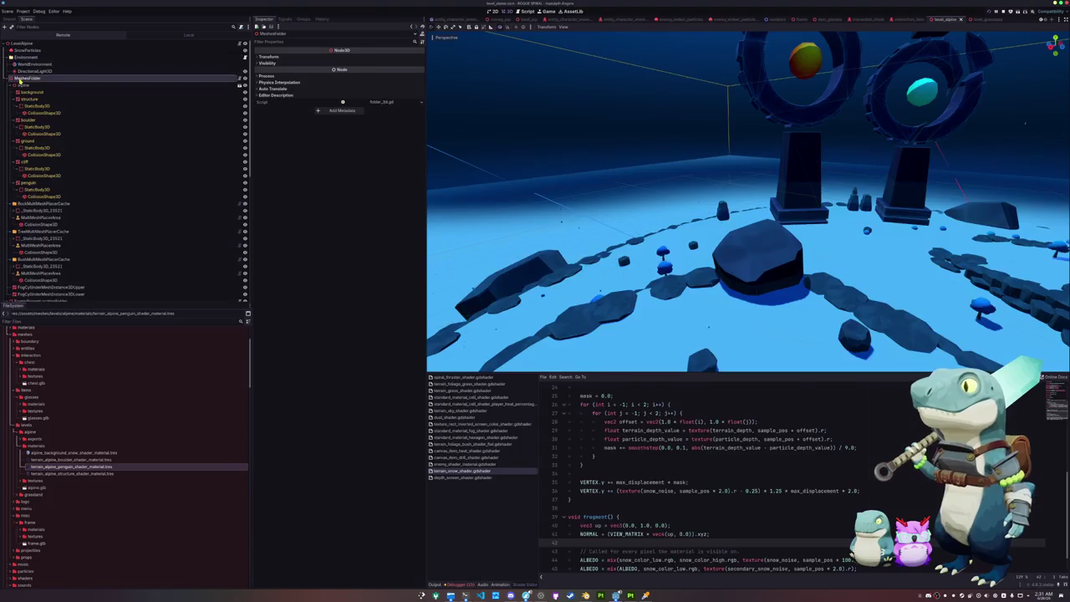
Select FogCylinderMeshInstance3DUpper and expand its geometry, material override and mesh properties.
scroll(21, 167, "down", 3)
left_click(29, 222)
left_click(29, 222)
left_click_drag(590, 156, 576, 177)
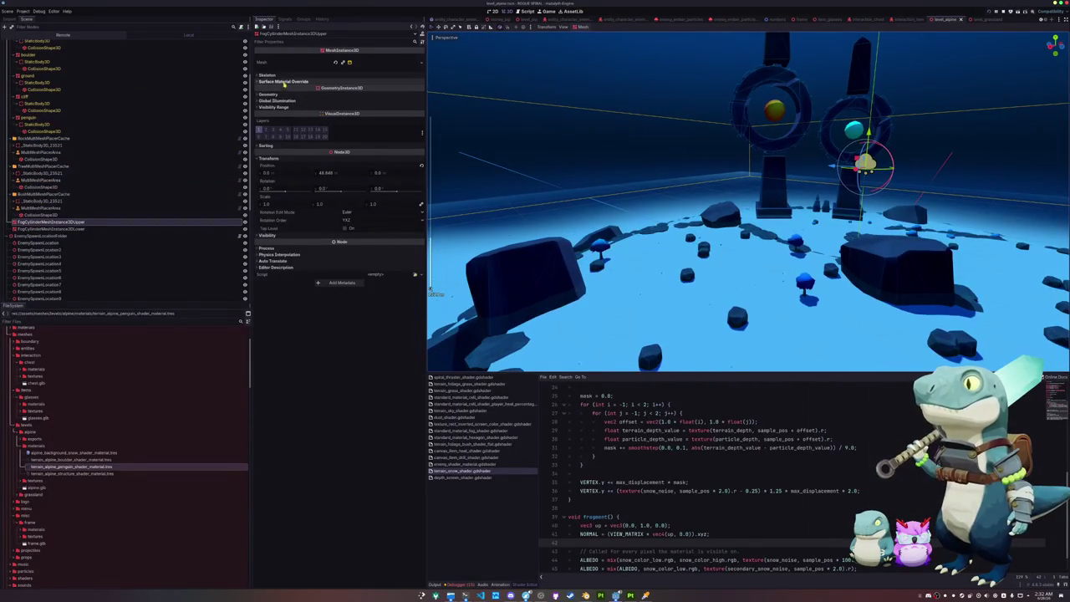
left_click(269, 94)
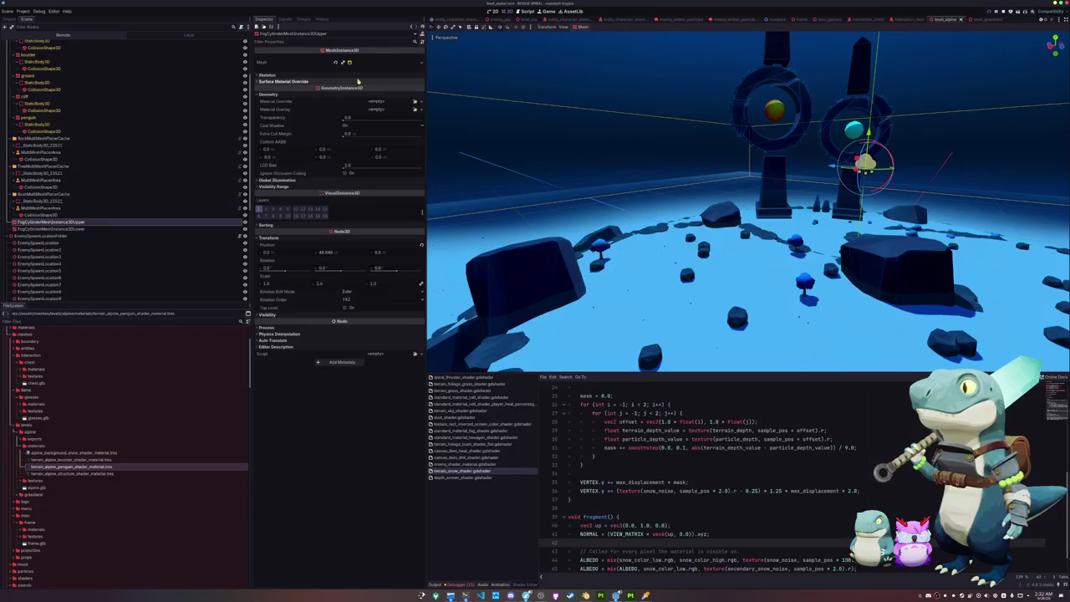
left_click(338, 82)
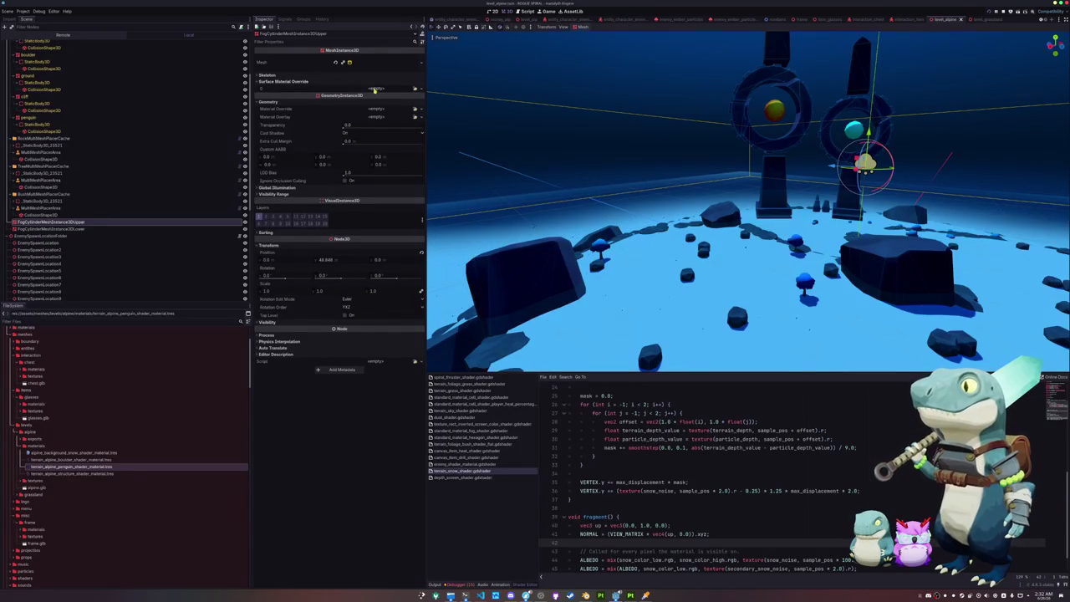
left_click(376, 63)
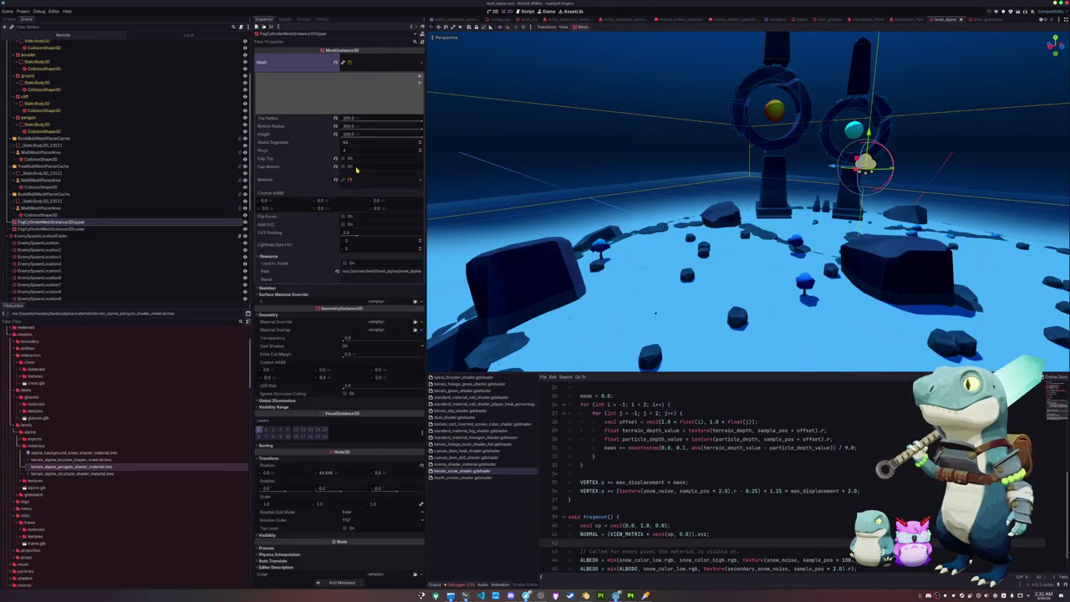
Expand the cylinder mesh's material to show its fog Shader Parameters, nudging Fog Edge 1.
left_click(379, 181)
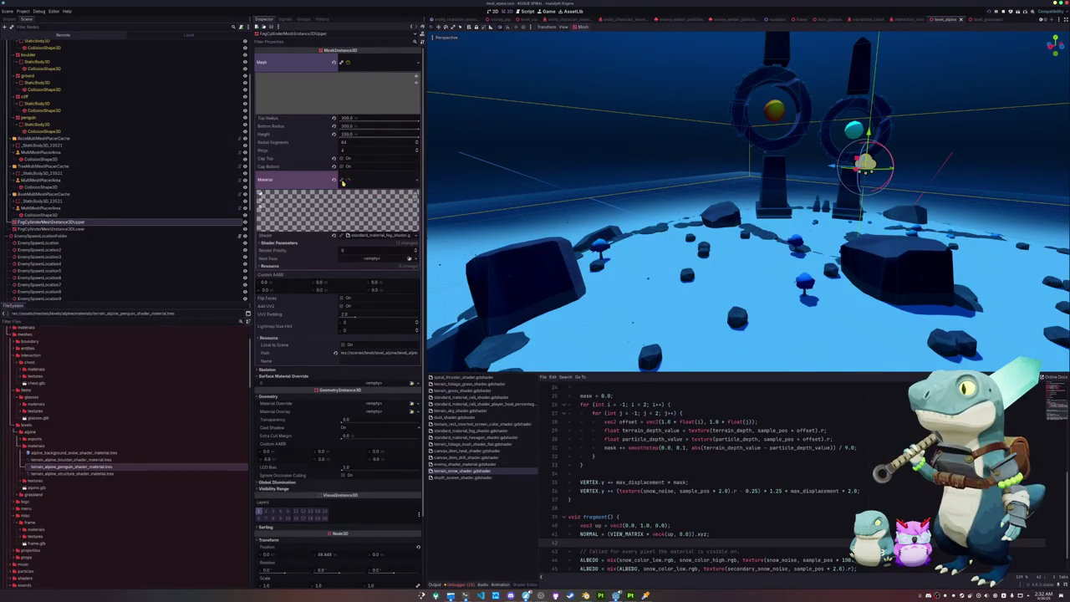
right_click(377, 179)
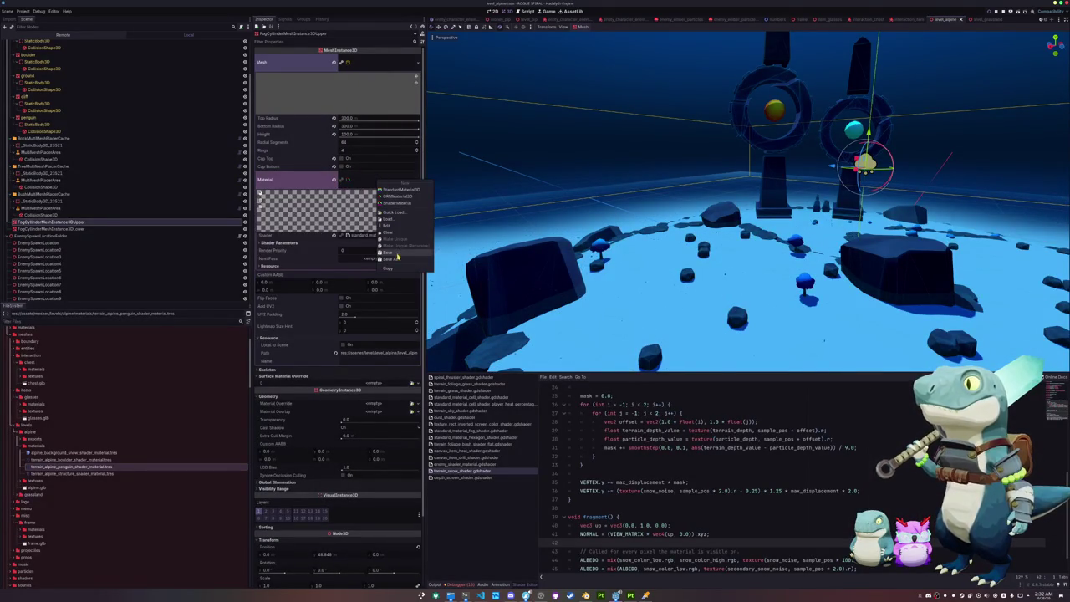
left_click(342, 63)
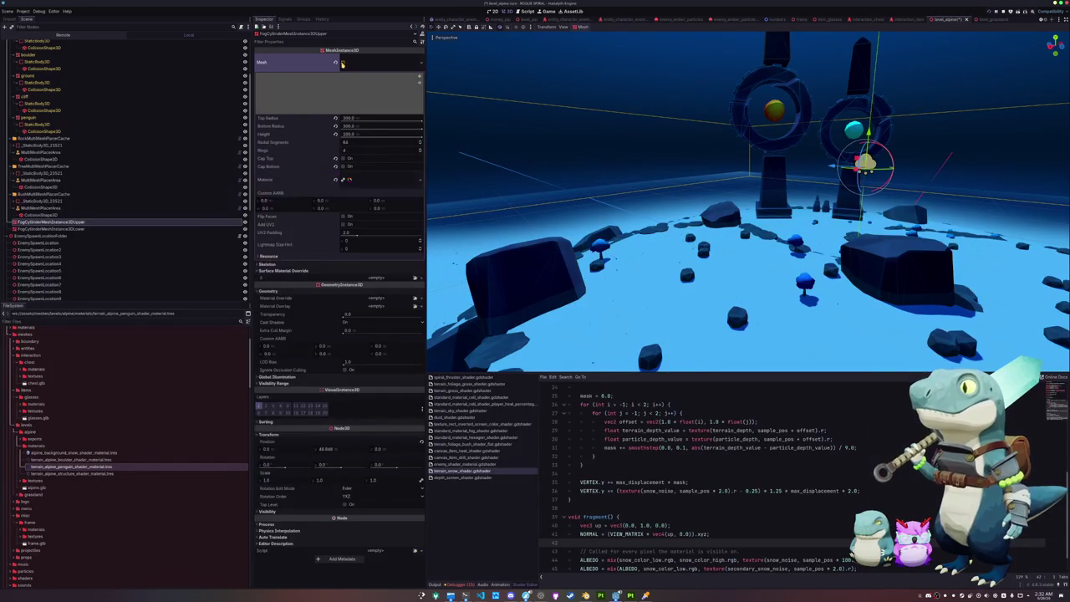
left_click(364, 181)
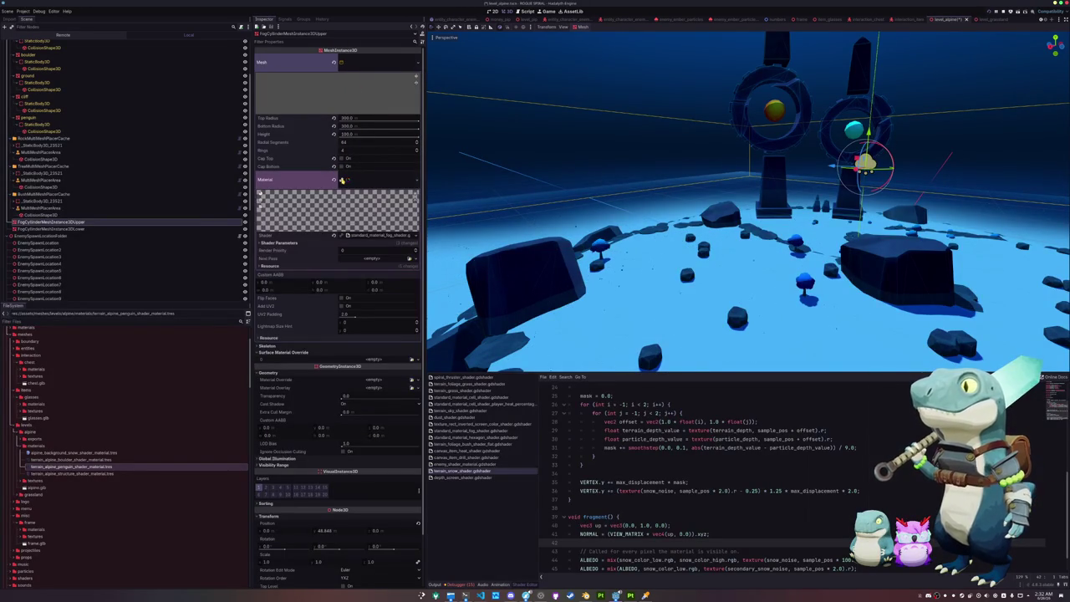
left_click(368, 244)
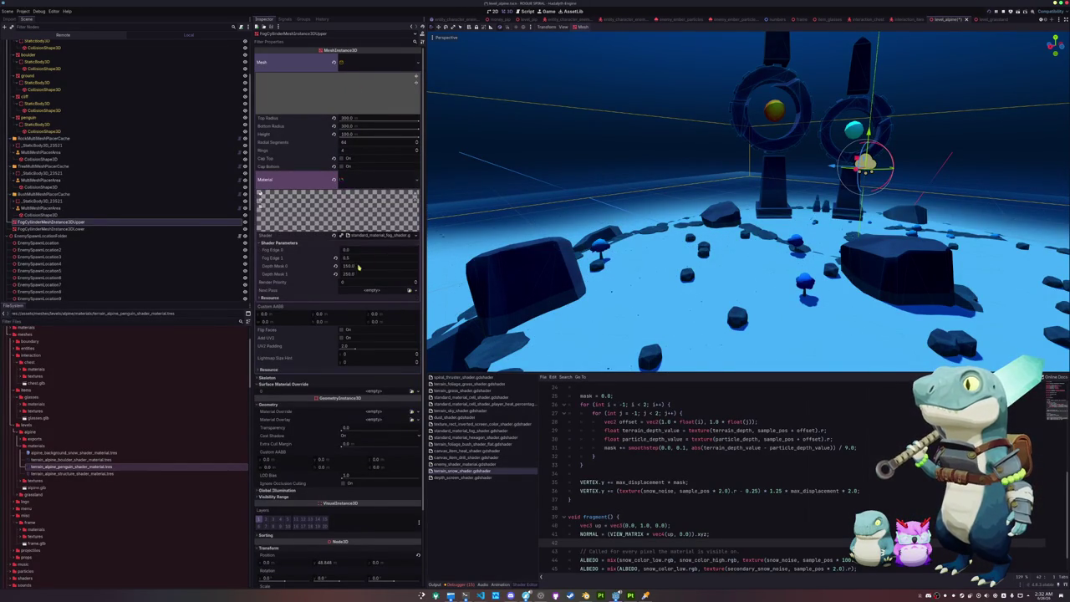
mouse_move(349, 260)
left_mouse_down()
mouse_move(330, 260)
mouse_move(350, 263)
mouse_move(342, 258)
left_mouse_up()
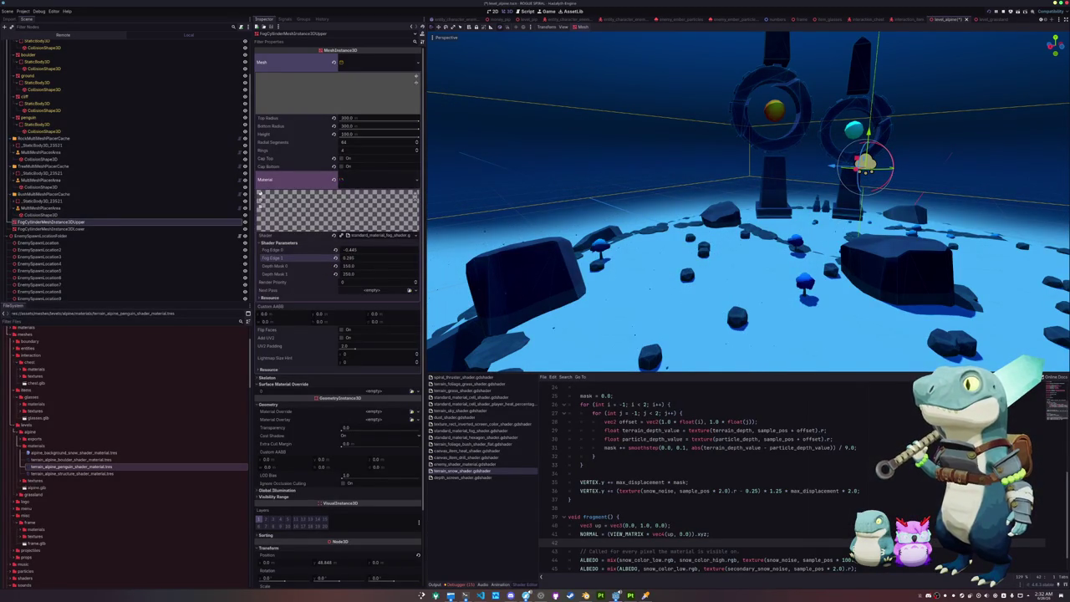
Set the upper fog cylinder's Fog Edge 0 to -1.0 and Fog Edge 1 to -0.185, saving the scene.
left_click(351, 249)
type("0")
key("Return")
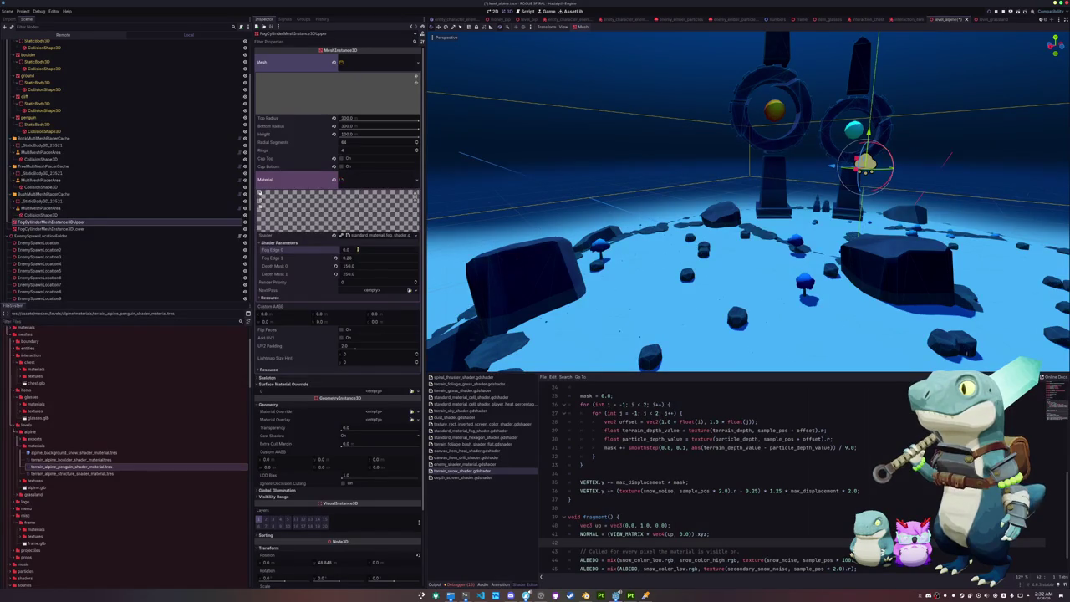
type("1")
key("Return")
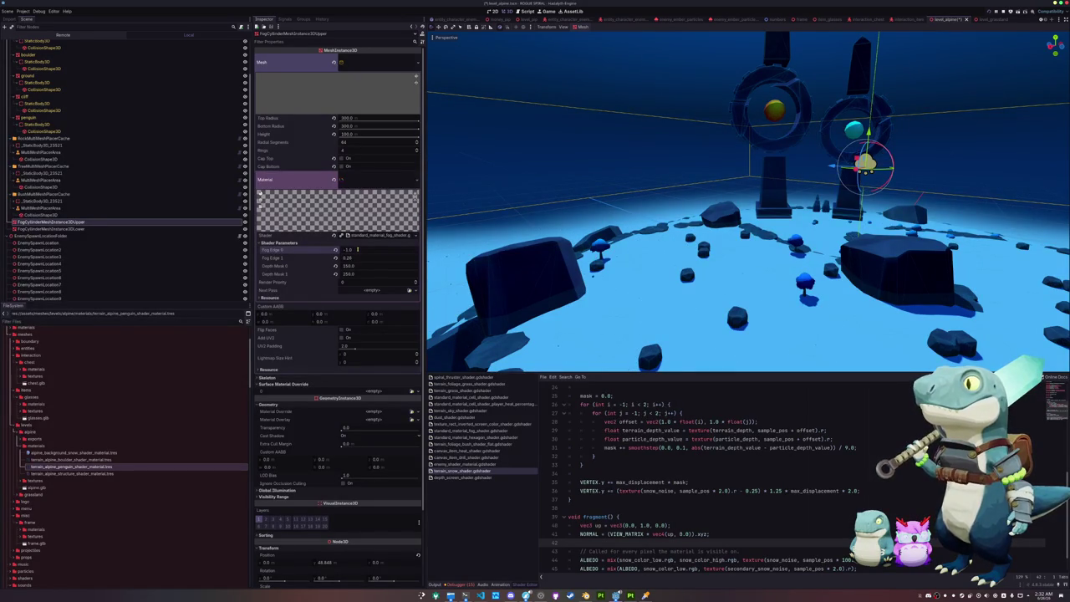
left_click(359, 250)
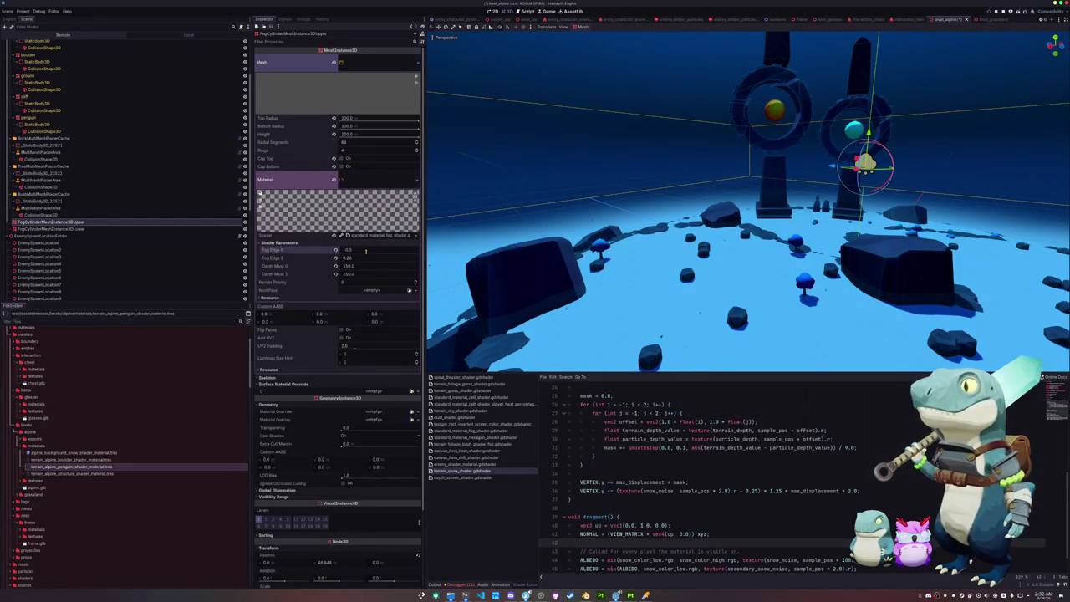
mouse_move(681, 214)
left_mouse_down()
mouse_move(660, 209)
mouse_move(680, 214)
left_mouse_up()
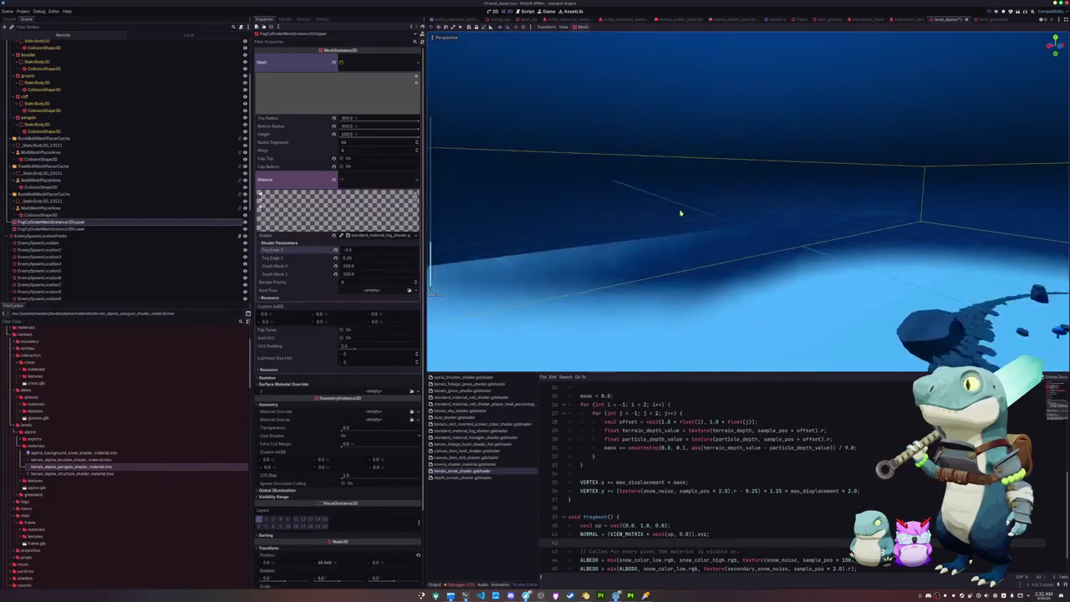
scroll(681, 214, "down", 5)
key("ctrl+s")
left_click_drag(616, 227, 611, 234)
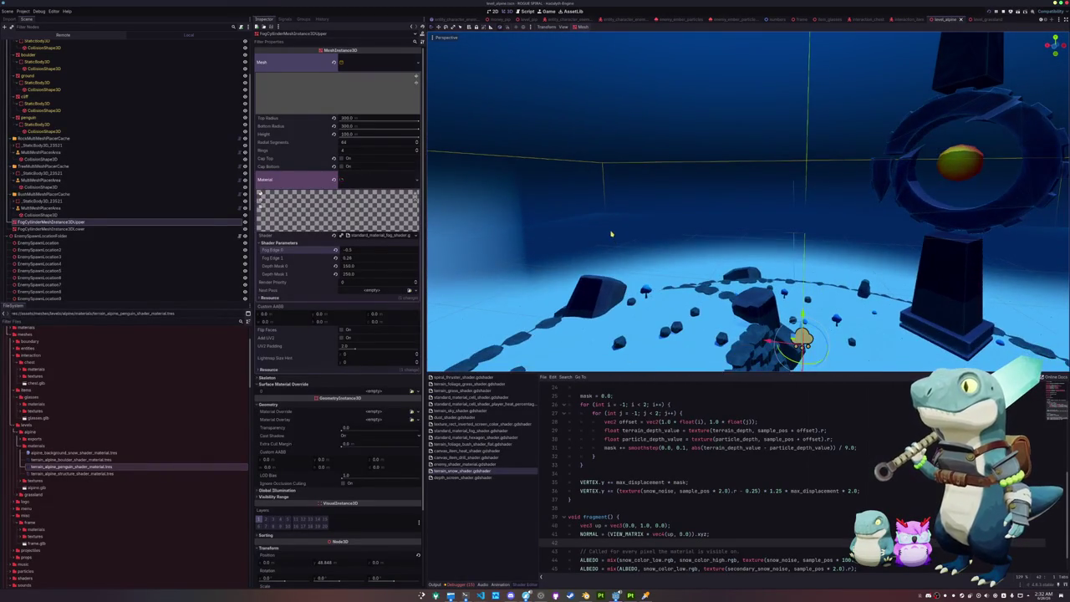
left_click(335, 259)
left_click_drag(352, 260, 320, 260)
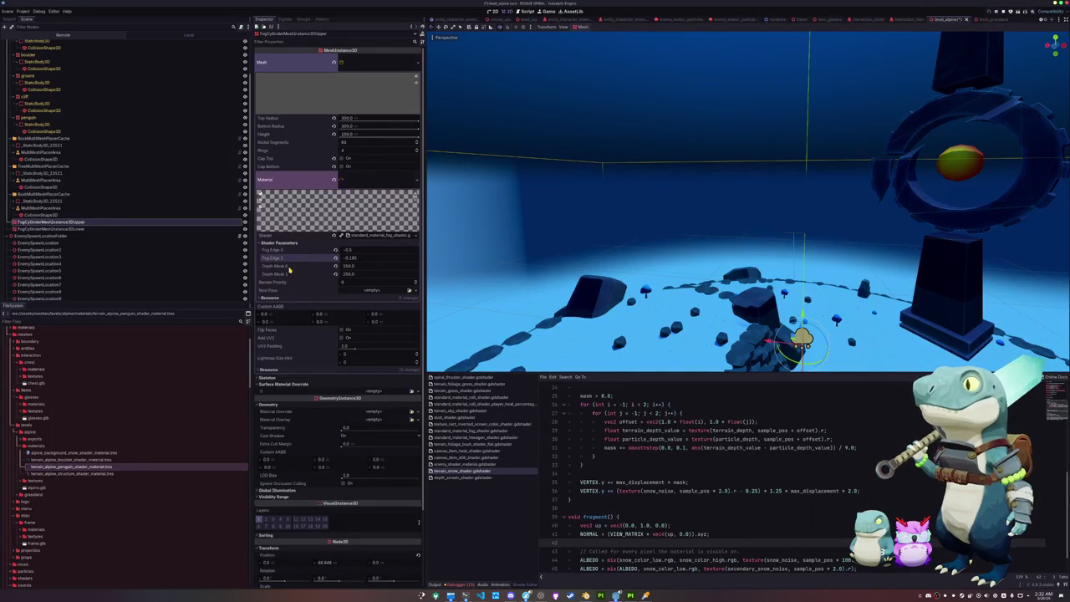
Set the upper fog CylinderMesh height to 150.
left_click(350, 135)
type("150")
key("Return")
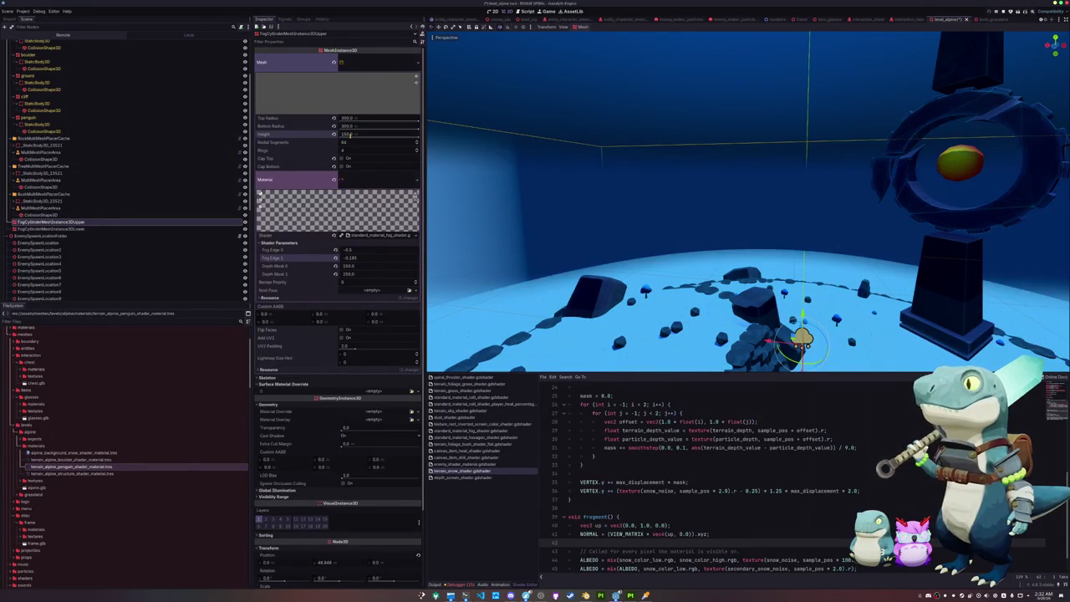
mouse_move(635, 251)
left_mouse_down()
mouse_move(567, 238)
mouse_move(561, 279)
mouse_move(576, 255)
mouse_move(577, 271)
mouse_move(534, 178)
left_mouse_up()
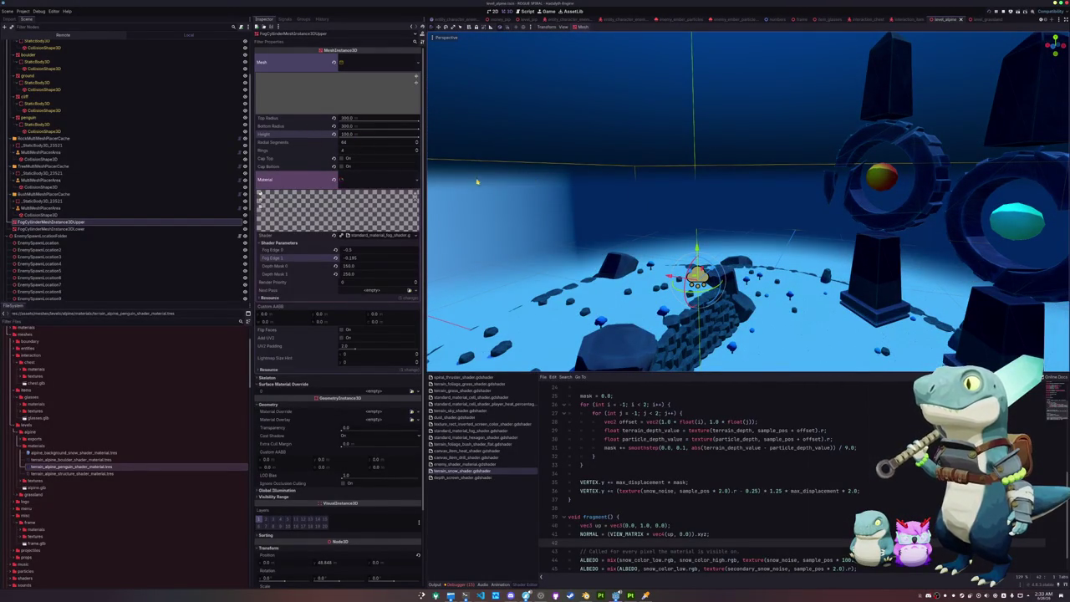
left_click_drag(478, 181, 490, 175)
left_click(67, 227)
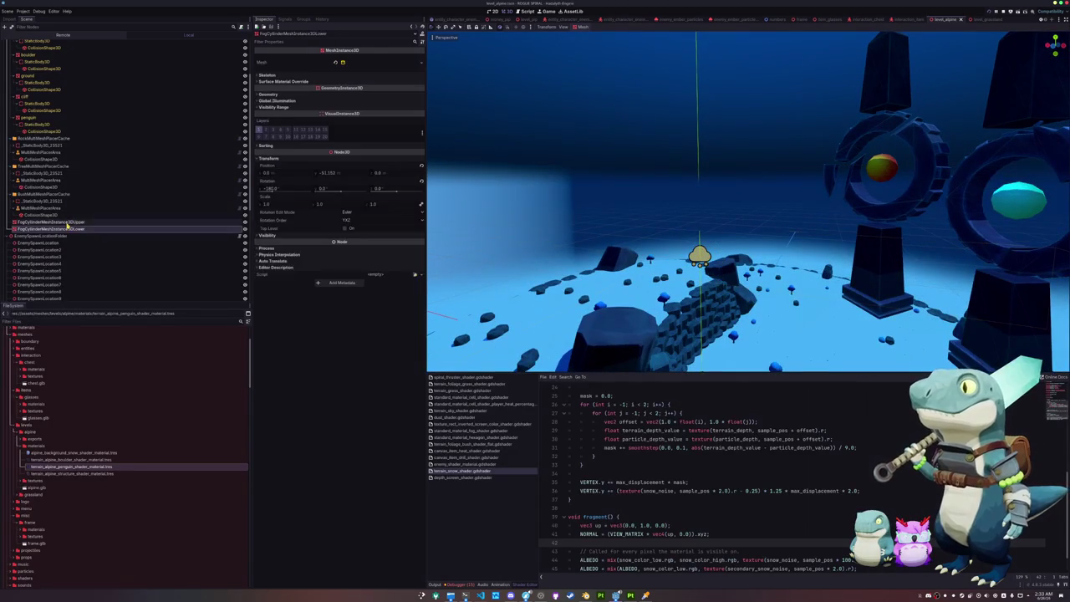
left_click(67, 222, "shift")
mouse_move(461, 231)
left_mouse_down()
mouse_move(588, 243)
mouse_move(615, 232)
left_mouse_up()
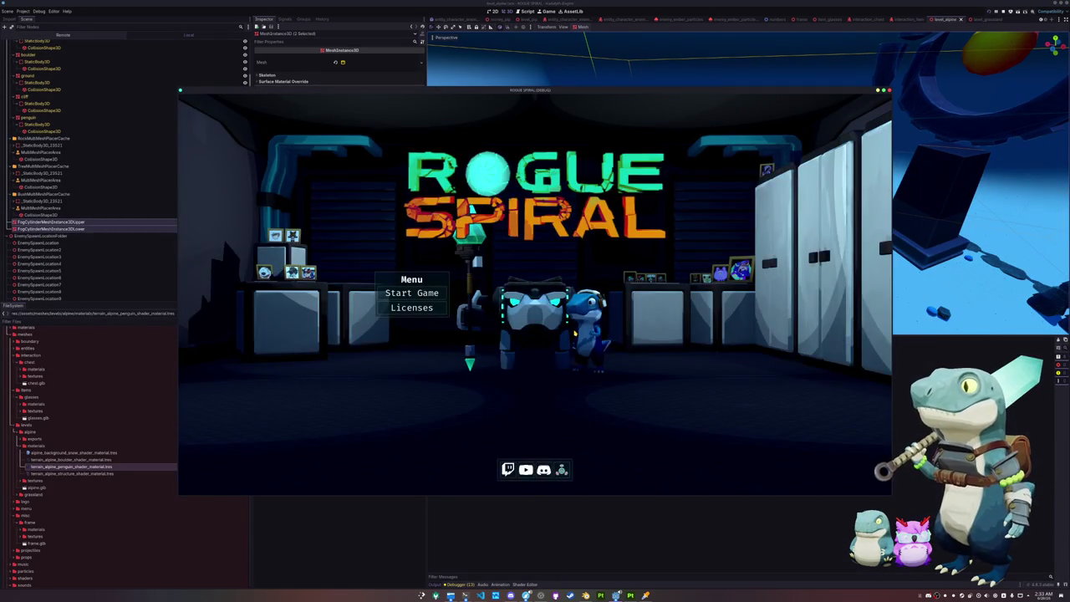
left_click(409, 294)
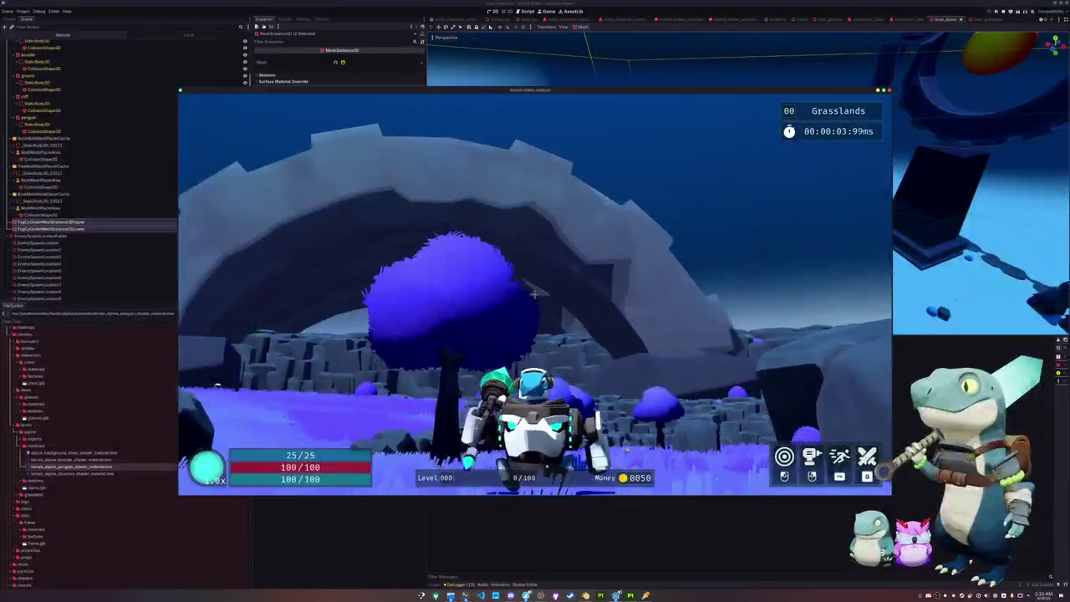
key("Escape")
left_click(535, 306)
key("F8")
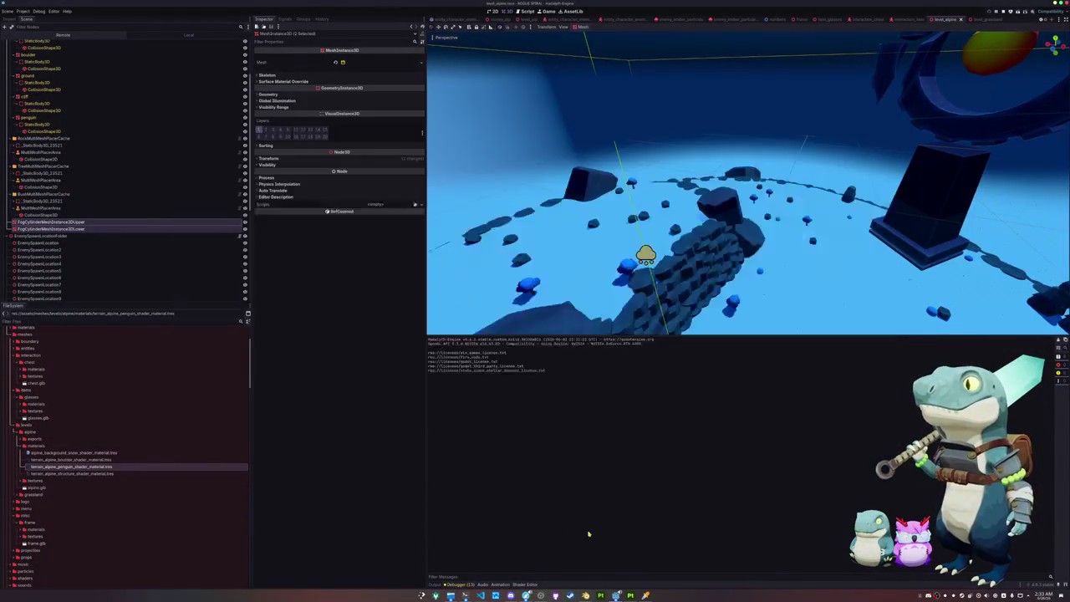
In the grassland level, quick-load sky.tres into the WorldEnvironment's Sky slot.
left_click(985, 18)
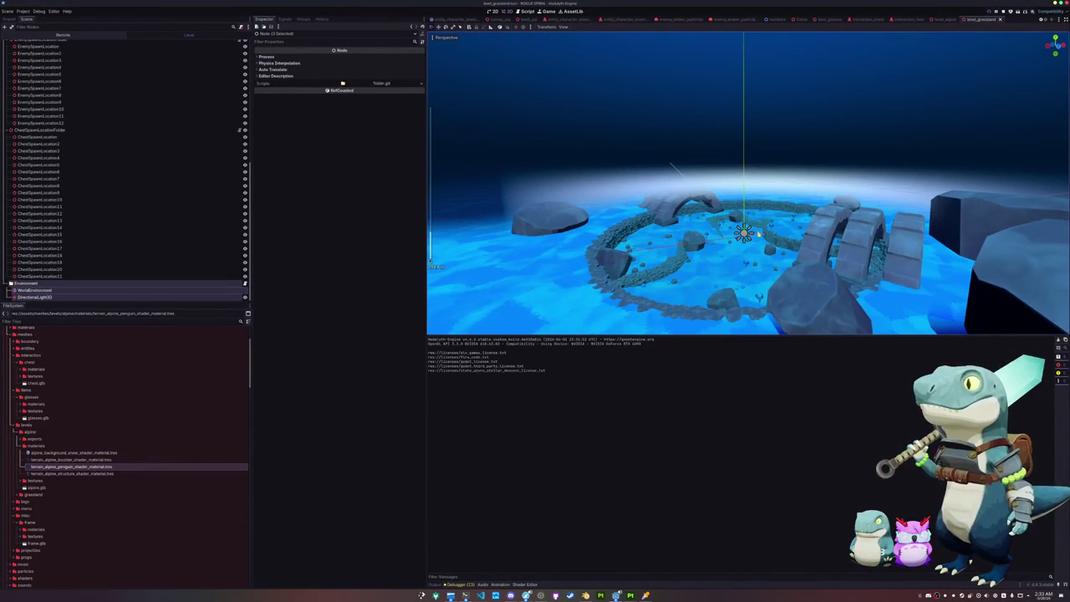
left_click(37, 290)
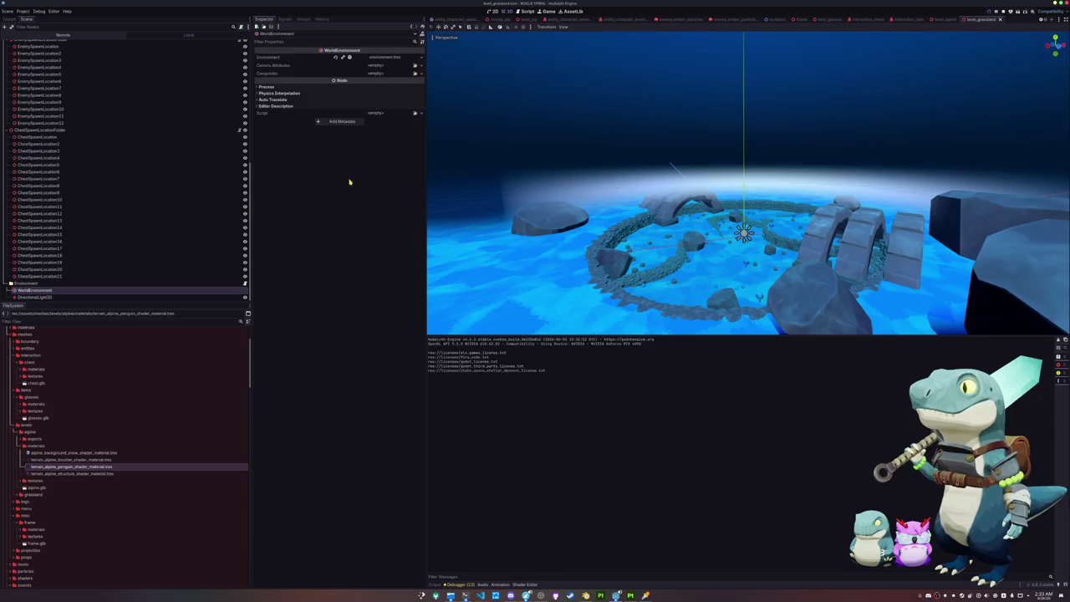
left_click(349, 58)
left_click(384, 78)
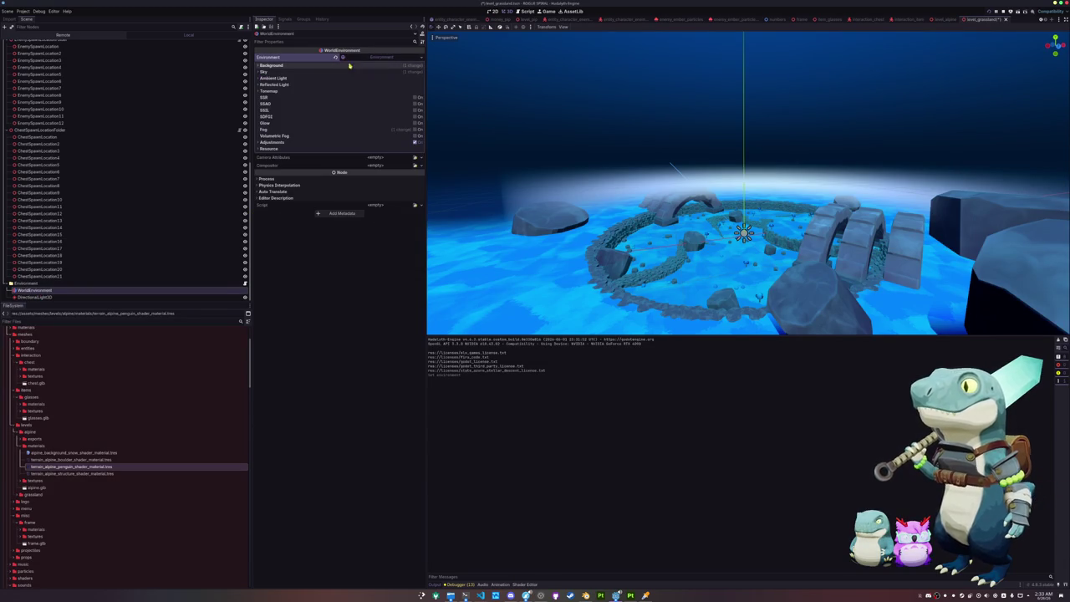
left_click(418, 78)
left_click(390, 102)
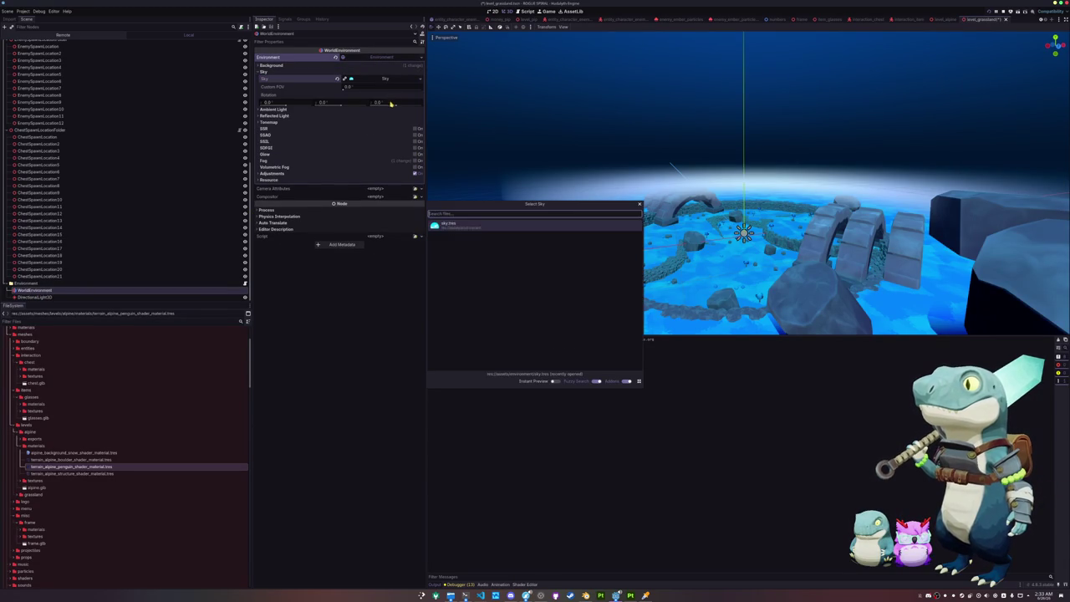
double_click(456, 227)
left_click(384, 78)
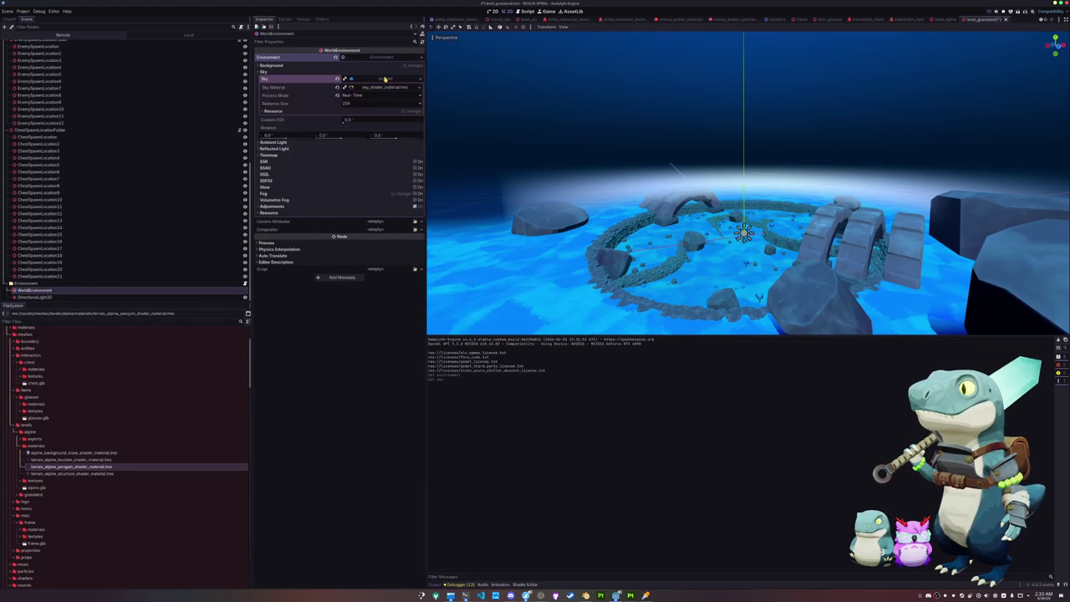
Reset Horizon Day, then retune the grassland sky's Sky Day and Horizon Day colours.
left_click(372, 88)
left_click(338, 131)
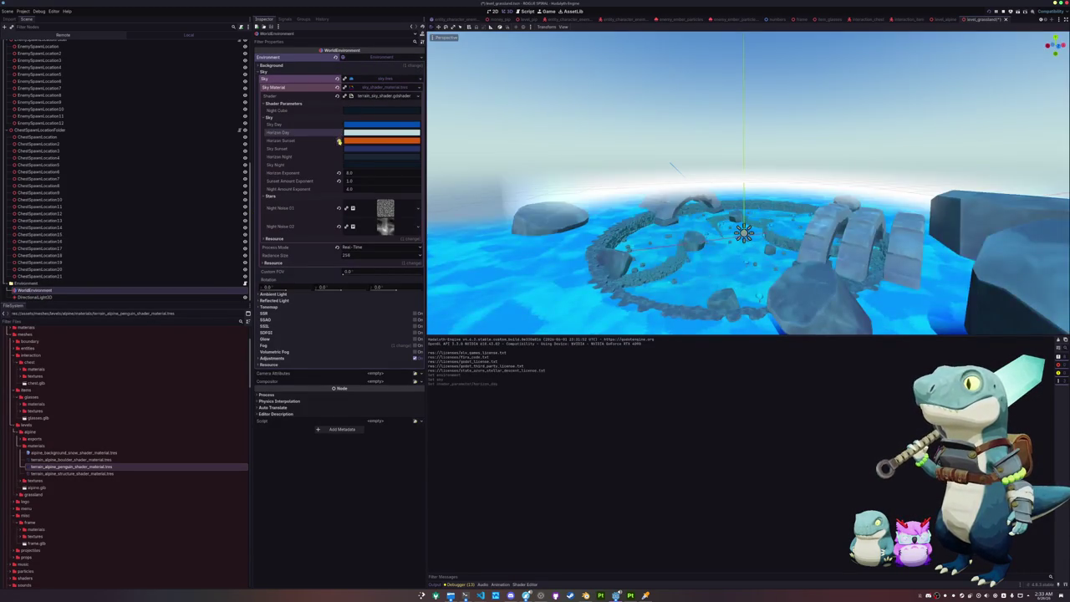
key("w")
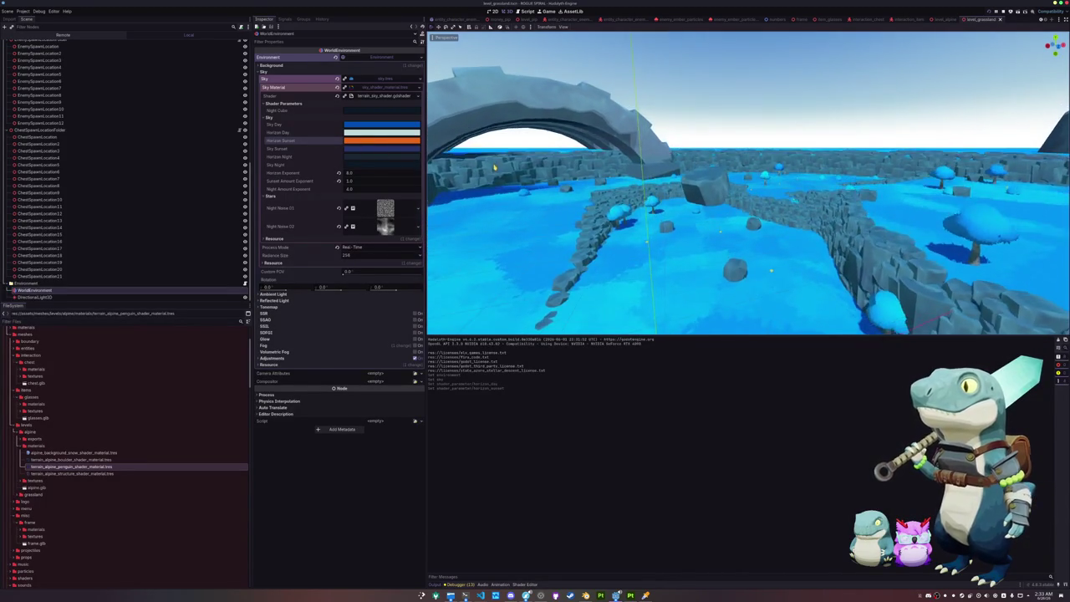
left_click(374, 126)
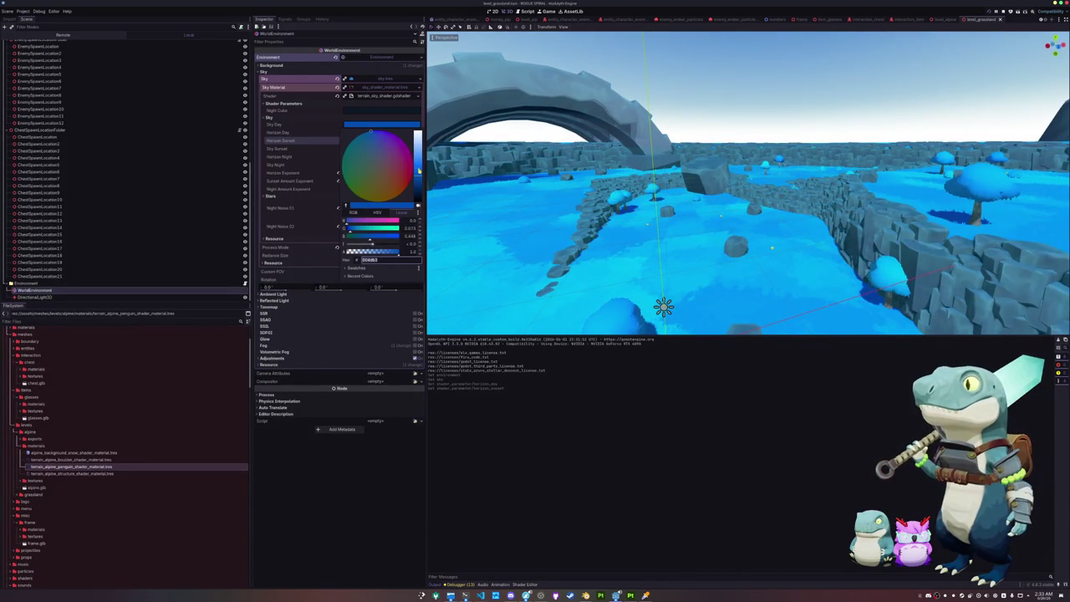
left_click_drag(418, 172, 419, 165)
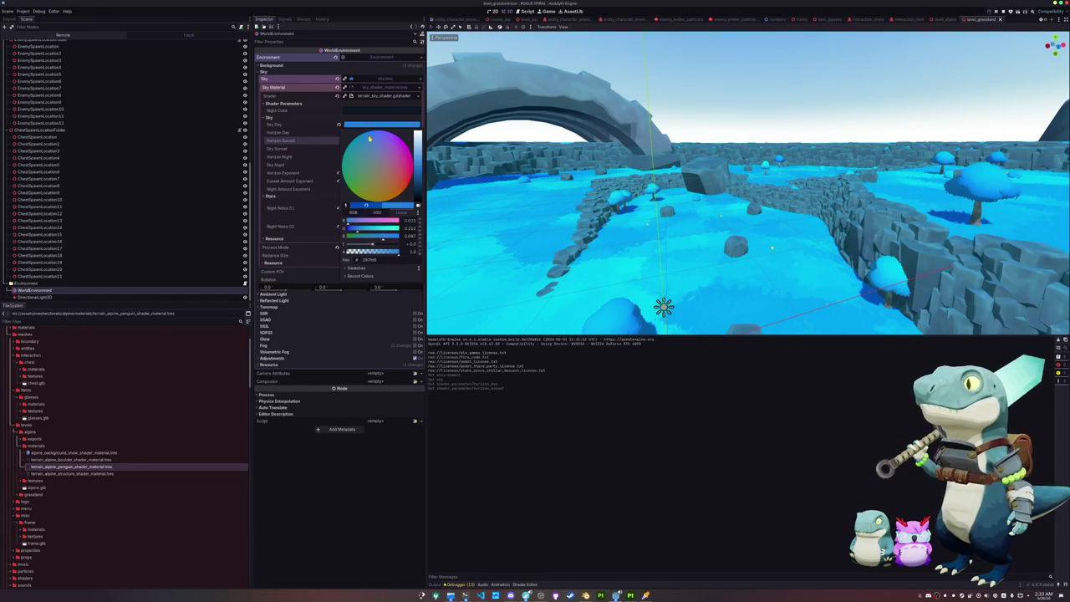
left_click_drag(418, 159, 419, 174)
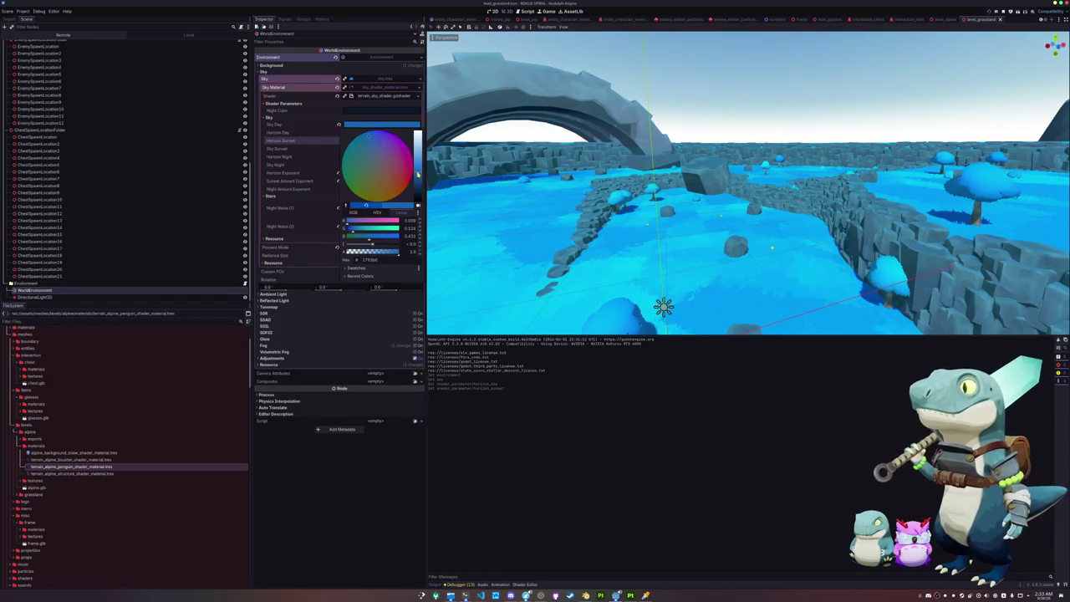
left_click(321, 139)
left_click(382, 132)
mouse_move(418, 144)
left_mouse_down()
mouse_move(418, 179)
mouse_move(418, 144)
left_mouse_up()
left_click(340, 137)
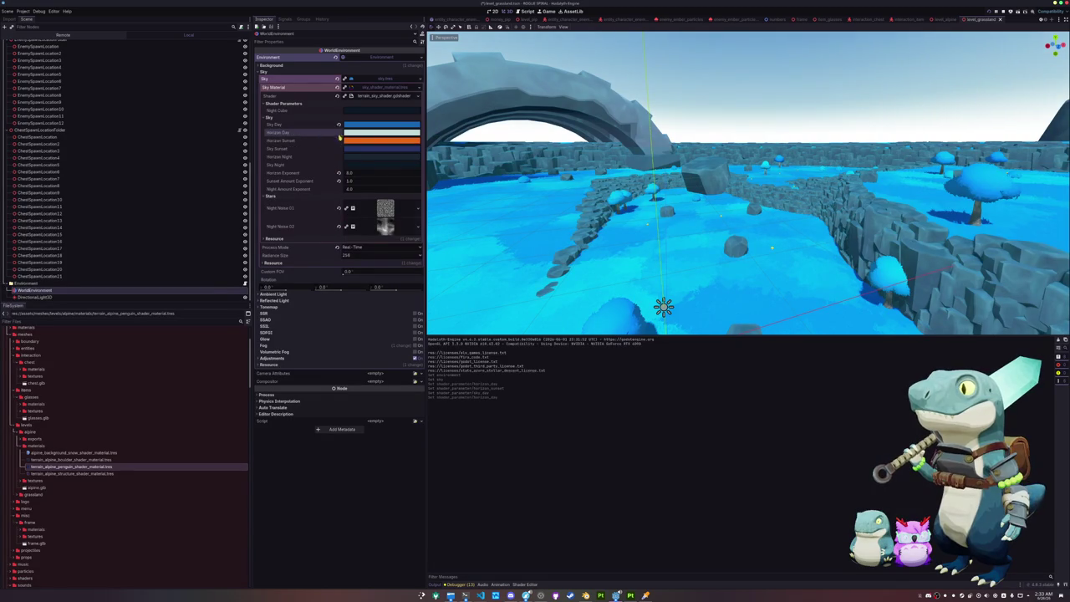
mouse_move(516, 192)
left_mouse_down()
mouse_move(520, 159)
mouse_move(522, 178)
mouse_move(551, 142)
left_mouse_up()
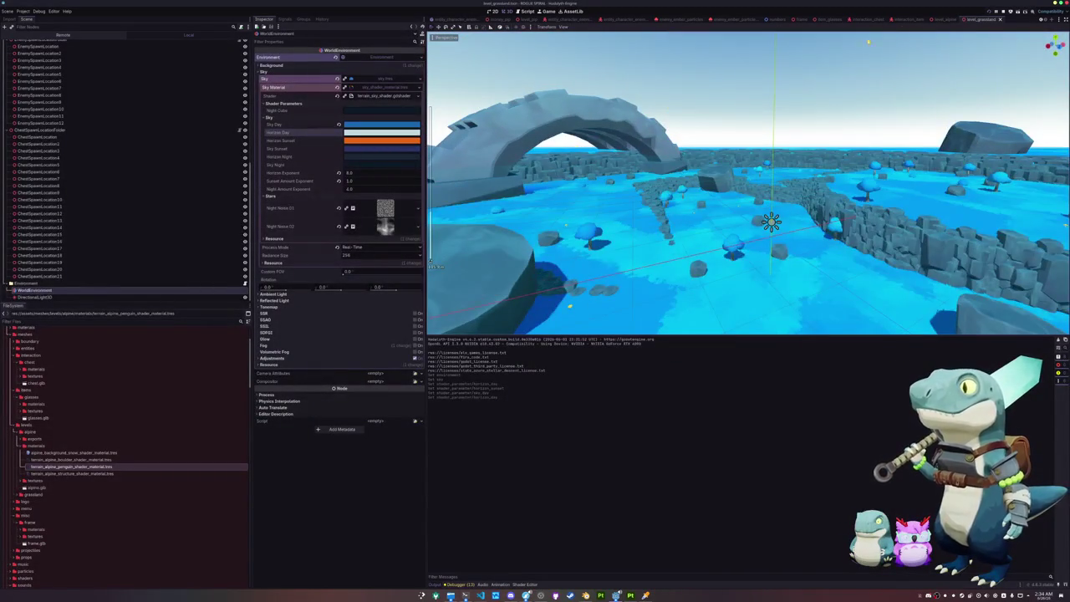
Switch back to the level_alpine scene.
left_click(943, 18)
left_click_drag(752, 122, 668, 125)
scroll(67, 232, "up", 5)
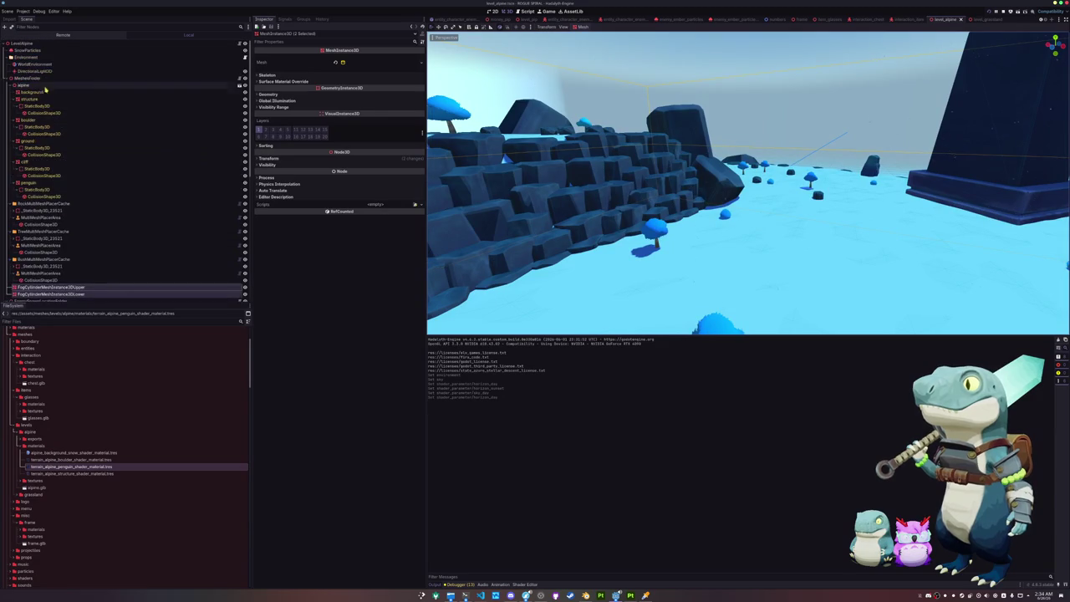
Select the alpine WorldEnvironment and make its sky material unique to this level.
left_click(52, 65)
key("Up")
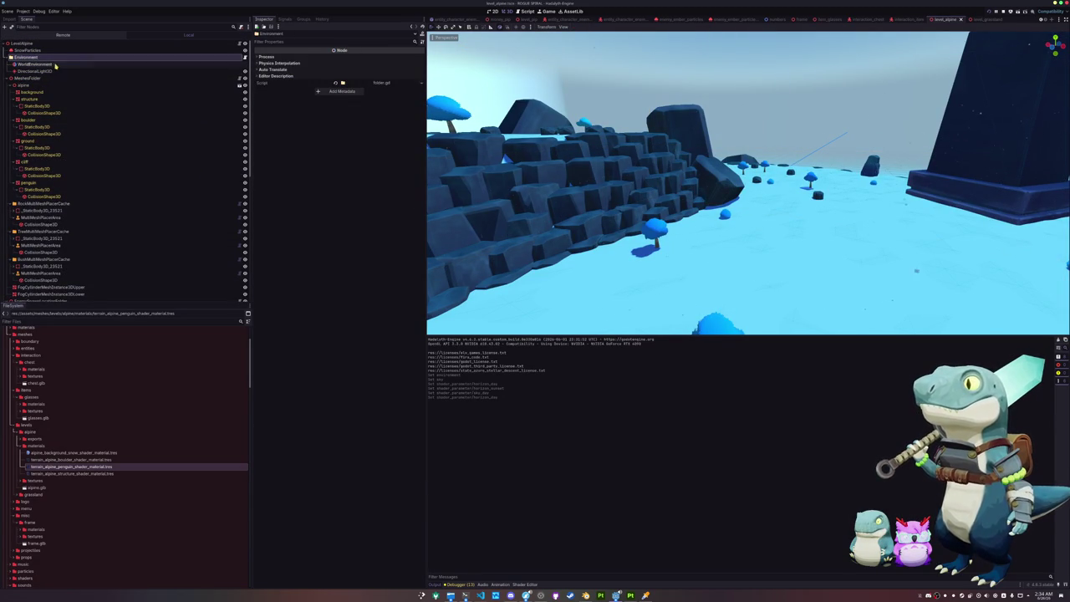
left_click(55, 65)
left_click_drag(513, 152, 513, 151)
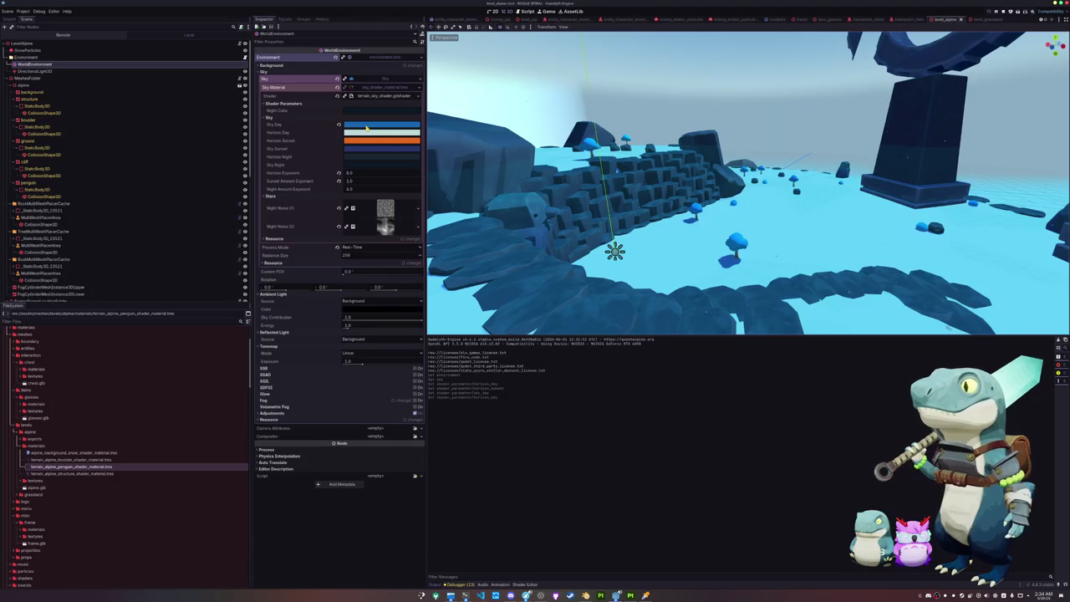
left_click(345, 78)
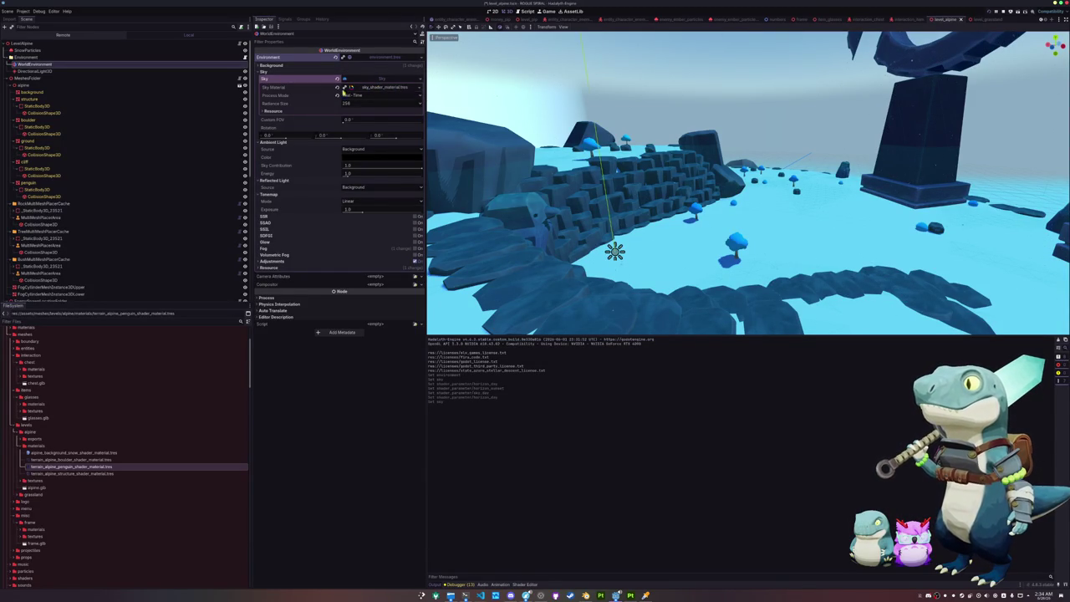
left_click(380, 89)
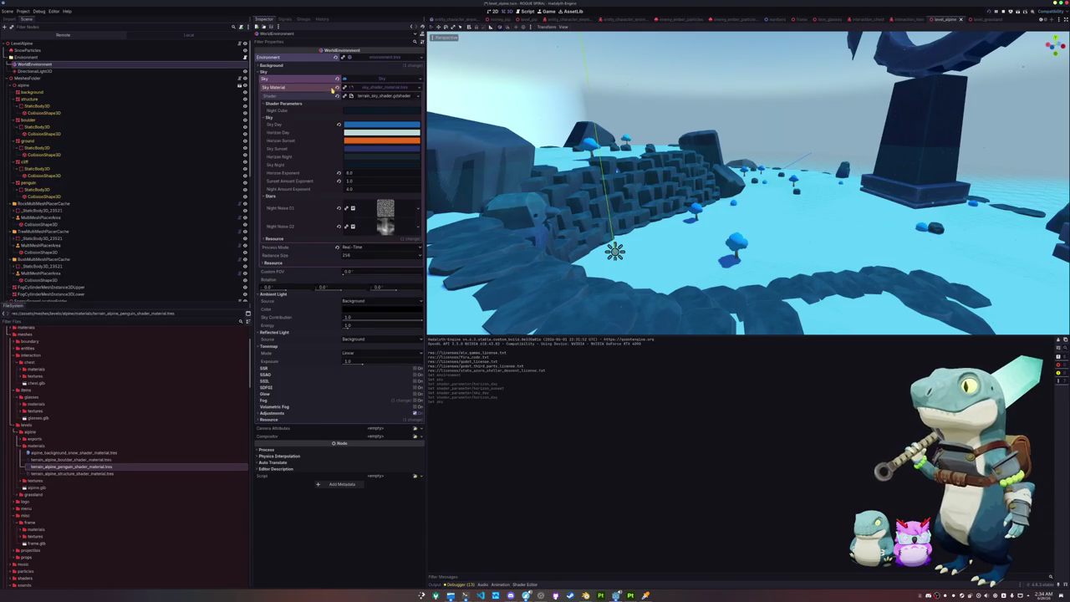
left_click(345, 88)
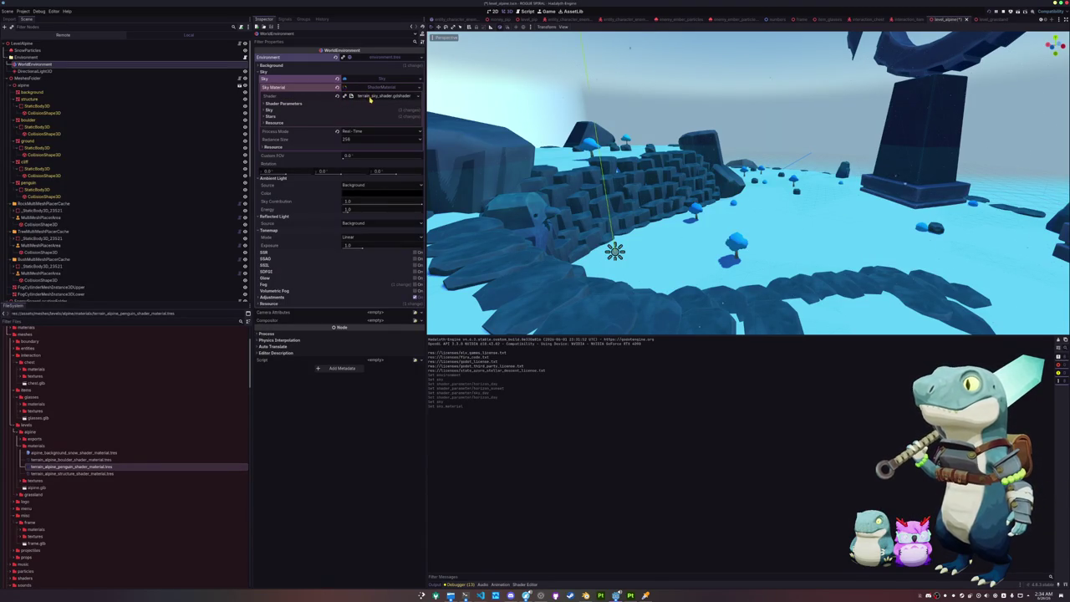
Darken the alpine Sky Day colour and drop Horizon Day to black.
left_click(342, 117)
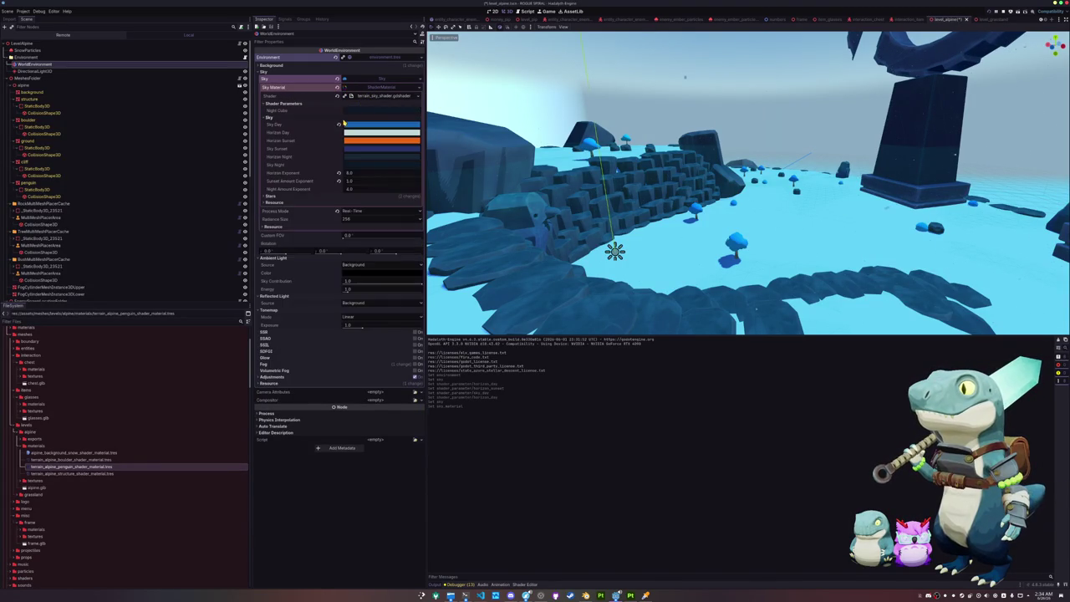
left_click(364, 127)
left_click_drag(419, 183, 420, 195)
left_click(380, 132)
left_click(380, 132)
left_click_drag(419, 144, 422, 223)
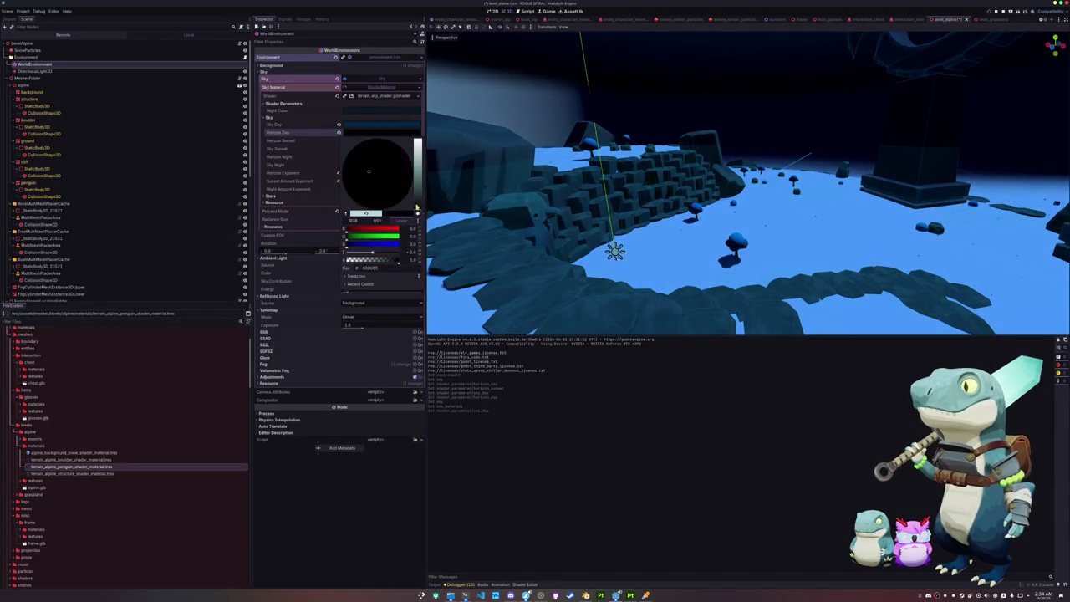
Fine-tune the alpine Horizon Sunset and Horizon Day brightness, then return to level_grassland.
left_click(380, 139)
left_click(418, 203)
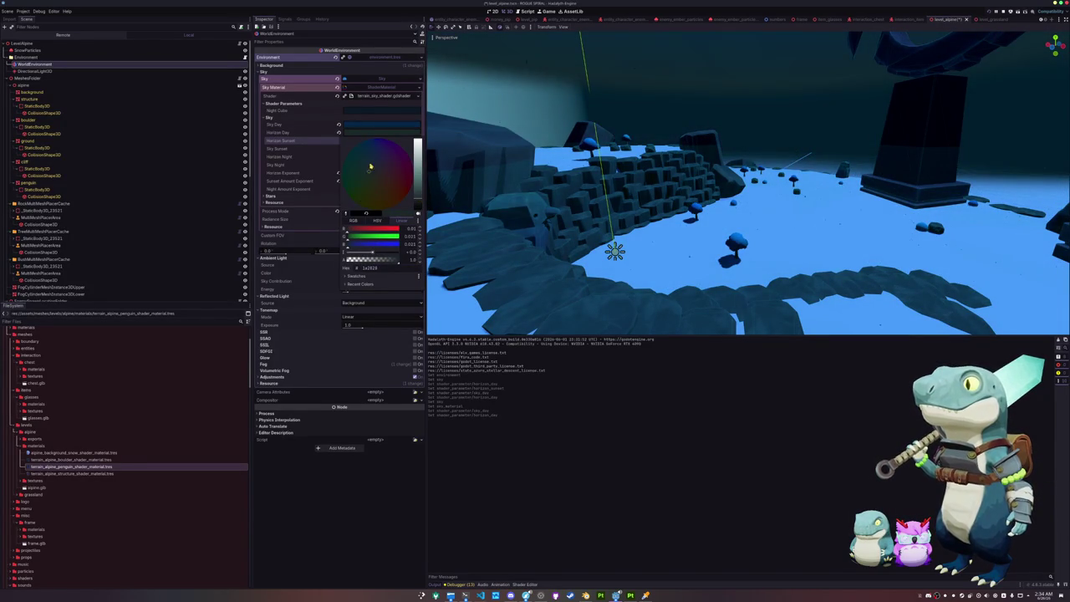
left_click(381, 132)
left_click(381, 132)
mouse_move(419, 223)
left_mouse_down()
mouse_move(419, 172)
mouse_move(420, 211)
left_mouse_up()
left_click(380, 139)
left_click(381, 140)
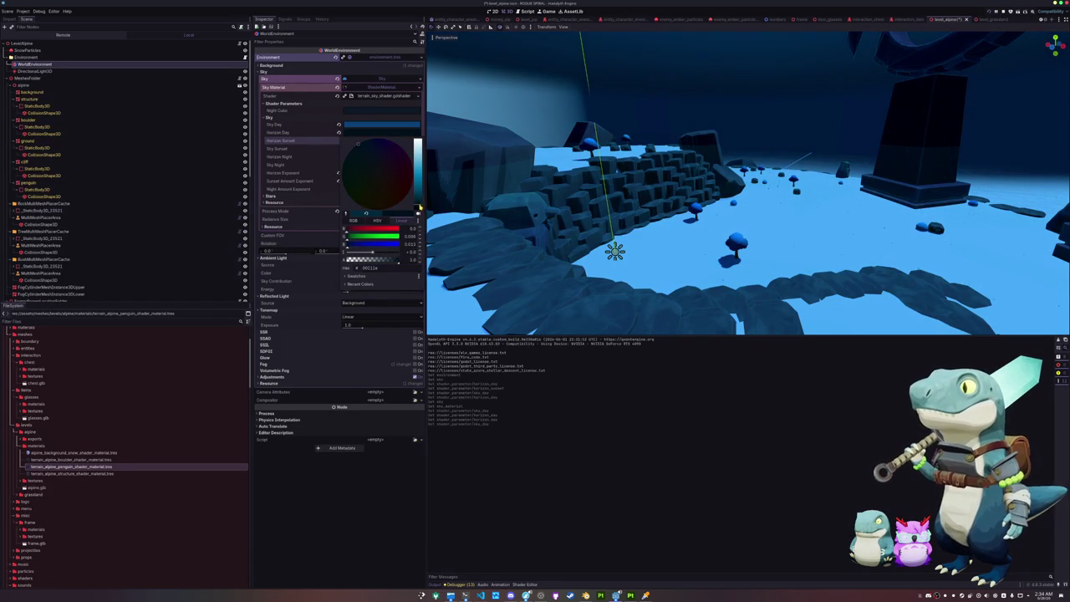
left_click(429, 260)
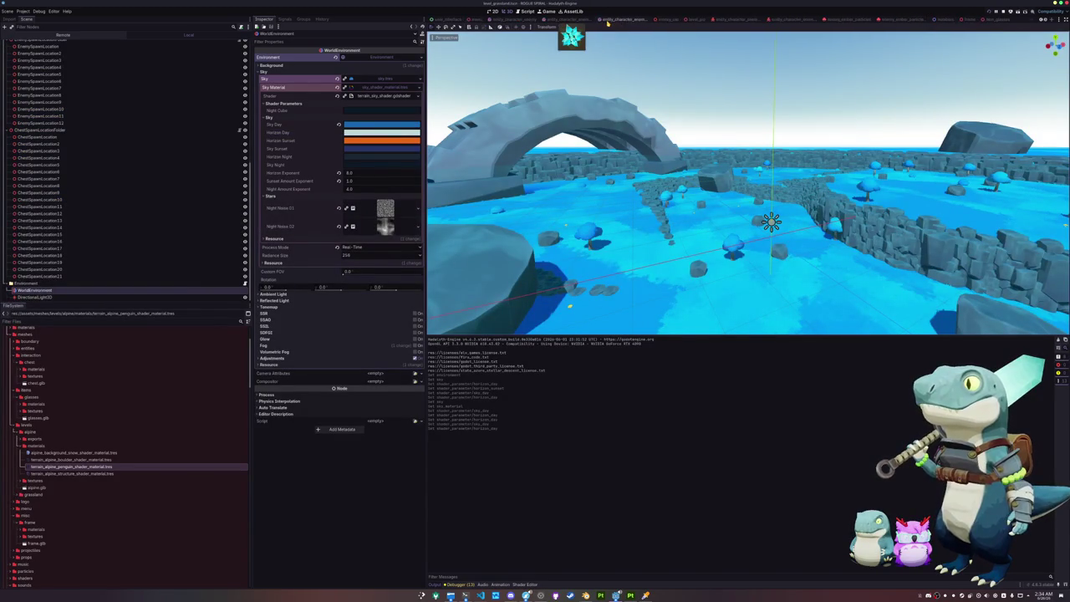
Quick-load environment.tres into the menu scene's WorldEnvironment and save the menu scene.
left_click(571, 19)
scroll(625, 152, "down", 10)
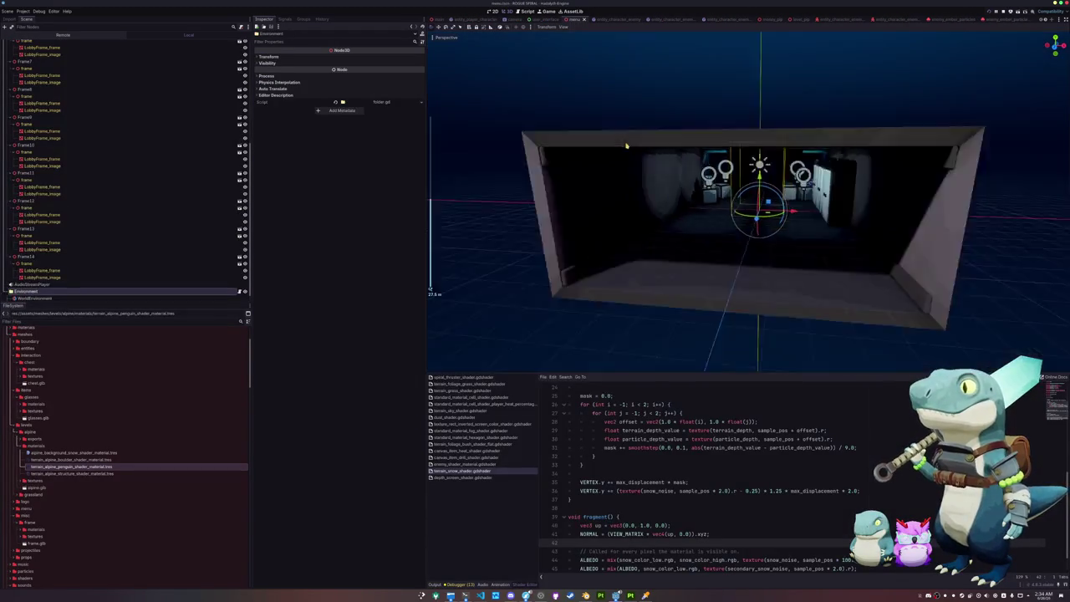
scroll(624, 153, "up", 3)
scroll(85, 283, "down", 1)
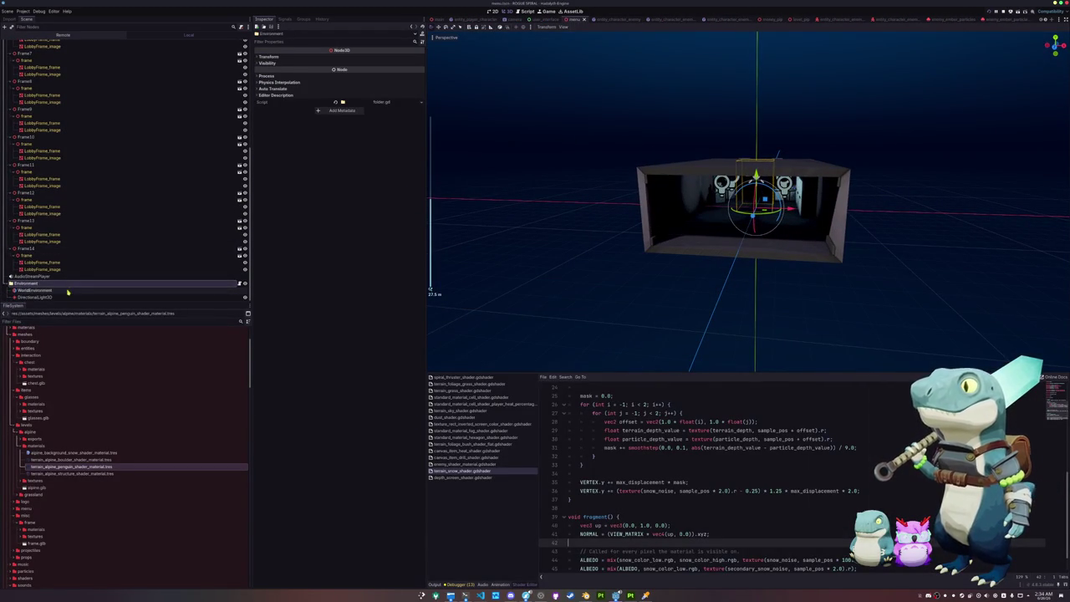
left_click(70, 290)
left_click(422, 60)
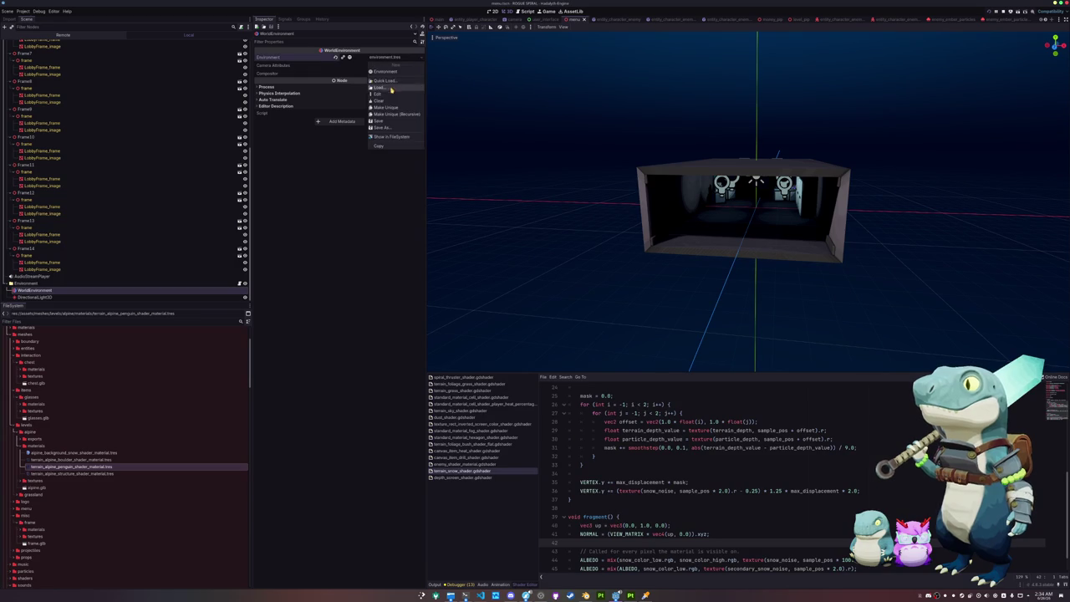
left_click(396, 82)
double_click(461, 227)
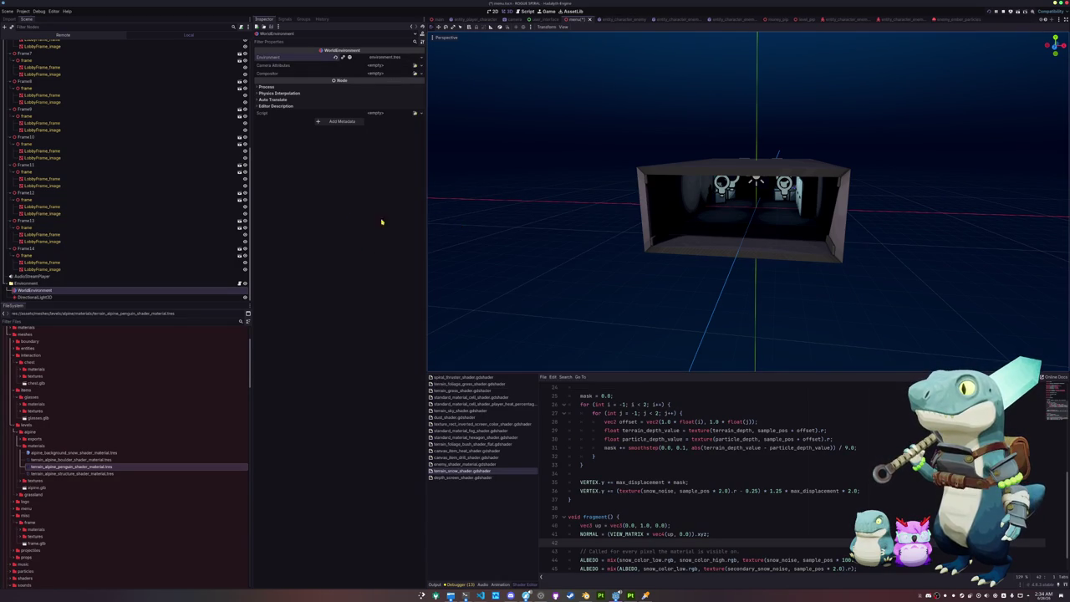
key("ctrl+s")
Save the grassland sky as level_grassland_sky.tres in the environment folder and save the scene.
left_click(943, 19)
left_click(978, 19)
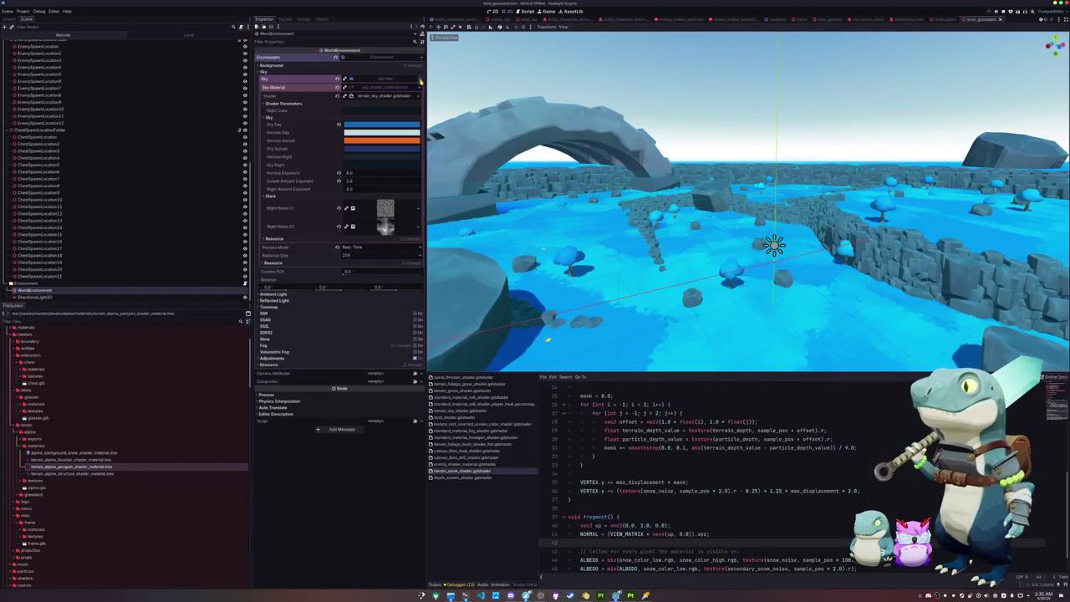
left_click(421, 81)
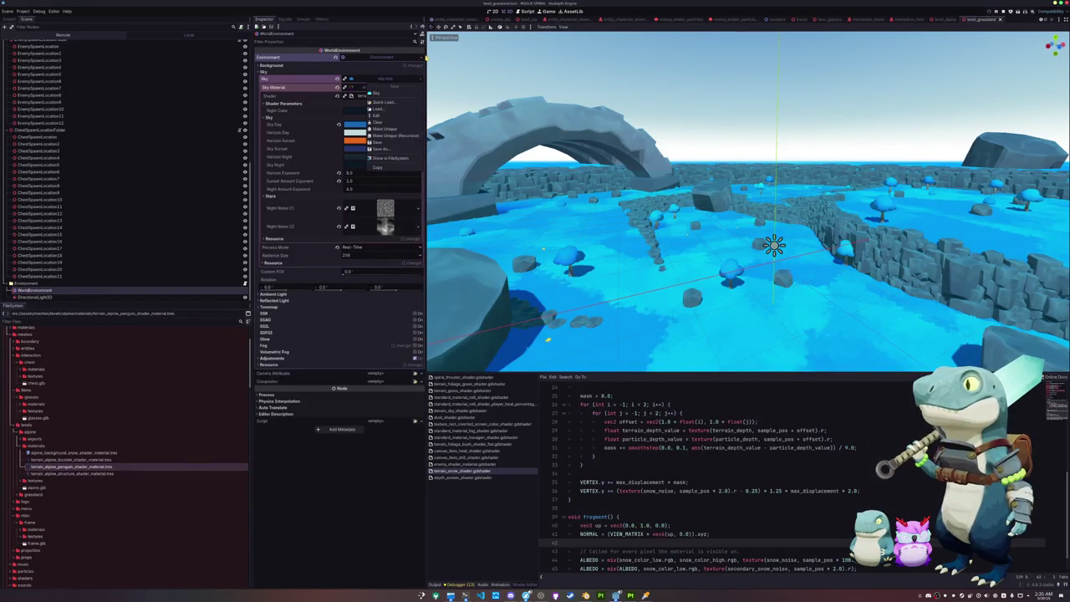
left_click(393, 149)
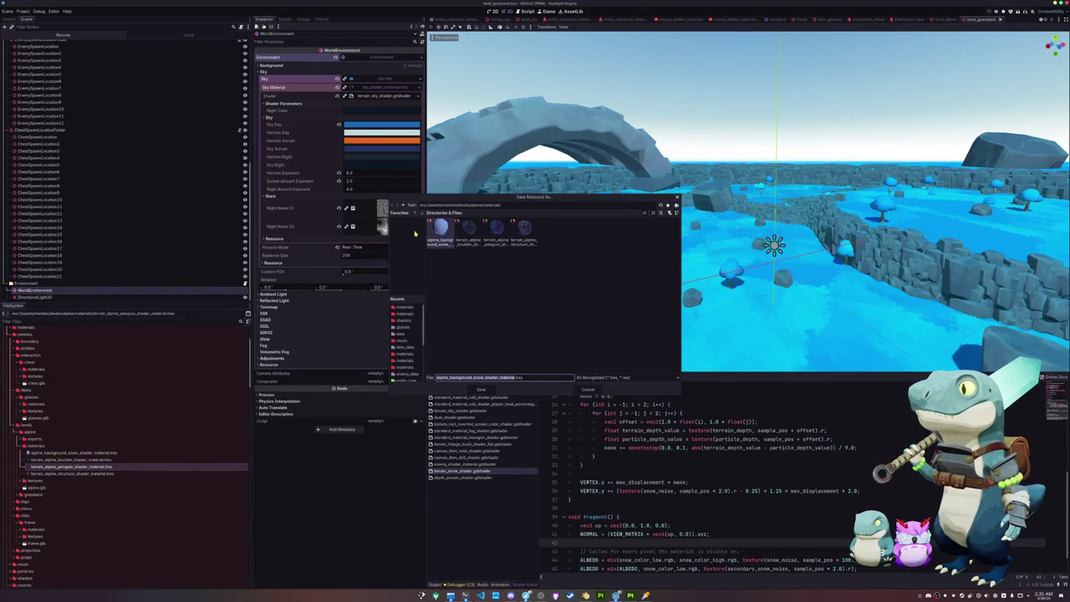
left_click(402, 205)
left_click(403, 205)
left_click(403, 205)
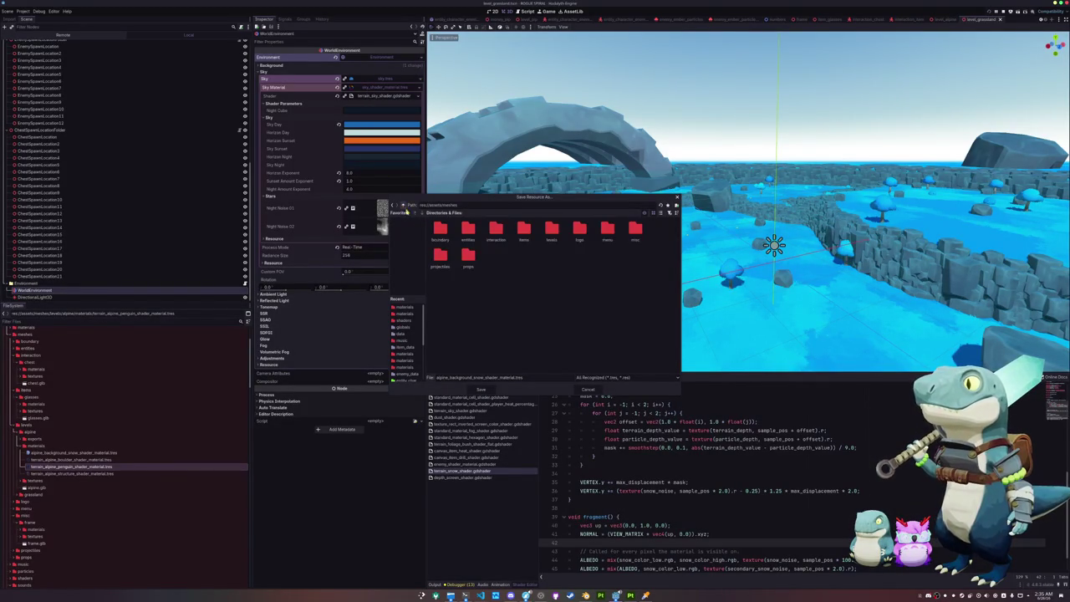
left_click(407, 205)
double_click(441, 231)
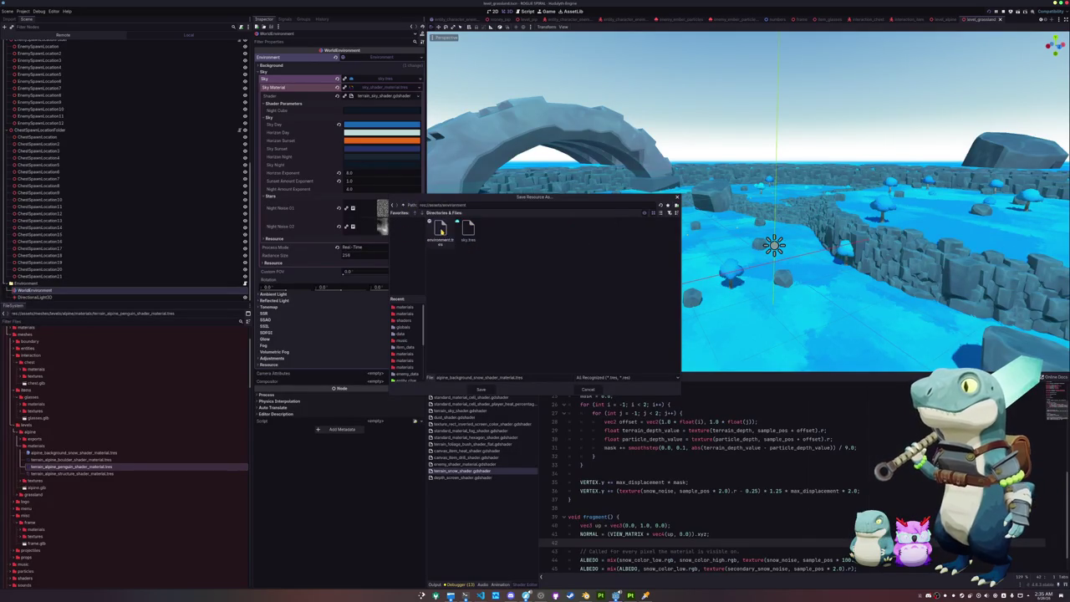
double_click(472, 378)
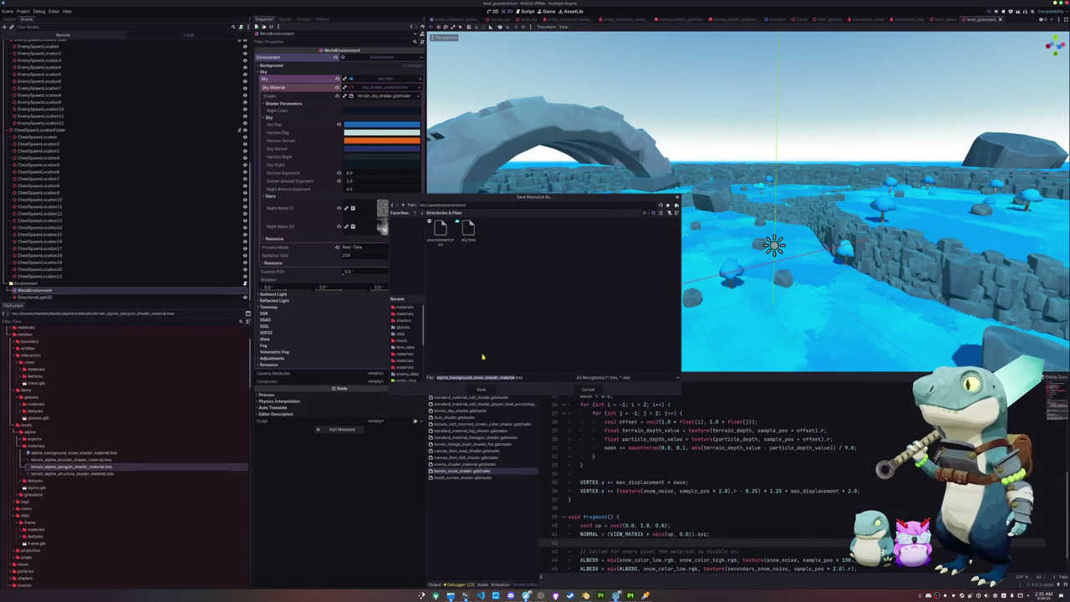
type("sky")
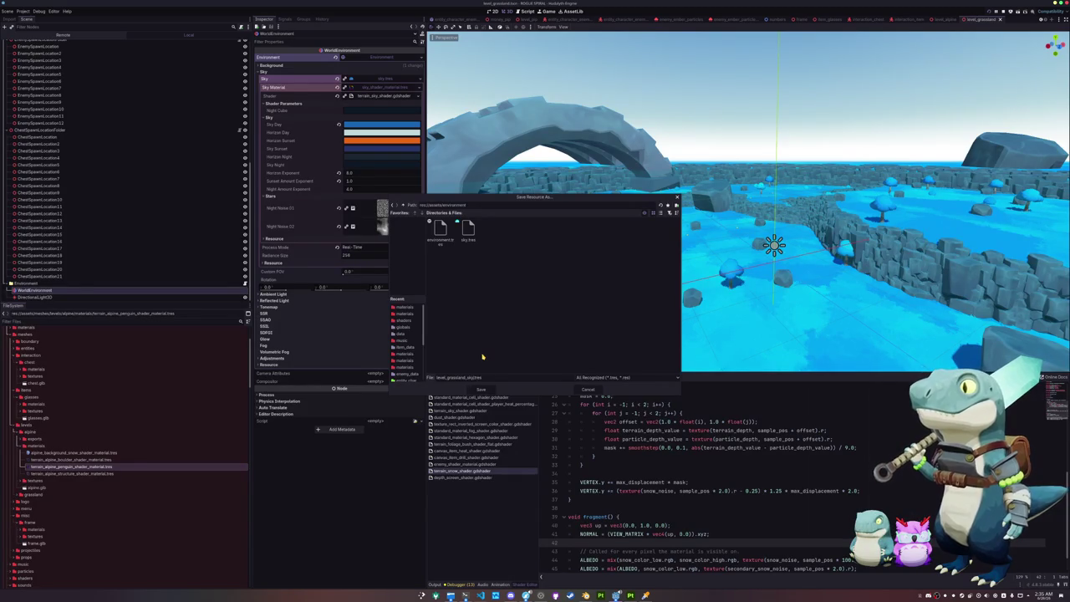
key("Return")
key("ctrl+s")
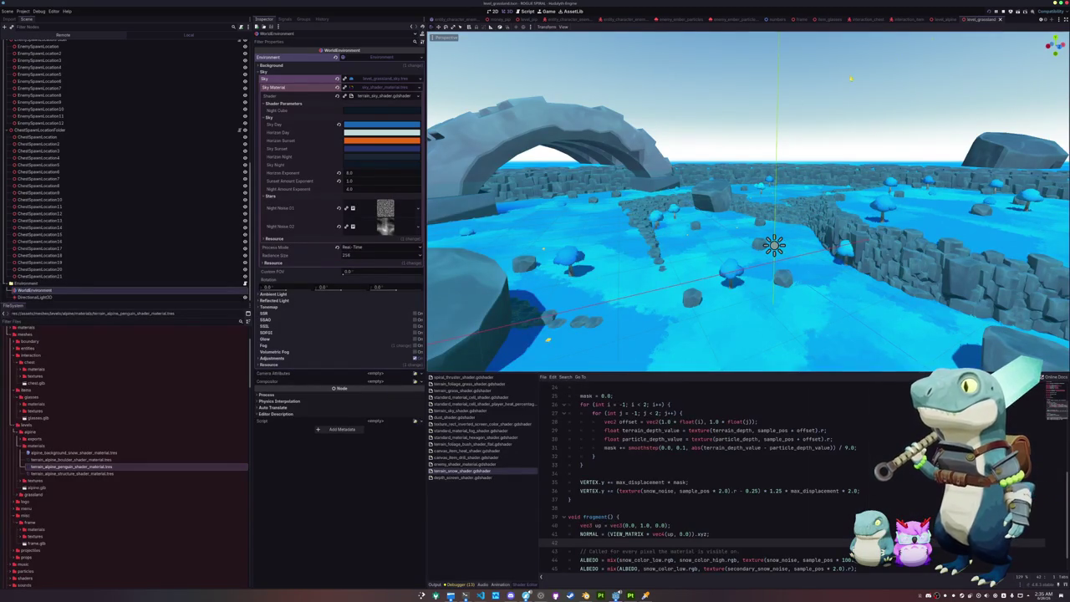
Save the alpine level's sky as level_alpine_sky.tres.
left_click(970, 18)
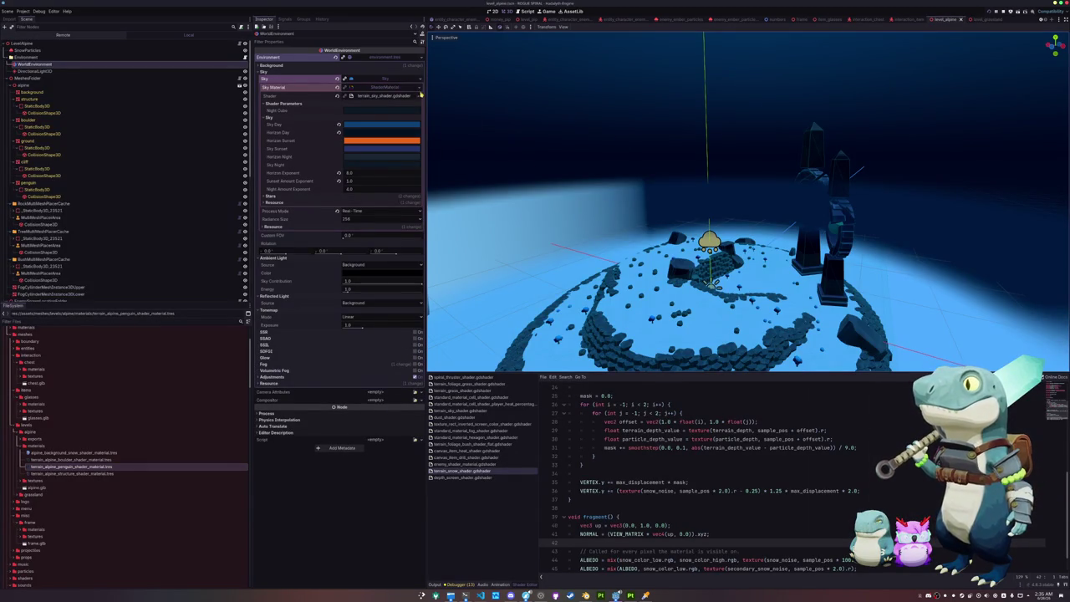
left_click(420, 89)
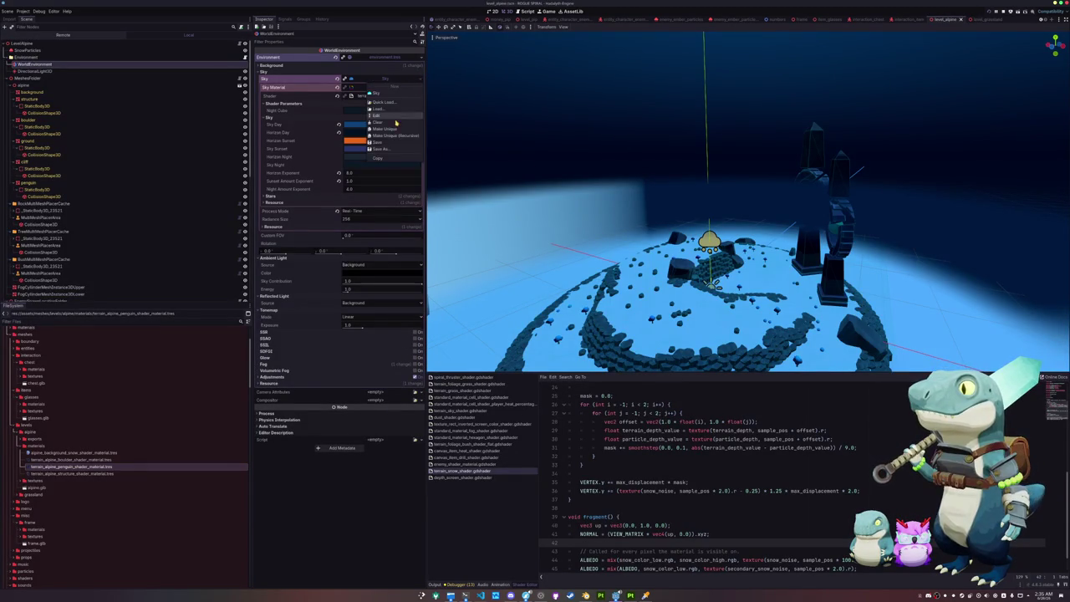
left_click(372, 179)
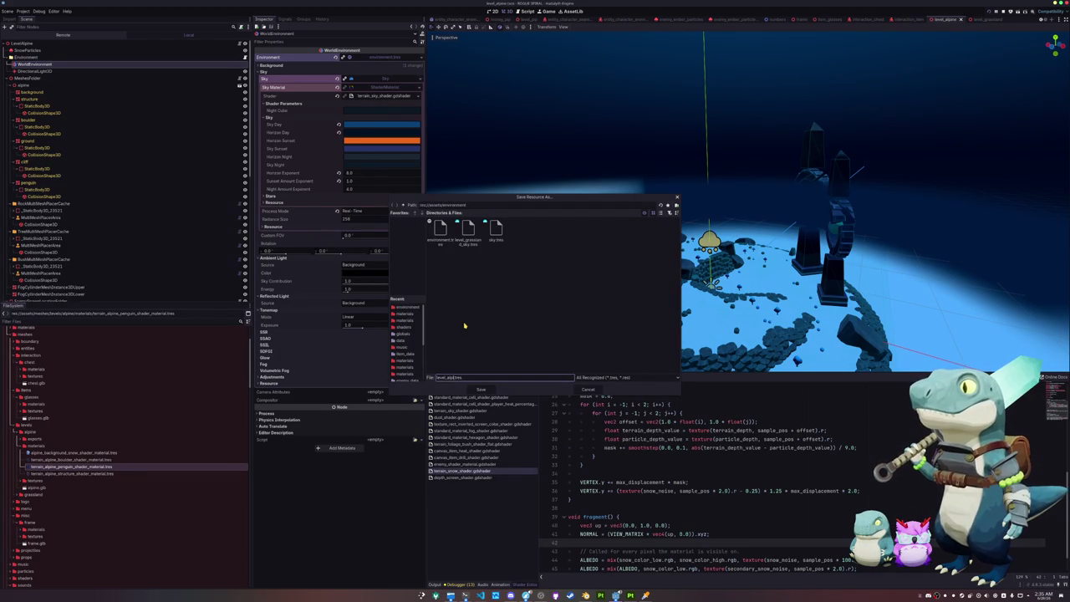
key("Return")
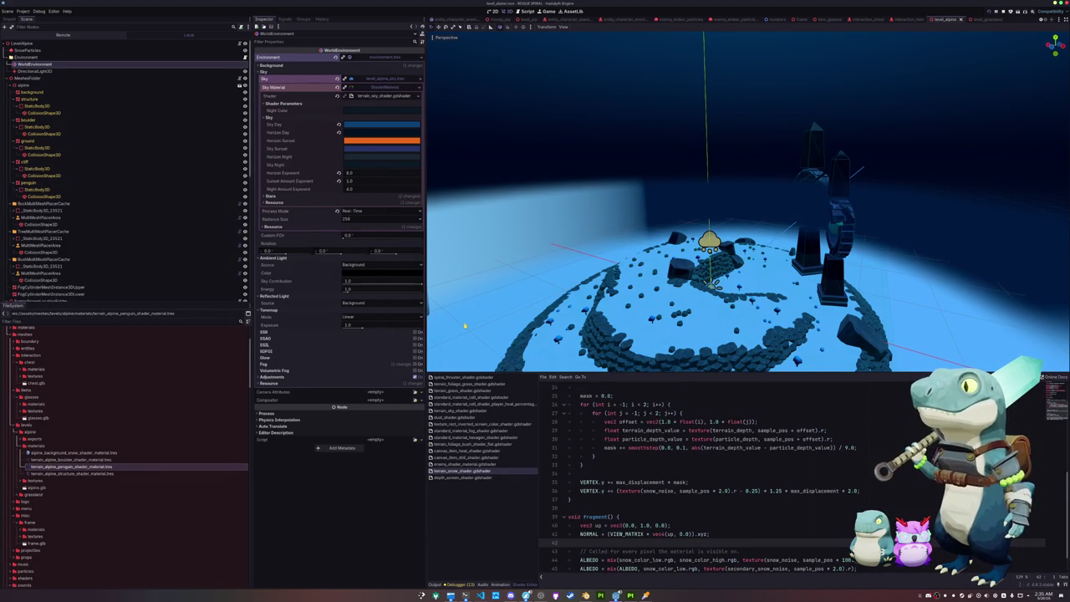
scroll(555, 21, "up", 5)
In the menu scene, quick-load level_grassland_sky.tres as the environment's sky.
left_click(575, 19)
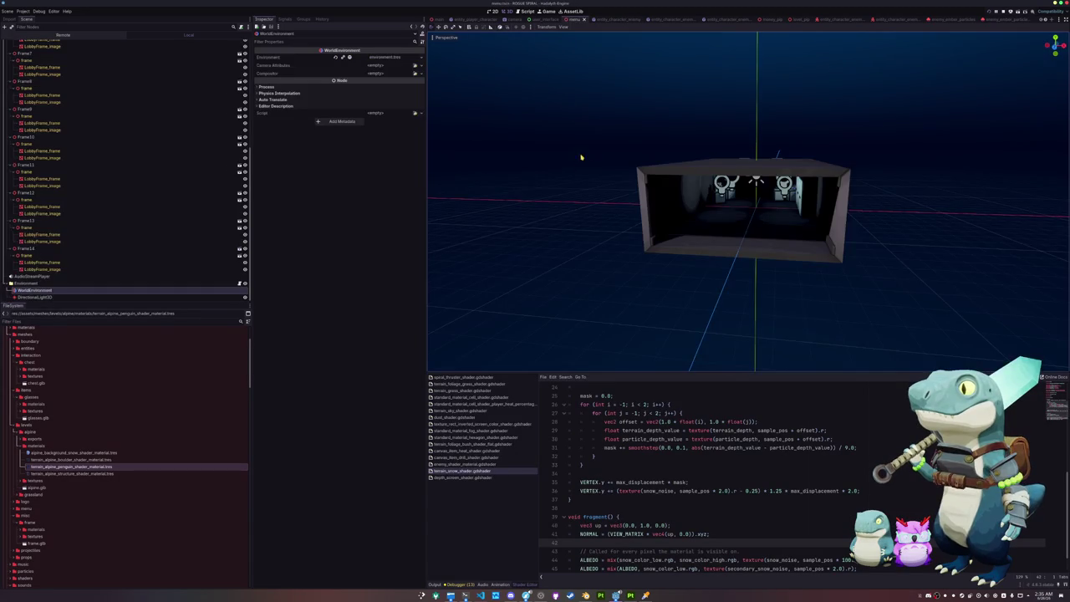
left_click(416, 57)
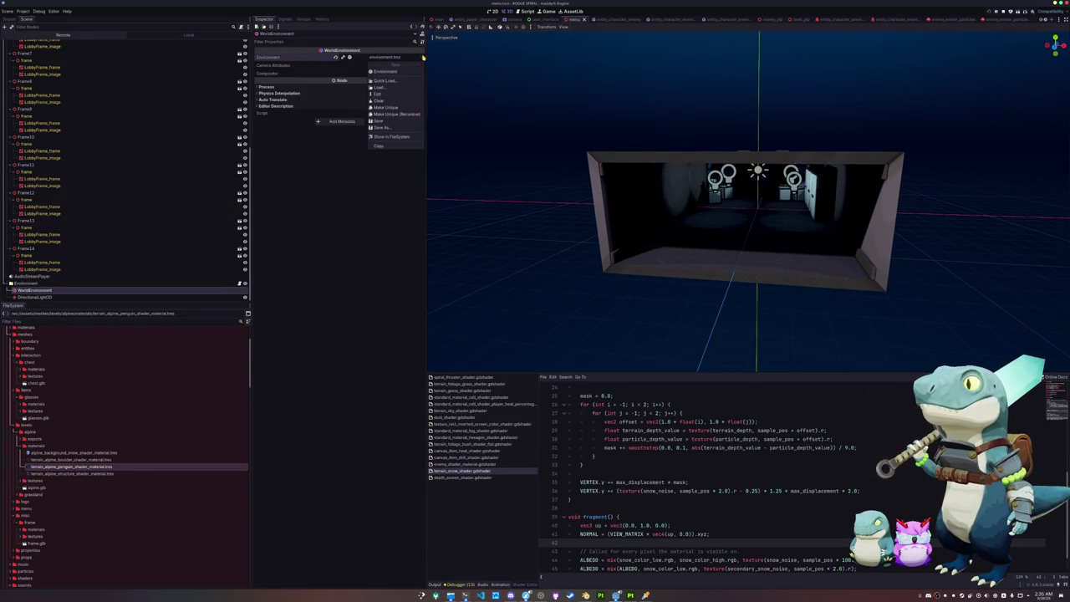
left_click(393, 82)
type("gra")
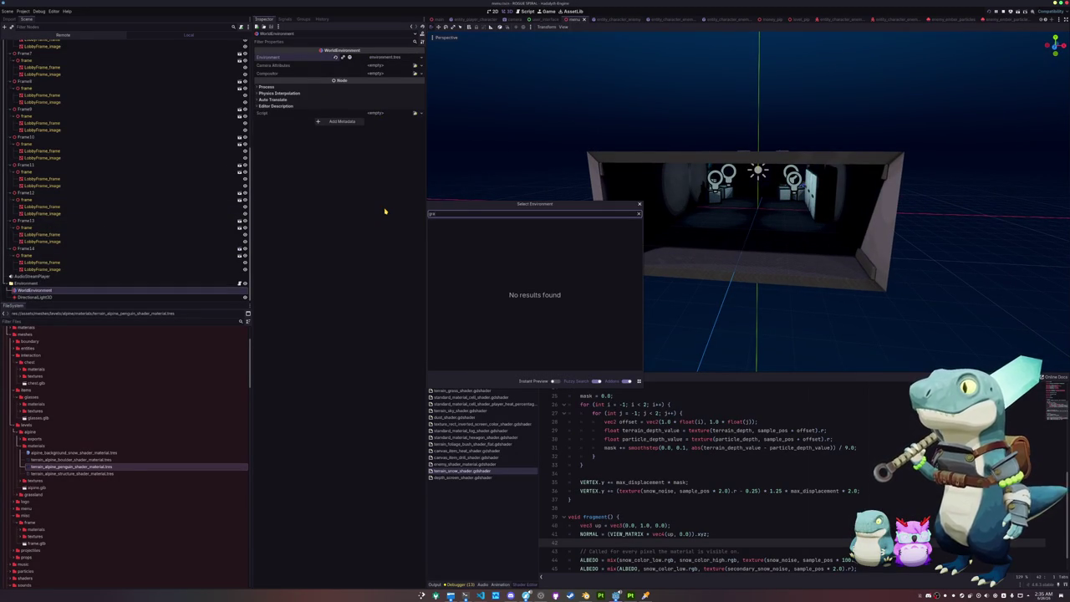
key("Escape")
left_click(380, 57)
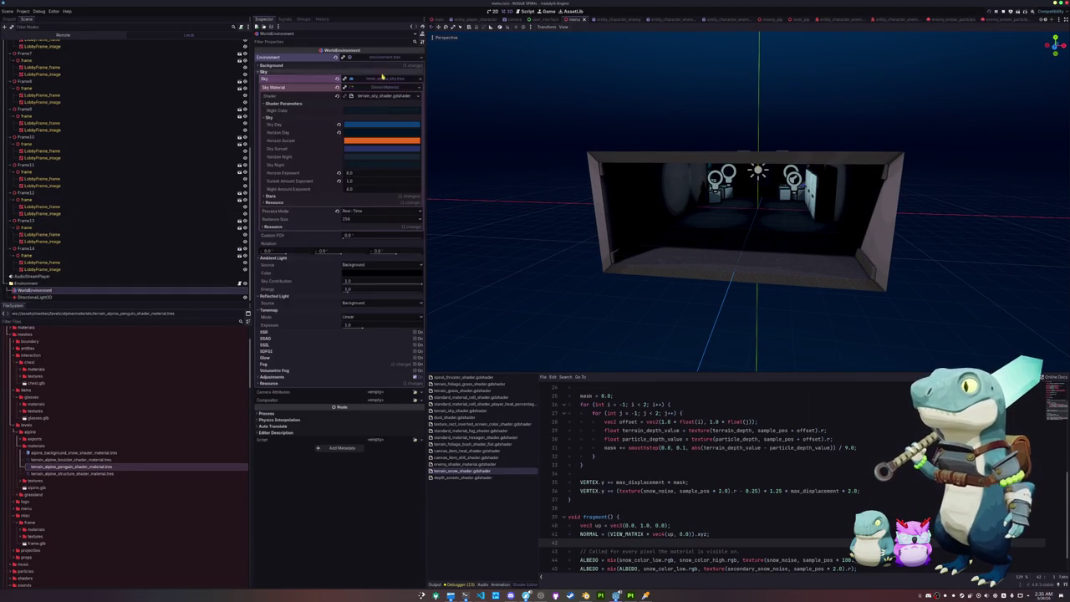
left_click(421, 78)
left_click(398, 104)
type("gra")
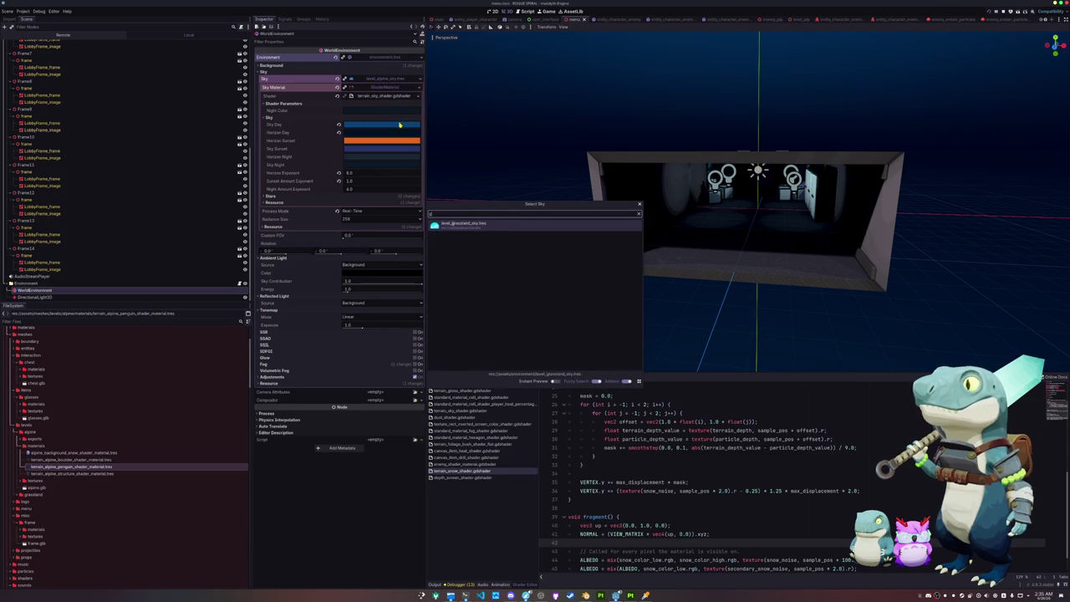
double_click(456, 225)
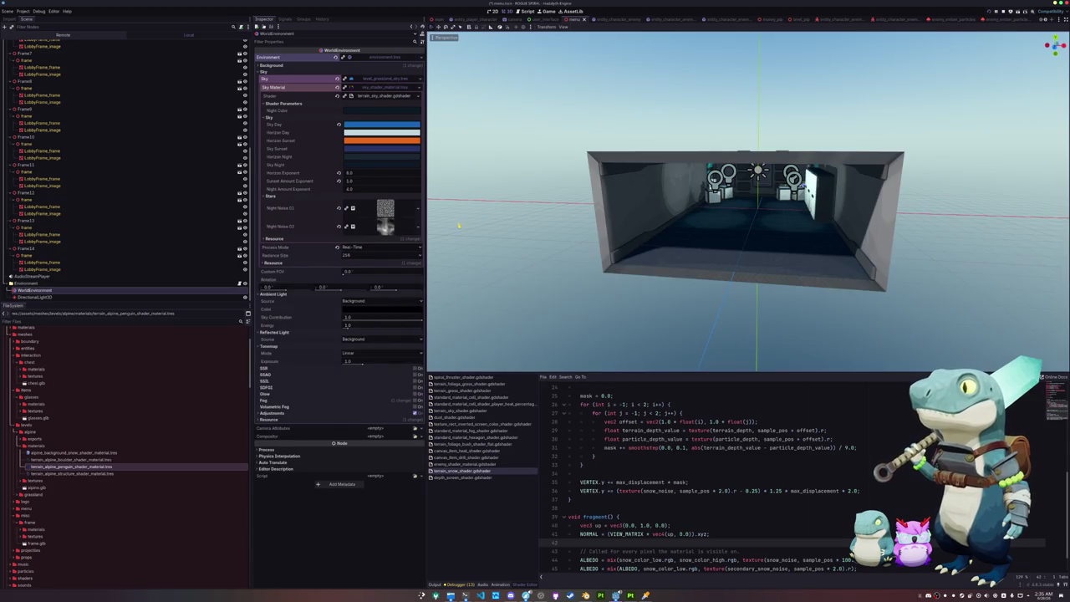
Make the menu sky unique (recursive), save it as menu_sky.tres, and run the project.
left_click(420, 78)
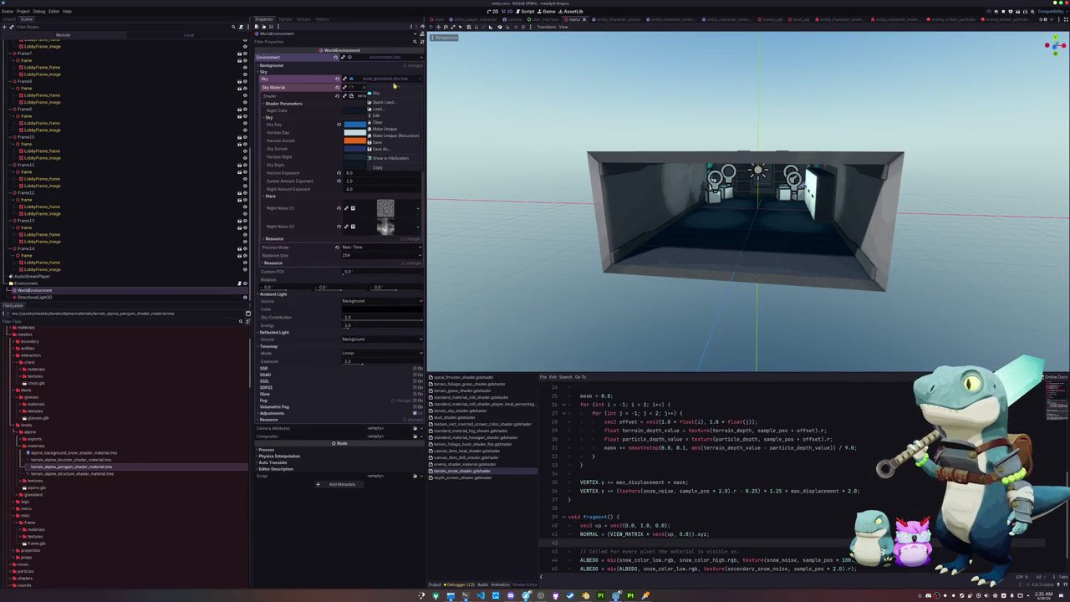
left_click(393, 135)
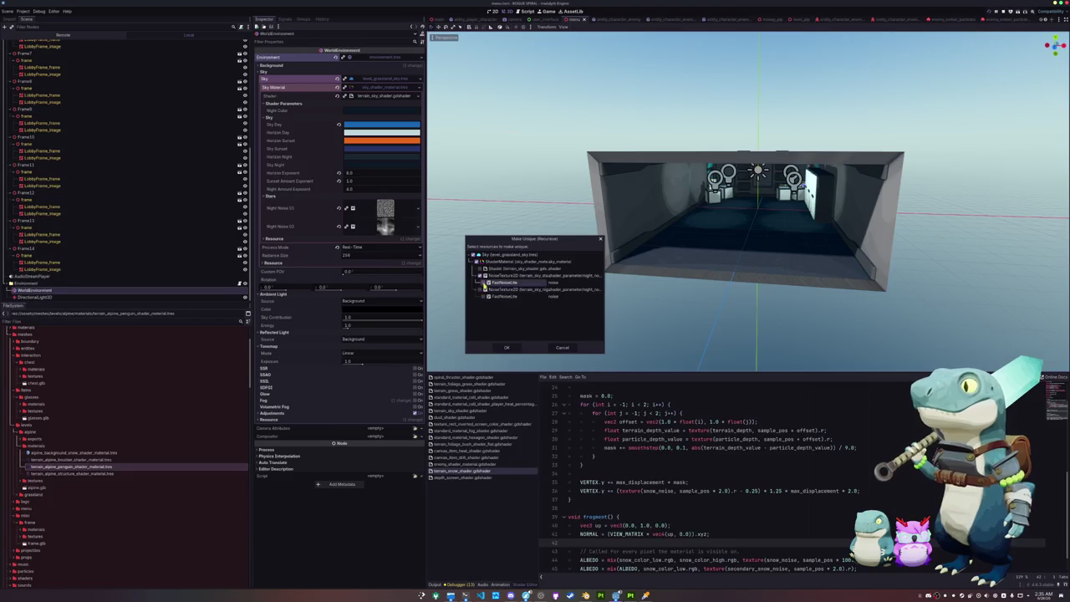
left_click(506, 347)
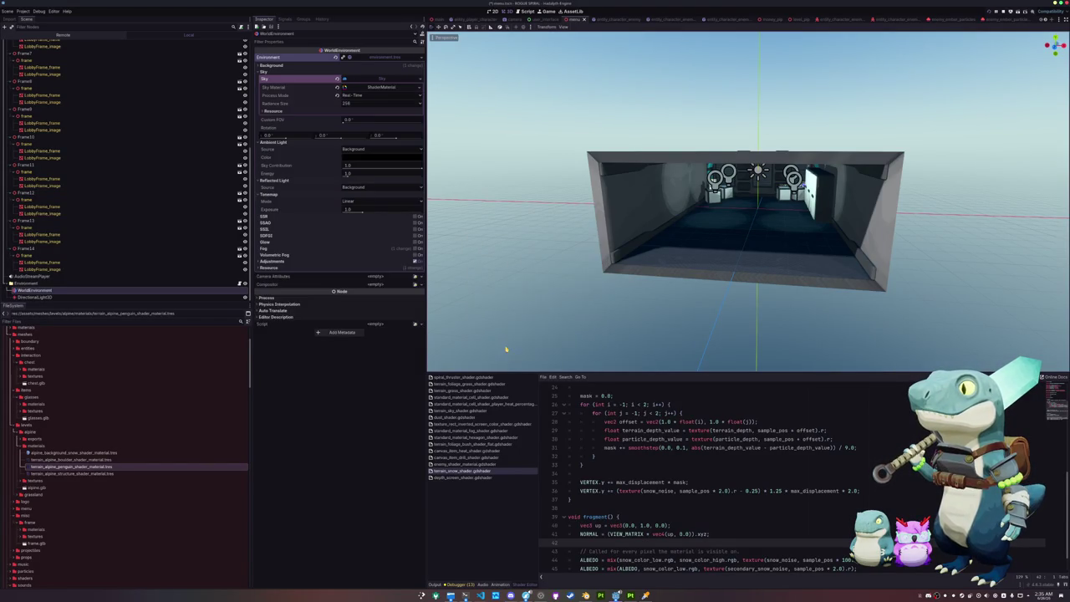
left_click(421, 79)
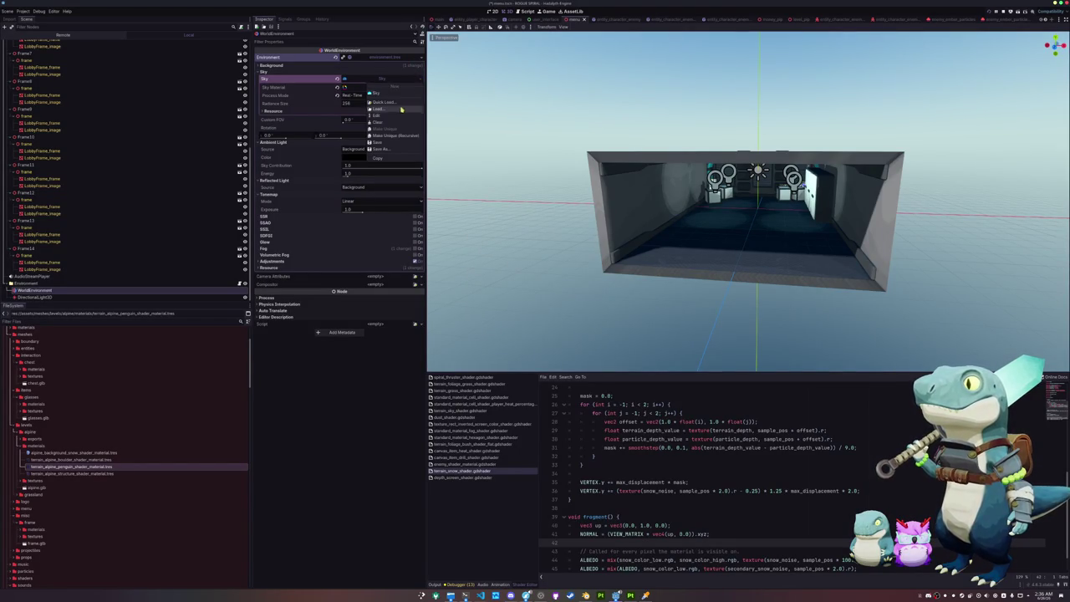
left_click(401, 147)
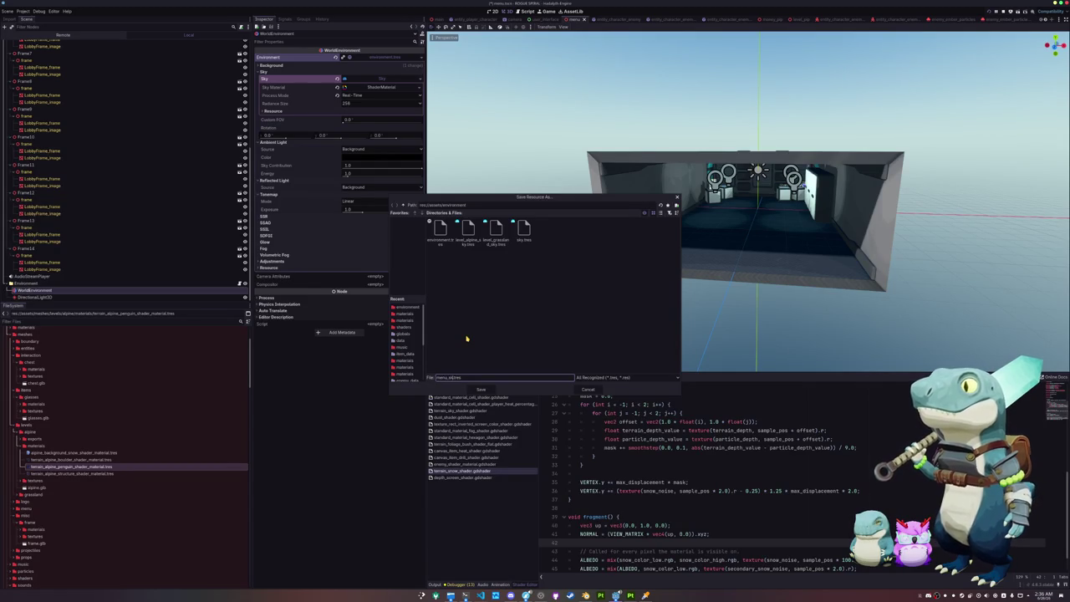
key("Return")
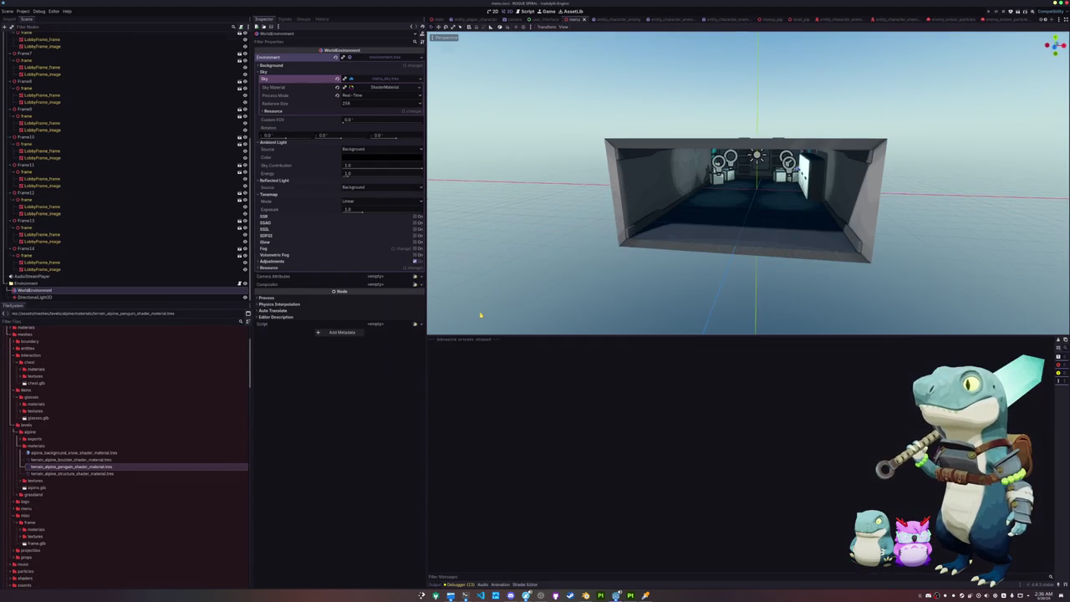
key("F5")
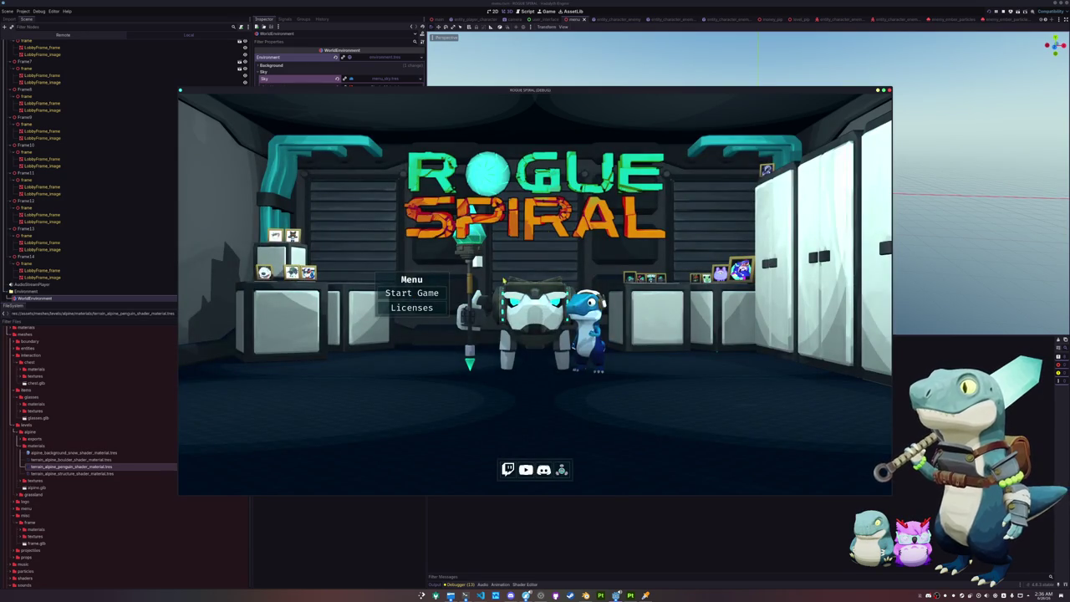
left_click(422, 293)
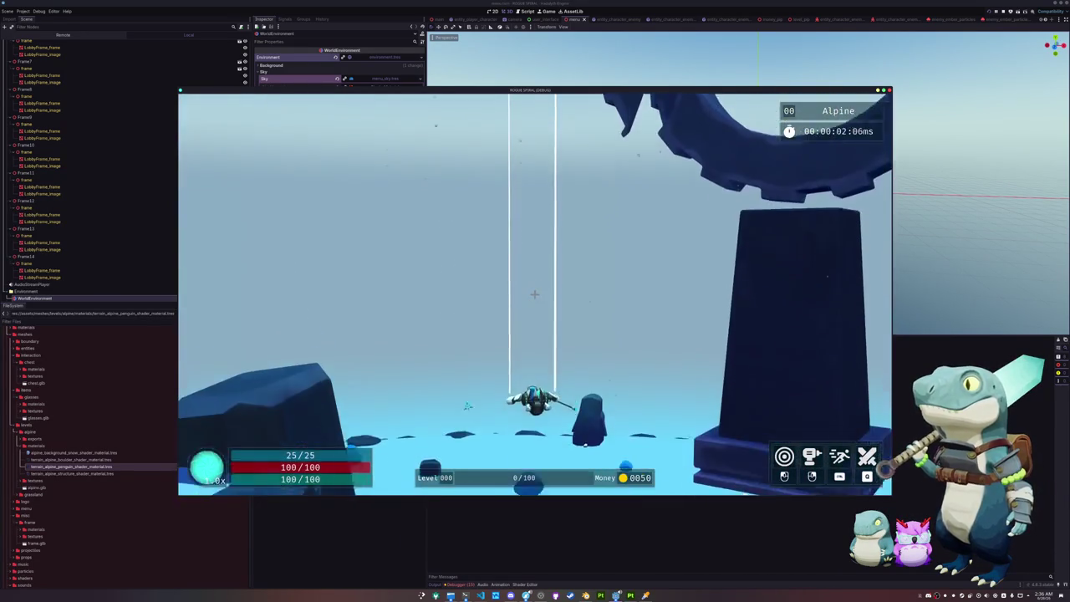
key("Escape")
left_click(533, 309)
key("F8")
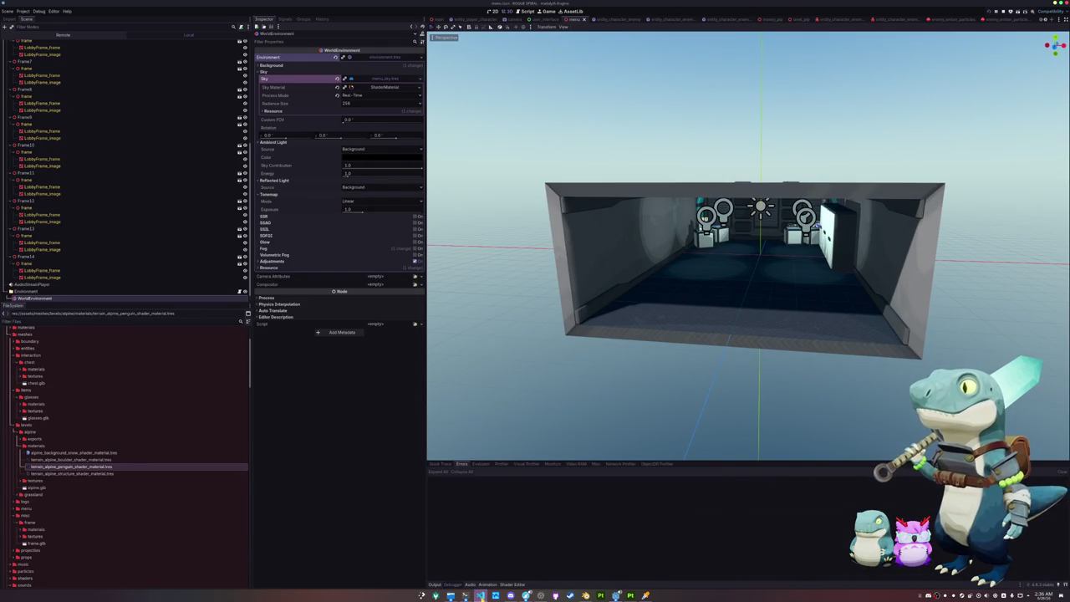
left_click(480, 595)
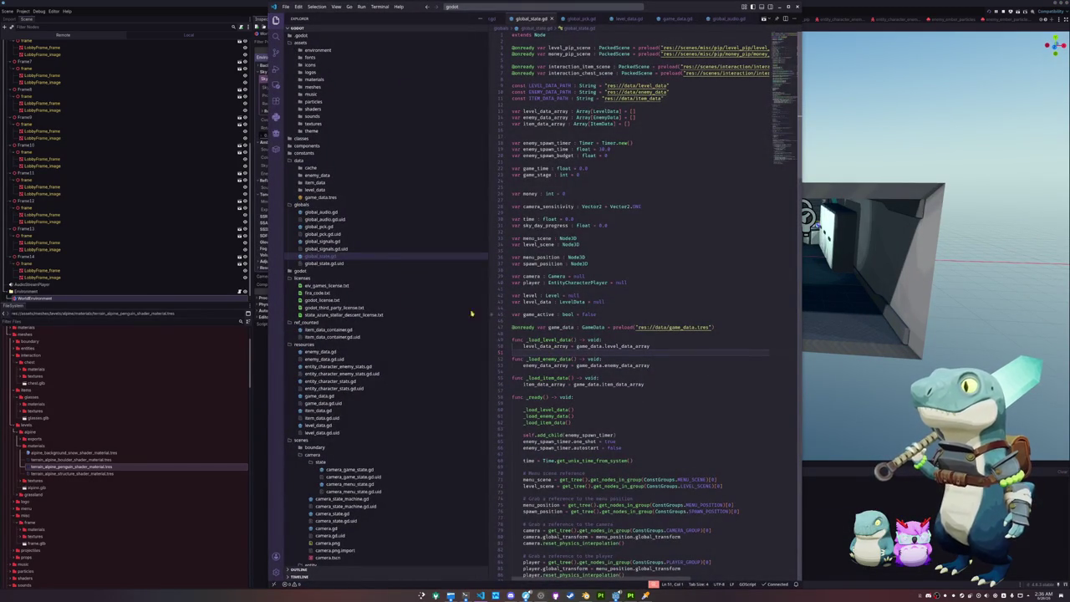
left_click(259, 355)
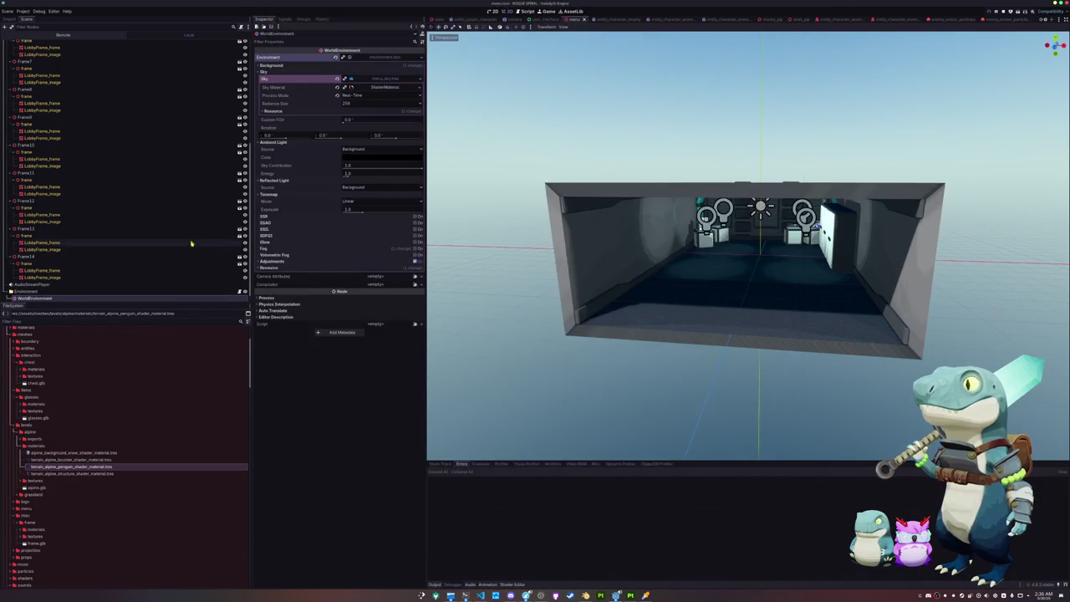
scroll(147, 258, "down", 1)
left_click(124, 297)
left_click(124, 290)
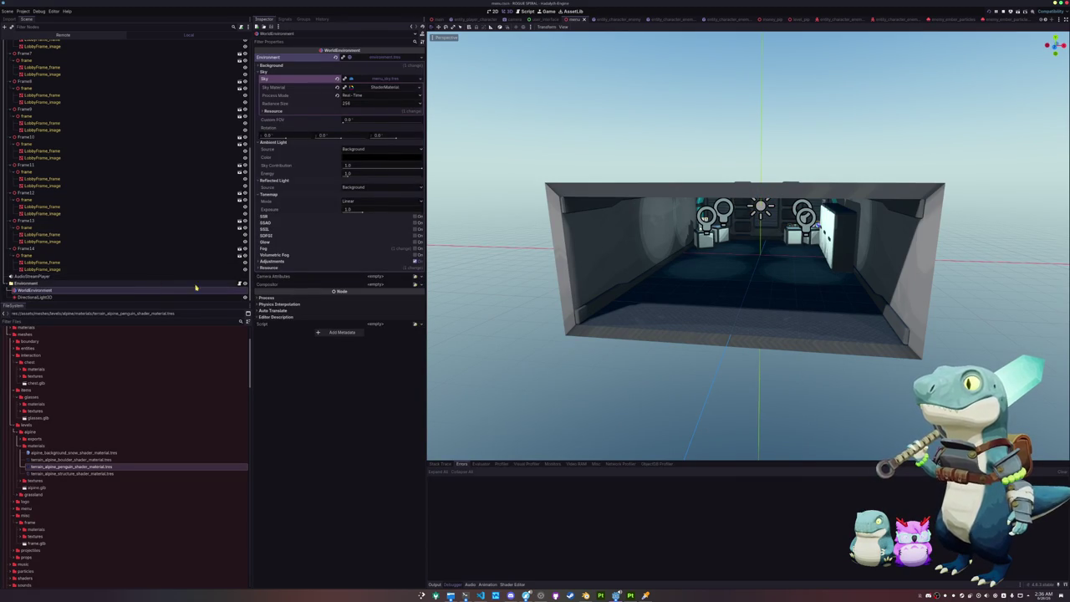
left_click(285, 298)
left_click(272, 335)
left_click(272, 355)
left_click(271, 348)
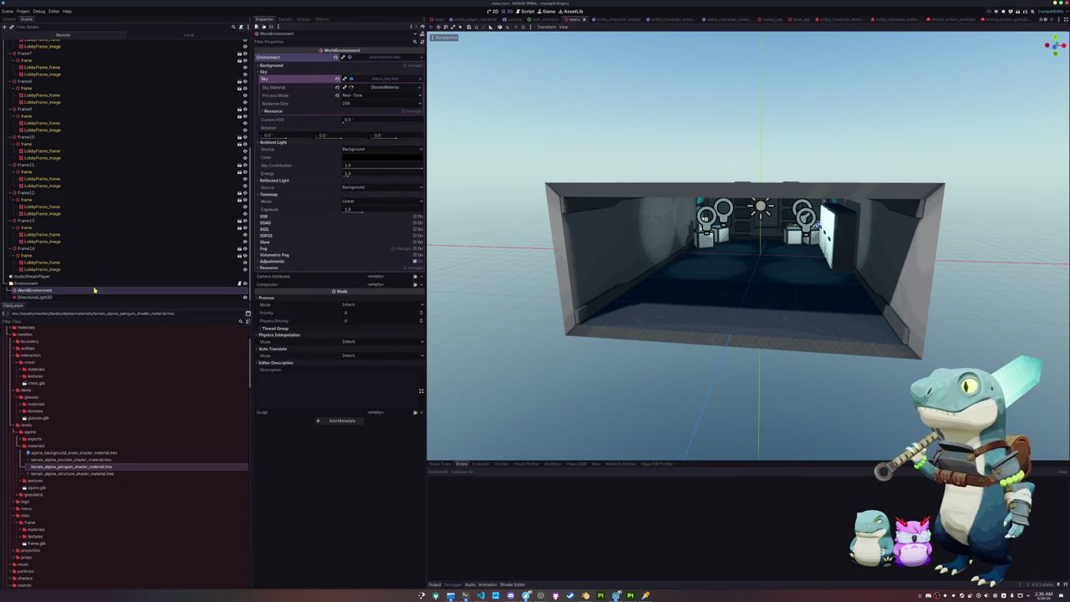
Save the menu's environment resource to a new file, menu_environment.tres.
left_click(385, 58)
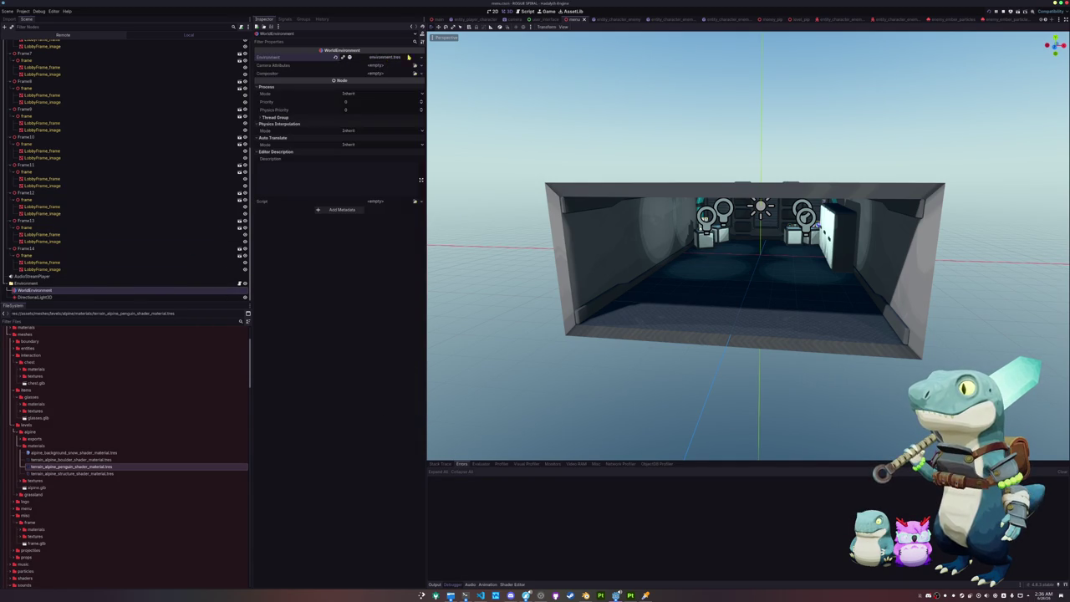
left_click(420, 57)
left_click(393, 125)
type("menu_environment.tres")
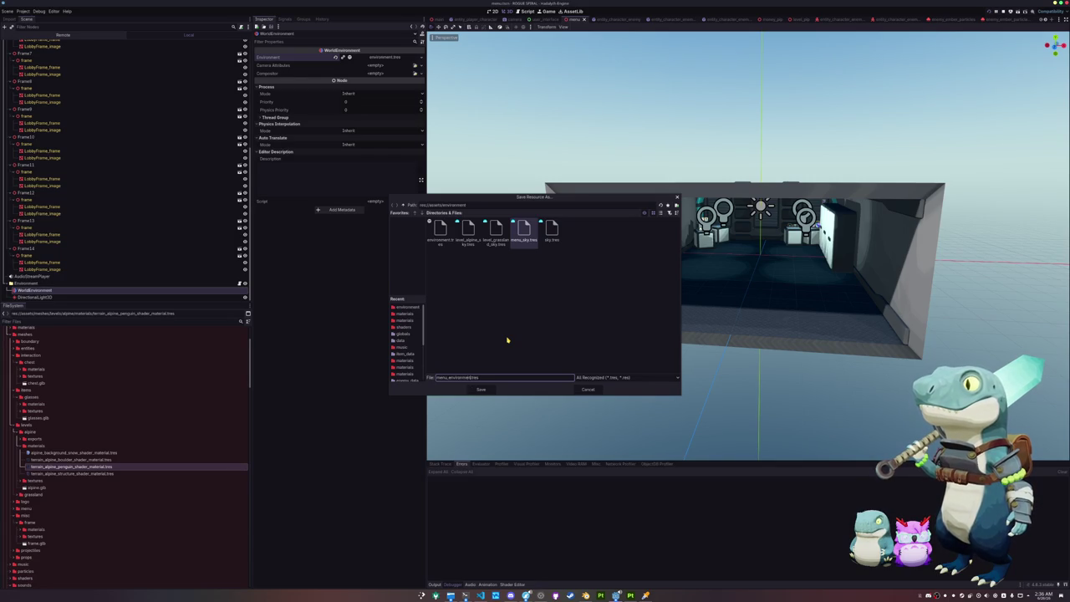
key("Return")
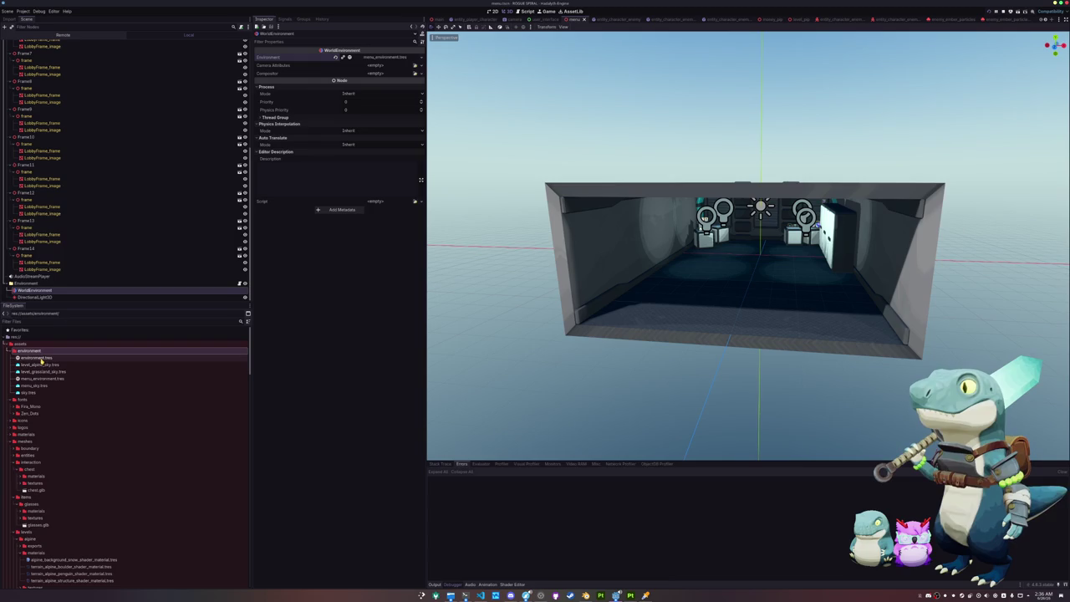
Rename the file to environment_menu.tres, check its menu_sky.tres sky, and reselect WorldEnvironment.
left_click(125, 377)
key("F2")
type("sk")
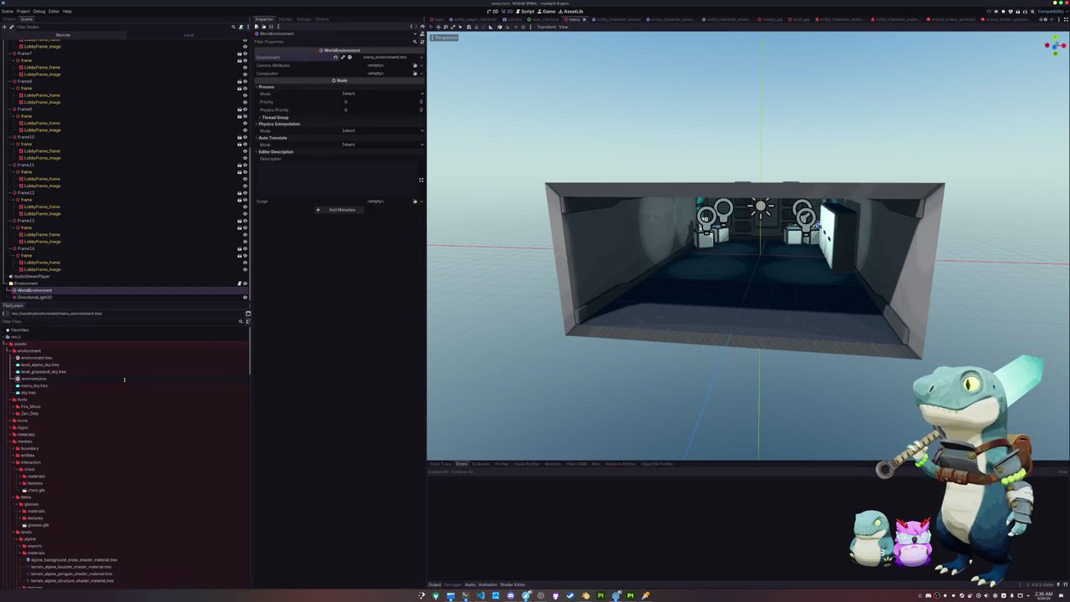
key("Return")
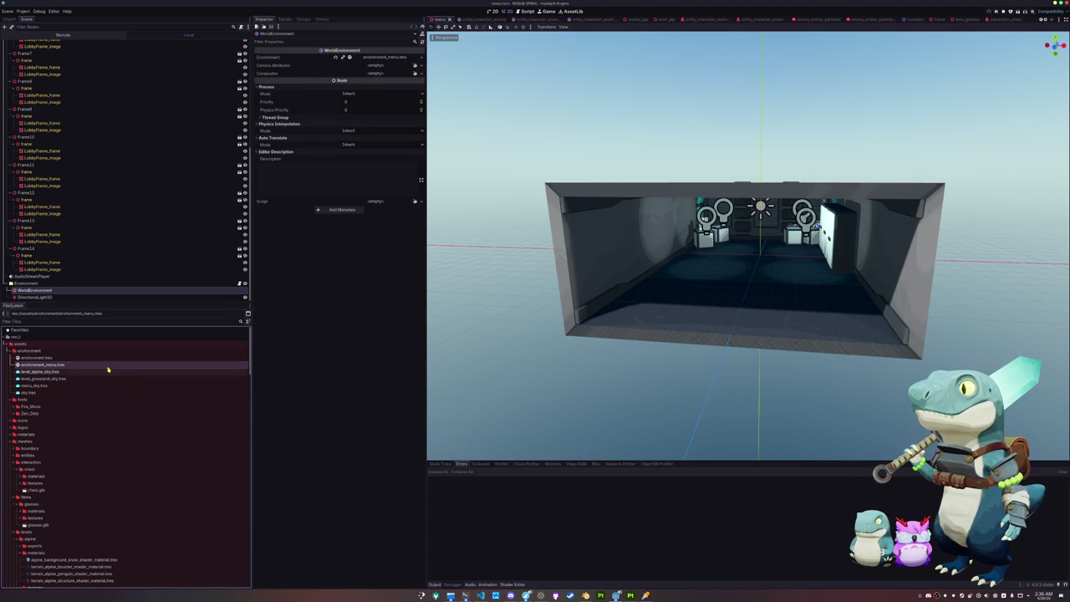
left_click(40, 357)
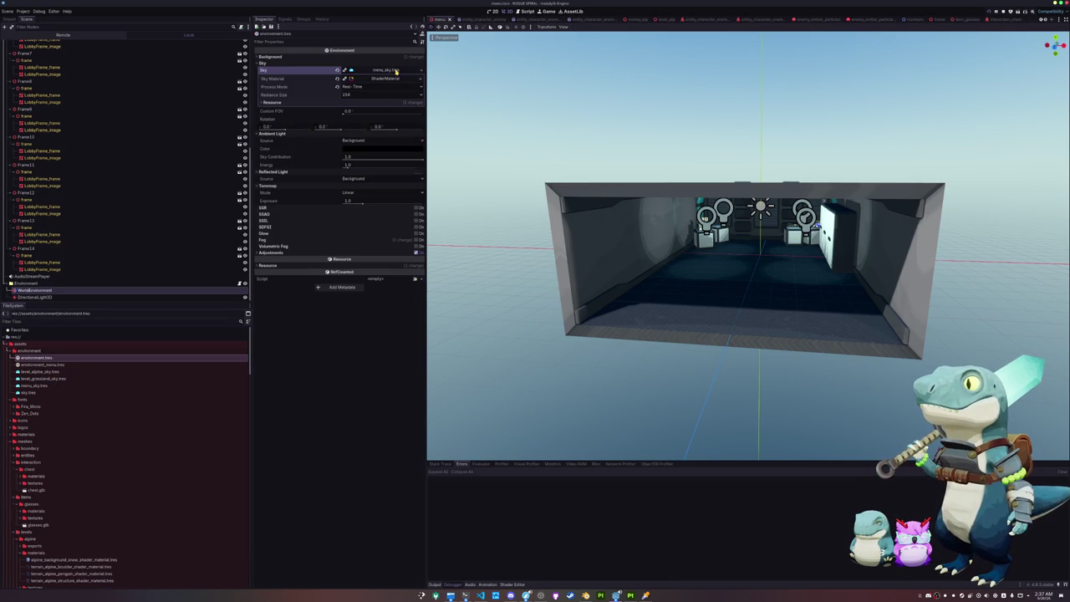
left_click(41, 365)
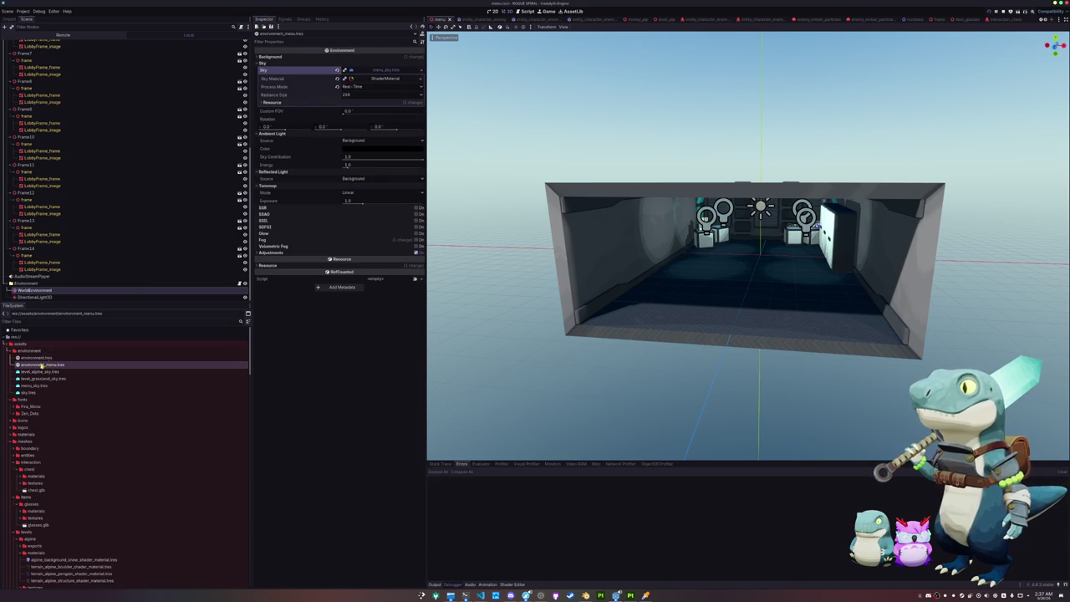
left_click(384, 69)
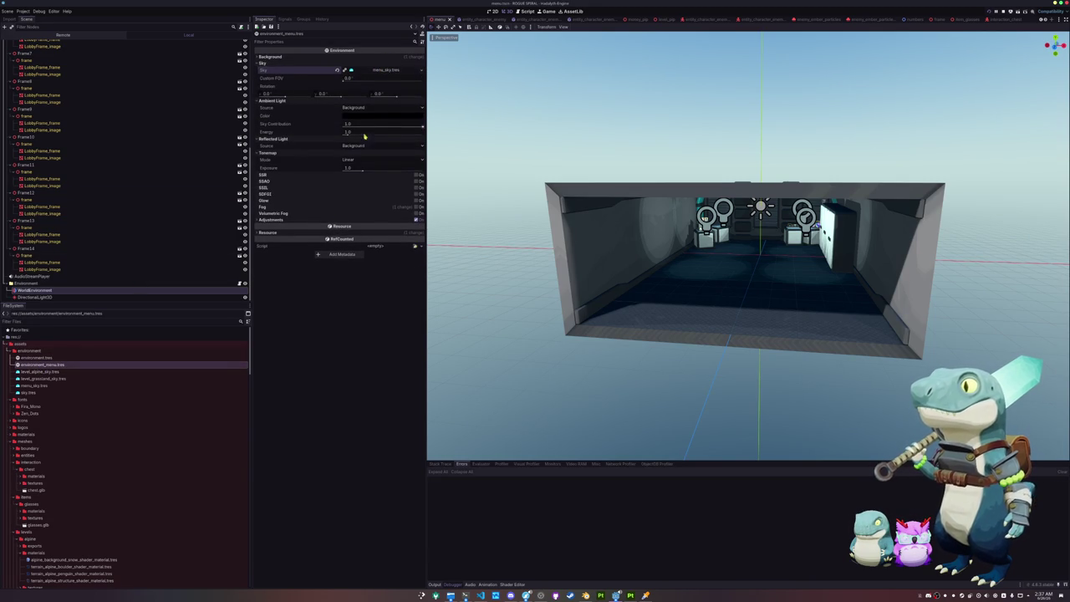
left_click(87, 291)
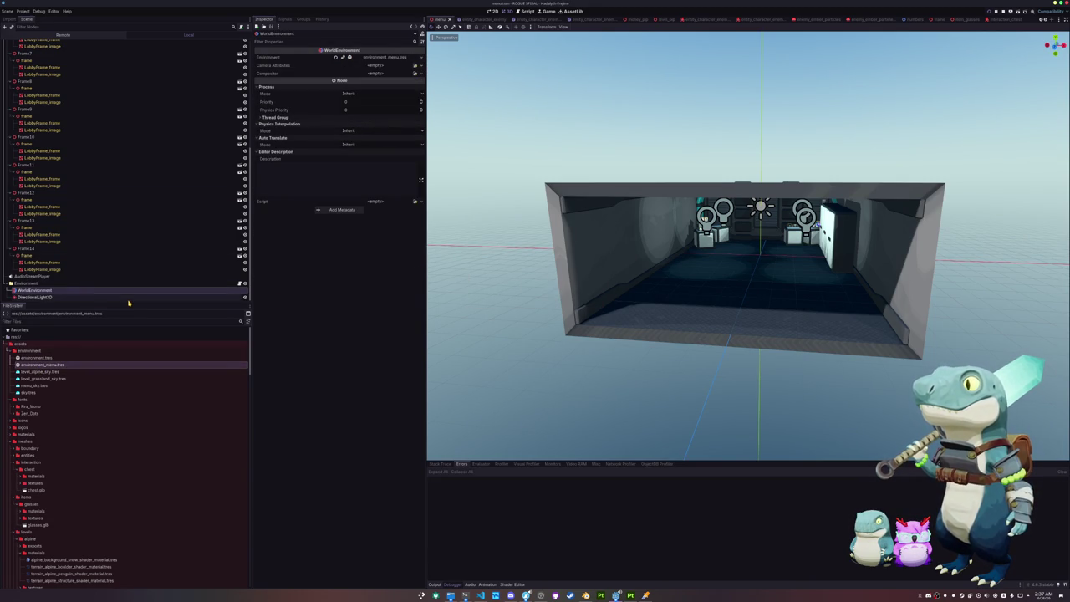
Delete the menu scene's WorldEnvironment node, then bring up global_state.gd in the code editor.
key("Delete")
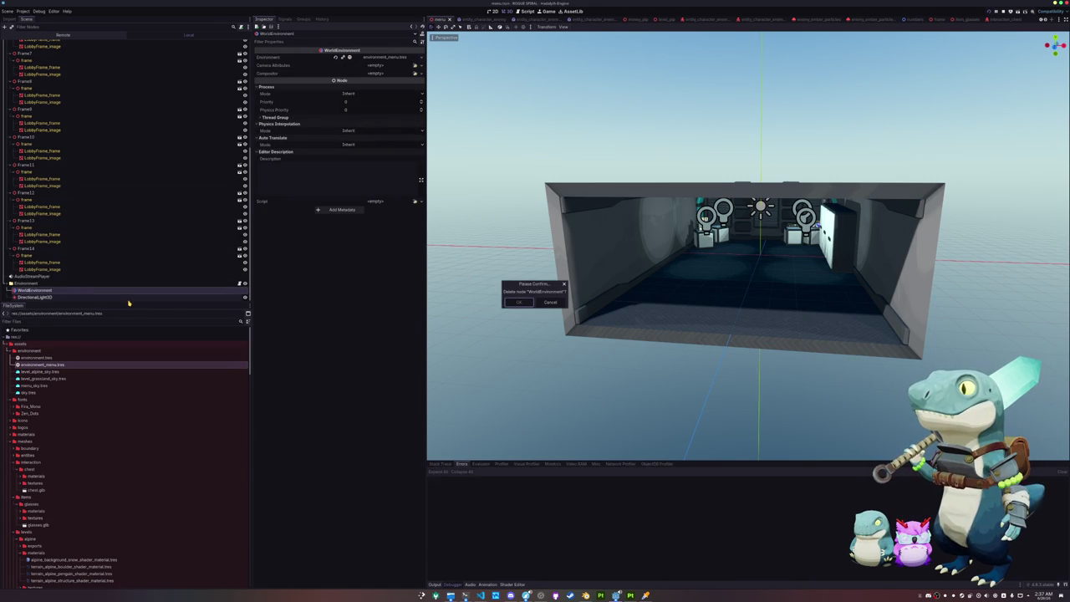
key("Return")
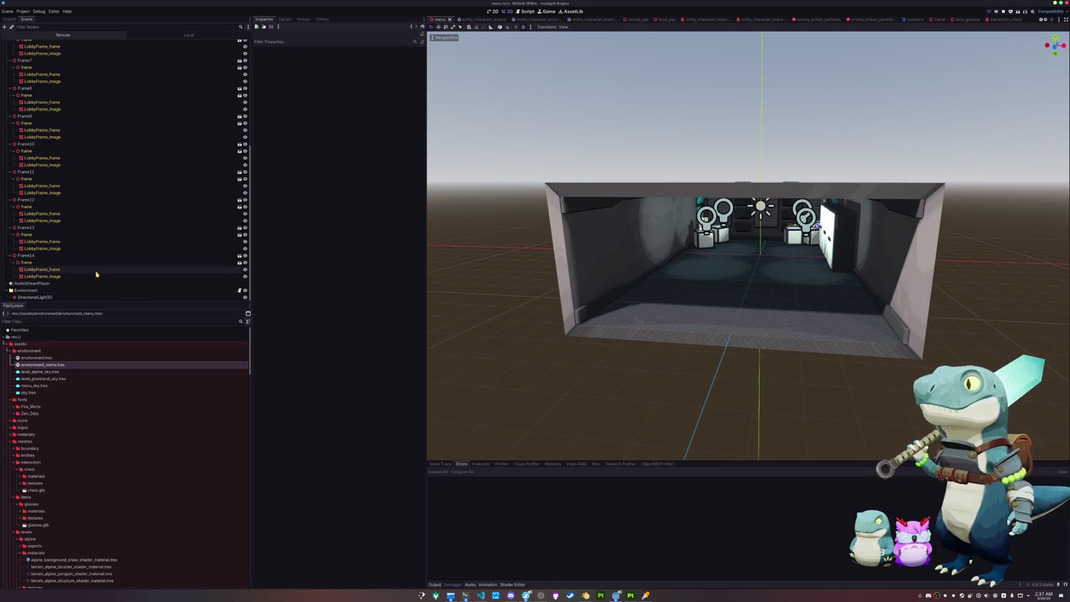
scroll(100, 264, "up", 5)
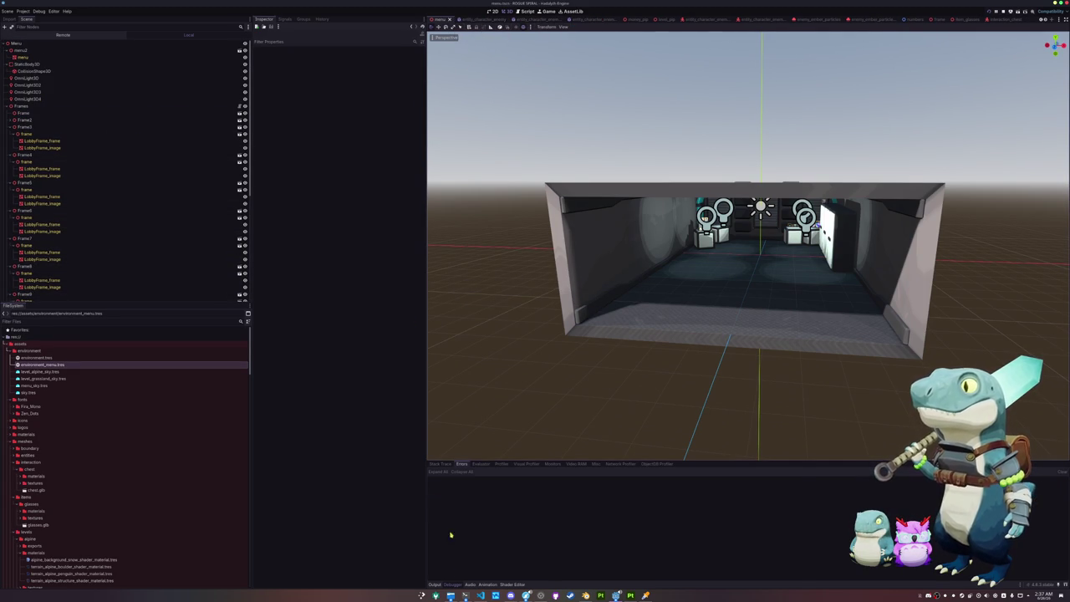
left_click(480, 595)
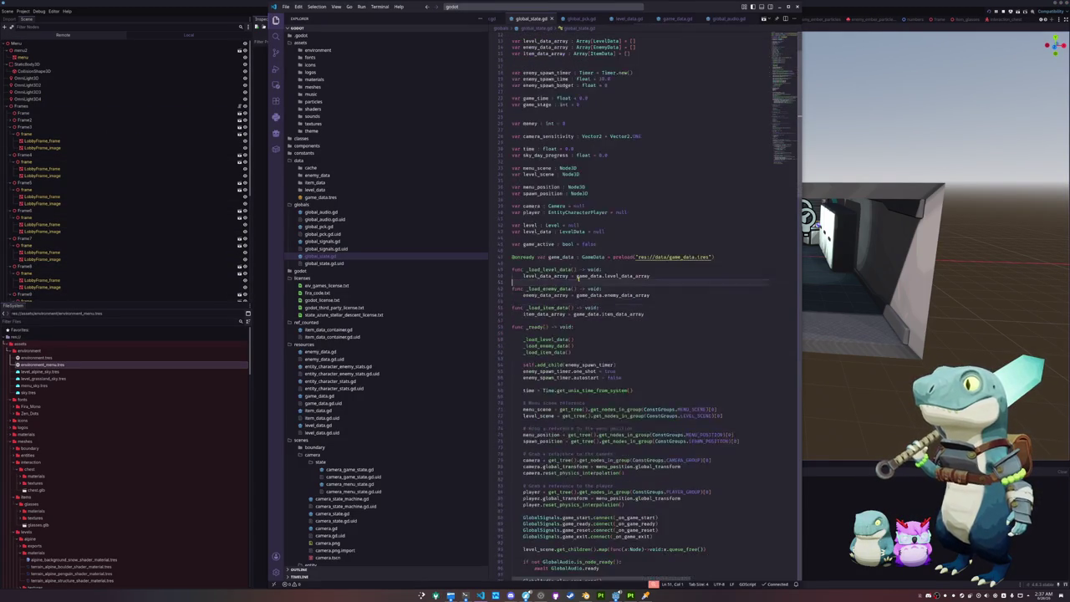
scroll(544, 321, "down", 4)
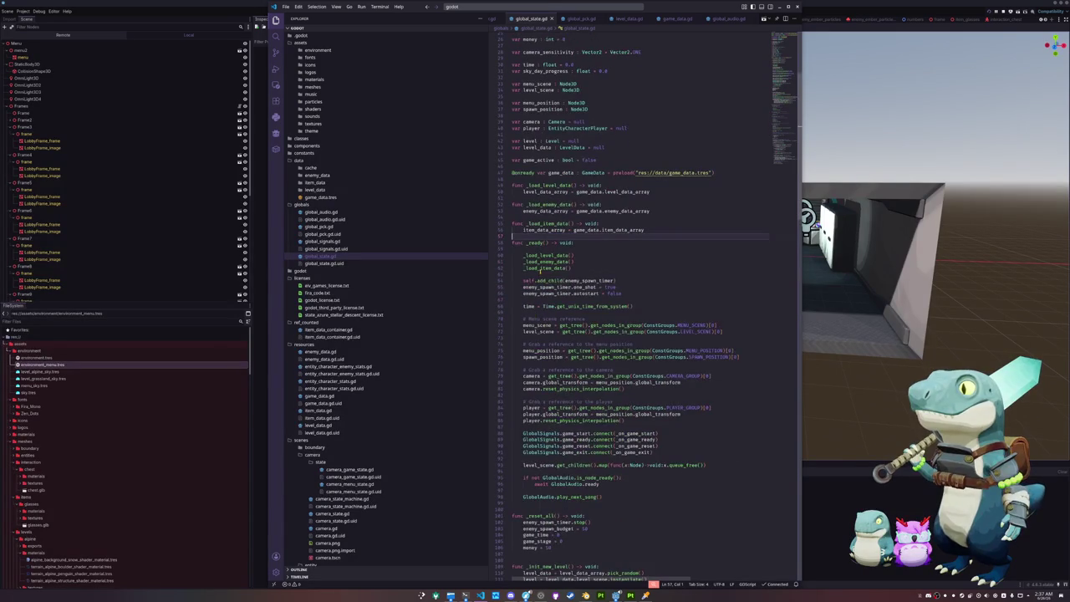
scroll(540, 270, "up", 8)
left_click(540, 43)
key("Return")
type("@onre")
key("Return")
type("var menu_environment :")
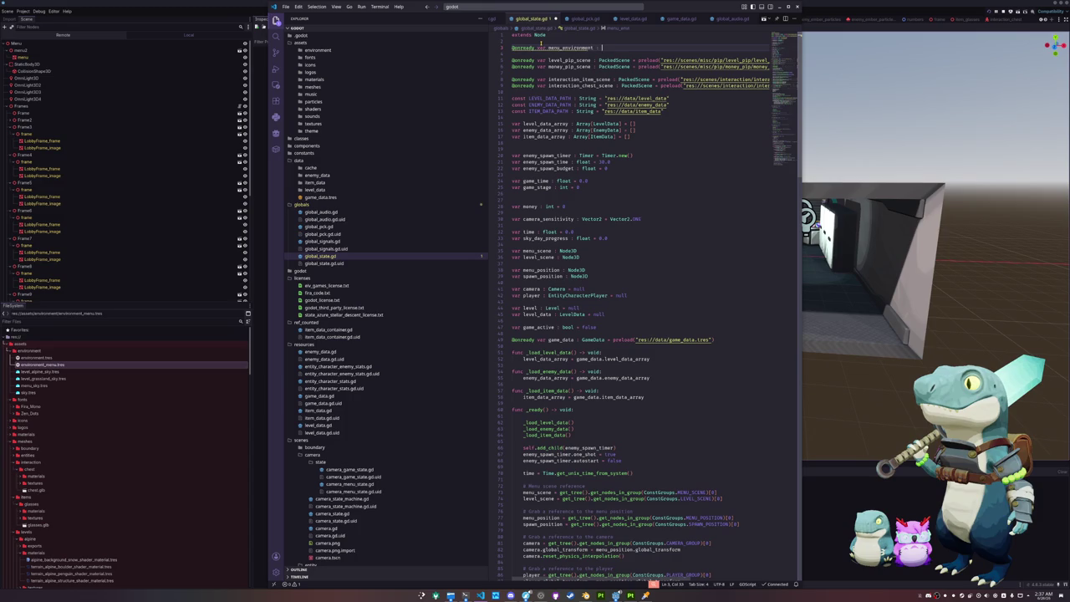
key("ctrl+s")
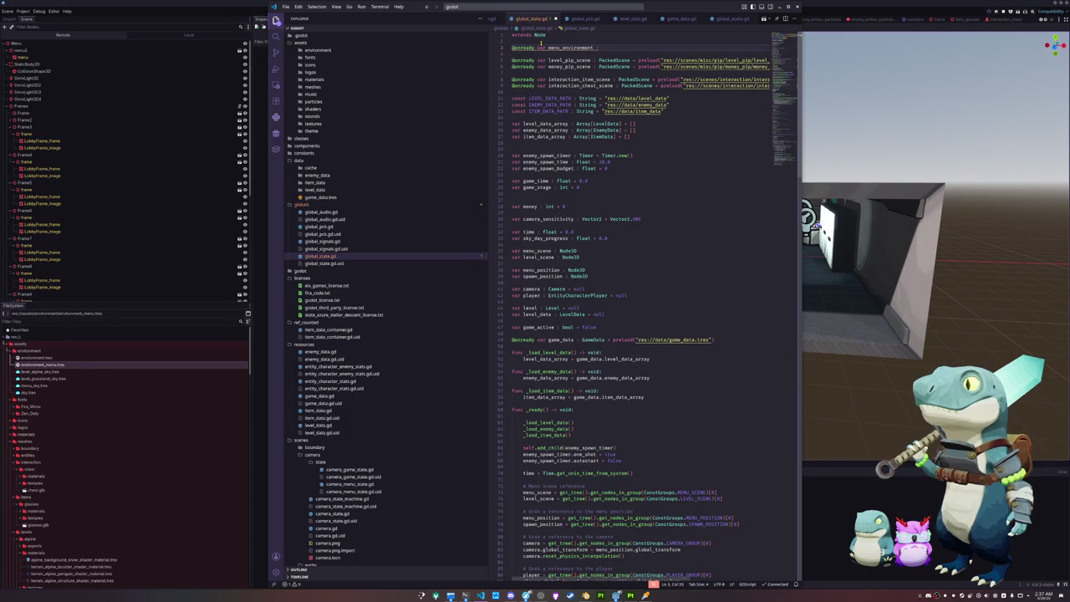
type("WorldEnv")
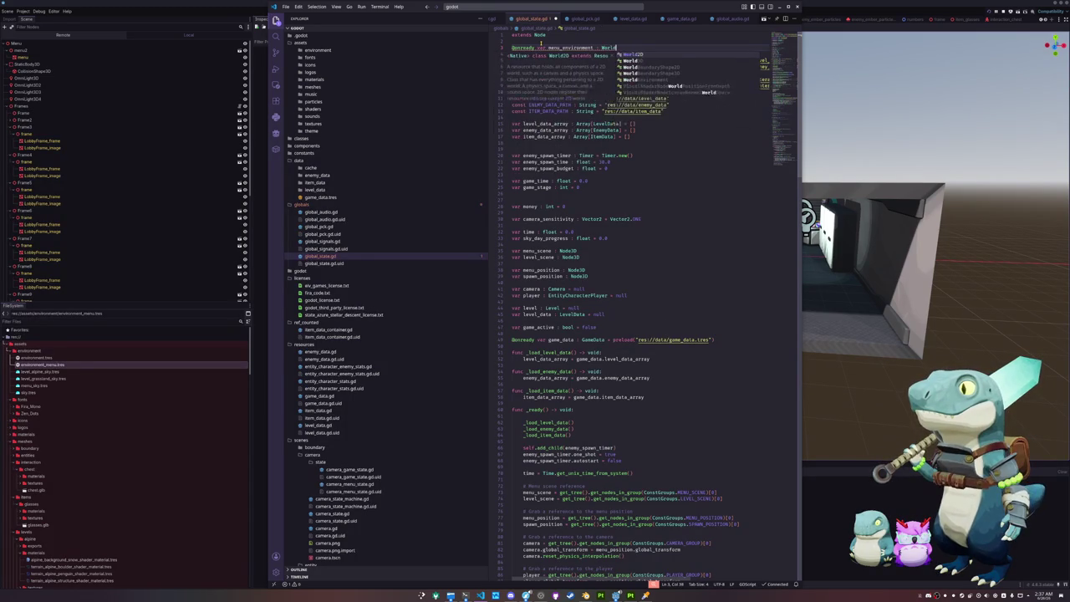
key("Return")
type("= preload")
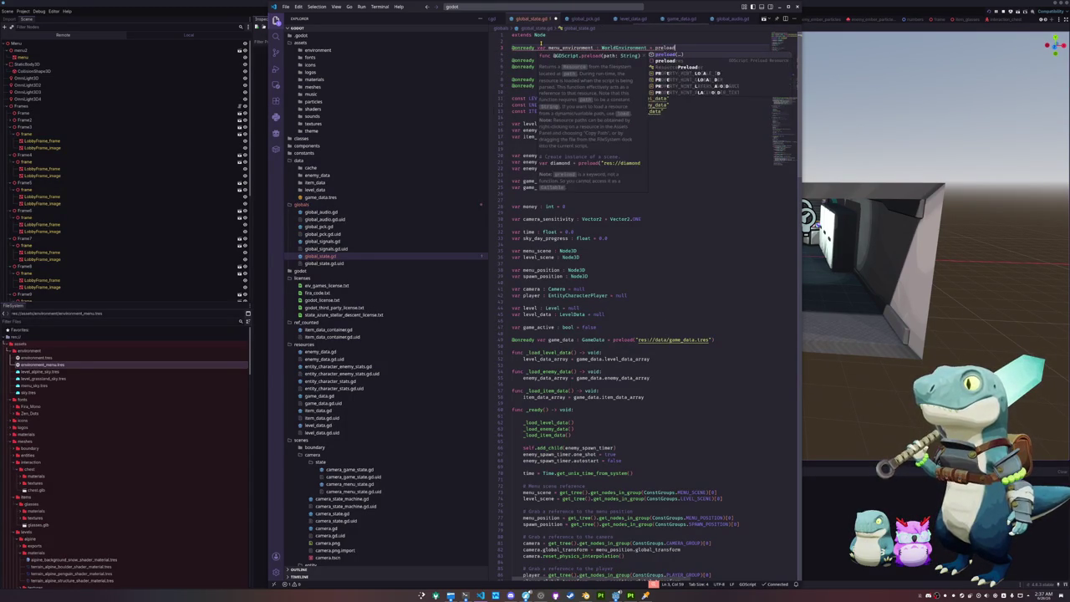
key("Return")
type("\"res://")
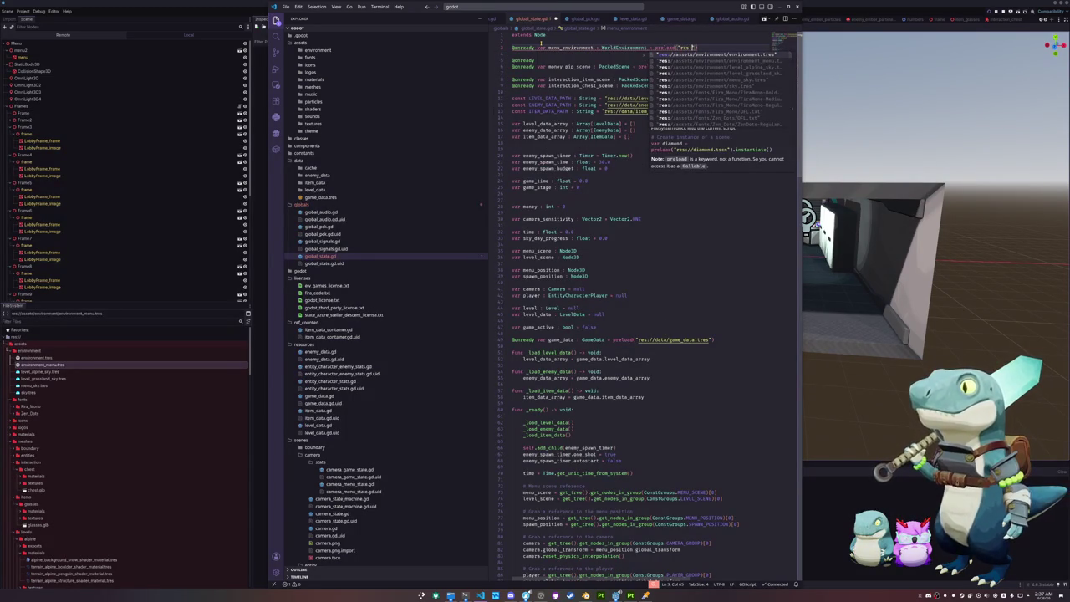
type("/as")
key("Down")
key("Return")
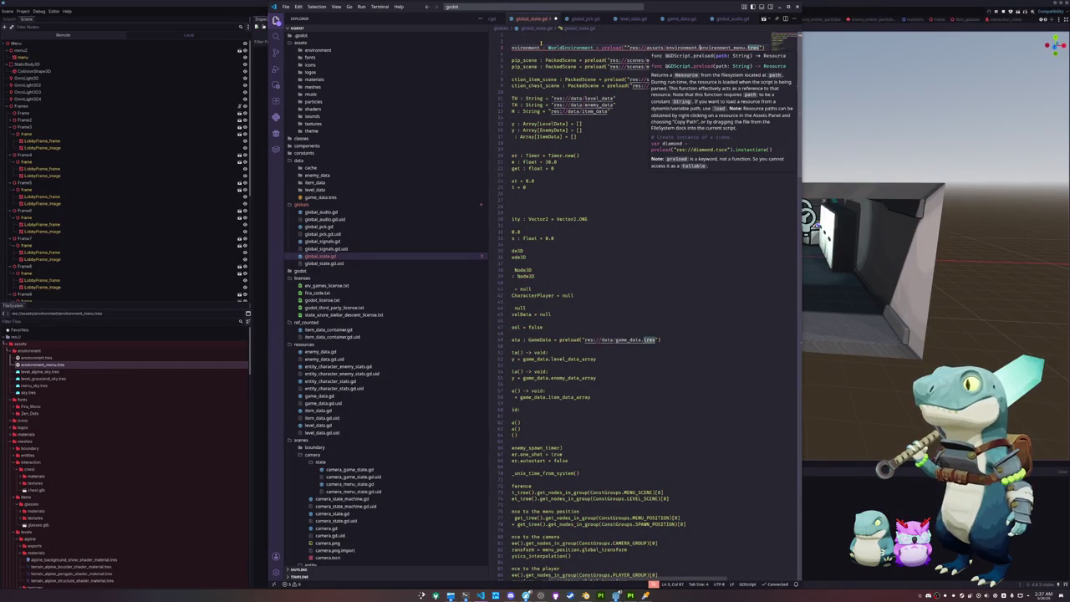
key("ctrl+Left")
key("ctrl+Left")
key("ctrl+Left")
key("End")
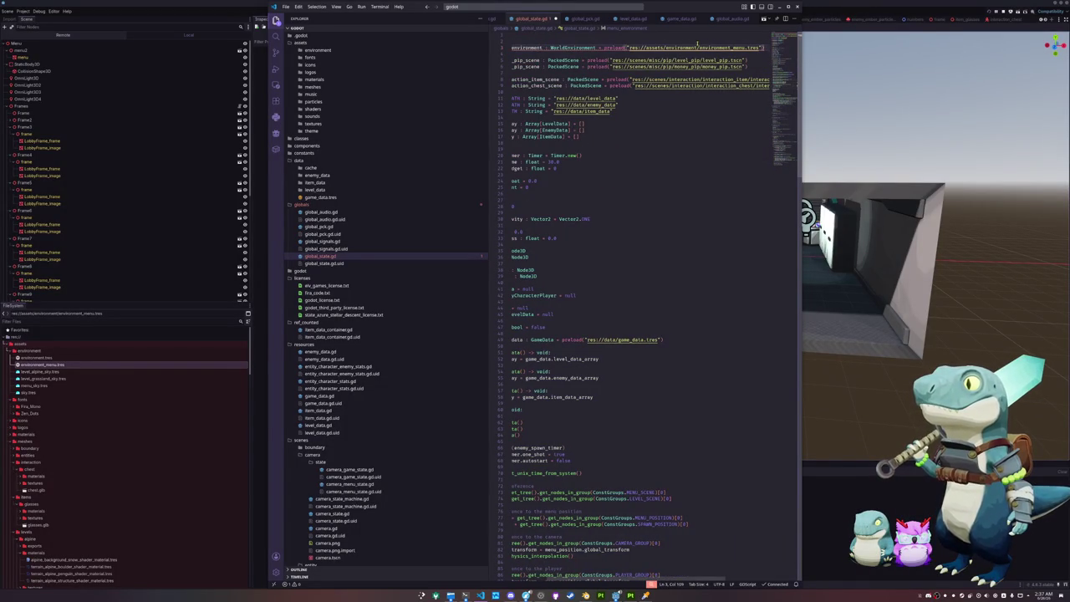
mouse_move(716, 48)
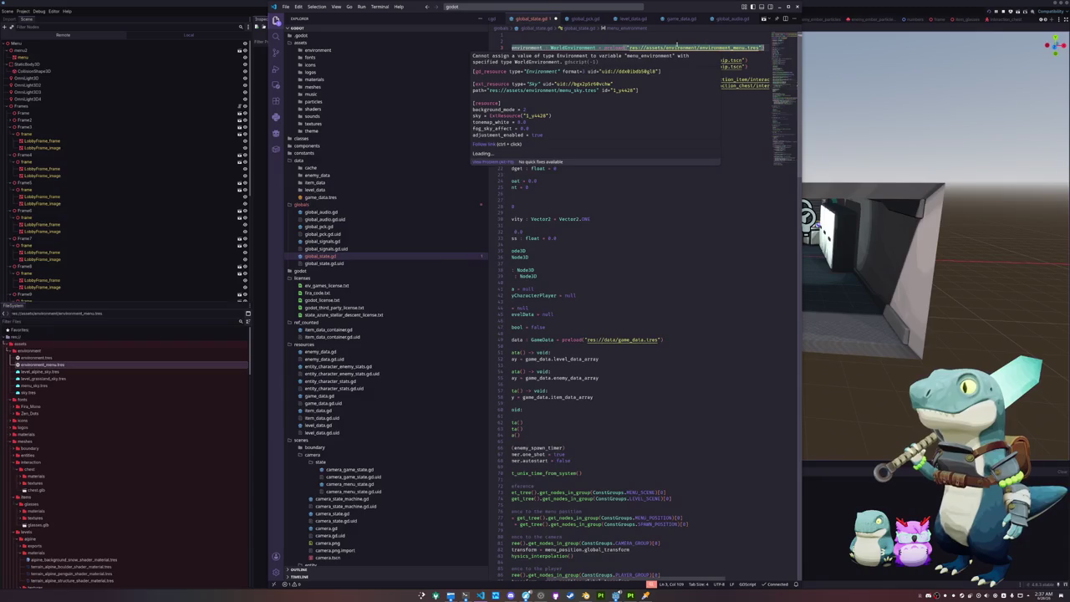
key("Up")
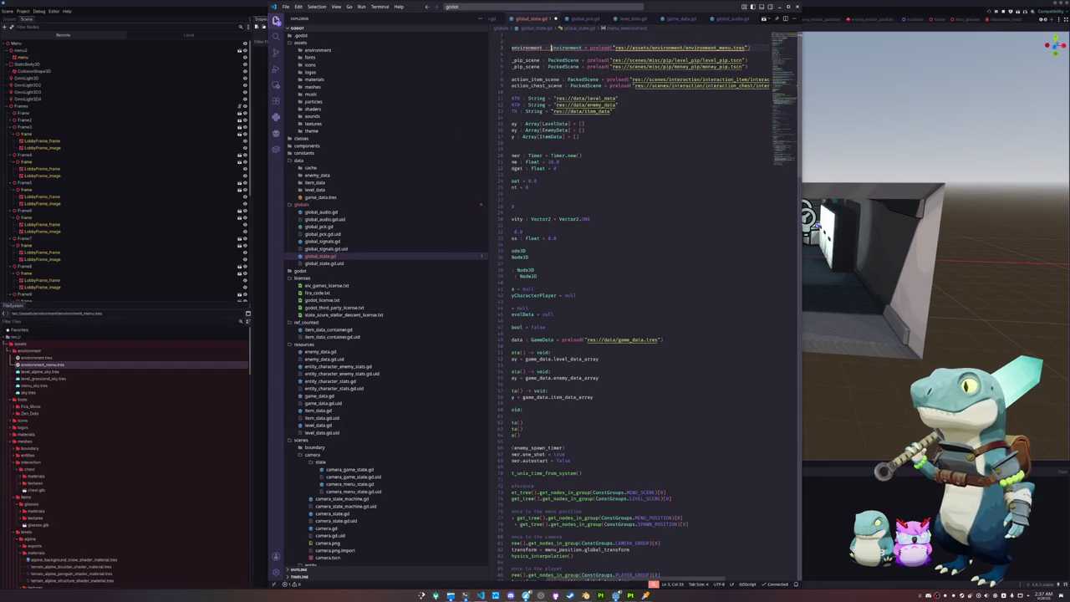
left_click(550, 55)
double_click(572, 48)
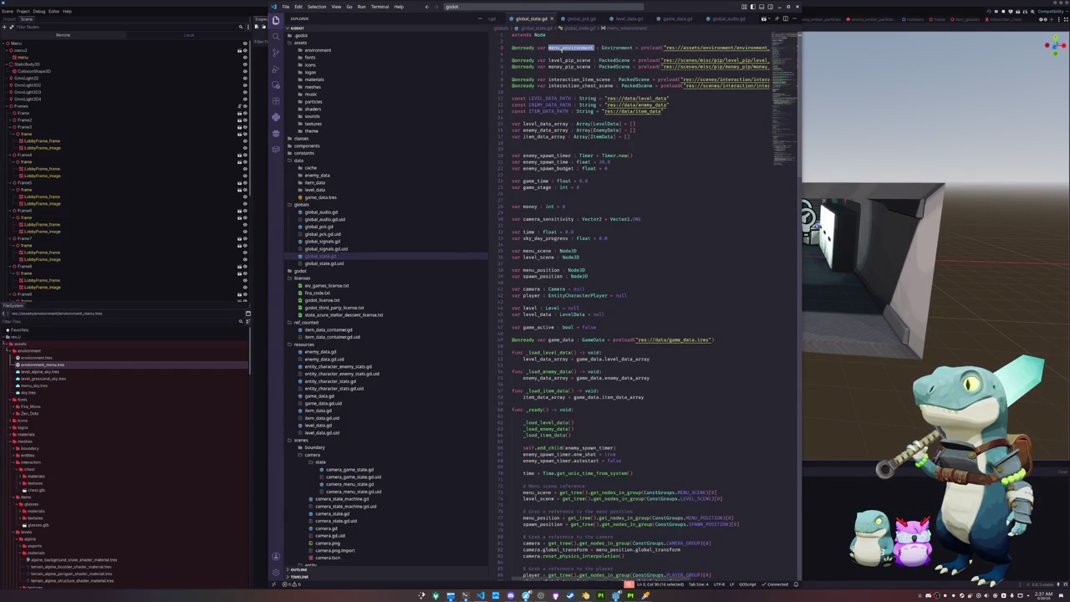
Open camera_game_state.gd from the Explorer.
scroll(551, 331, "down", 10)
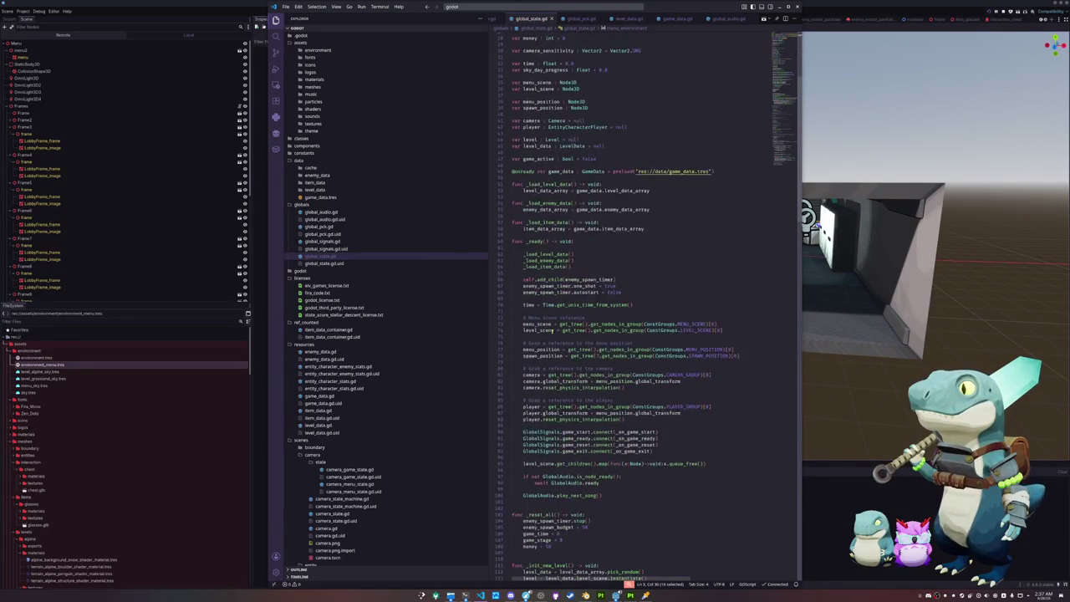
scroll(552, 331, "down", 13)
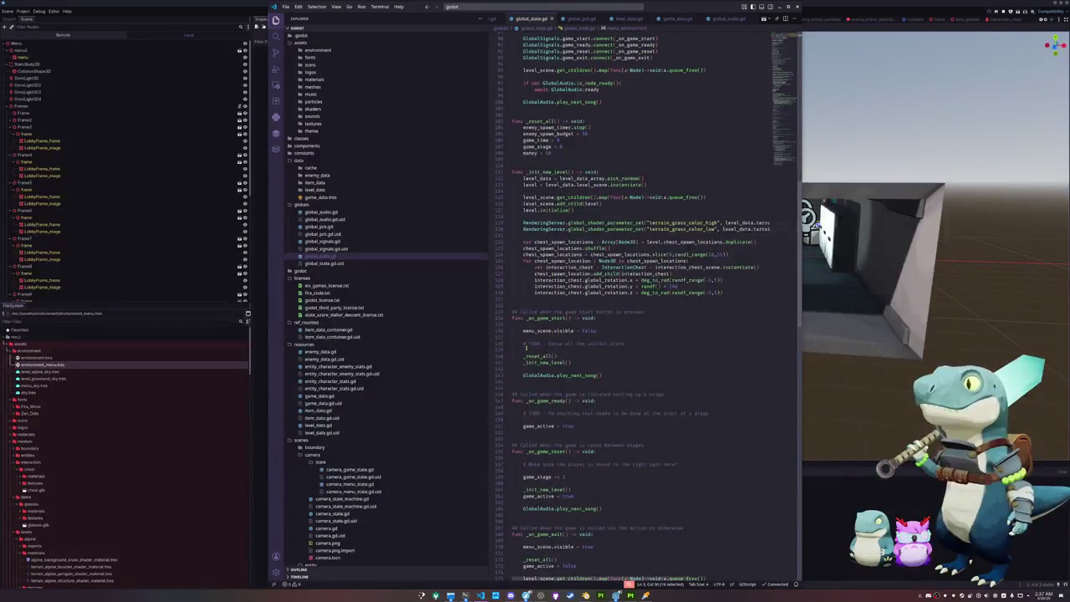
scroll(526, 343, "down", 14)
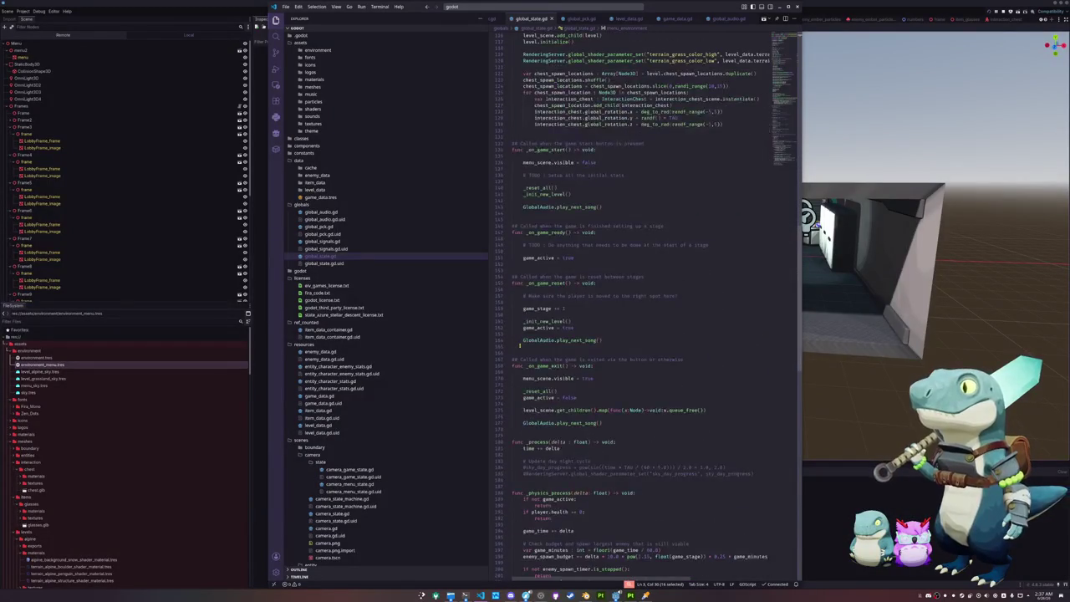
scroll(519, 344, "down", 9)
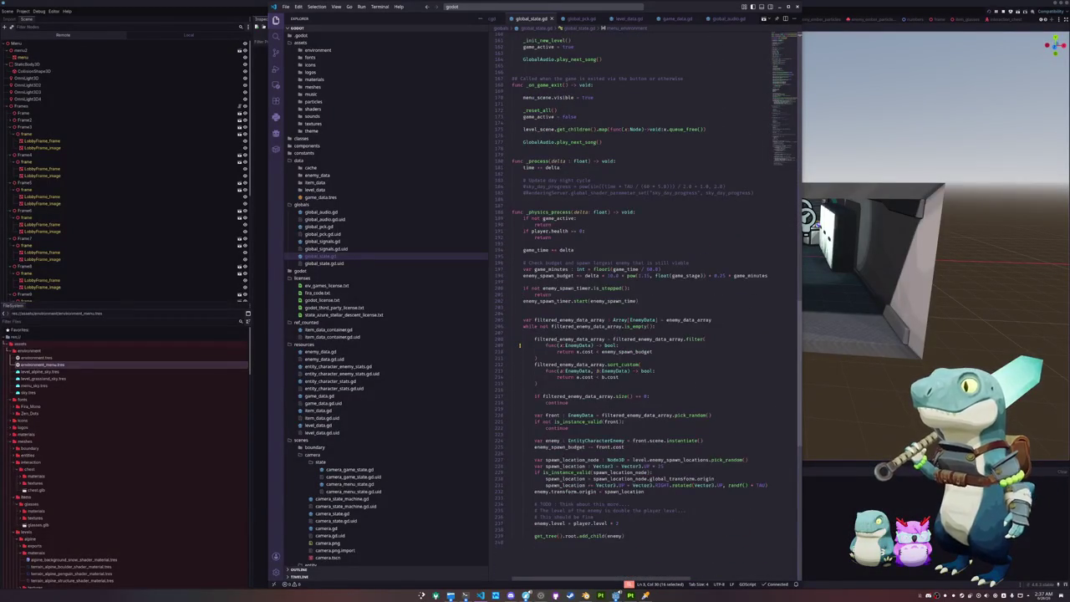
scroll(519, 343, "up", 20)
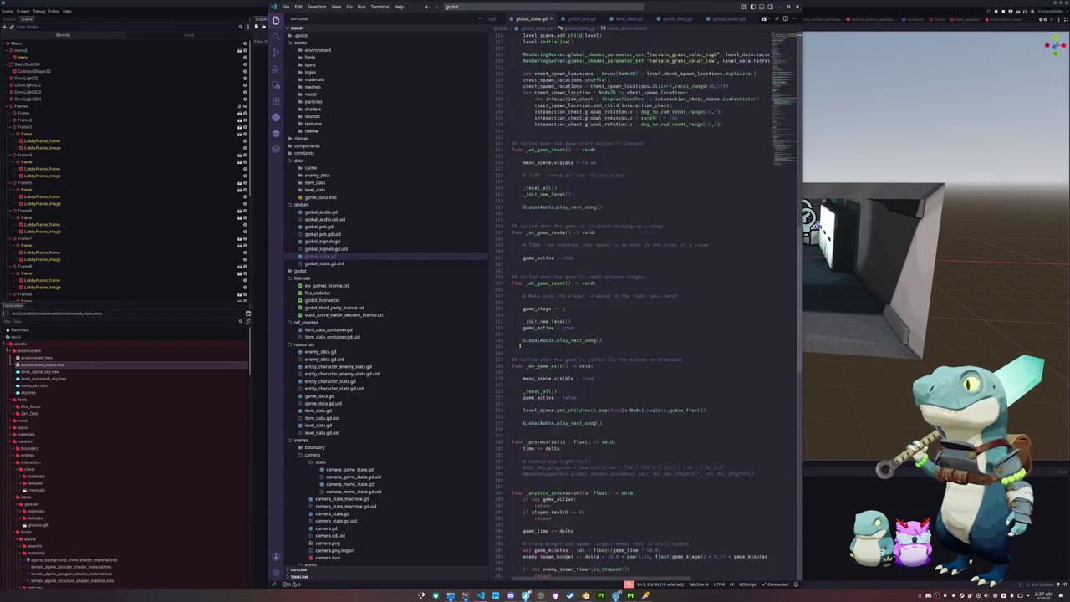
scroll(519, 343, "up", 20)
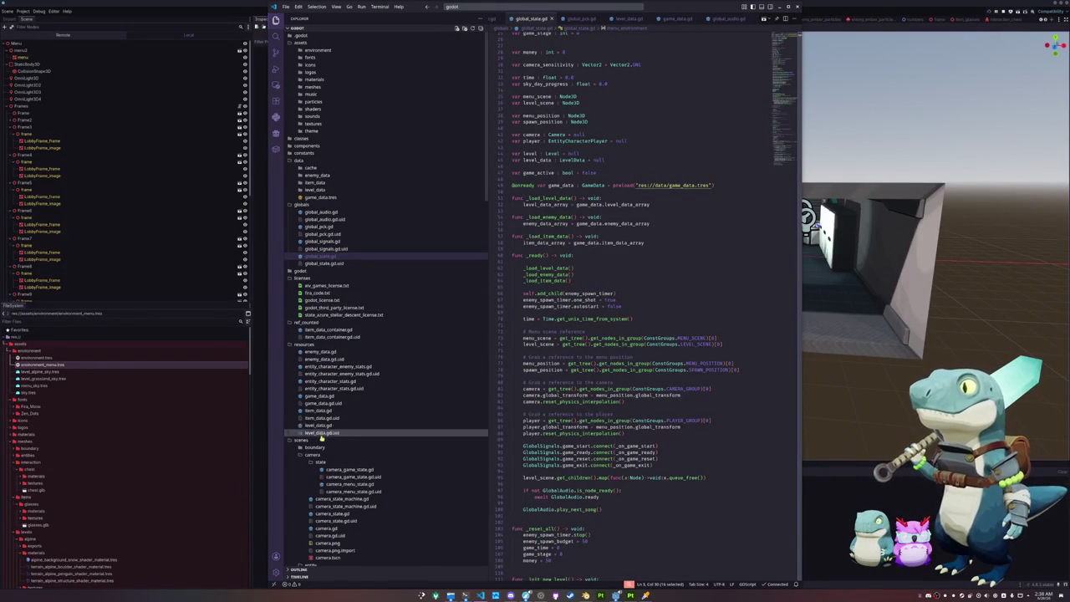
scroll(322, 433, "down", 3)
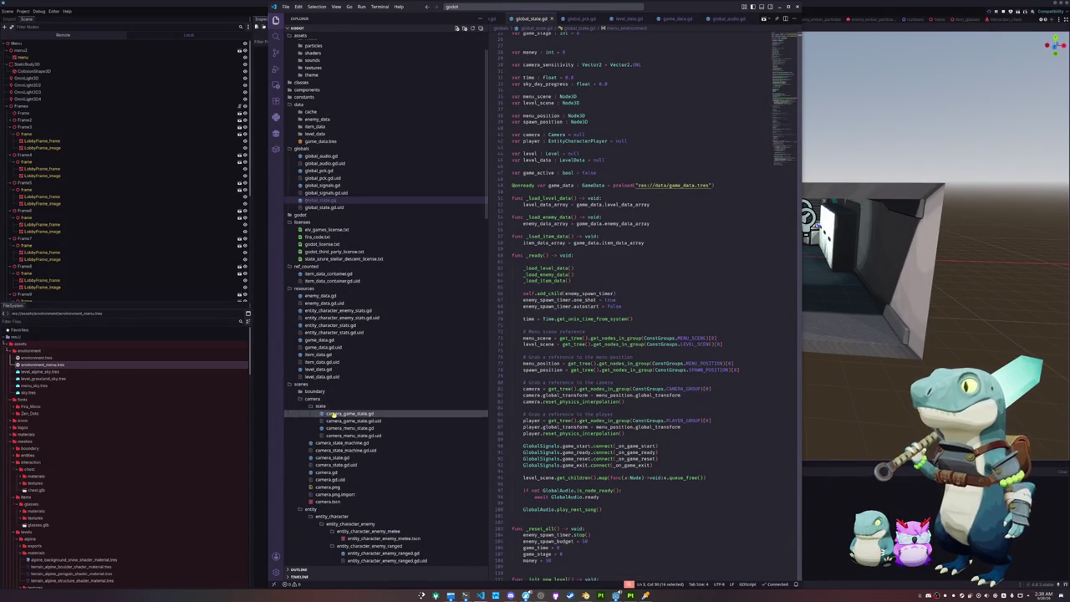
left_click(335, 413)
left_click(555, 388)
scroll(555, 371, "up", 2)
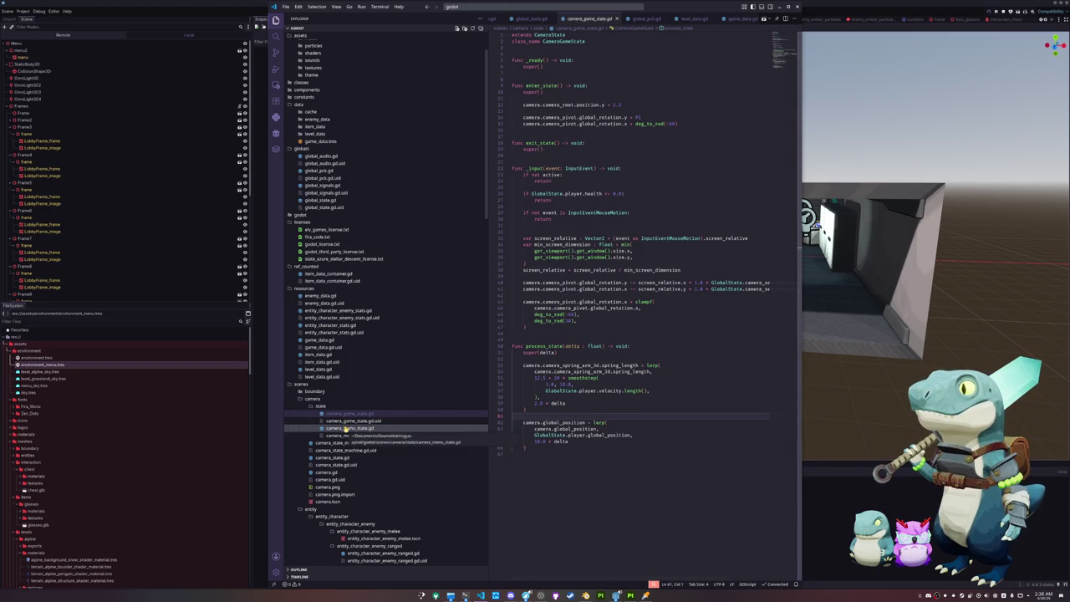
In camera_menu_state.gd's enter_state, set camera.camera_3d.environment = GlobalState.menu_environment and save.
left_click(343, 428)
left_click(531, 125)
key("Return")
key("Return")
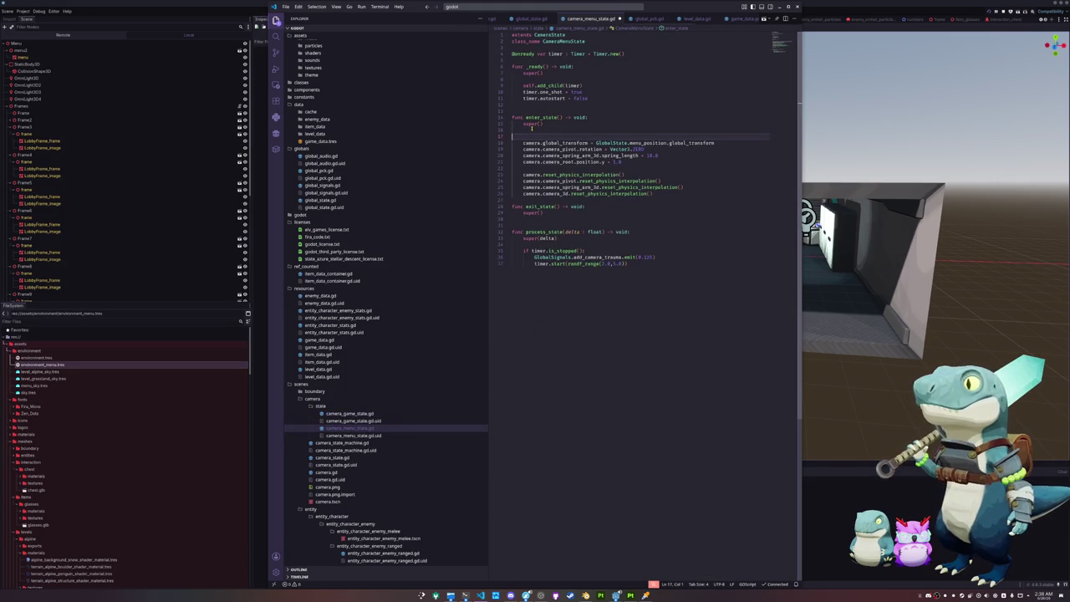
type("camera.world")
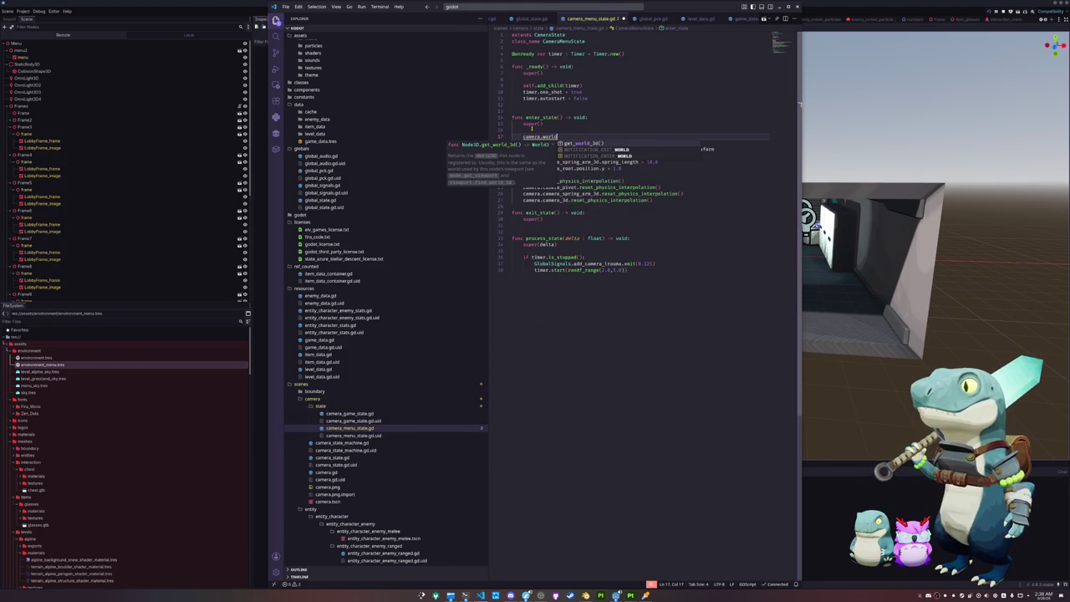
key("BackSpace")
key("BackSpace")
key("BackSpace")
key("BackSpace")
key("BackSpace")
type("set_wo")
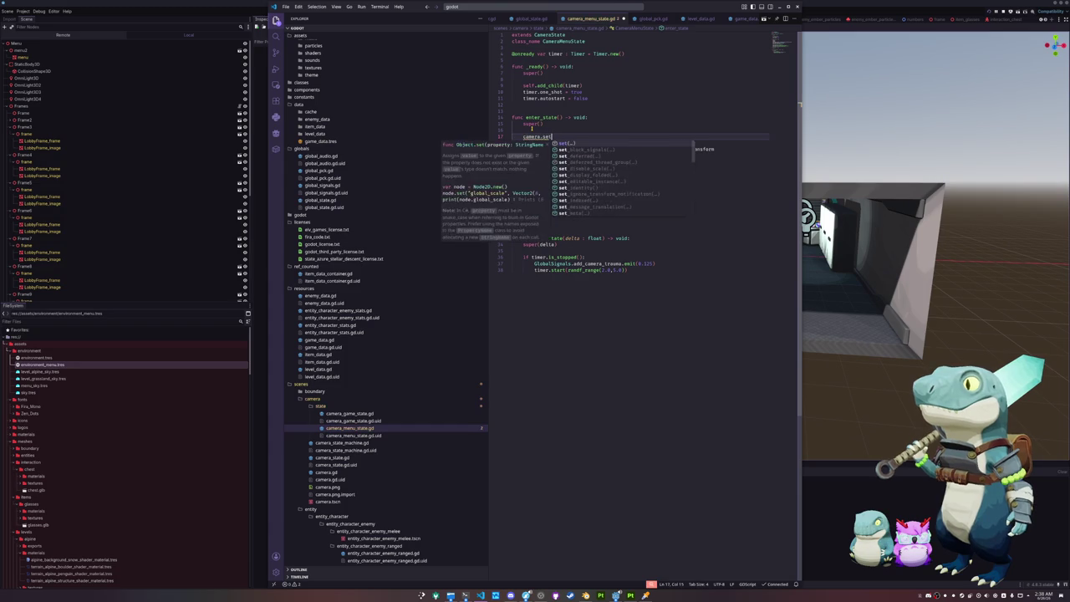
key("ctrl+BackSpace")
key("ctrl+BackSpace")
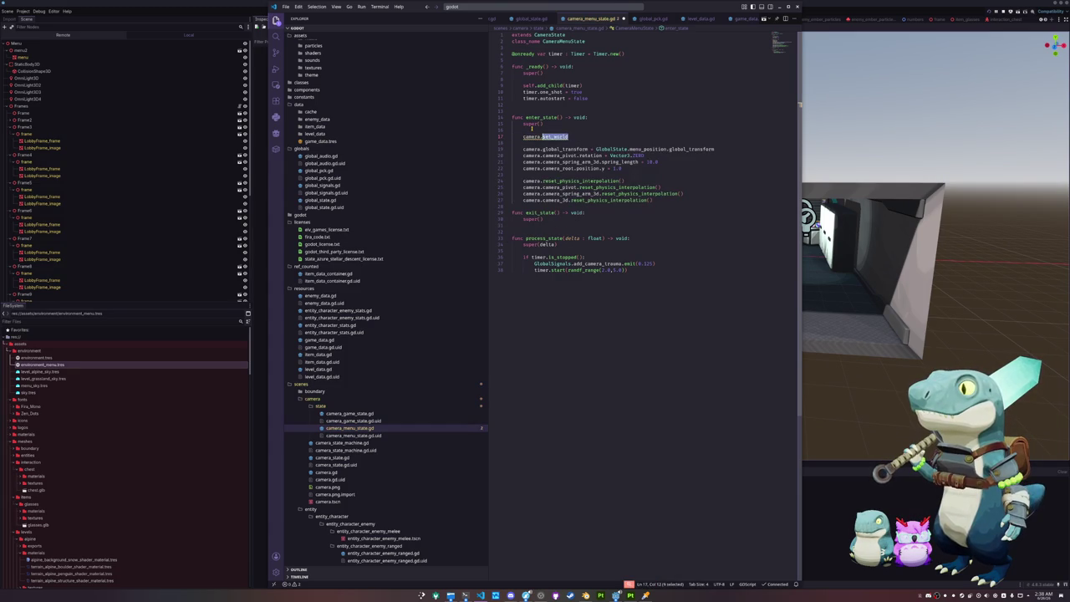
type("mera_3d.world")
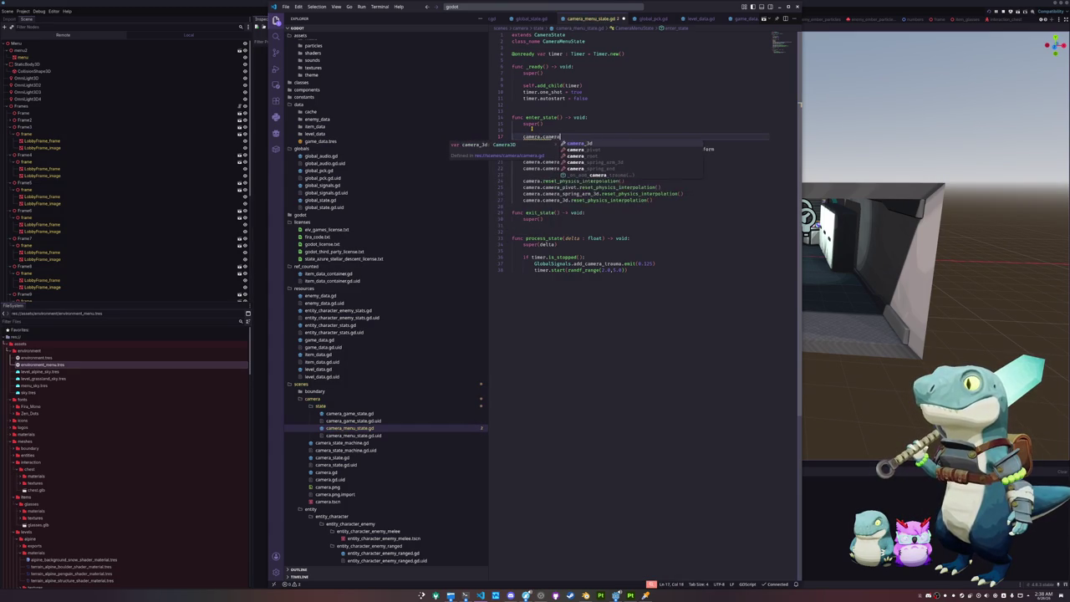
key("BackSpace")
key("BackSpace")
key("BackSpace")
type("environment = ")
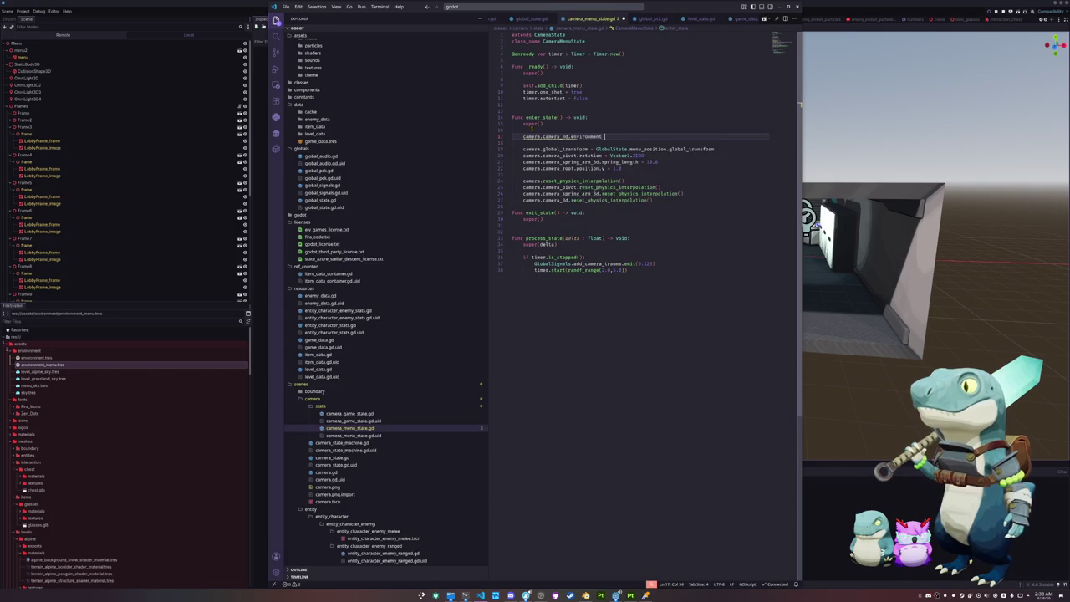
type("GlobalState.")
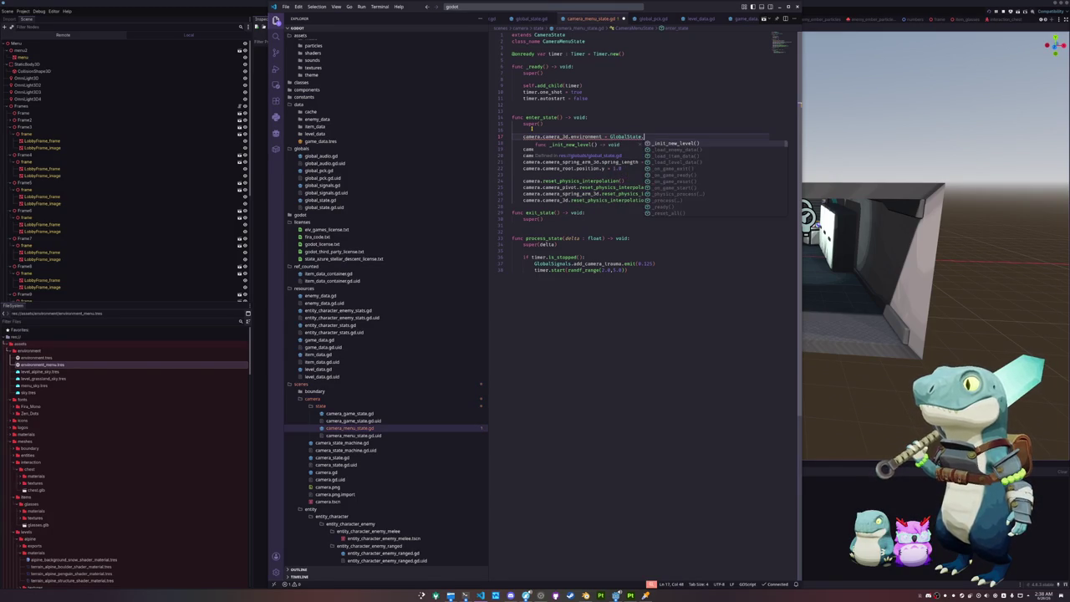
type("menu_environment")
key("ctrl+s")
Set camera.camera_3d.environment to null in exit_state, save, and run the game from Godot.
key("shift+Up")
key("ctrl+c")
key("Down")
key("Down")
key("Down")
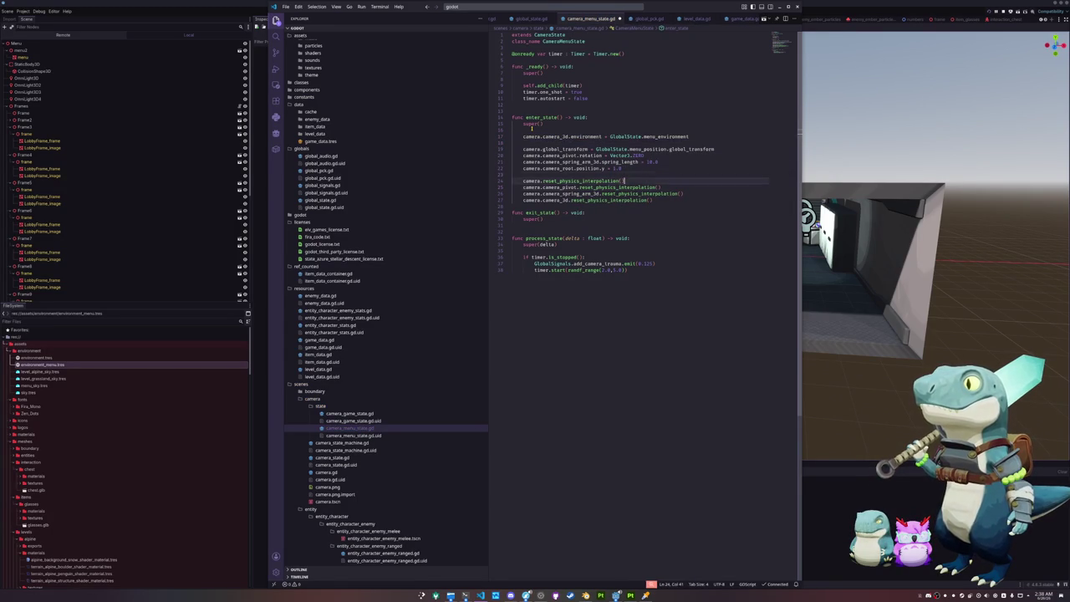
key("Return")
key("ctrl+v")
key("ctrl+shift+Left")
key("ctrl+shift+Left")
type("null")
key("Escape")
key("Return")
key("ctrl+s")
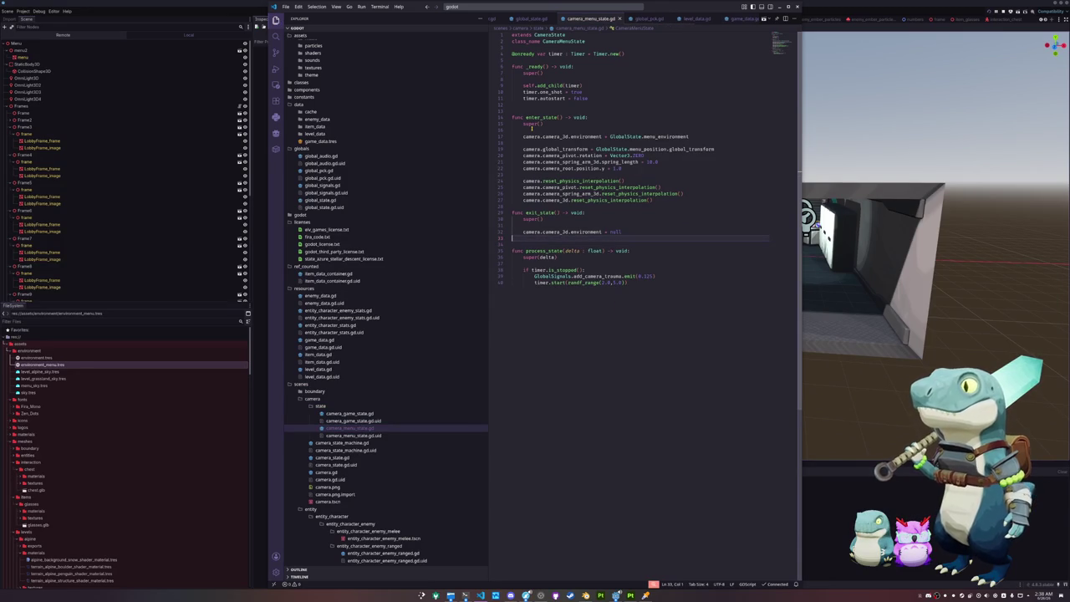
key("alt+Tab")
key("F5")
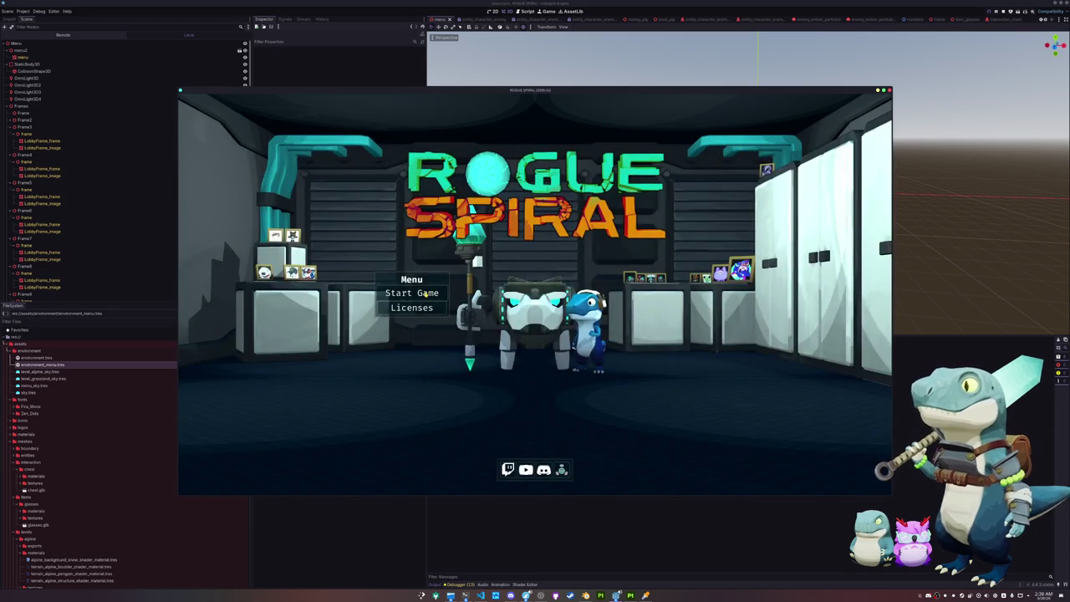
left_click(427, 294)
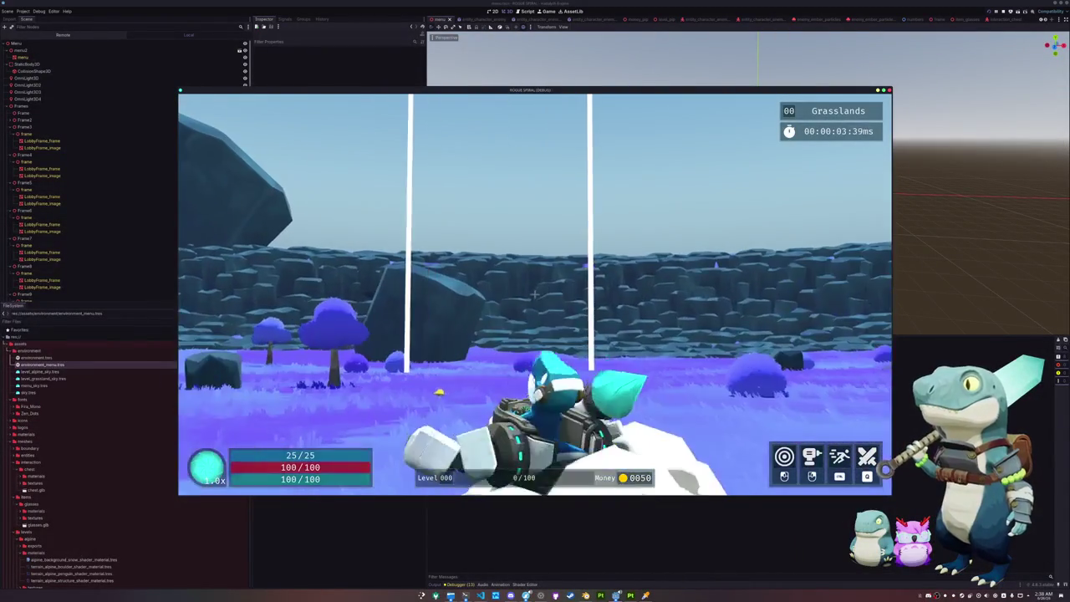
key("Escape")
key("F8")
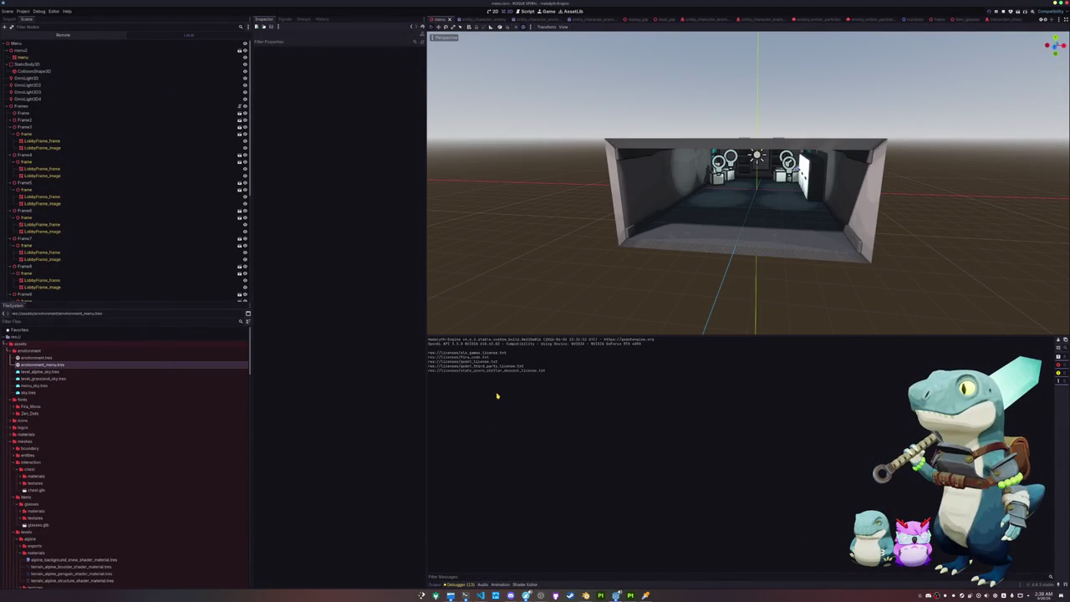
Shift the level_grassland sky's Horizon Day hue from 204 to 198, then run the game.
scroll(978, 20, "down", 5)
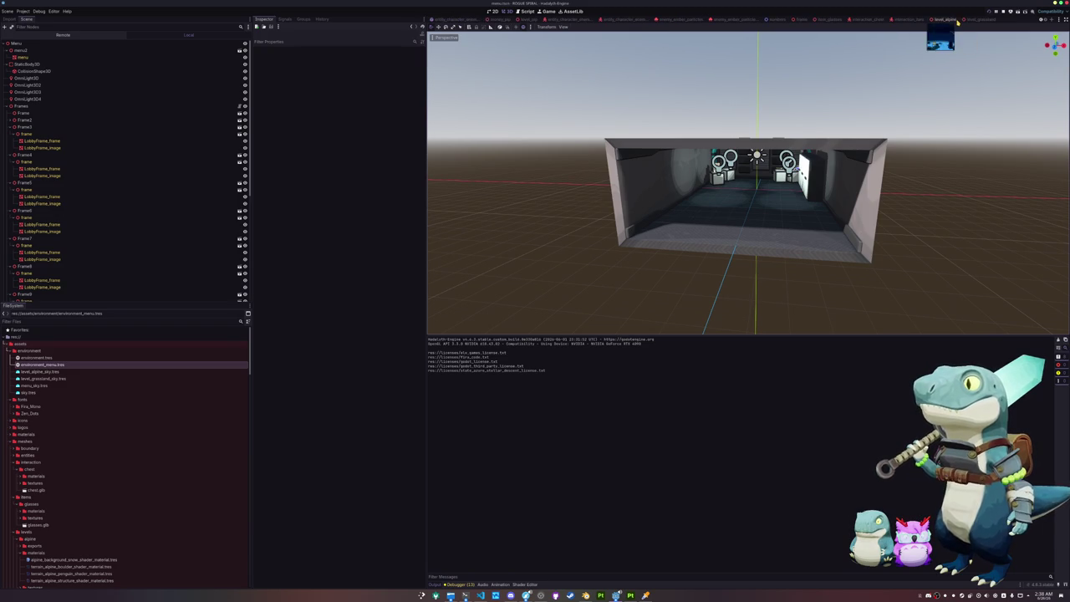
left_click(979, 18)
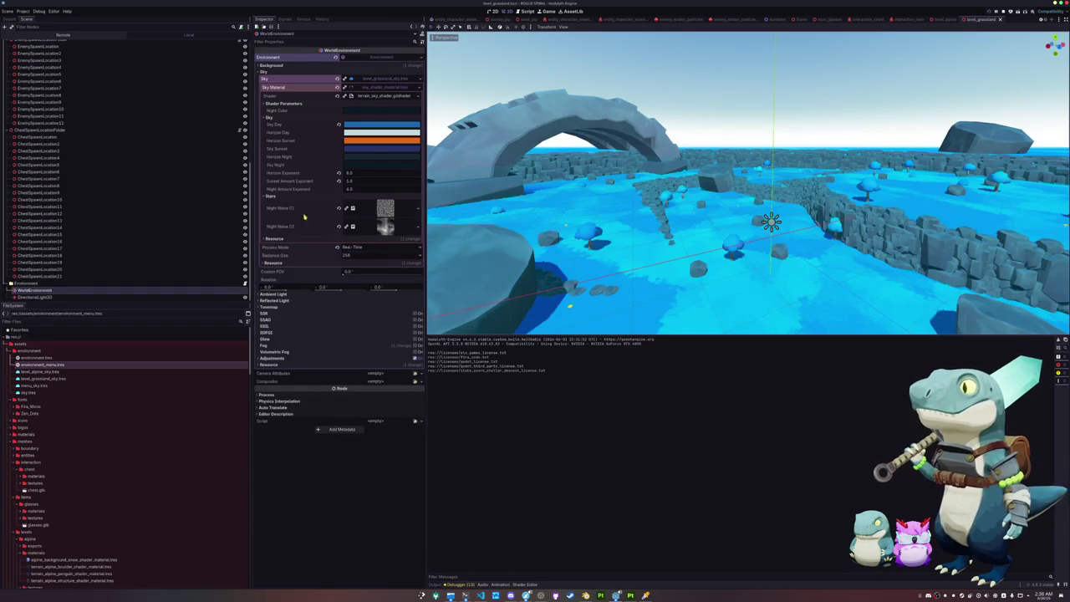
left_click(370, 133)
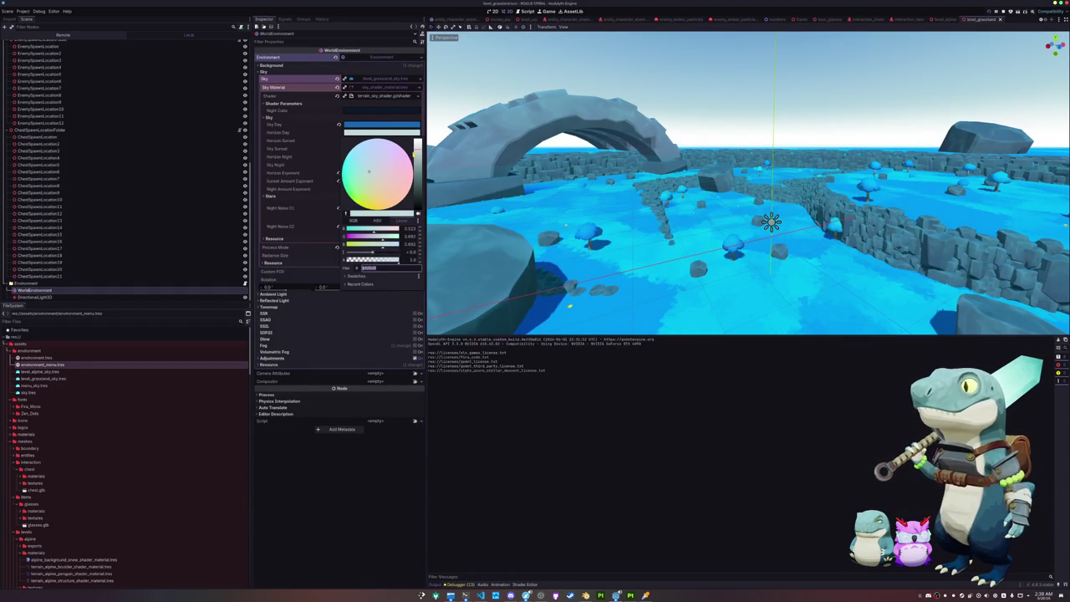
left_click(373, 220)
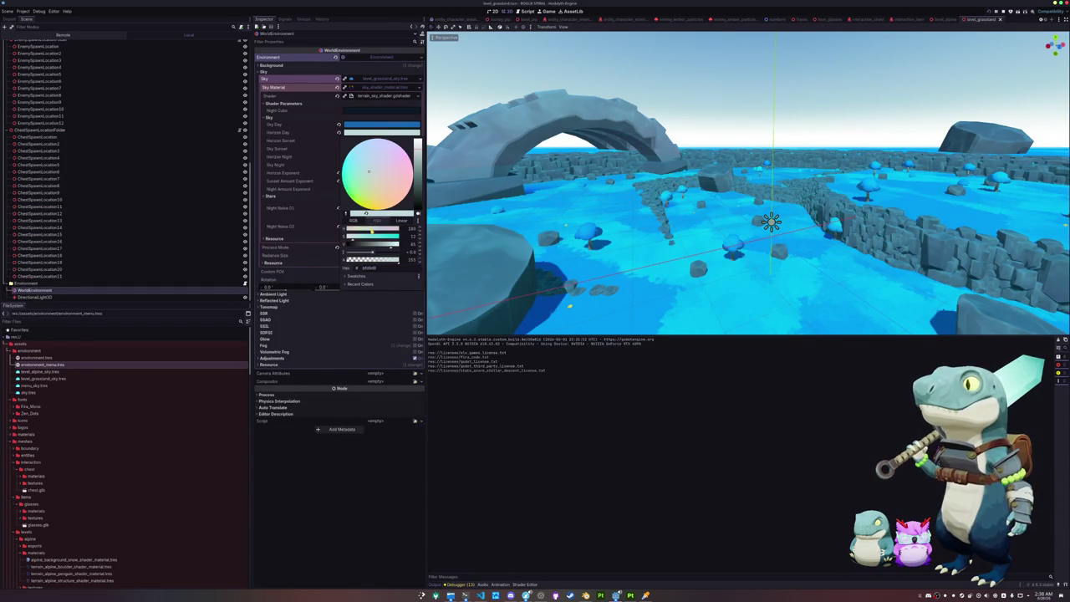
left_click_drag(378, 231, 376, 231)
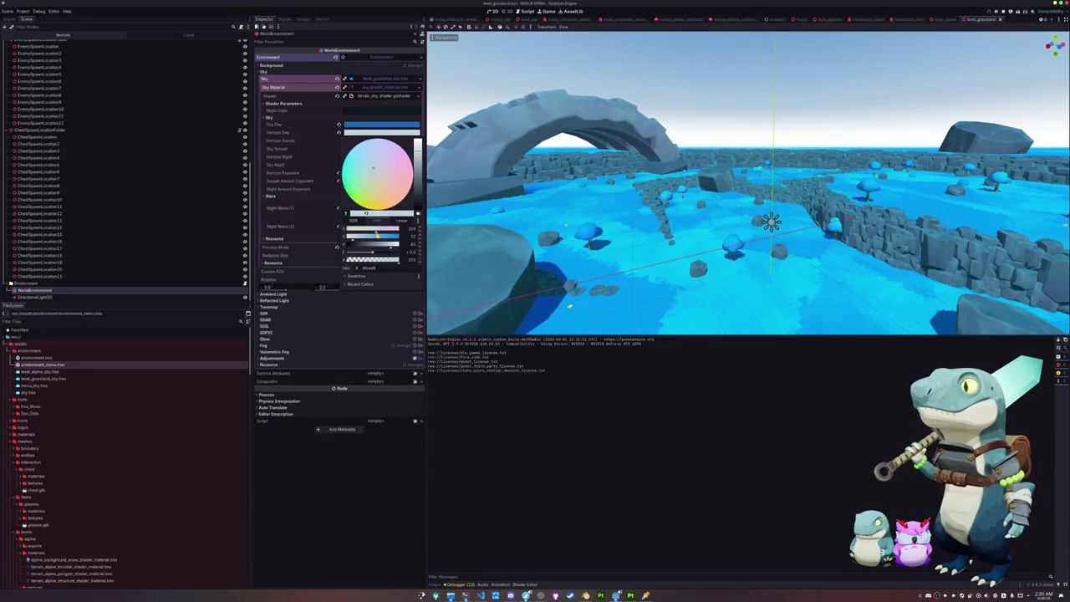
left_click(504, 399)
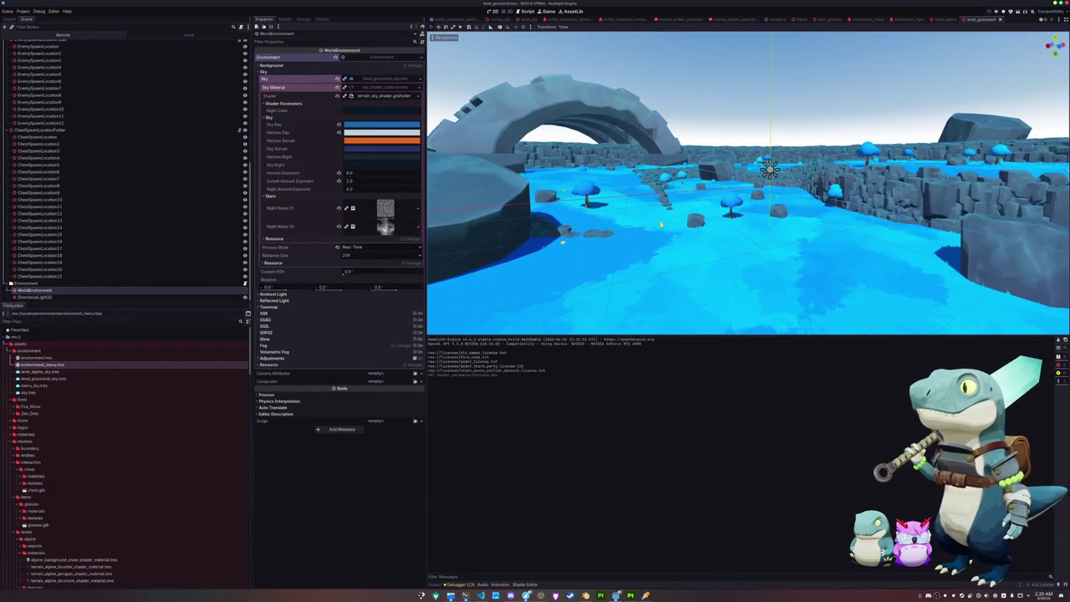
key("F5")
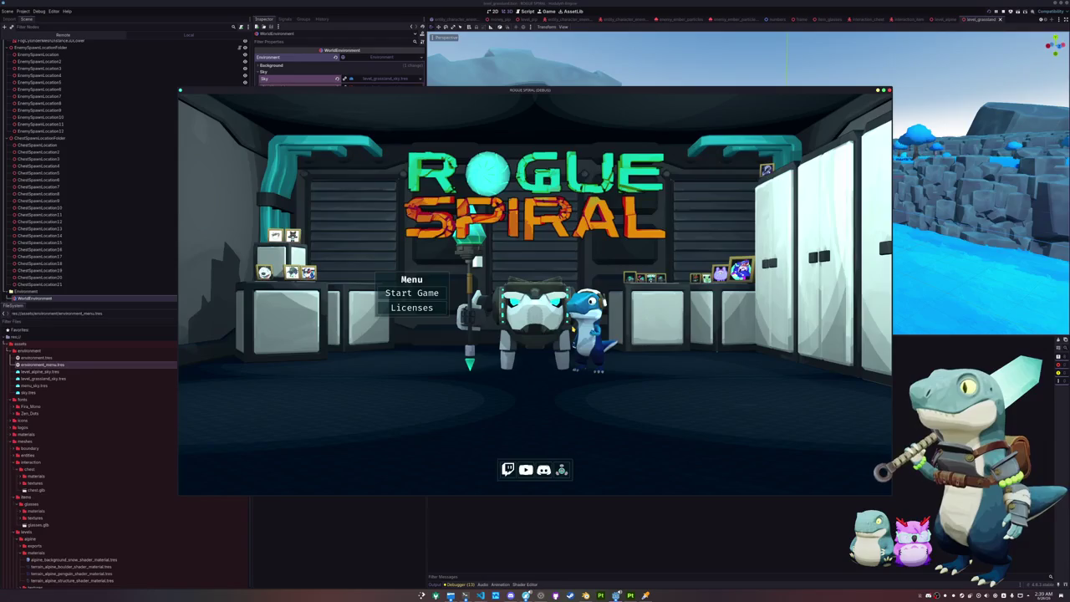
Start a new game, run and dash around the Alpine level, then exit back to the editor.
left_click(394, 293)
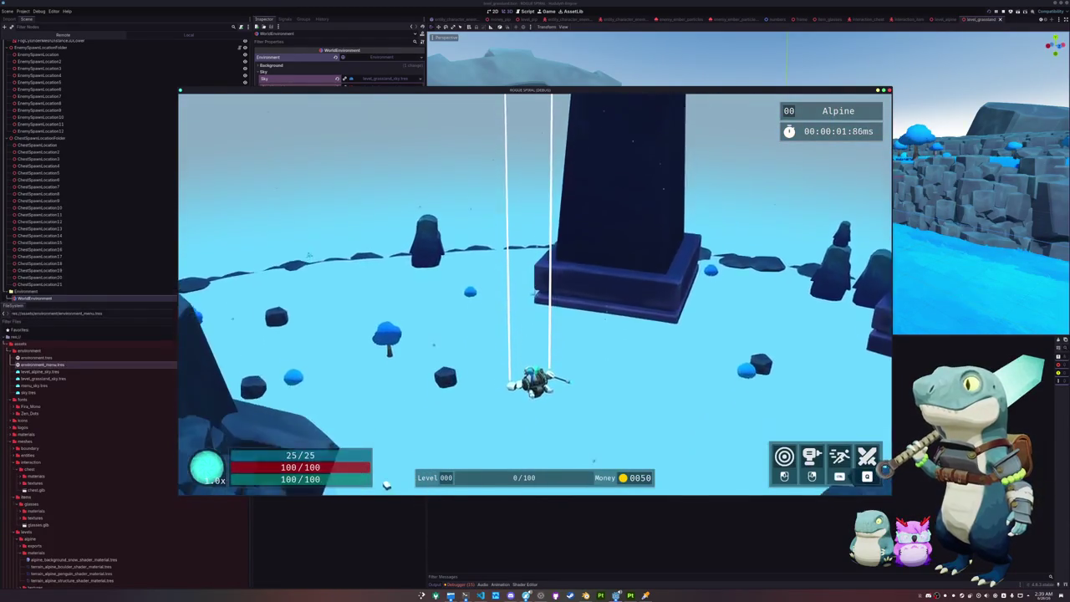
key("shift")
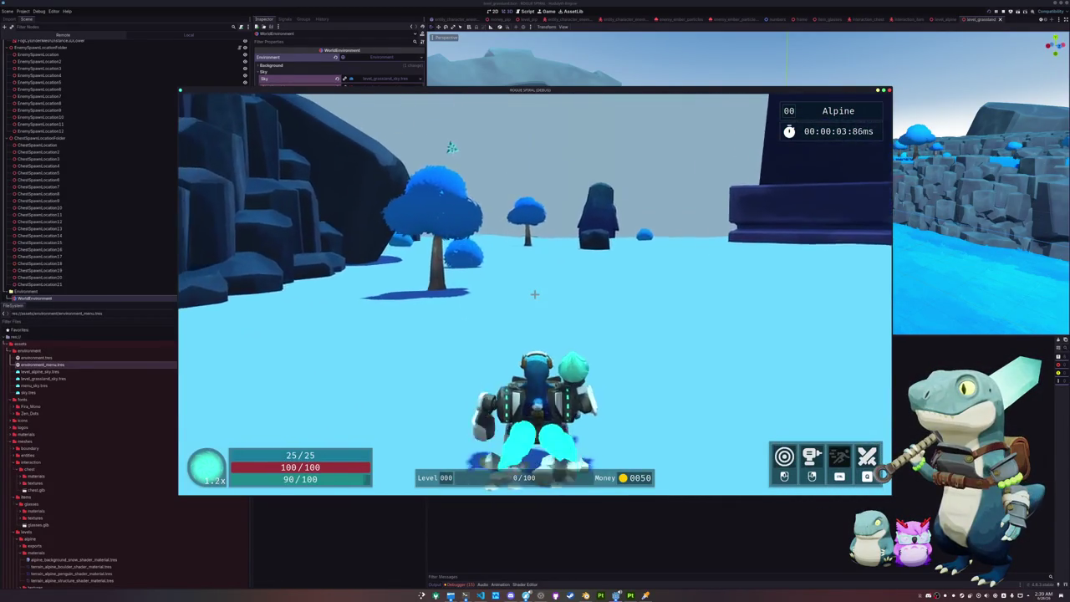
key("w")
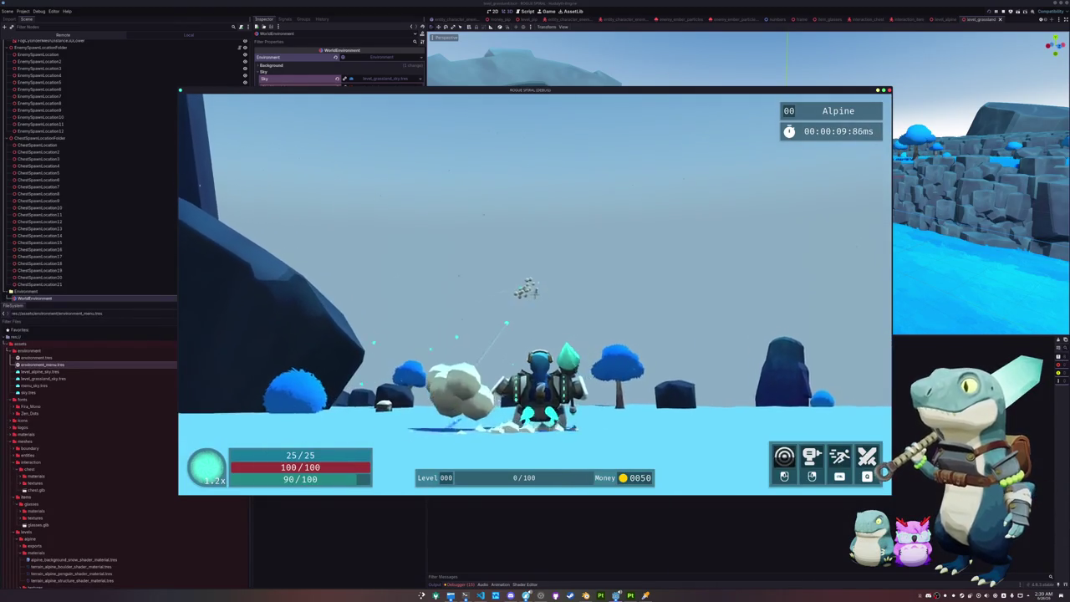
key("Escape")
left_click(535, 305)
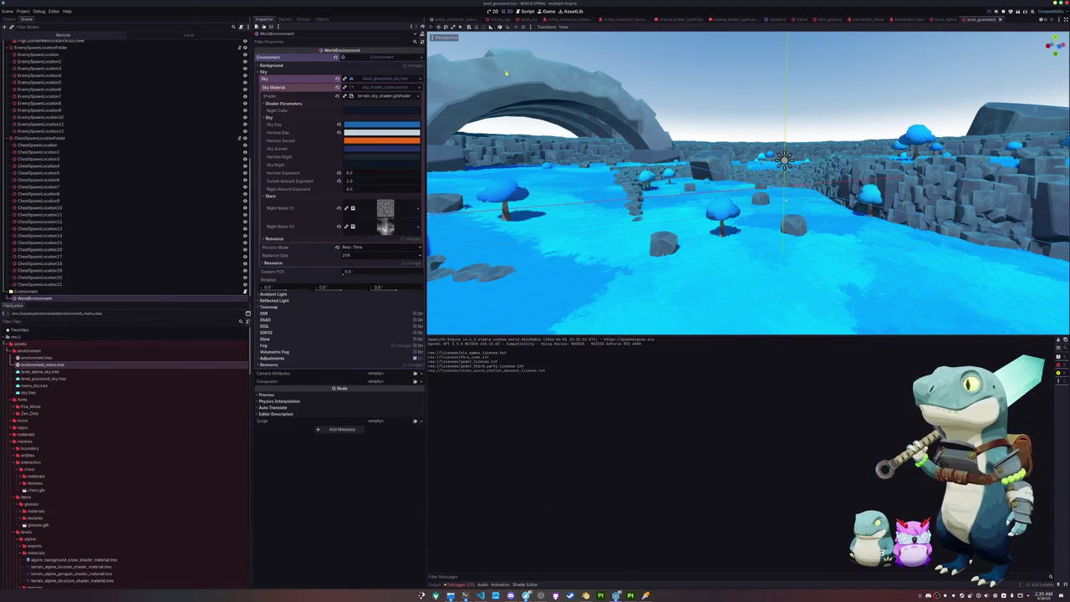
Open the numbers scene and select its NumbersLabel node.
key("shift+alt+o")
type("numbers")
key("Return")
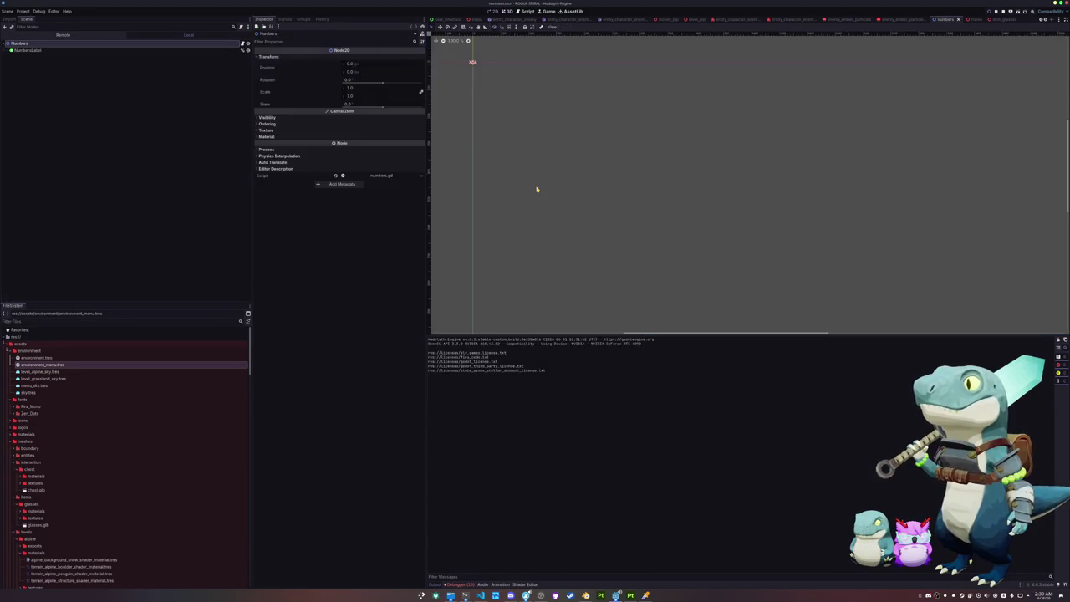
scroll(555, 224, "up", 3)
left_click(577, 182)
scroll(528, 189, "up", 2)
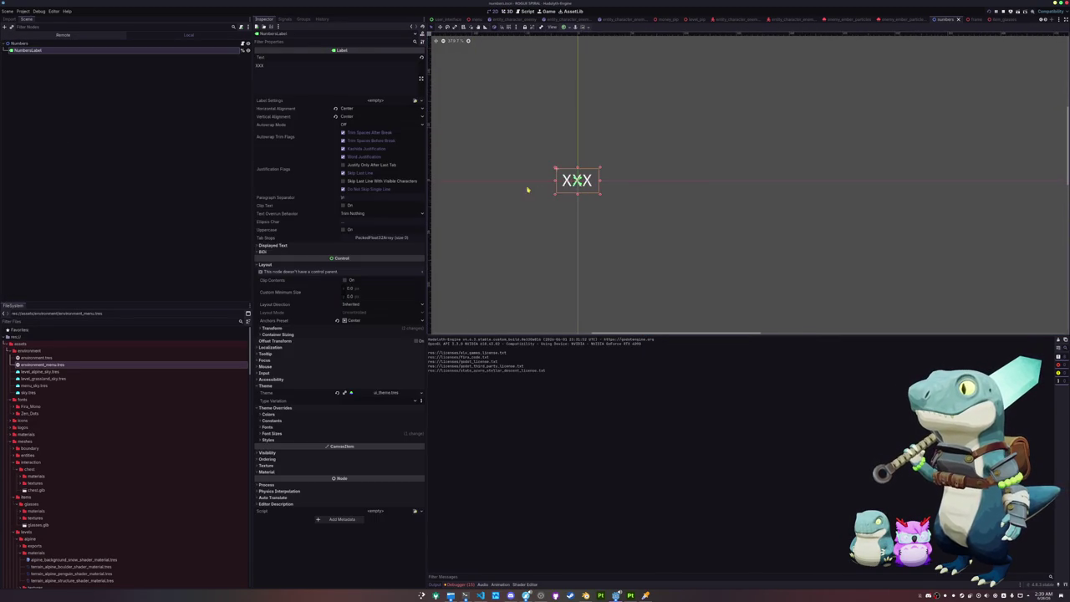
left_click(421, 101)
left_click(172, 98)
left_click(117, 51)
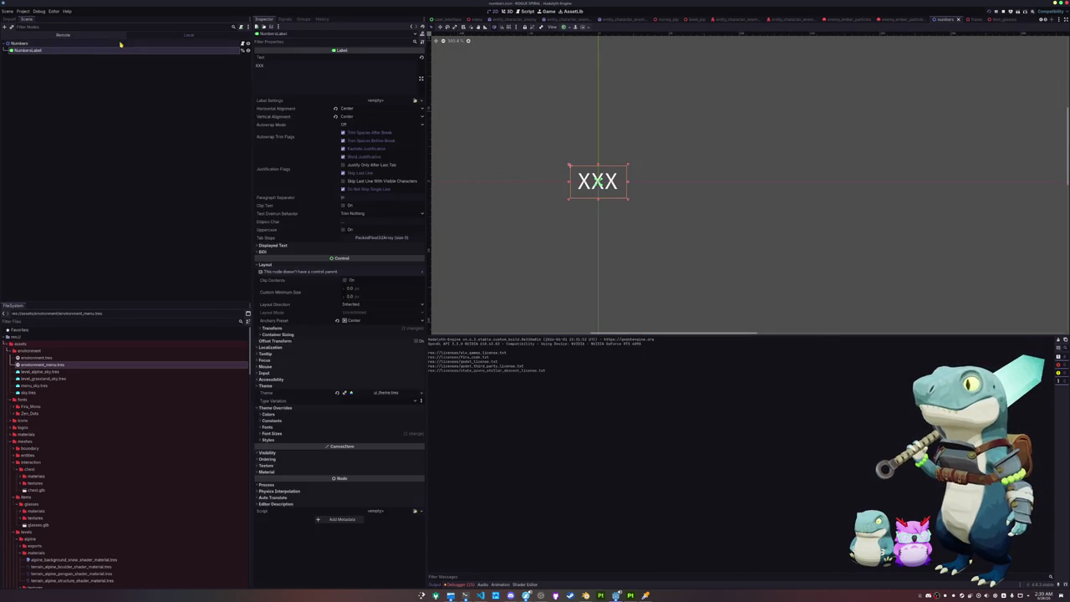
left_click(117, 43)
key("Down")
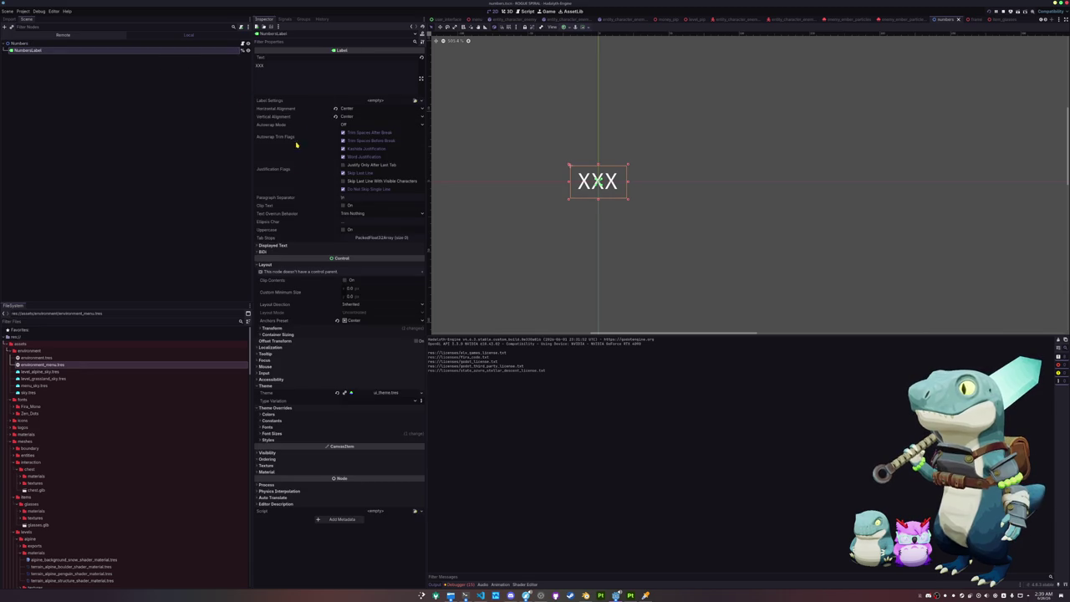
left_click_drag(377, 395, 381, 393)
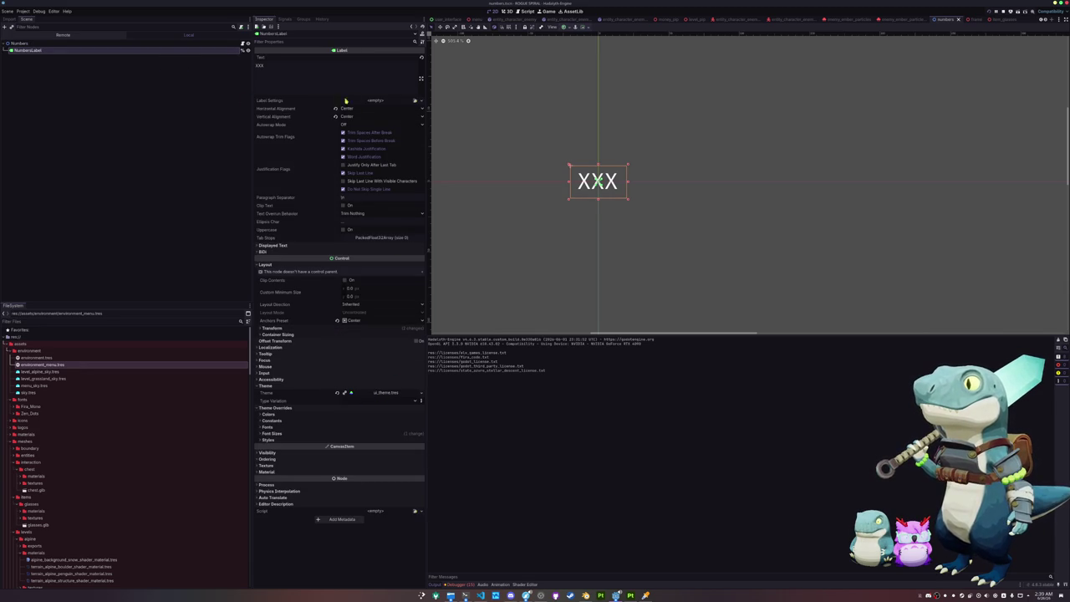
Create new Label Settings with a 1 px black (000000) outline.
left_click(422, 101)
left_click(407, 116)
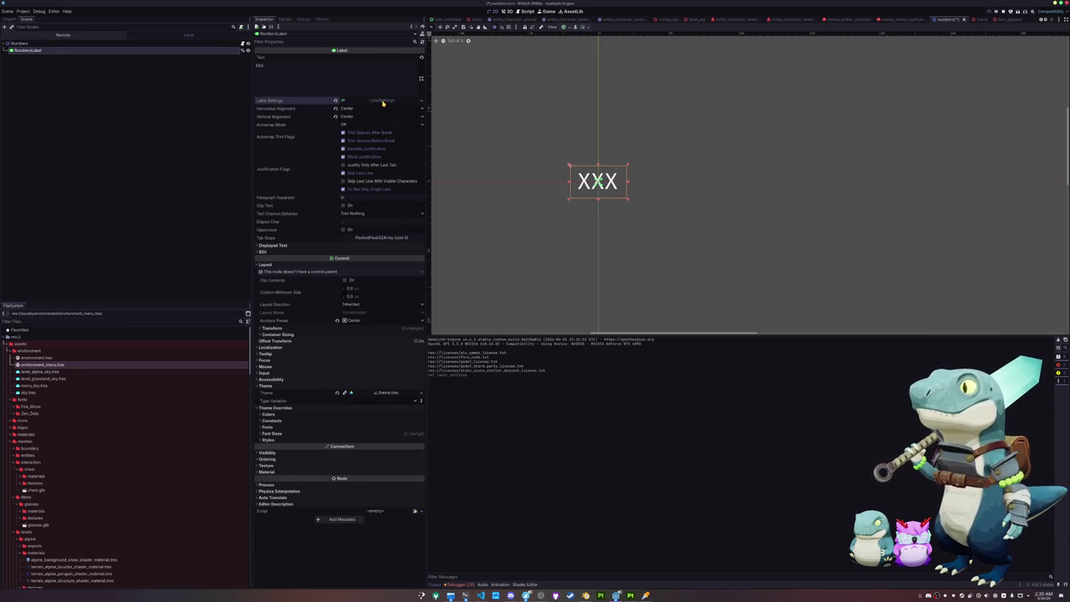
left_click(299, 132)
left_click(417, 137)
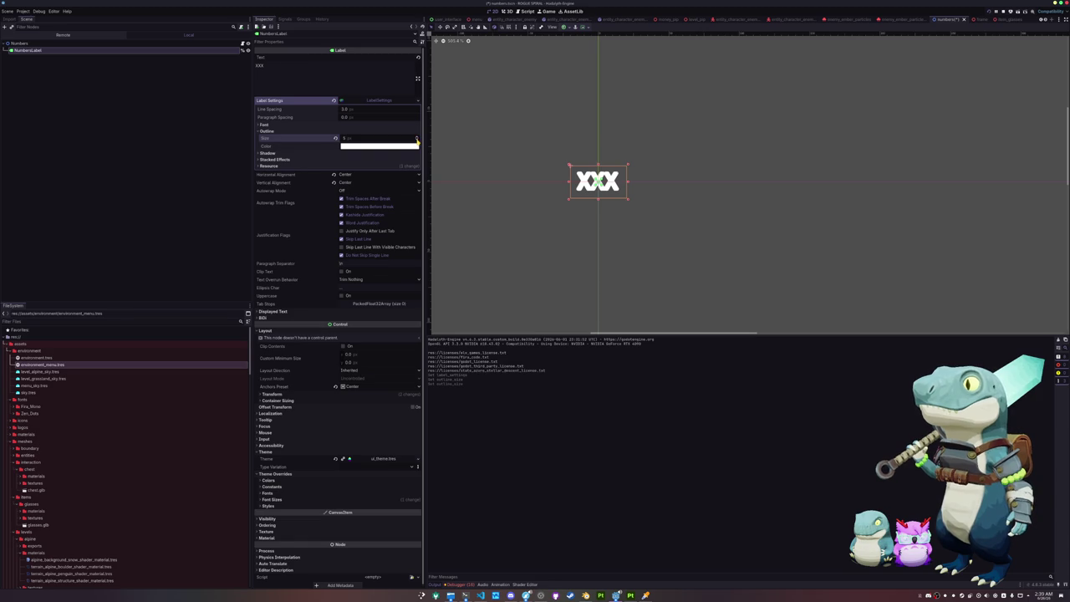
left_click(398, 149)
left_click_drag(415, 158, 417, 273)
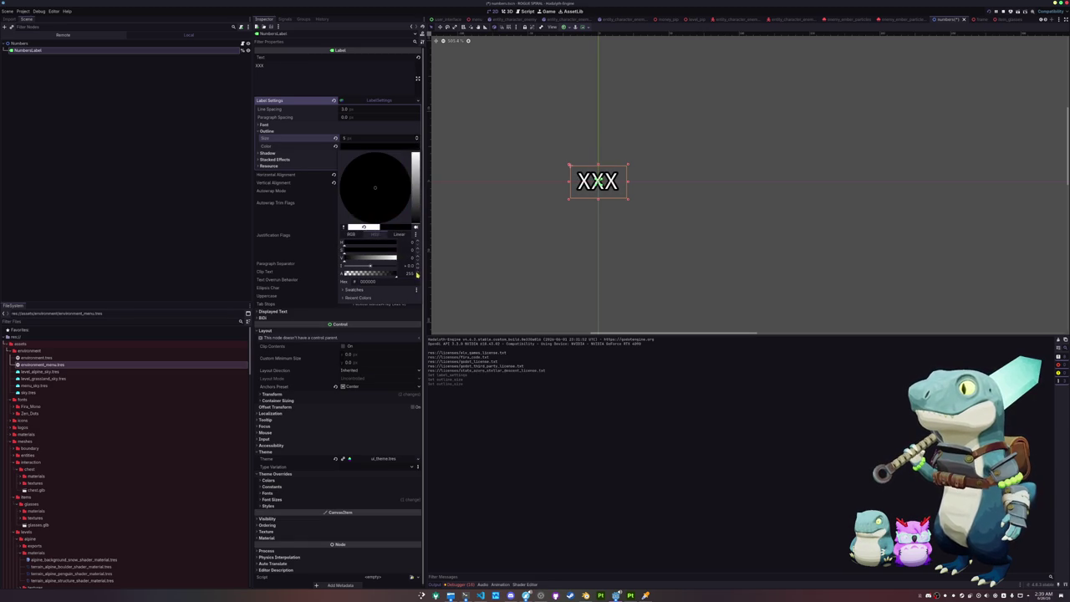
left_click(295, 153)
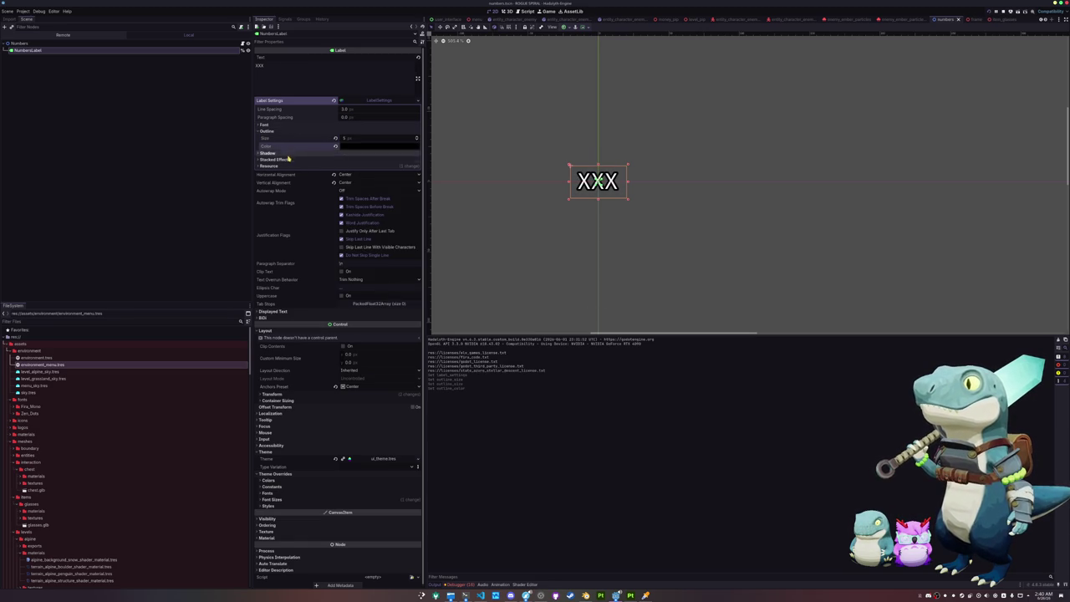
Expand the label's Shadow and Stacked Effects settings, then return to the paused game.
left_click(290, 155)
left_click(301, 191)
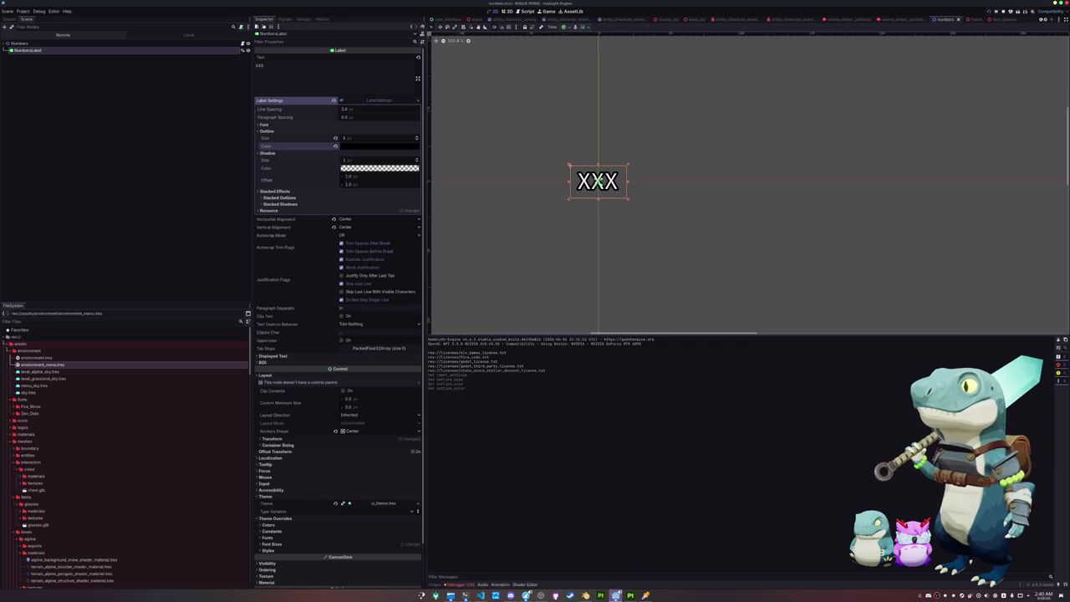
mouse_move(616, 596)
left_click(701, 558)
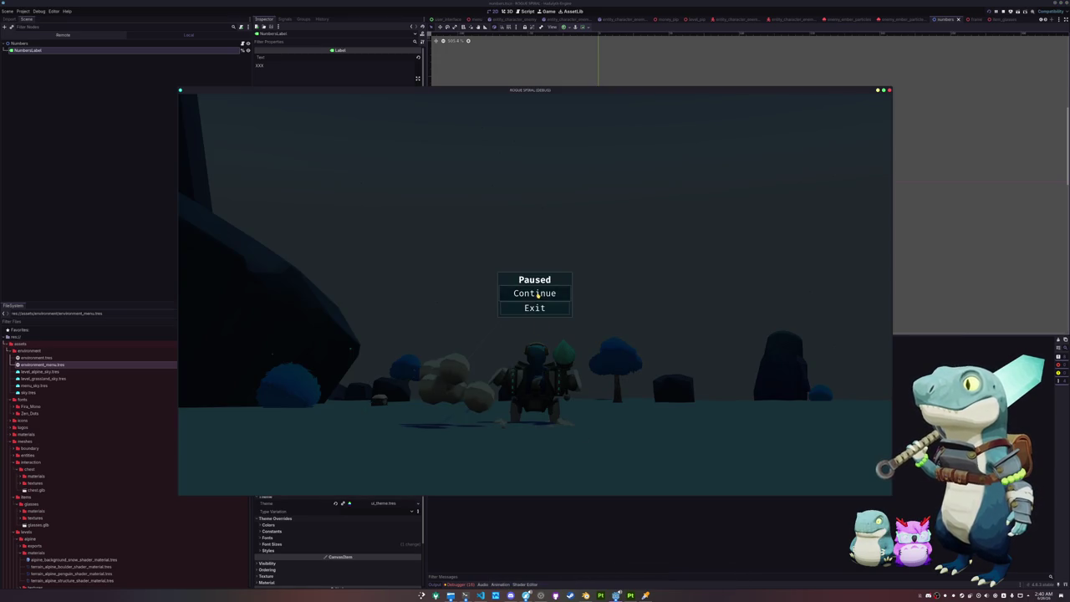
Resume the game, run and dash through the Alpine snow, open a crate, then close the game.
left_click(535, 293)
key("w")
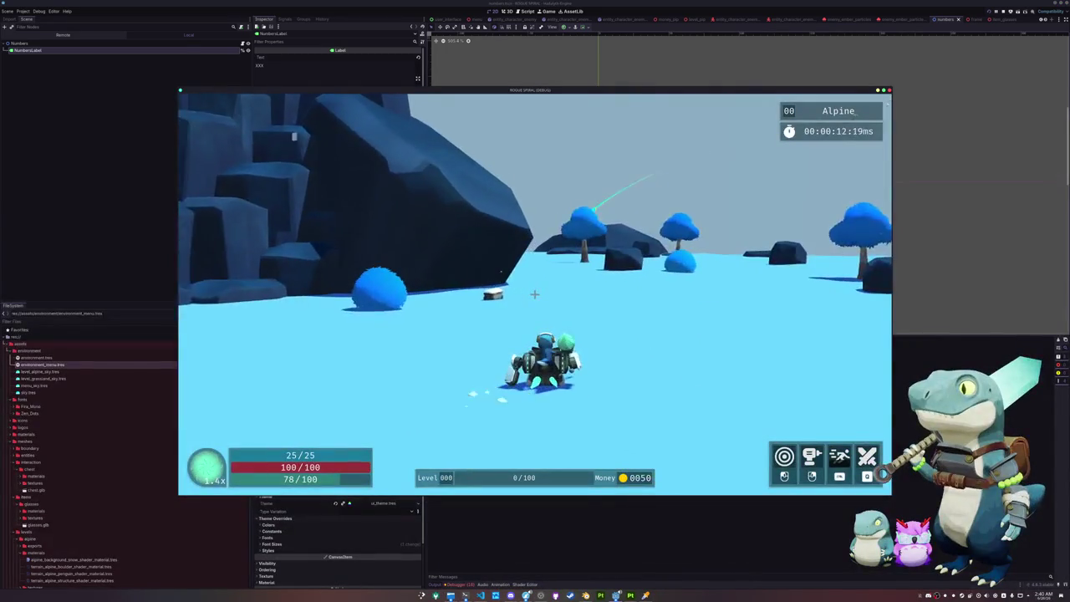
key("shift")
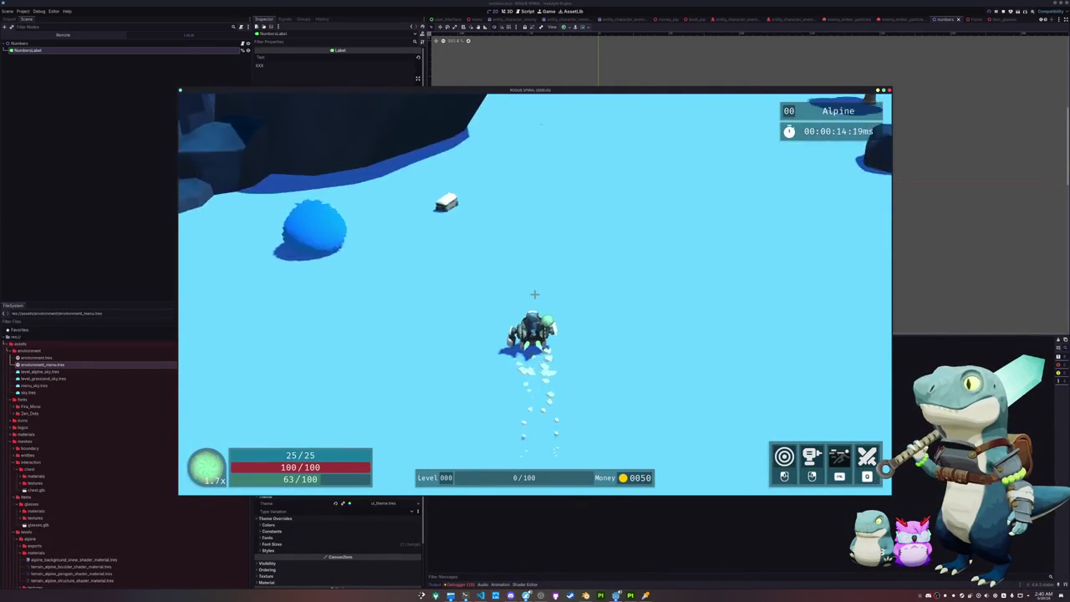
key("w")
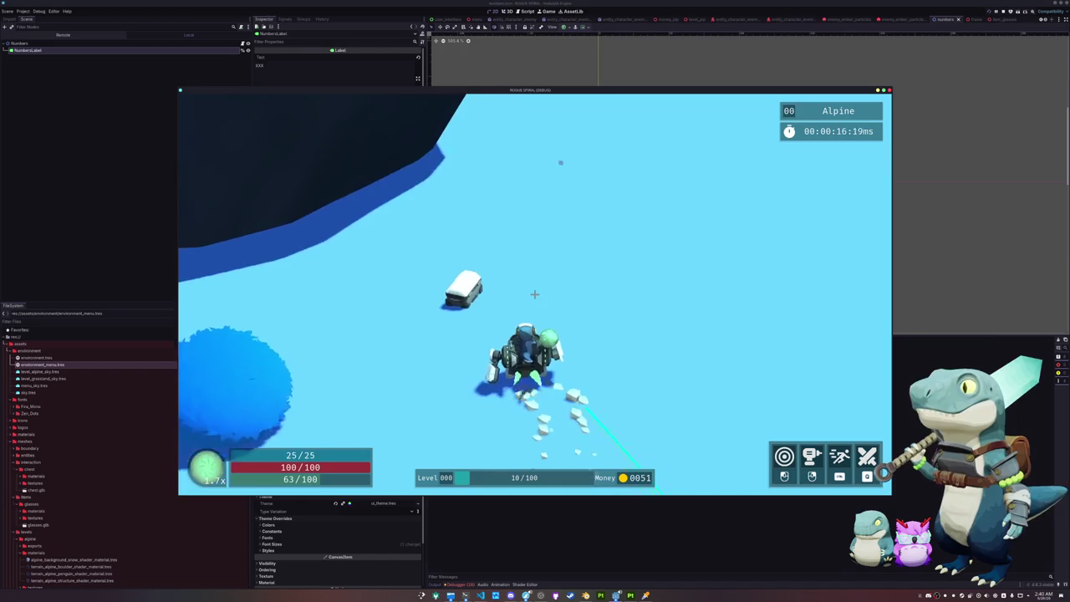
key("e")
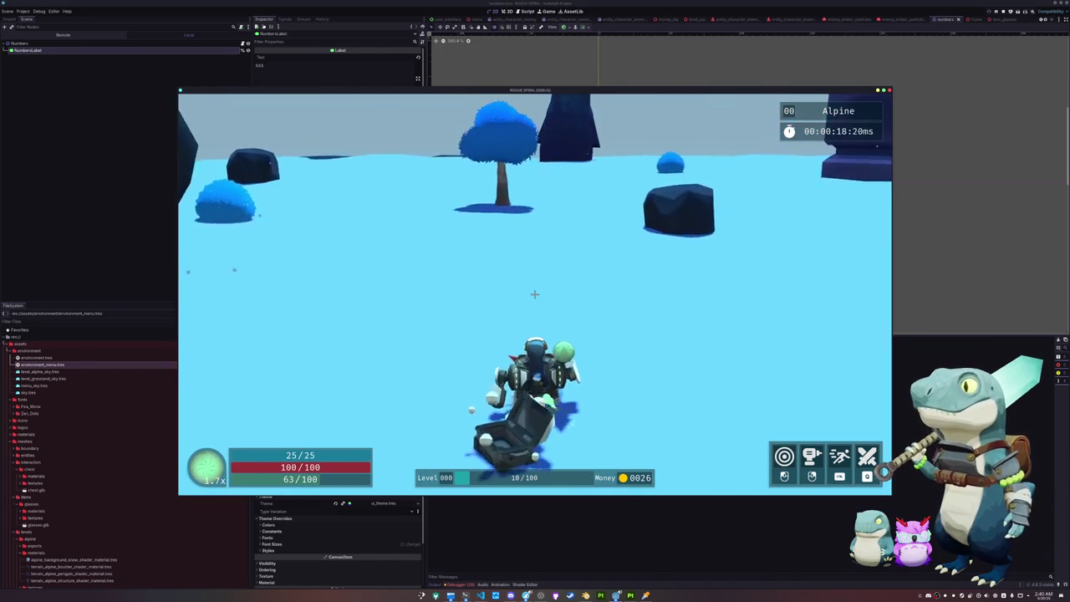
key("shift")
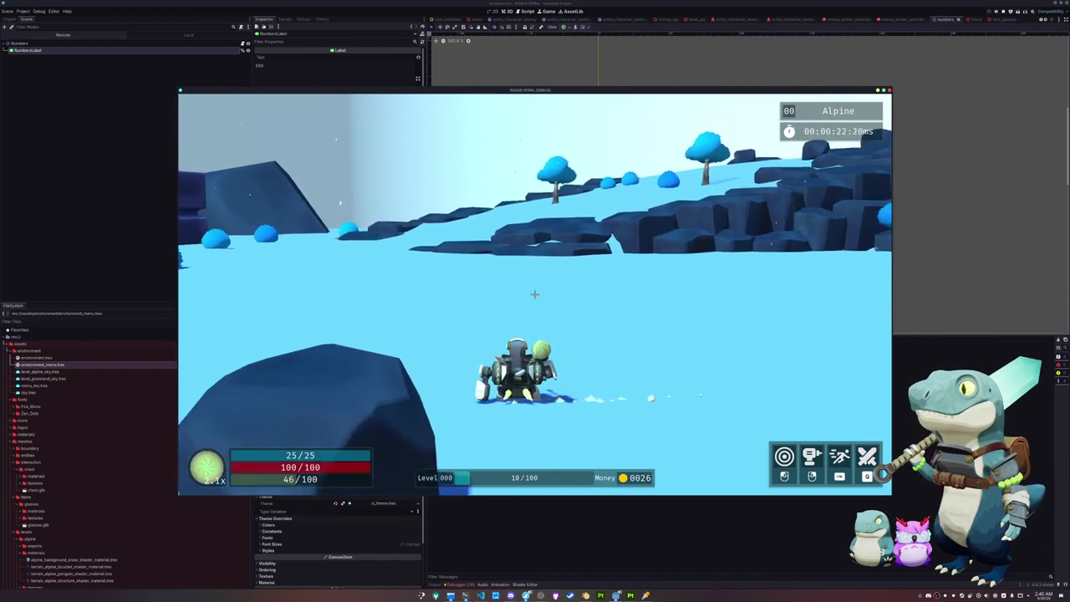
key("Escape")
key("F8")
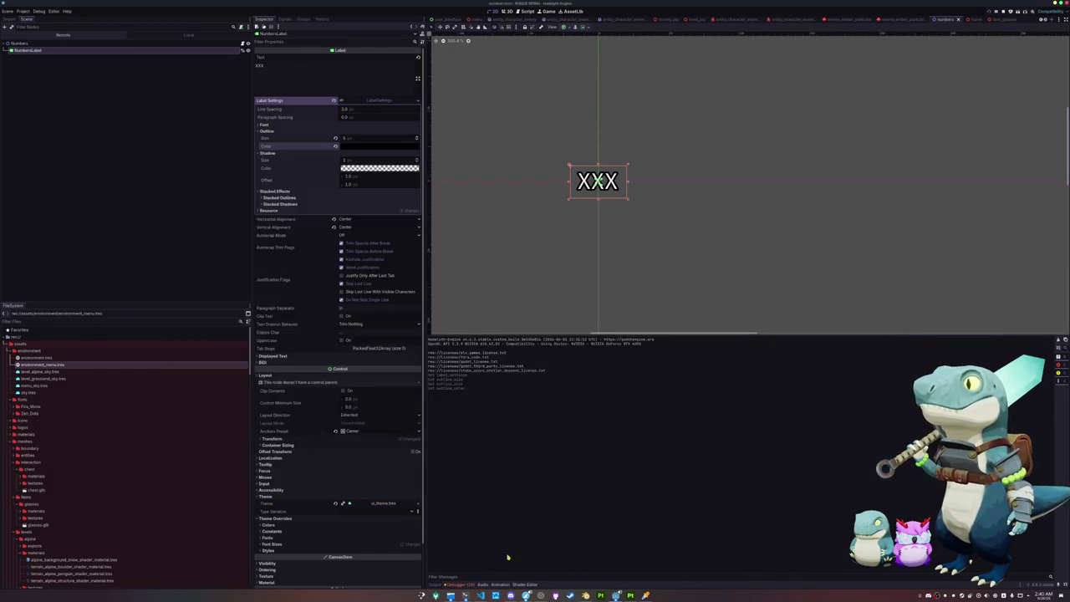
In terrain_snow_shader, remove the snow trail ALBEDO mix and the mask-sampling loop in vertex().
left_click(526, 584)
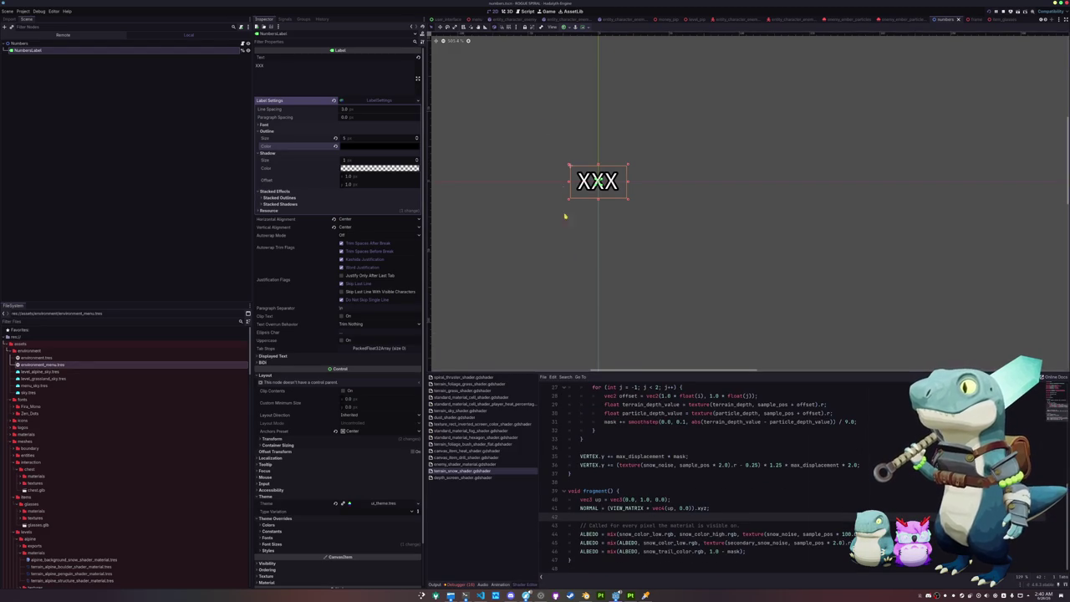
left_click(833, 543)
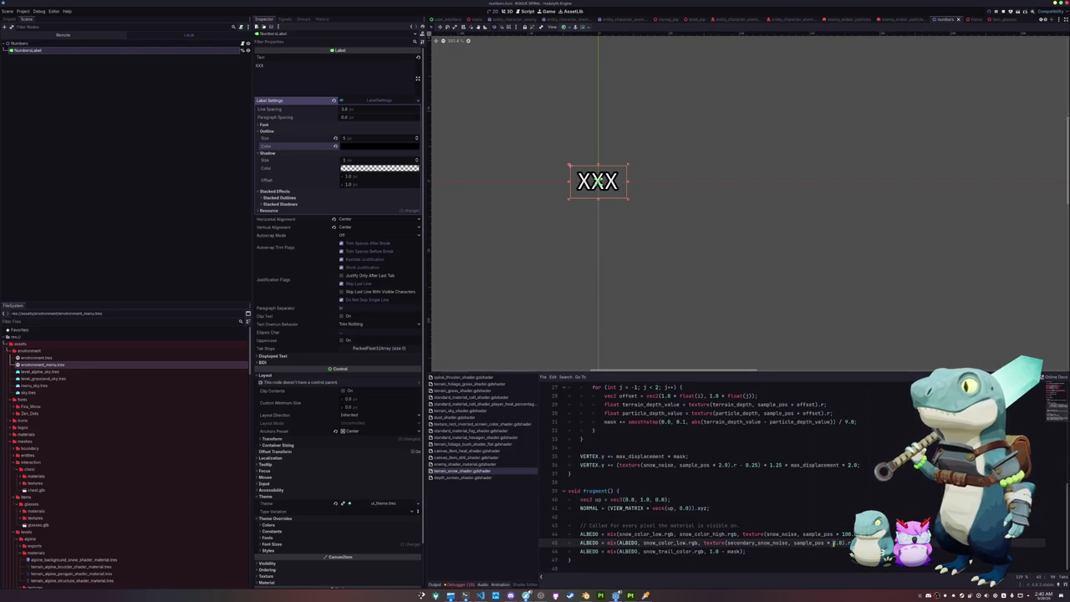
scroll(845, 542, "up", 6)
scroll(845, 543, "down", 5)
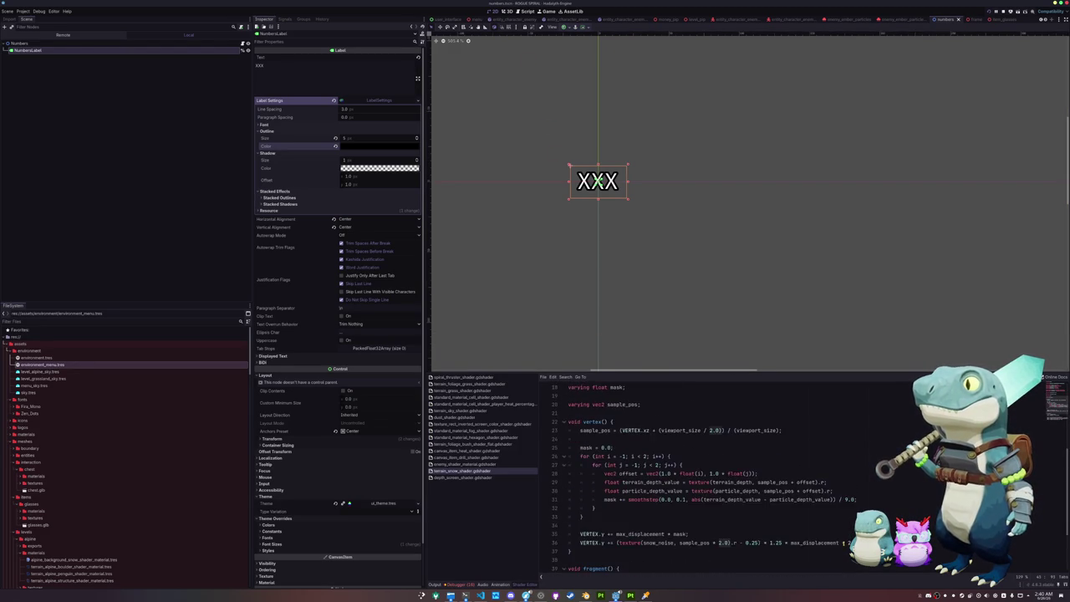
scroll(841, 540, "down", 1)
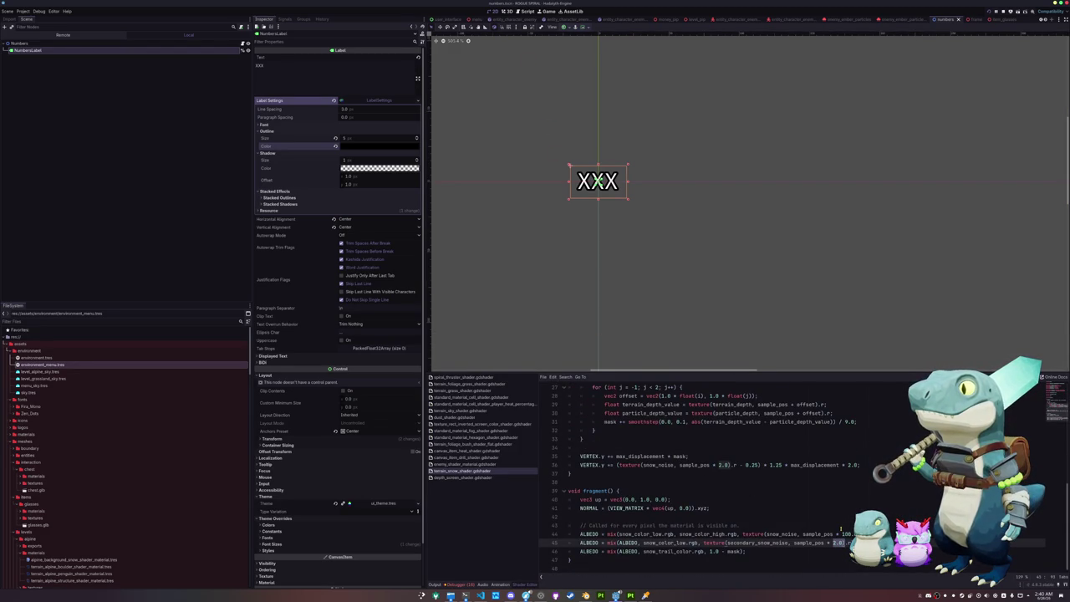
left_click(725, 551)
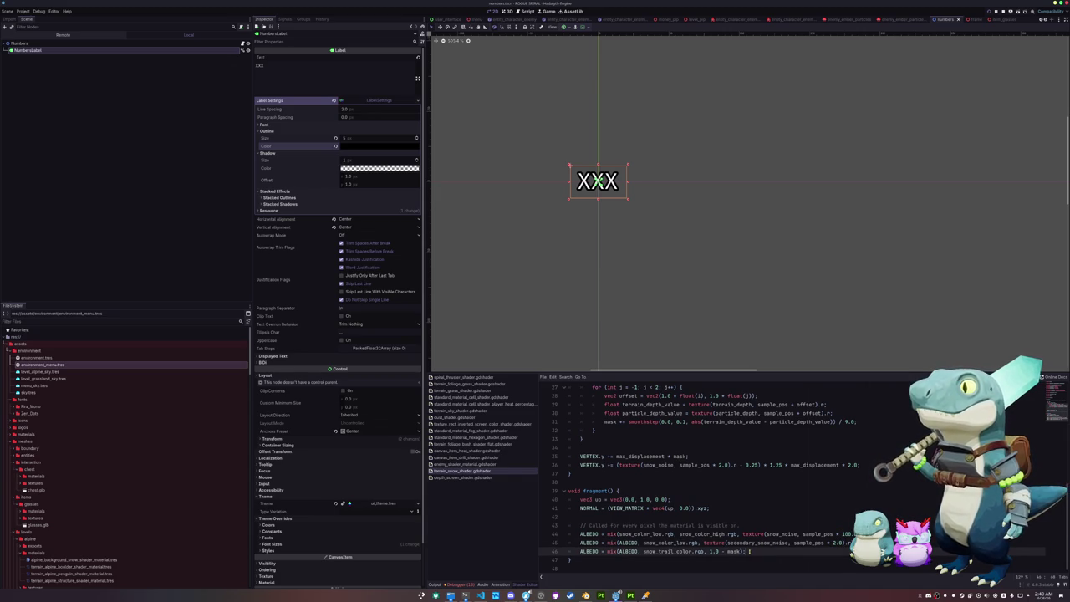
left_click_drag(749, 551, 557, 551)
left_click(735, 546)
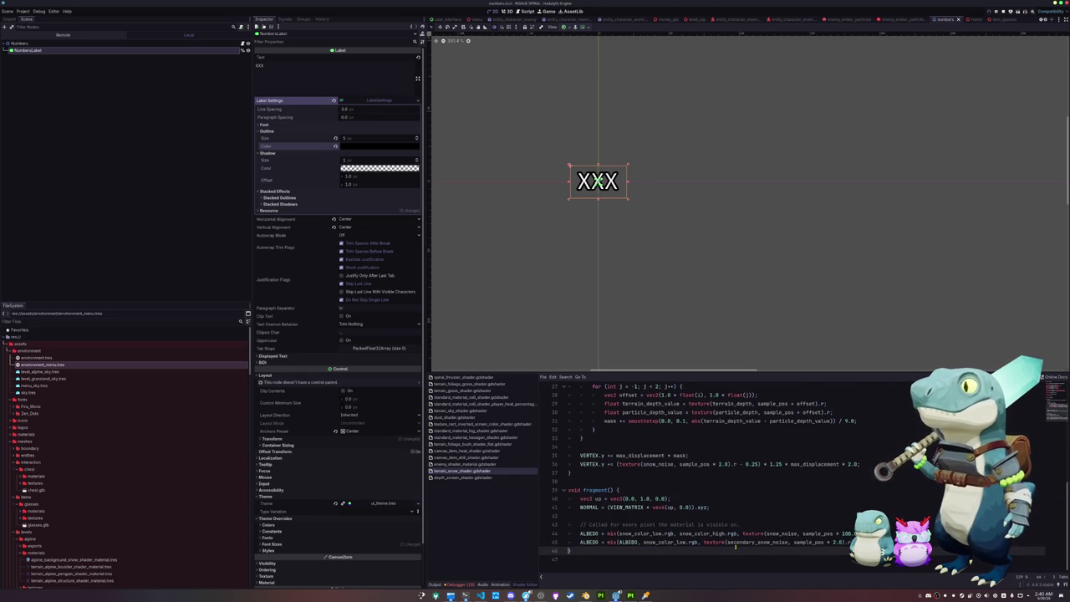
scroll(651, 508, "up", 5)
scroll(599, 508, "down", 2)
mouse_move(589, 524)
left_mouse_down()
mouse_move(595, 501)
mouse_move(569, 446)
left_mouse_up()
key("BackSpace")
key("BackSpace")
scroll(617, 468, "up", 5)
left_click_drag(585, 491, 630, 464)
key("BackSpace")
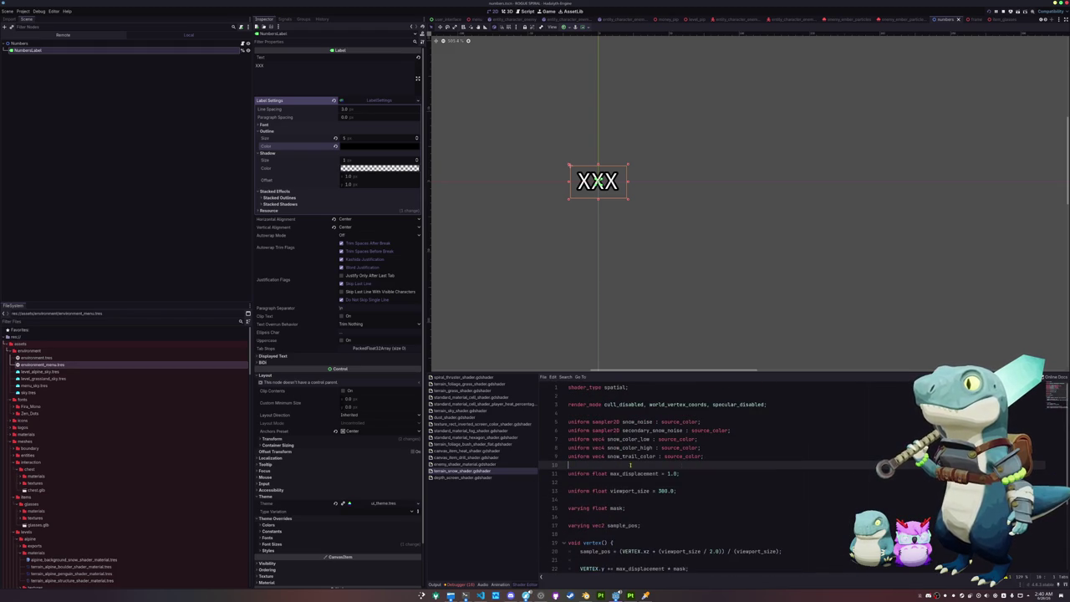
scroll(630, 464, "down", 4)
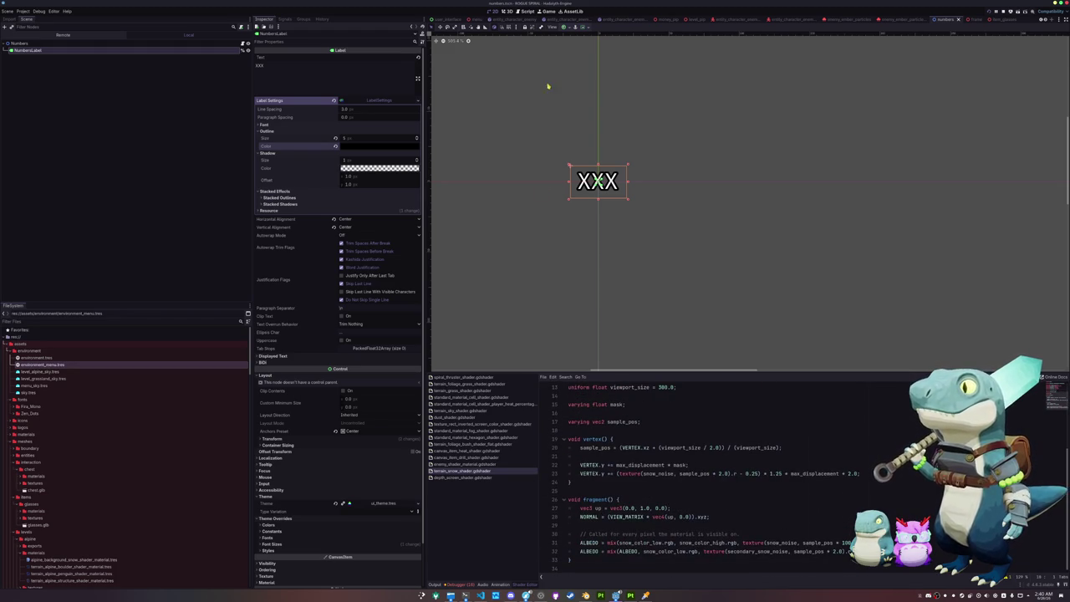
Stop the game and delete the mask VERTEX.y displacement line and 'varying float mask' declaration.
key("F8")
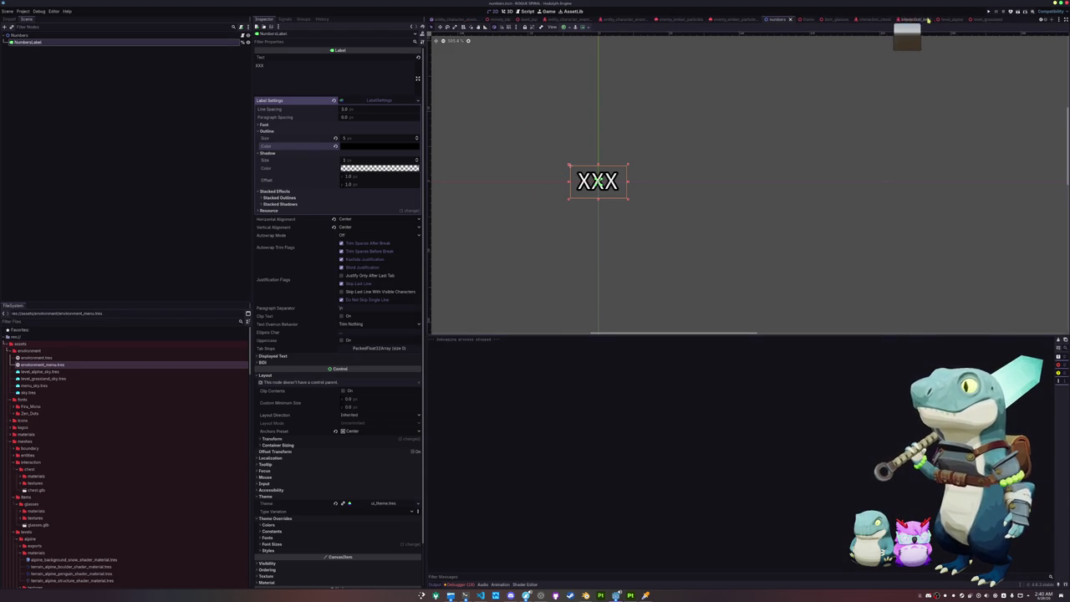
left_click(980, 18)
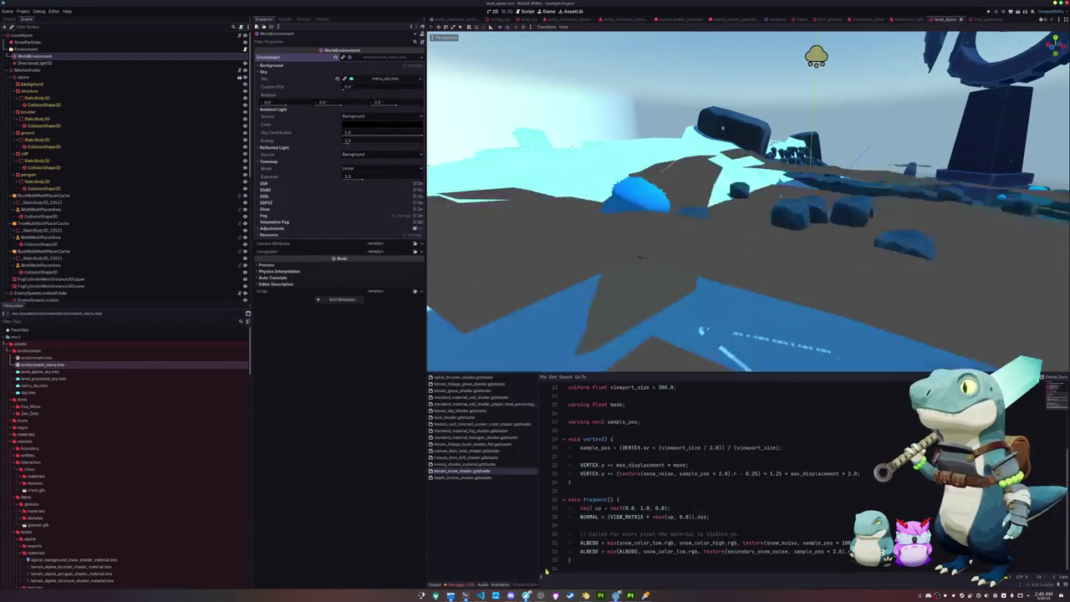
left_click_drag(699, 465, 699, 457)
key("BackSpace")
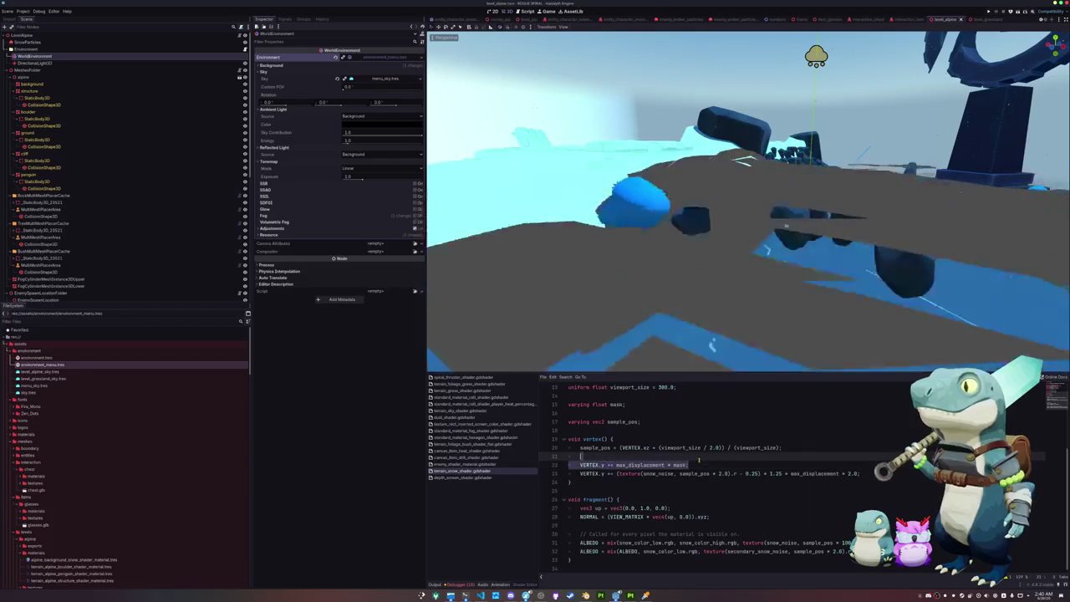
scroll(652, 467, "up", 2)
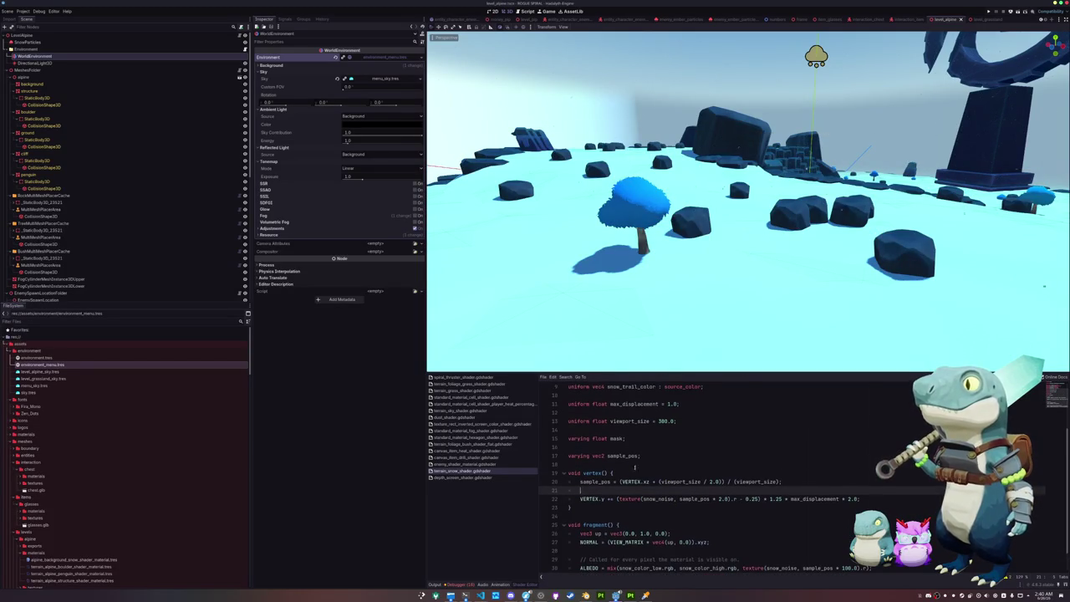
left_click_drag(652, 447, 640, 432)
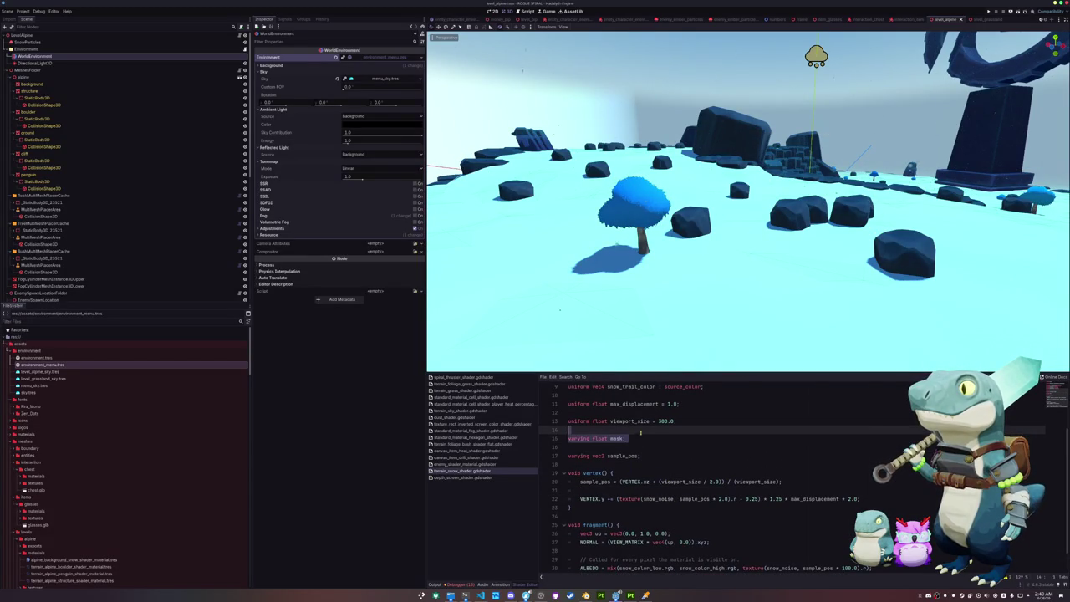
key("BackSpace")
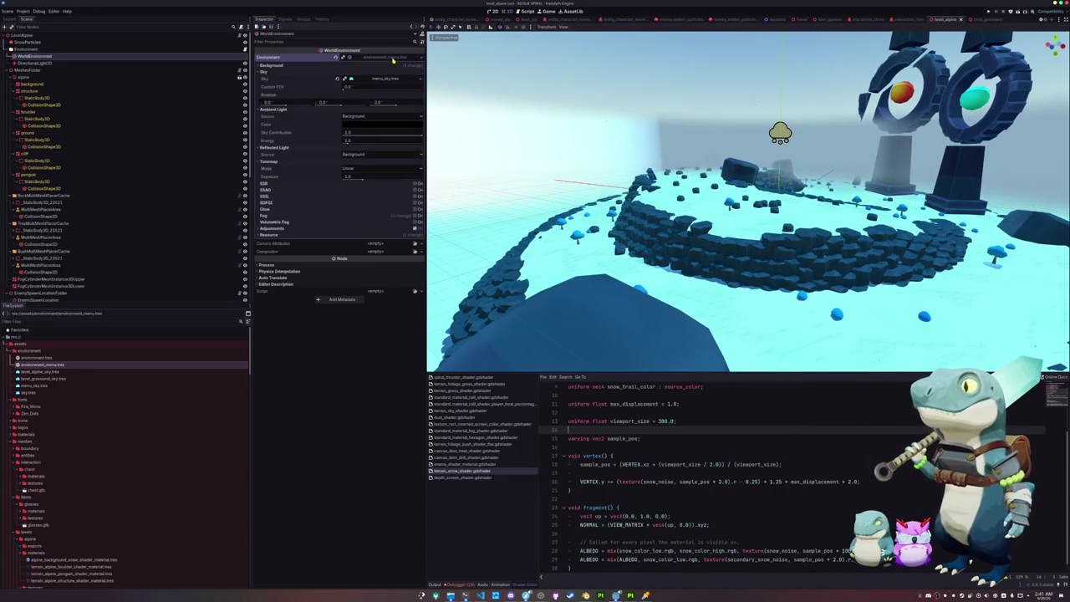
Make the alpine environment unique without its noise textures and load level_alpine_sky.tres as its sky.
left_click(421, 58)
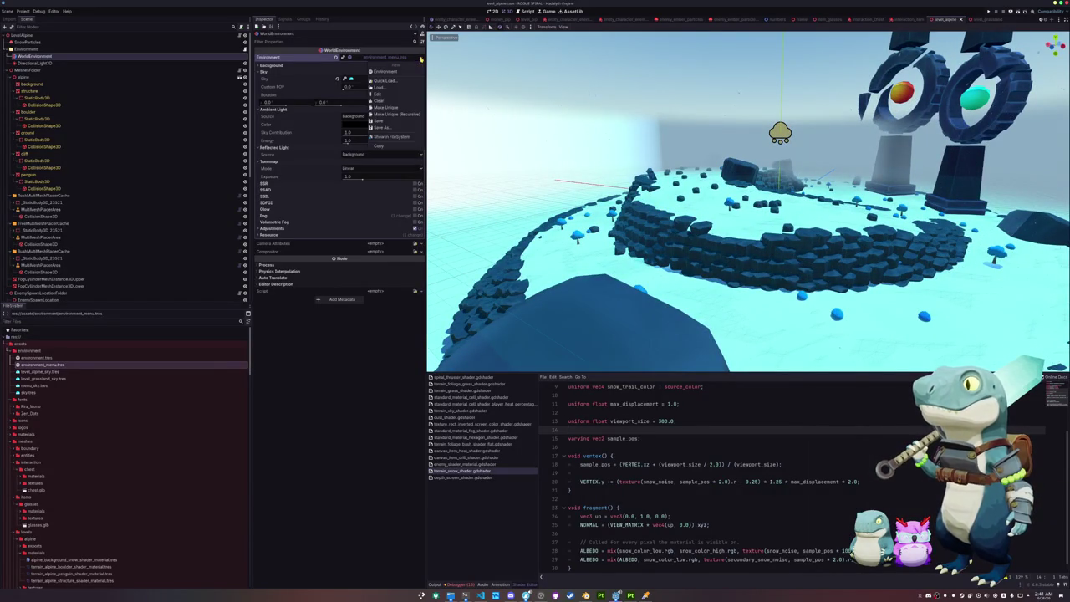
left_click(342, 59)
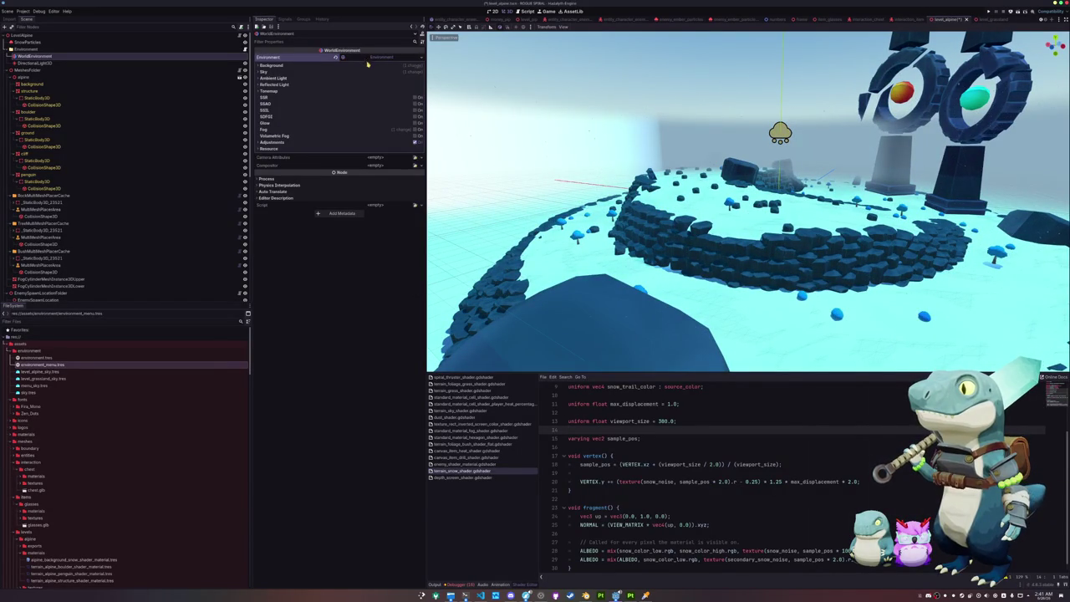
left_click(366, 64)
left_click(420, 59)
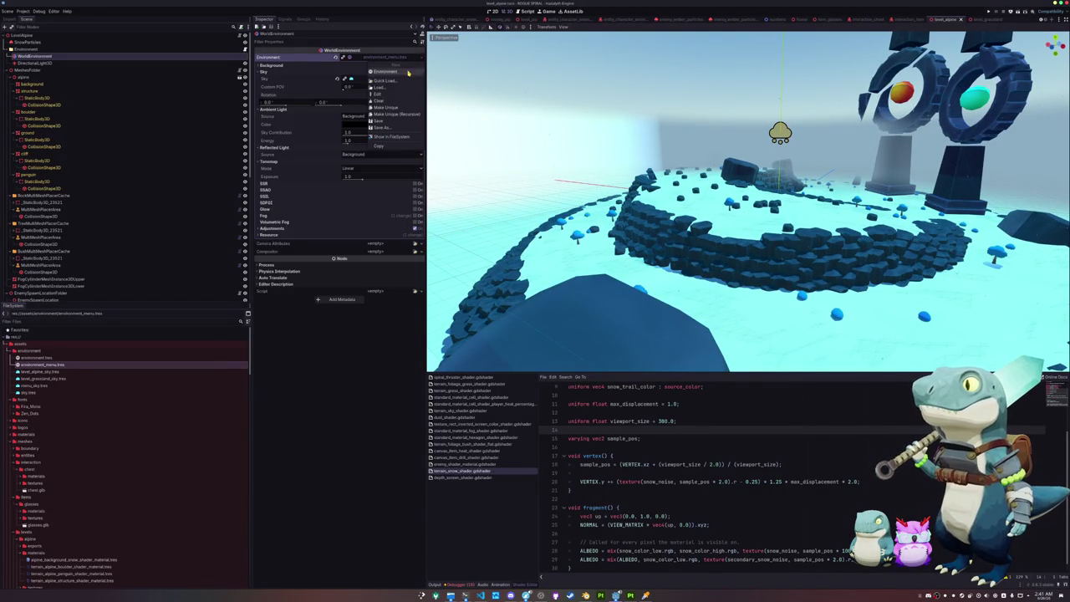
left_click(393, 116)
left_click(483, 282)
left_click(483, 297)
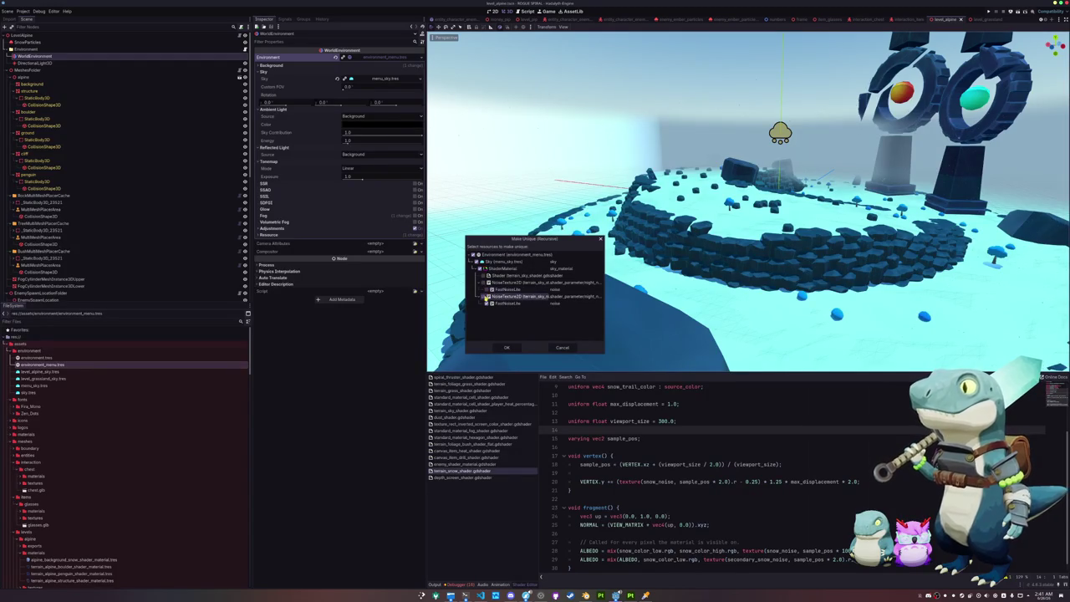
left_click(484, 268)
left_click(508, 349)
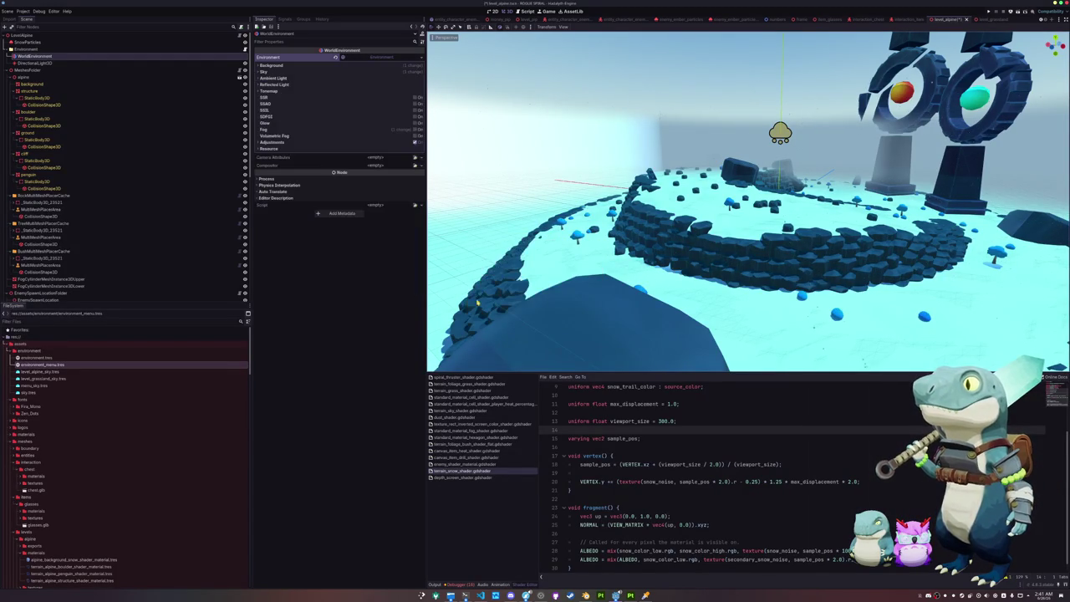
left_click(422, 80)
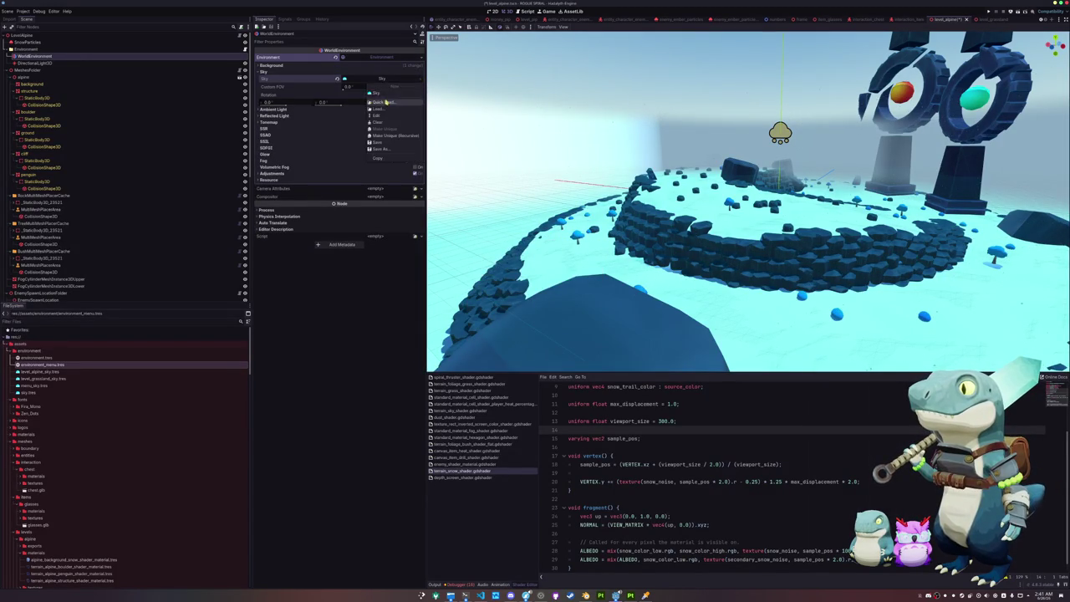
left_click(367, 130)
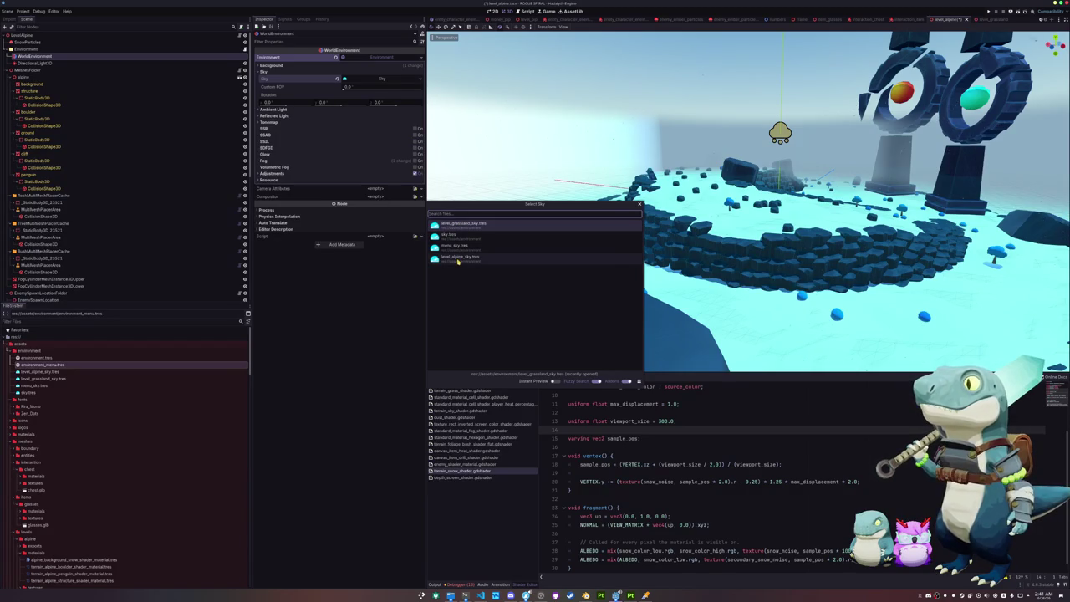
double_click(457, 259)
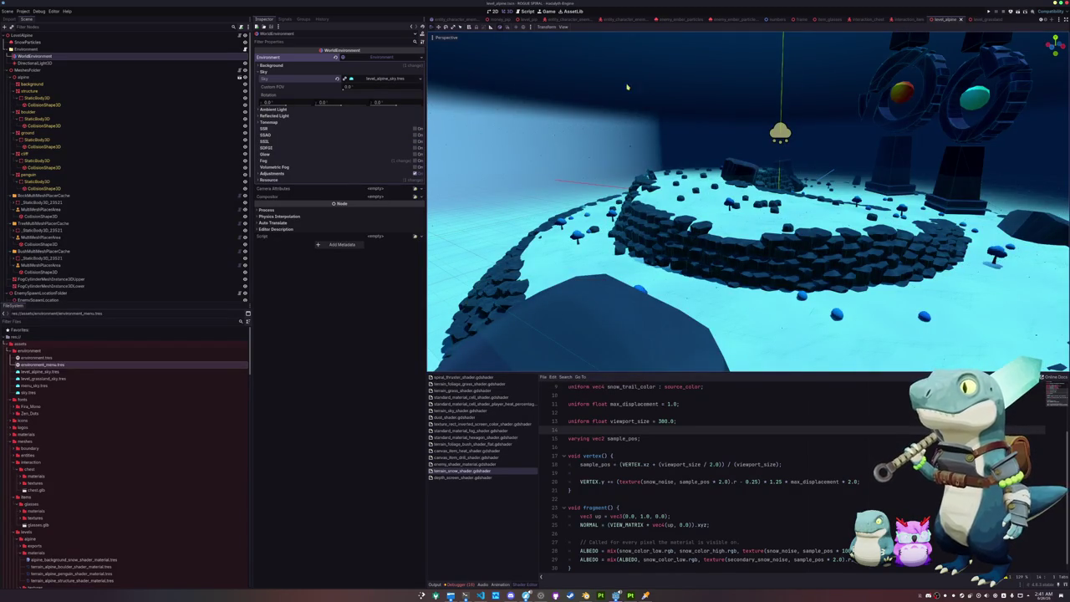
Compare the grassland scene's sky and environment_menu.tres background settings with the alpine level.
left_click(978, 19)
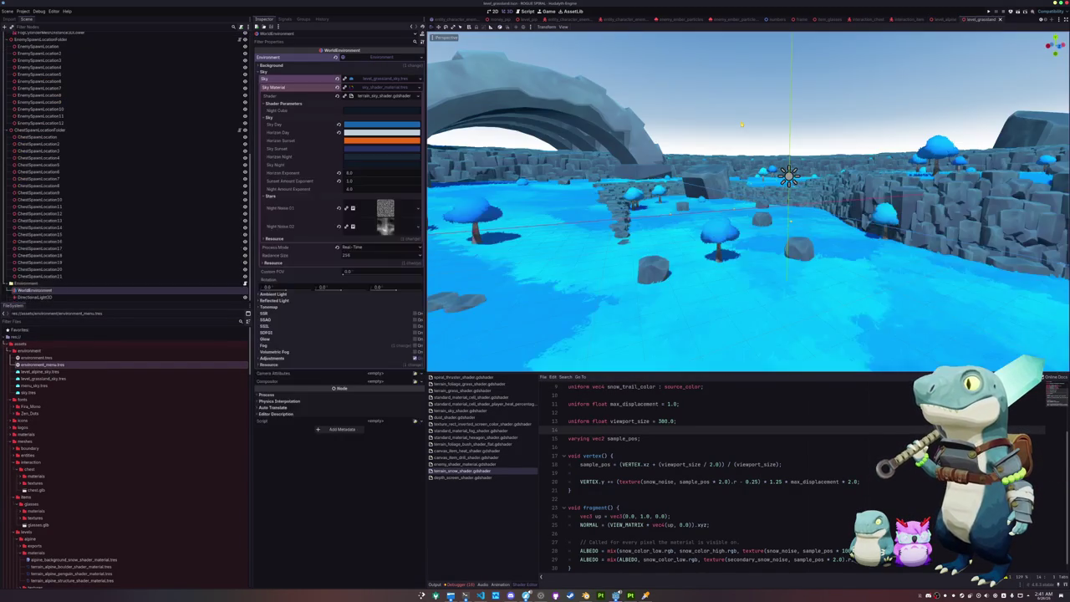
left_click(378, 79)
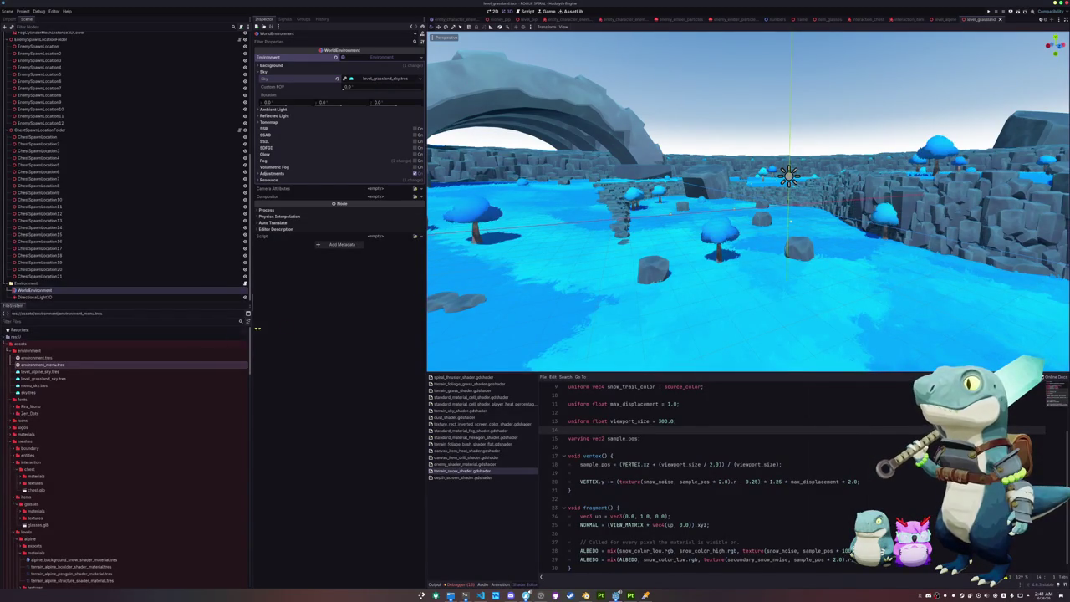
double_click(60, 365)
left_click(276, 56)
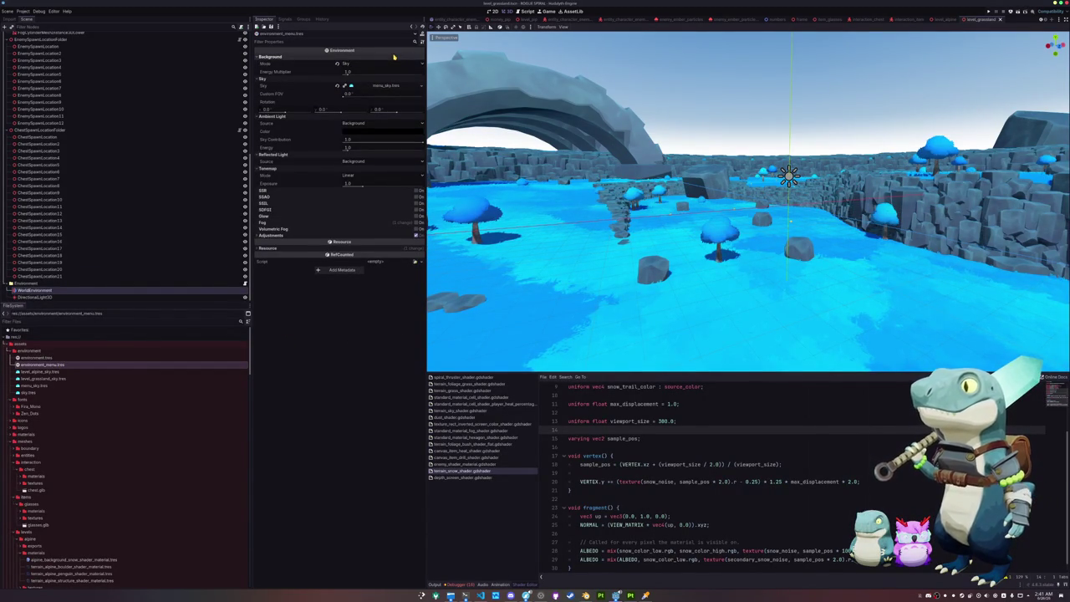
left_click(940, 18)
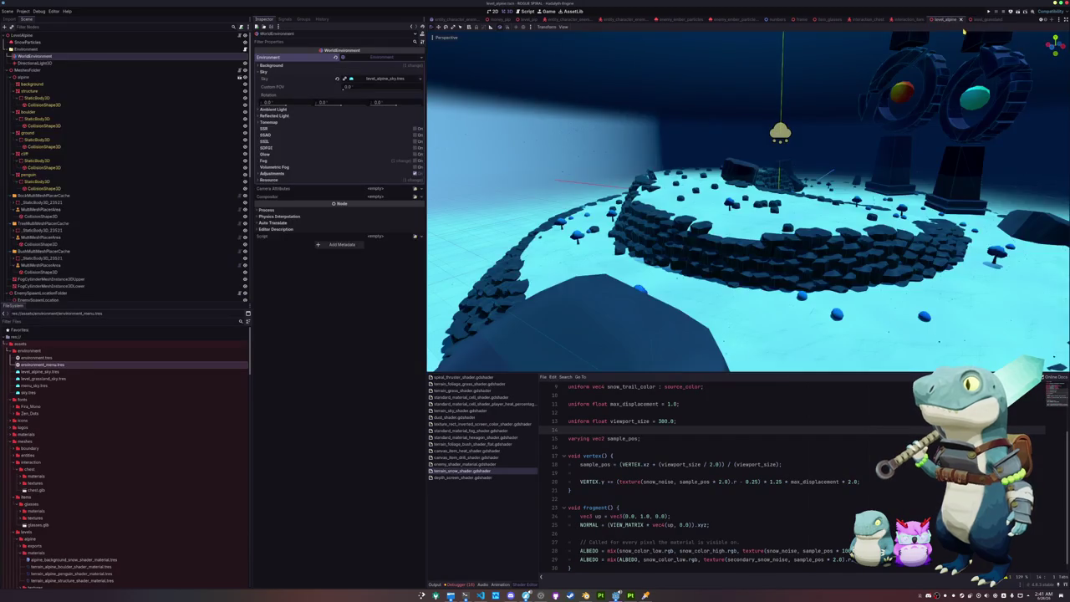
left_click(989, 18)
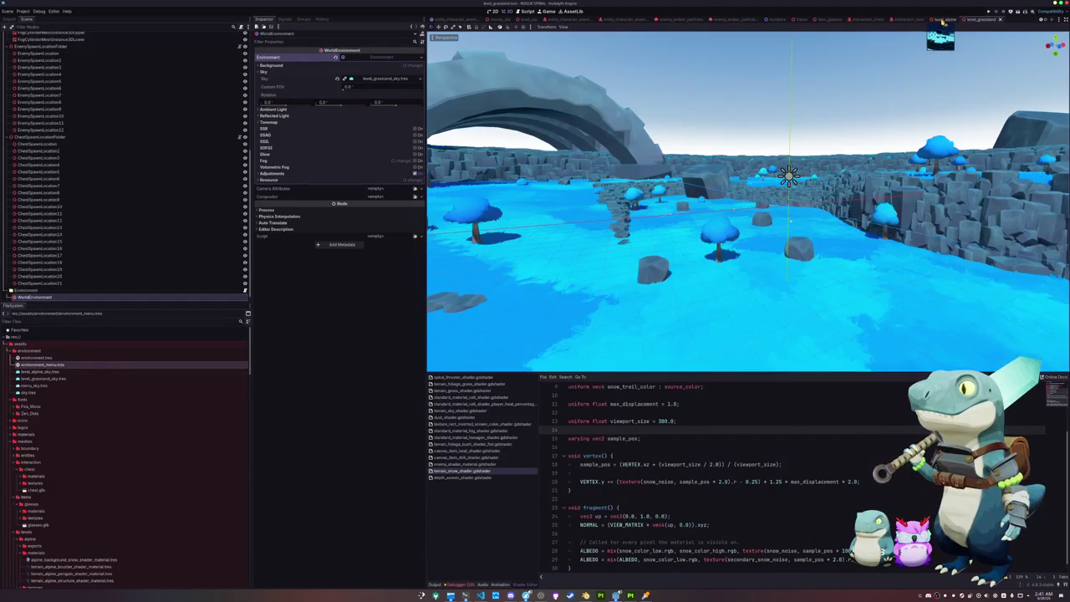
left_click(940, 18)
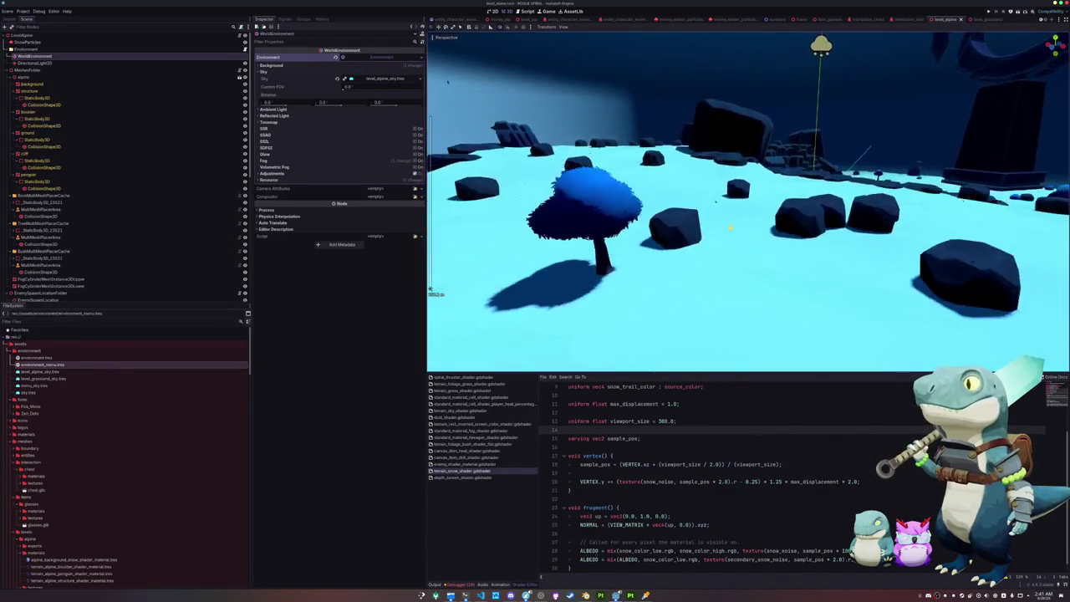
On snow shader line 29, change the secondary snow noise sample_pos multiplier from 2.0 to 1.0.
scroll(726, 224, "down", 5)
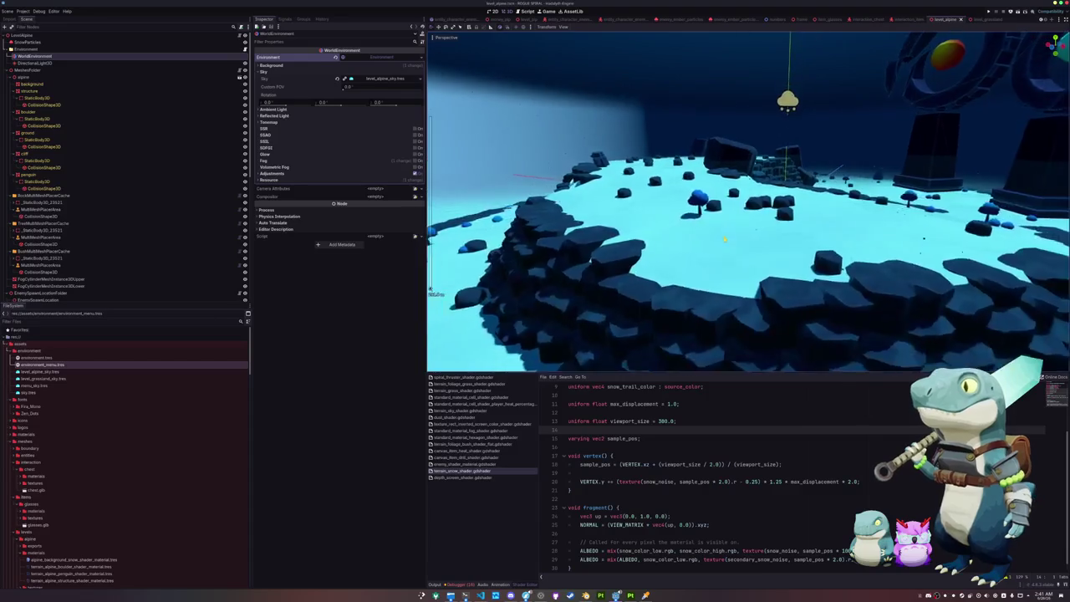
left_click(628, 445)
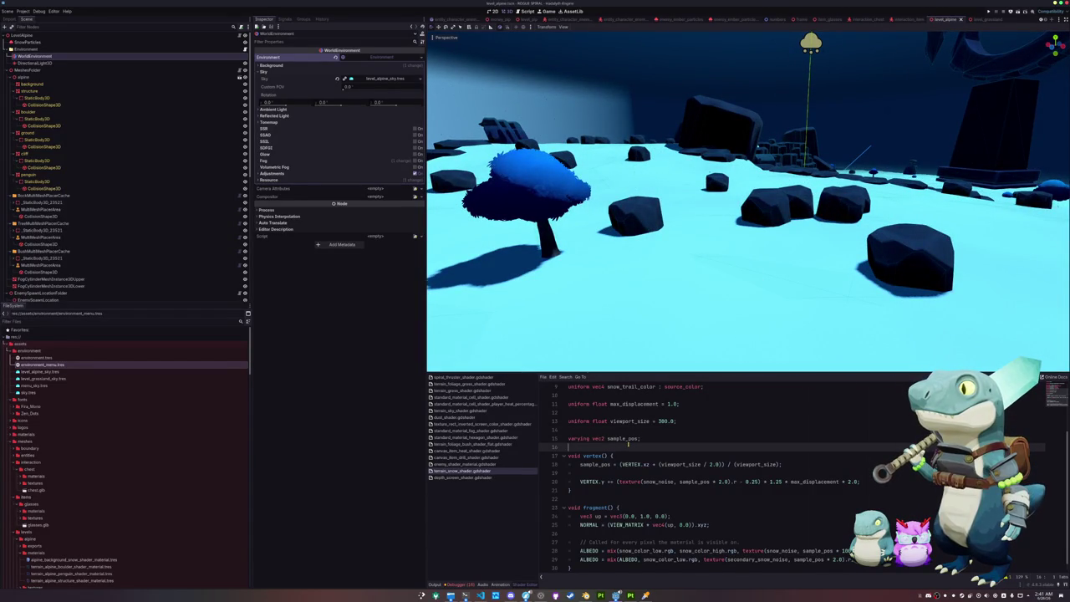
scroll(671, 486, "down", 1)
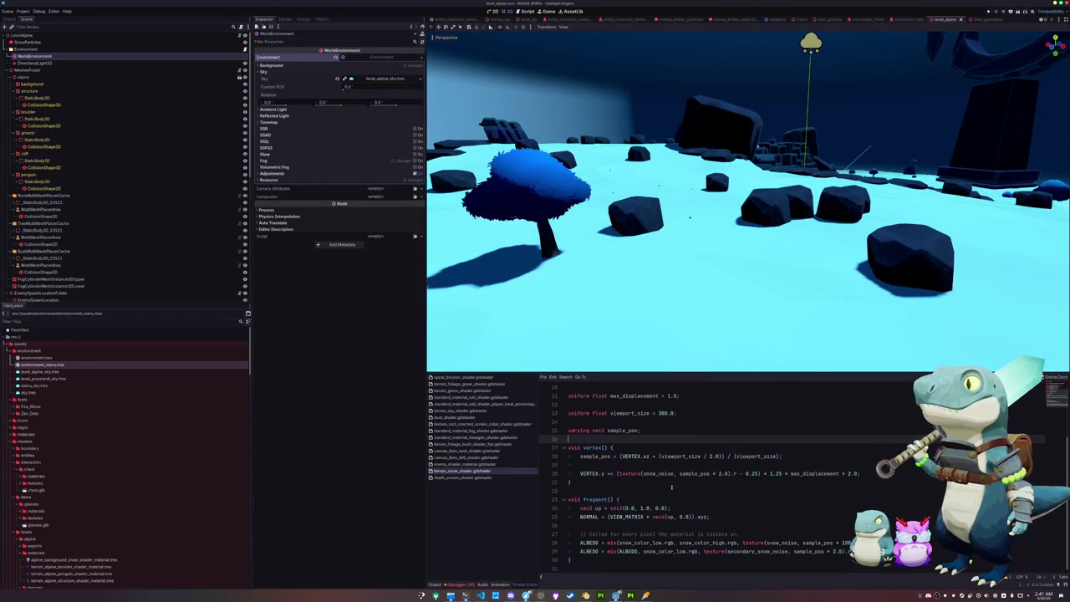
left_click(833, 553)
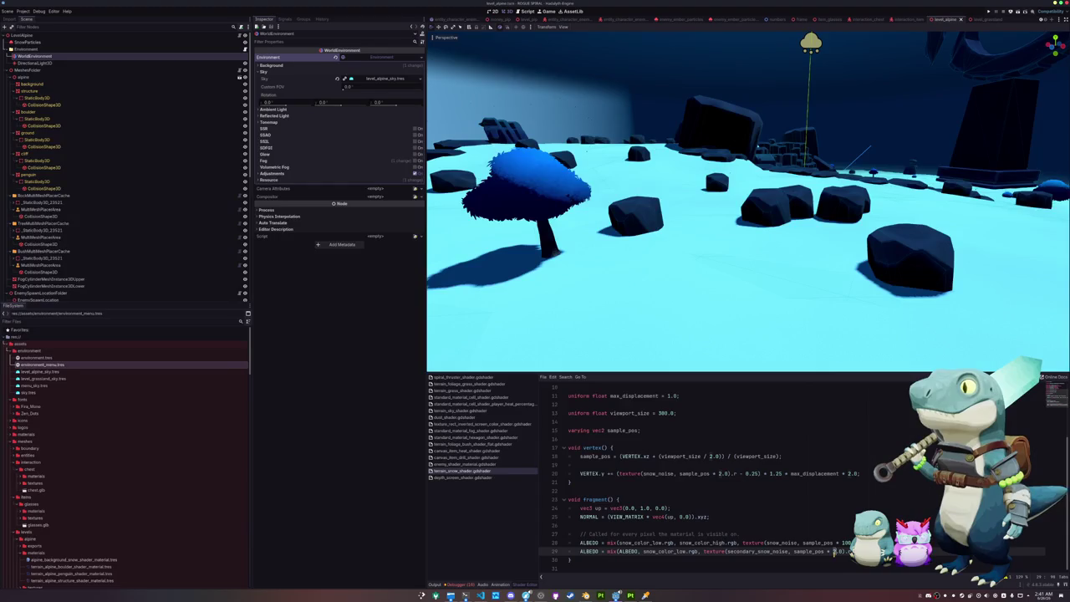
type("1.0")
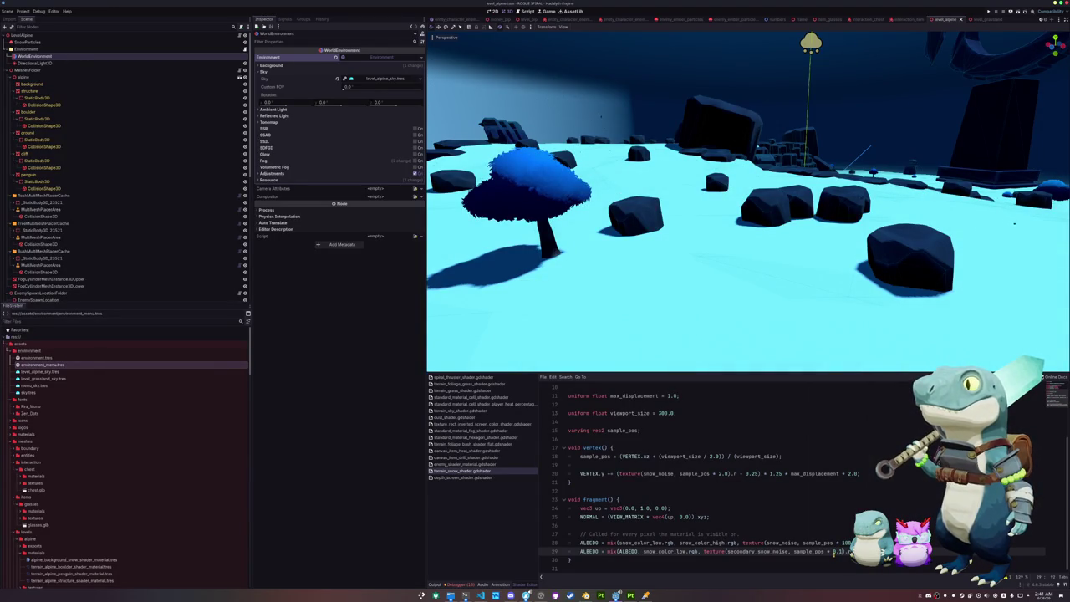
double_click(837, 551)
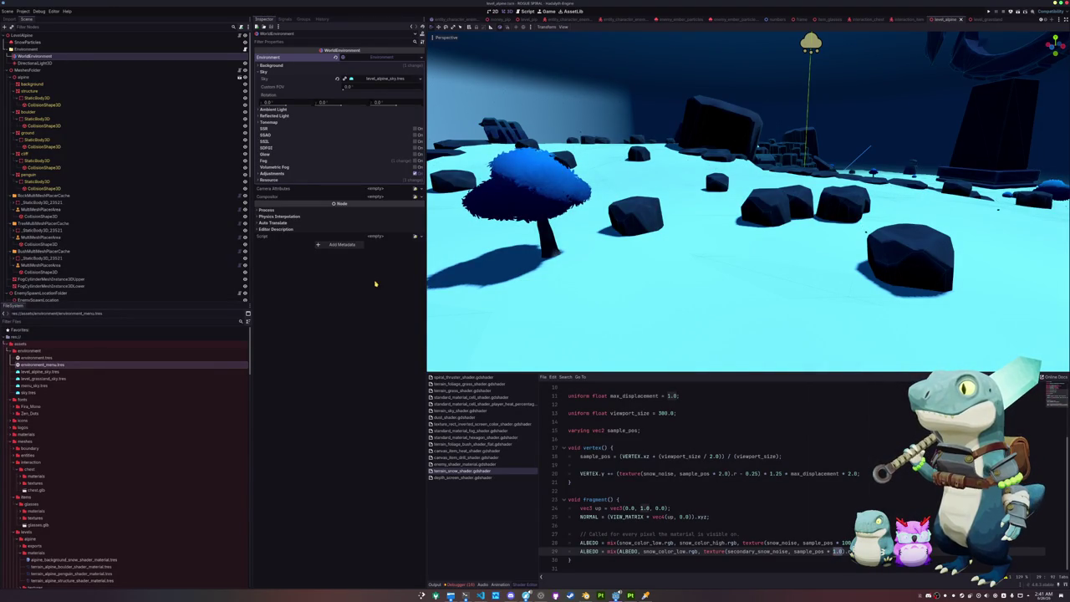
left_click(167, 132)
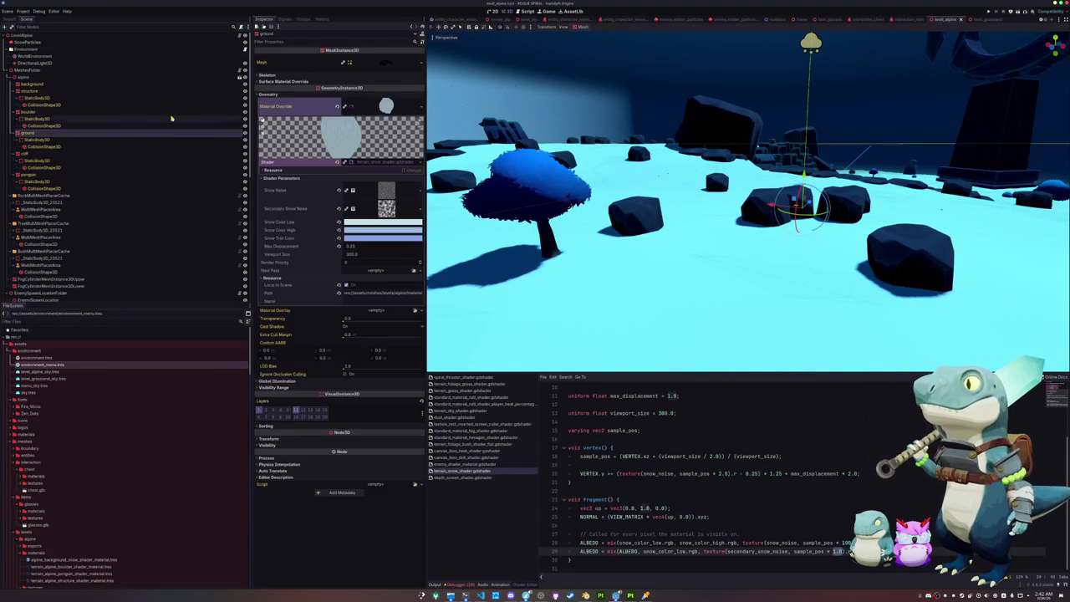
Adjust the brightness of the Snow Color High colour.
left_click(371, 231)
mouse_move(422, 259)
left_mouse_down()
mouse_move(422, 301)
mouse_move(422, 251)
mouse_move(419, 285)
left_mouse_up()
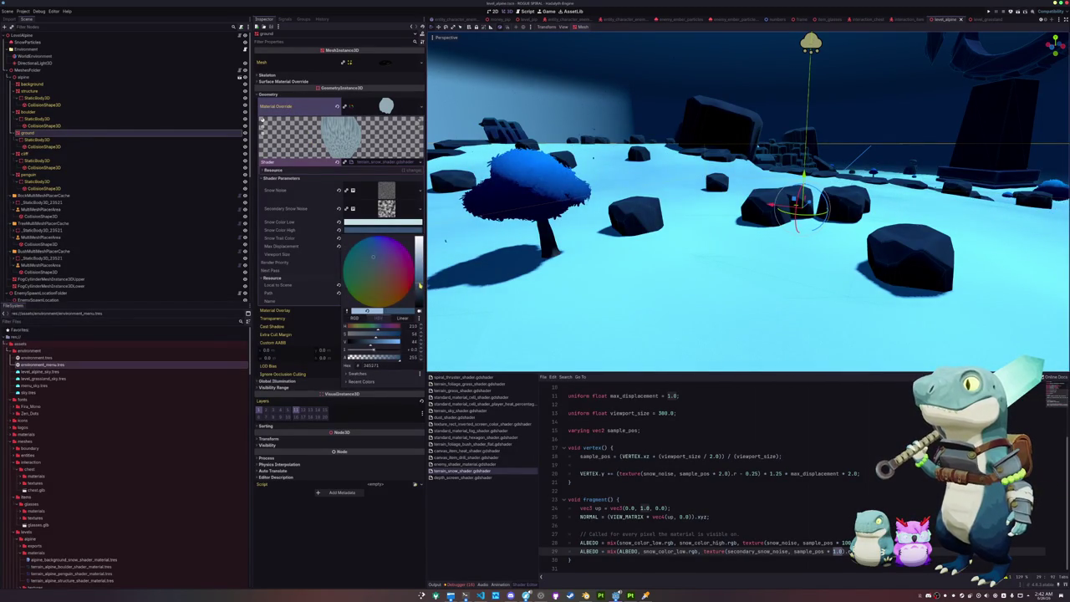
key("Escape")
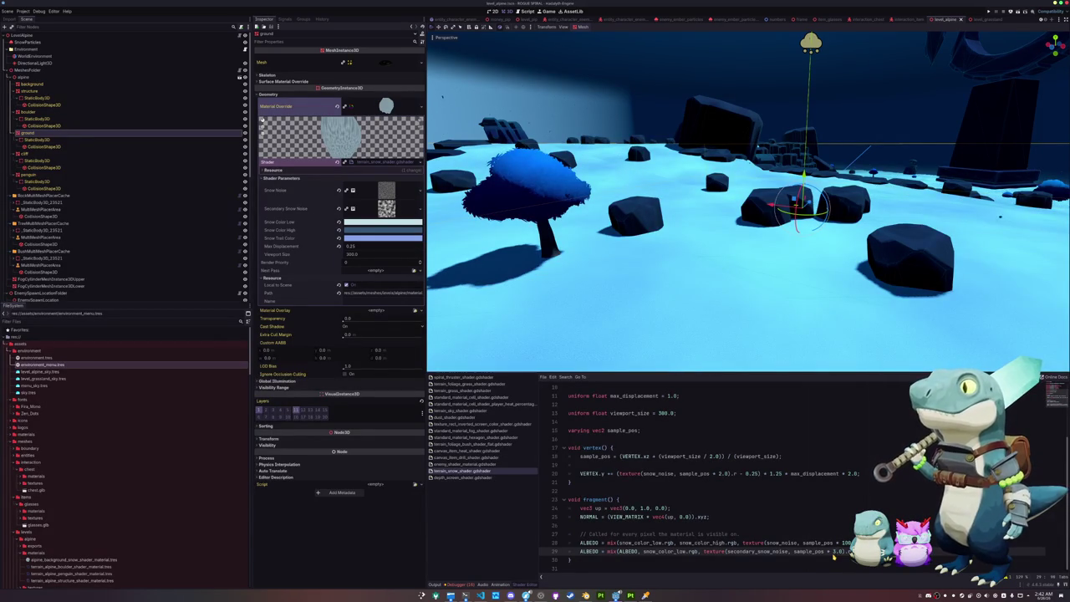
Make the Secondary Snow Noise texture seamless.
scroll(537, 414, "up", 1)
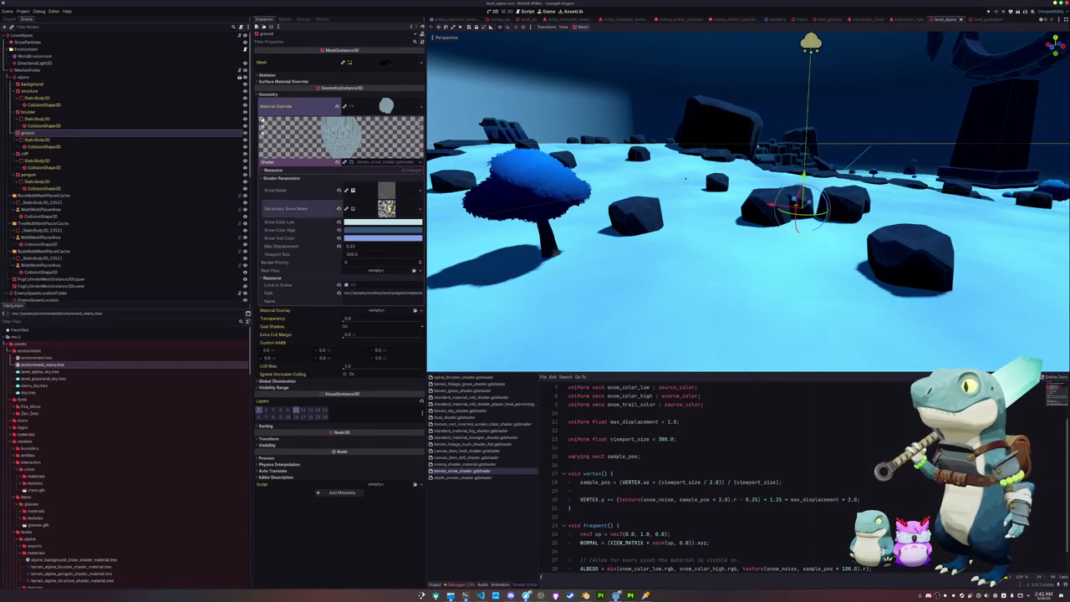
left_click(384, 208)
left_click(346, 366)
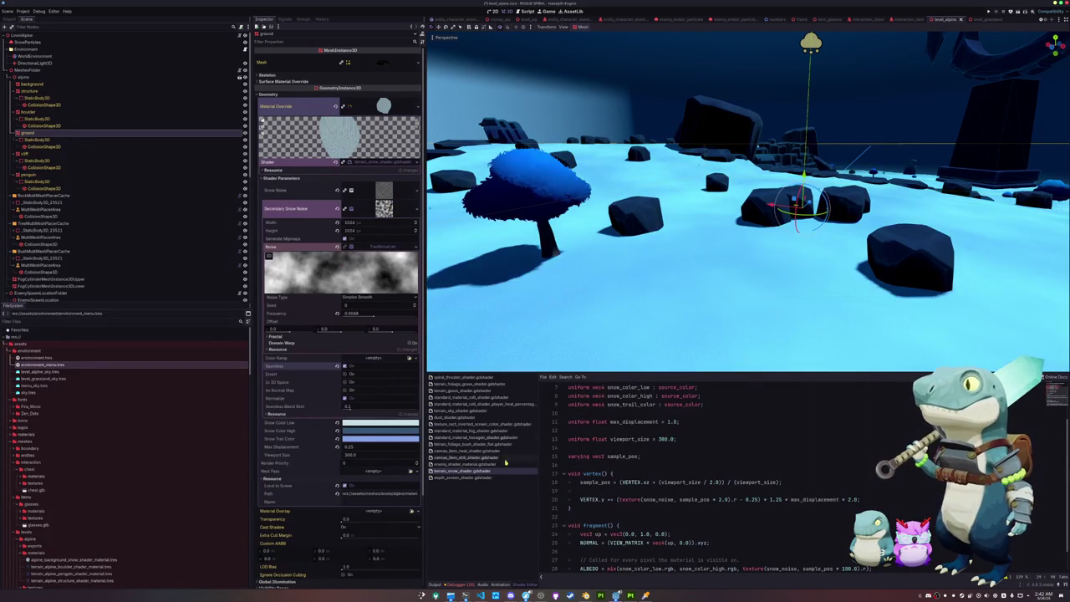
scroll(675, 317, "up", 5)
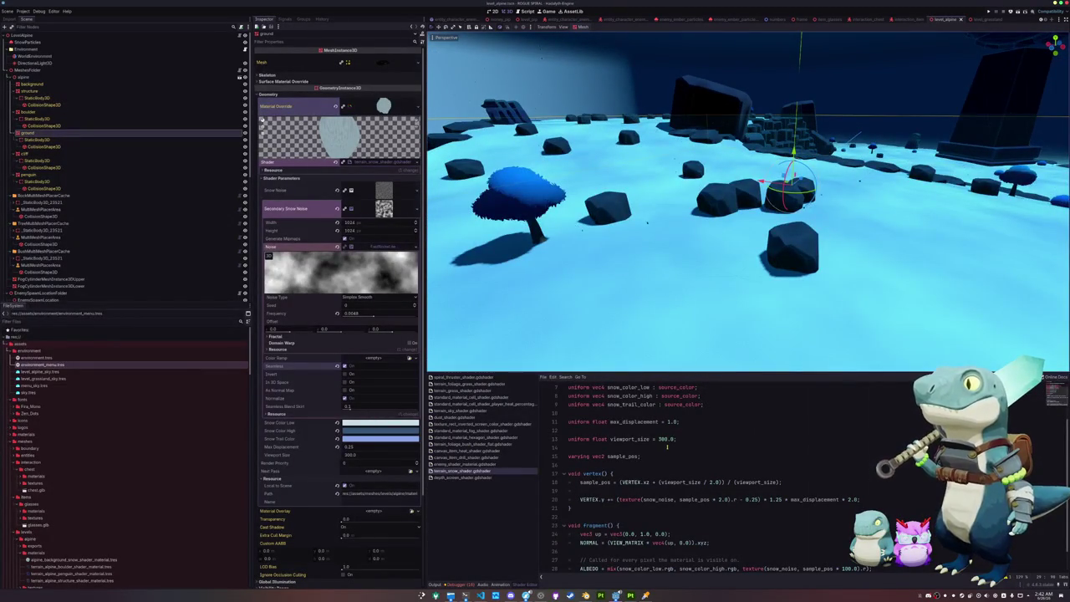
left_click(383, 208)
Delete the snow_trail_color uniform and lower the Snow Noise frequency.
left_click(381, 237)
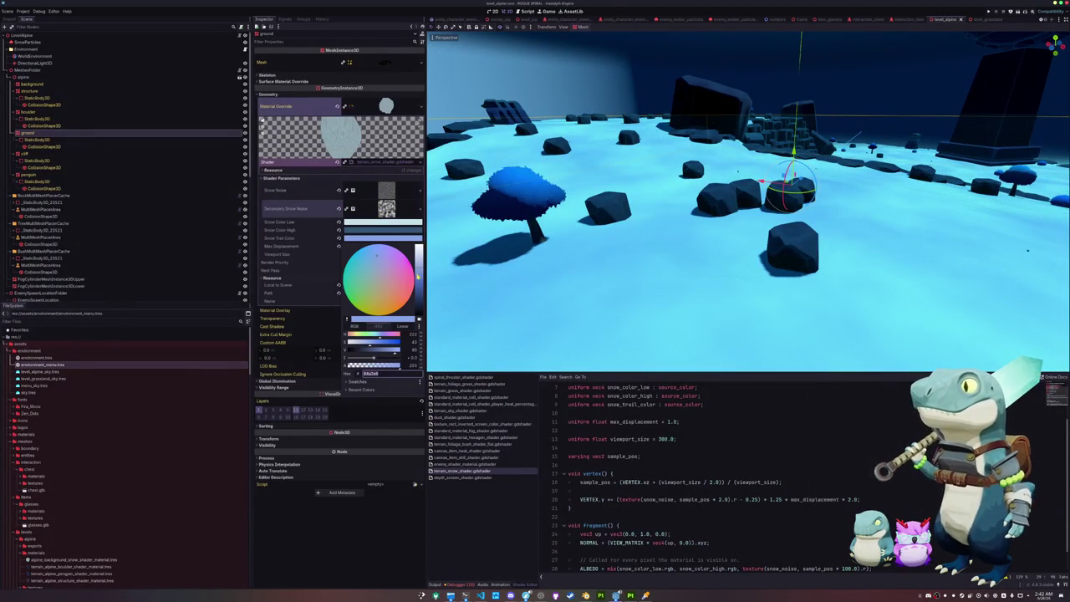
left_click(321, 237)
scroll(621, 431, "up", 2)
triple_click(711, 452)
key("BackSpace")
key("BackSpace")
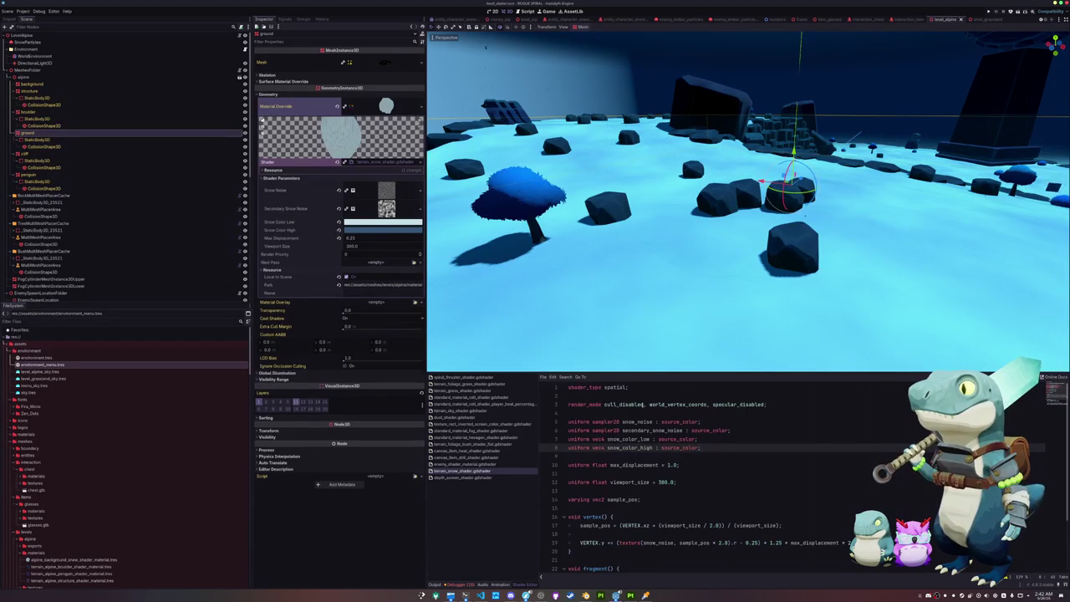
left_click(385, 190)
left_click_drag(405, 298, 399, 299)
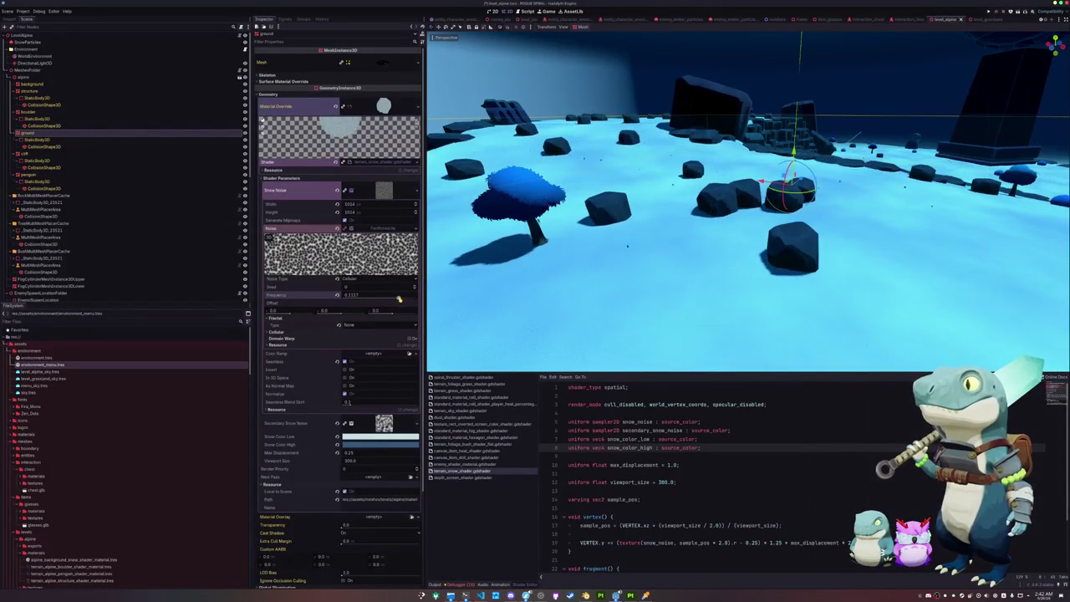
Displace vertices with secondary_snow_noise at a 5.0 multiplier and save the shader.
scroll(672, 492, "down", 1)
scroll(673, 491, "down", 2)
double_click(659, 473)
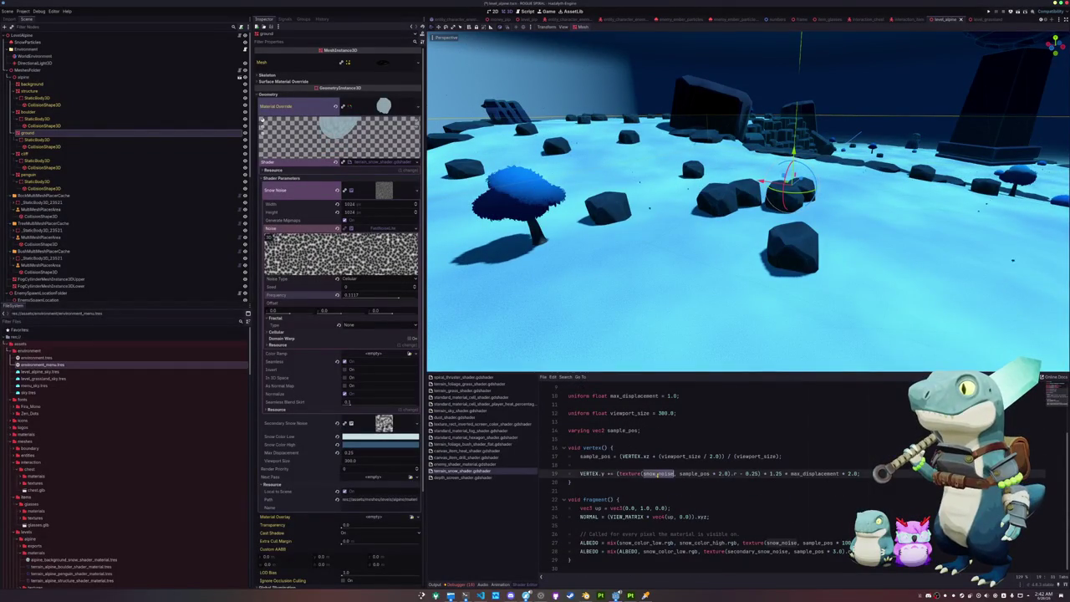
type("sec")
key("Return")
key("ctrl+s")
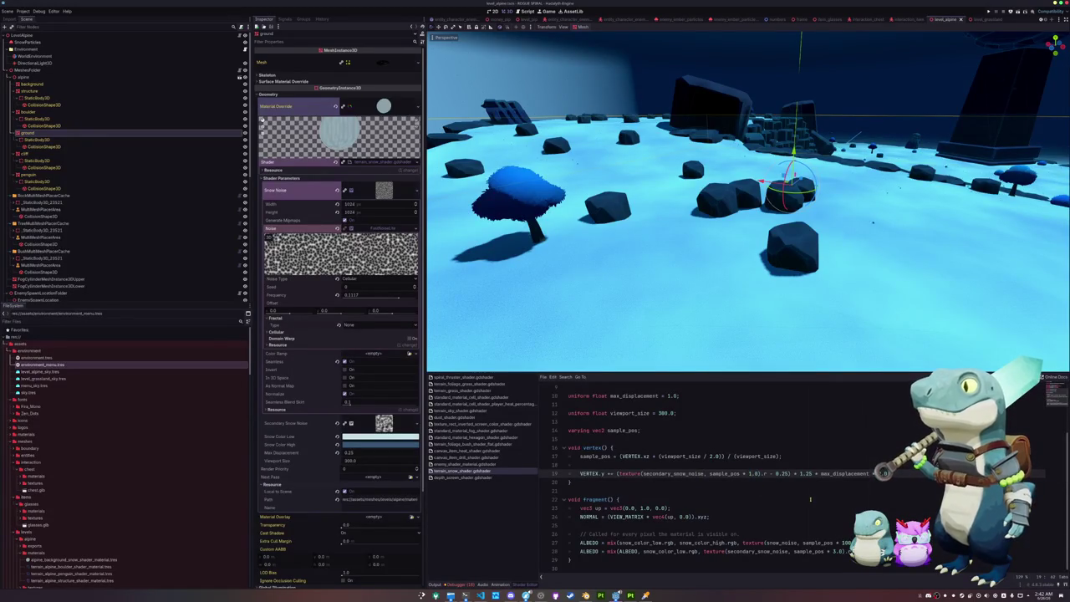
type("5")
key("ctrl+s")
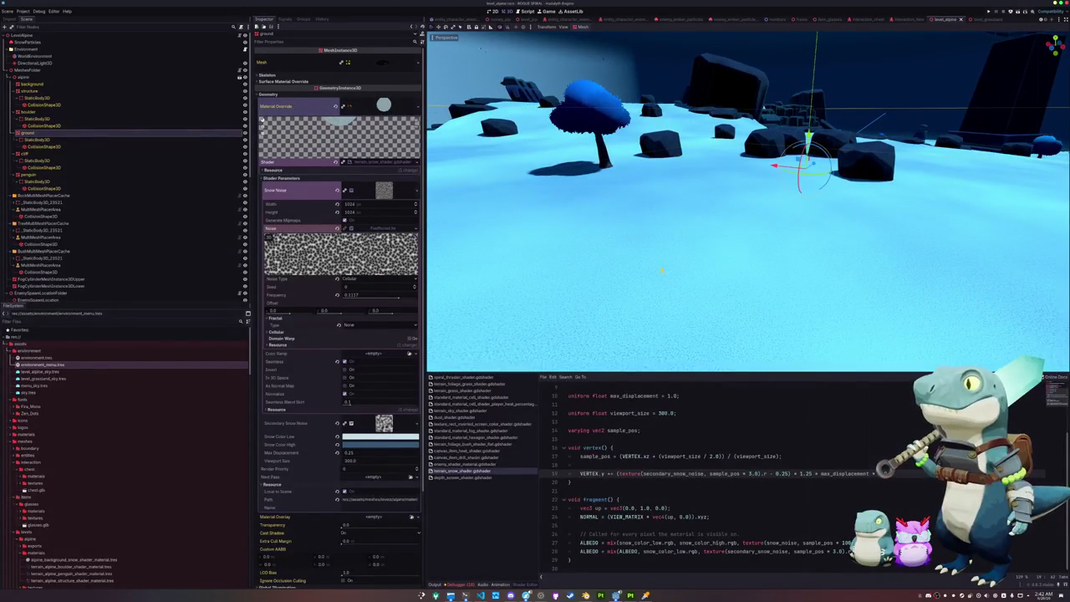
Set the snow cellular noise Return Type to Cell Value.
left_click(355, 332)
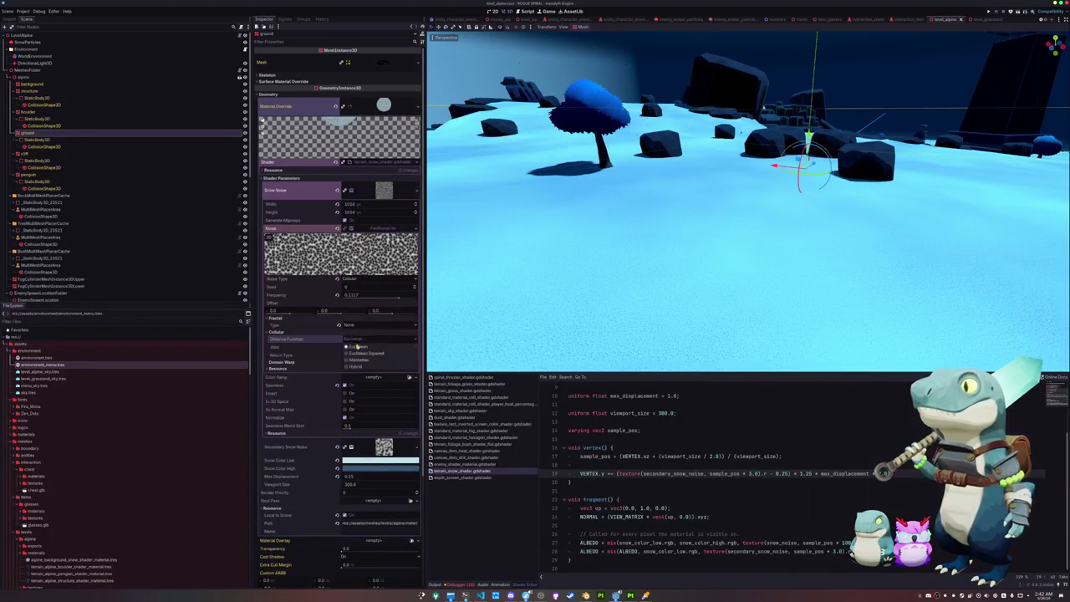
left_click(354, 355)
left_click(355, 363)
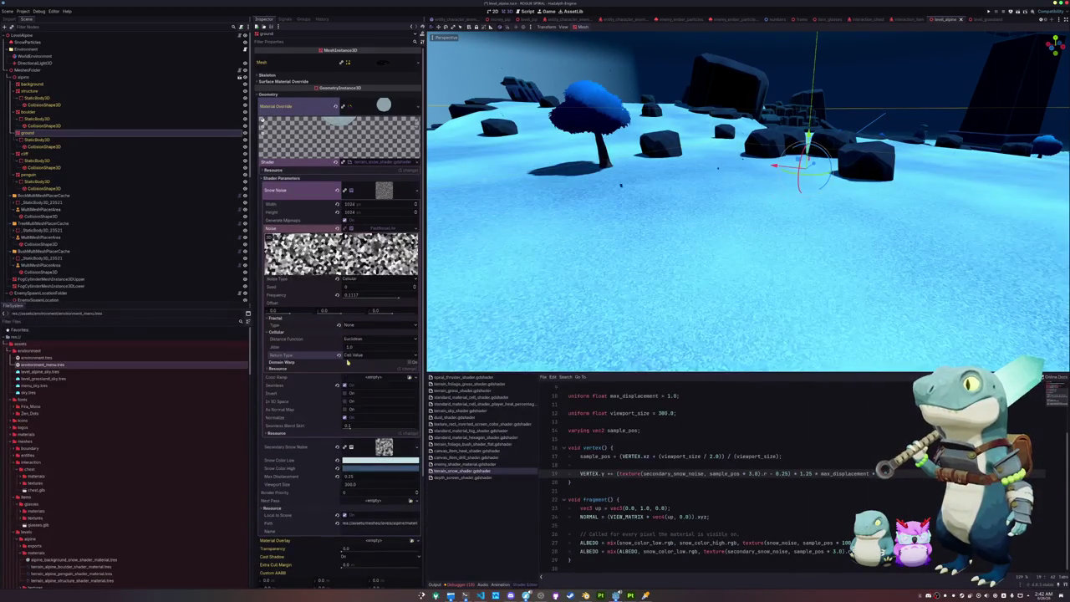